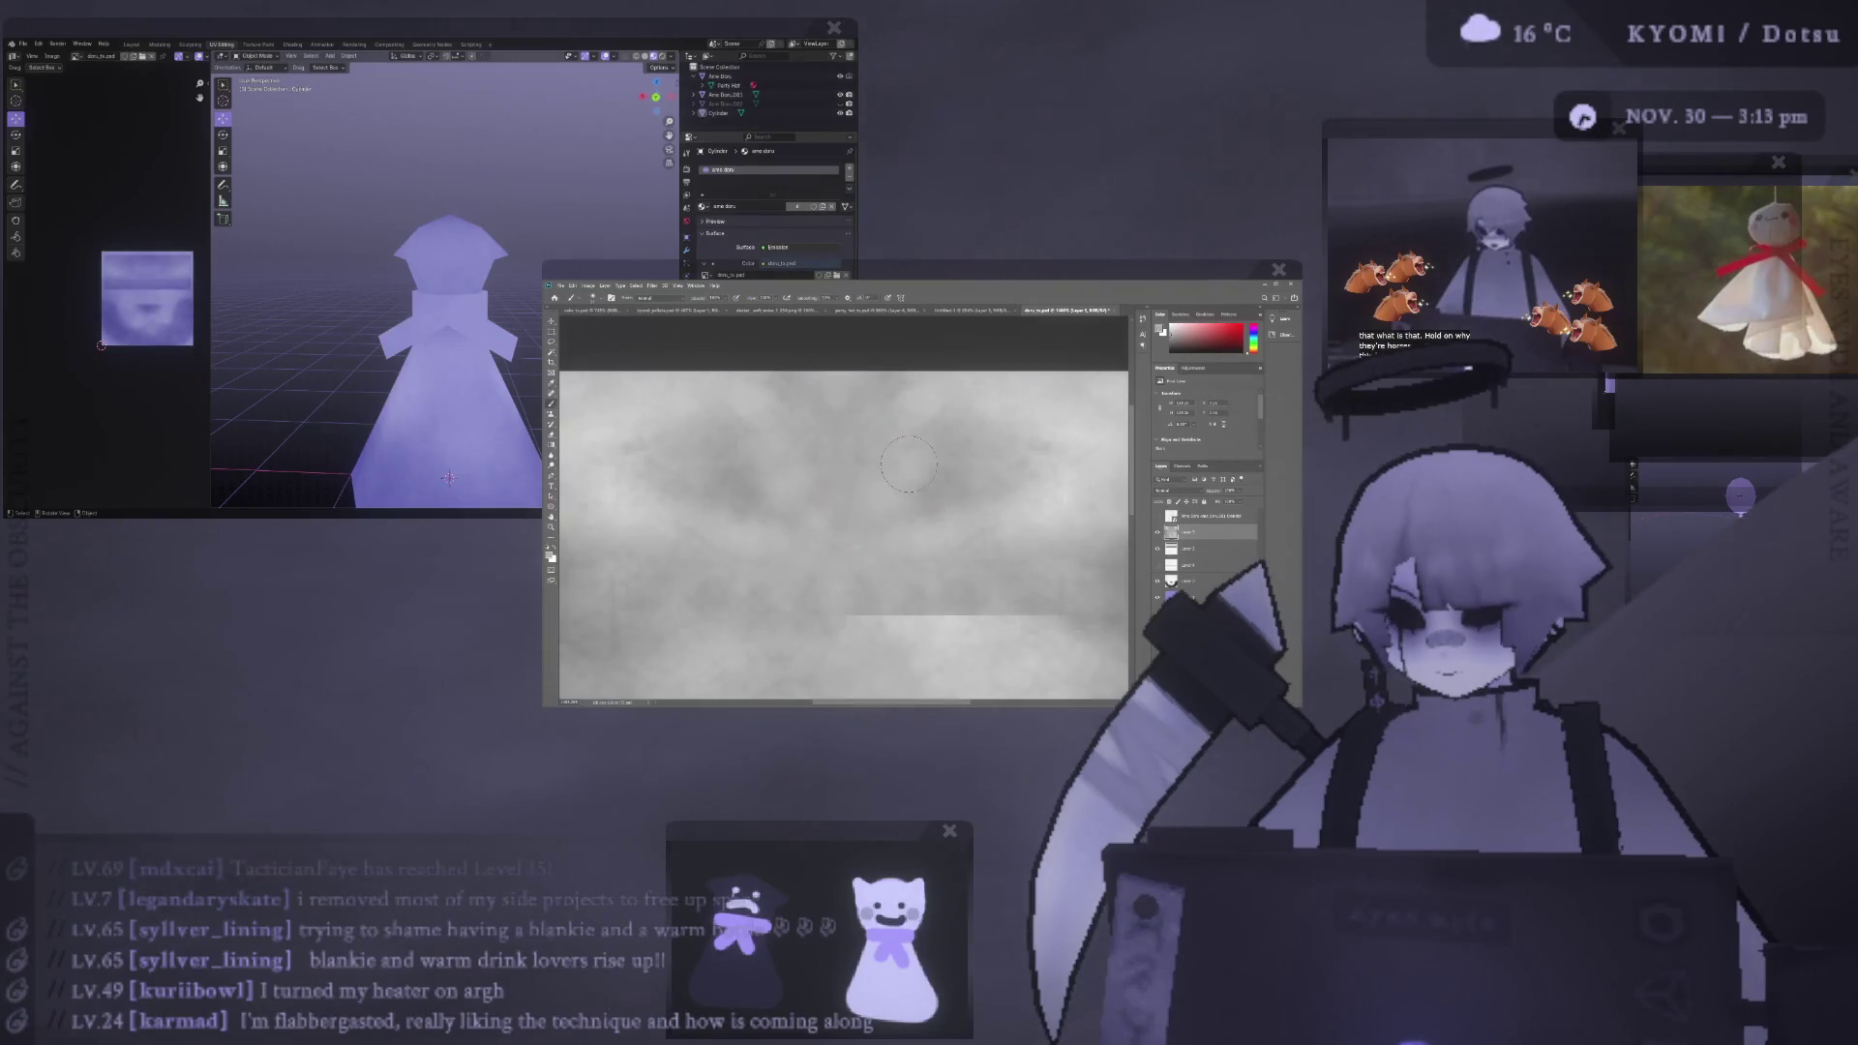
- Zoom the canvas to fit the texture and switch to a much larger painting brush
scroll(840, 568, "down", 3, "alt")
scroll(814, 424, "up", 1, "alt")
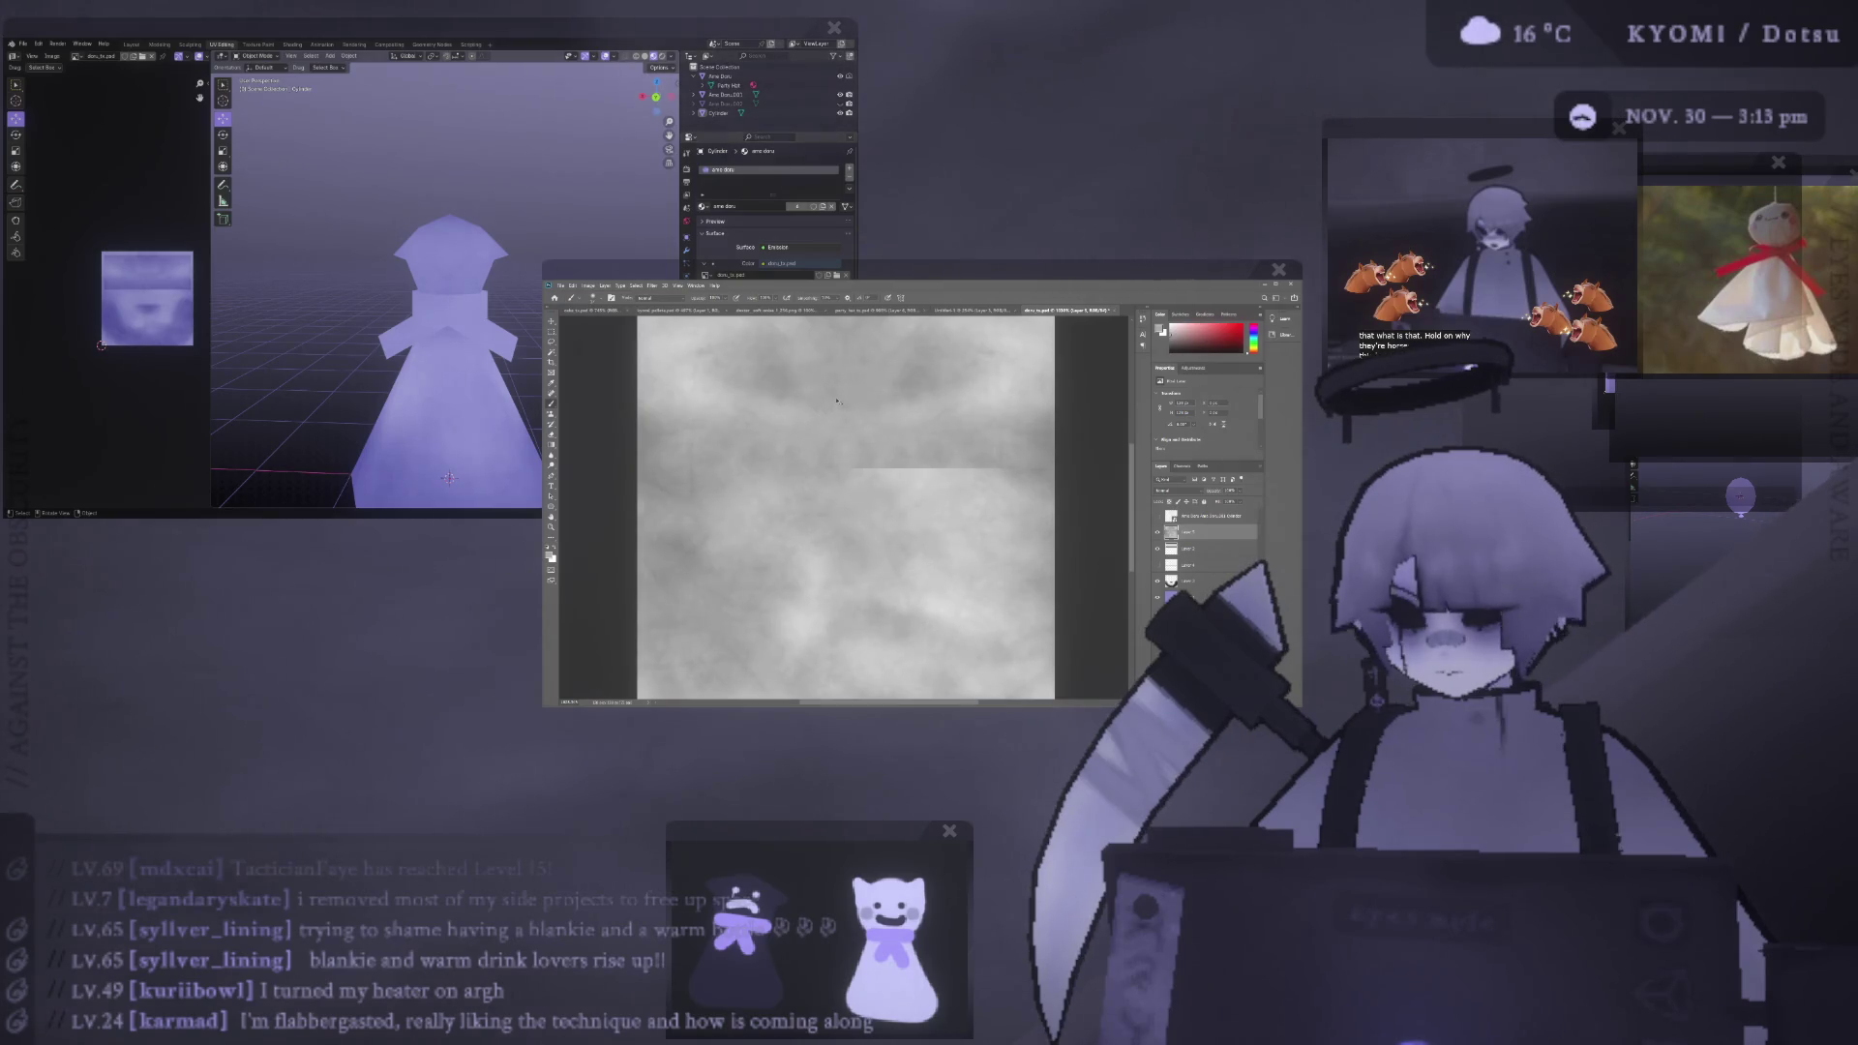
scroll(818, 408, "up", 1)
scroll(832, 403, "up", 1)
scroll(838, 400, "up", 2, "alt")
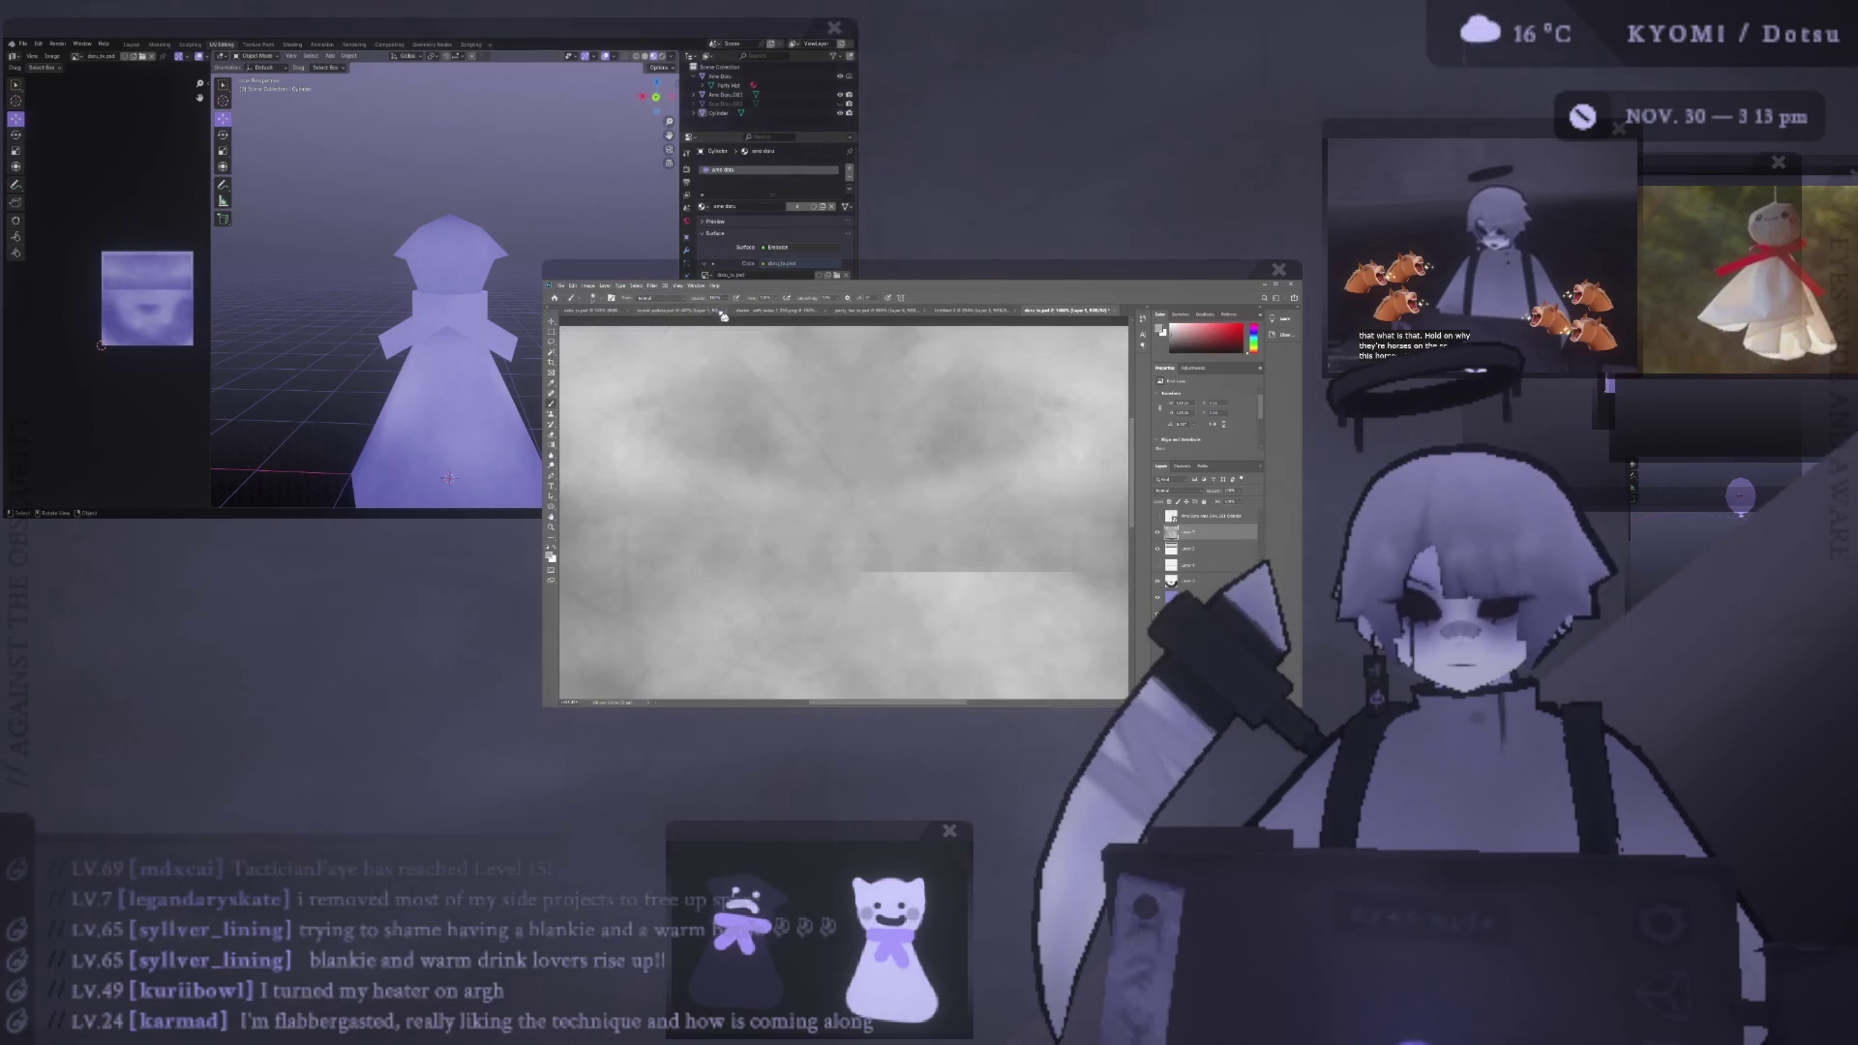
scroll(796, 439, "down", 1)
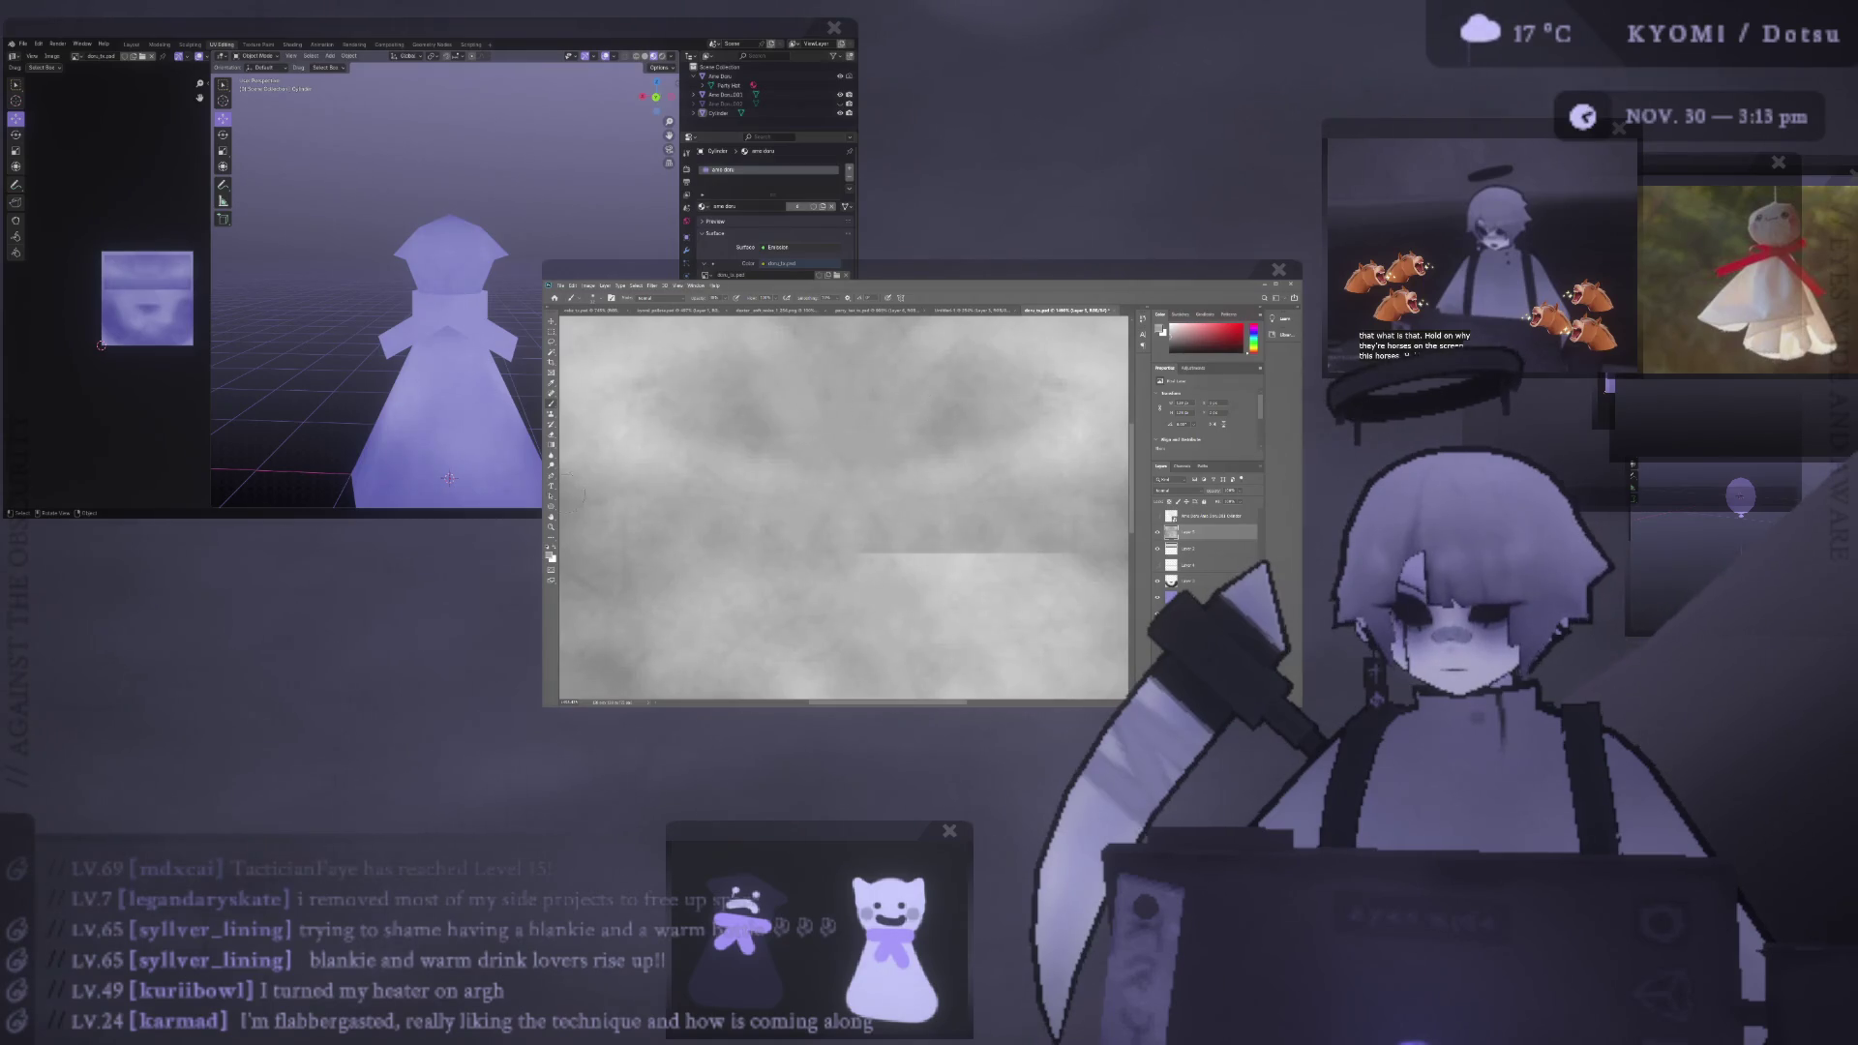
left_click(558, 440)
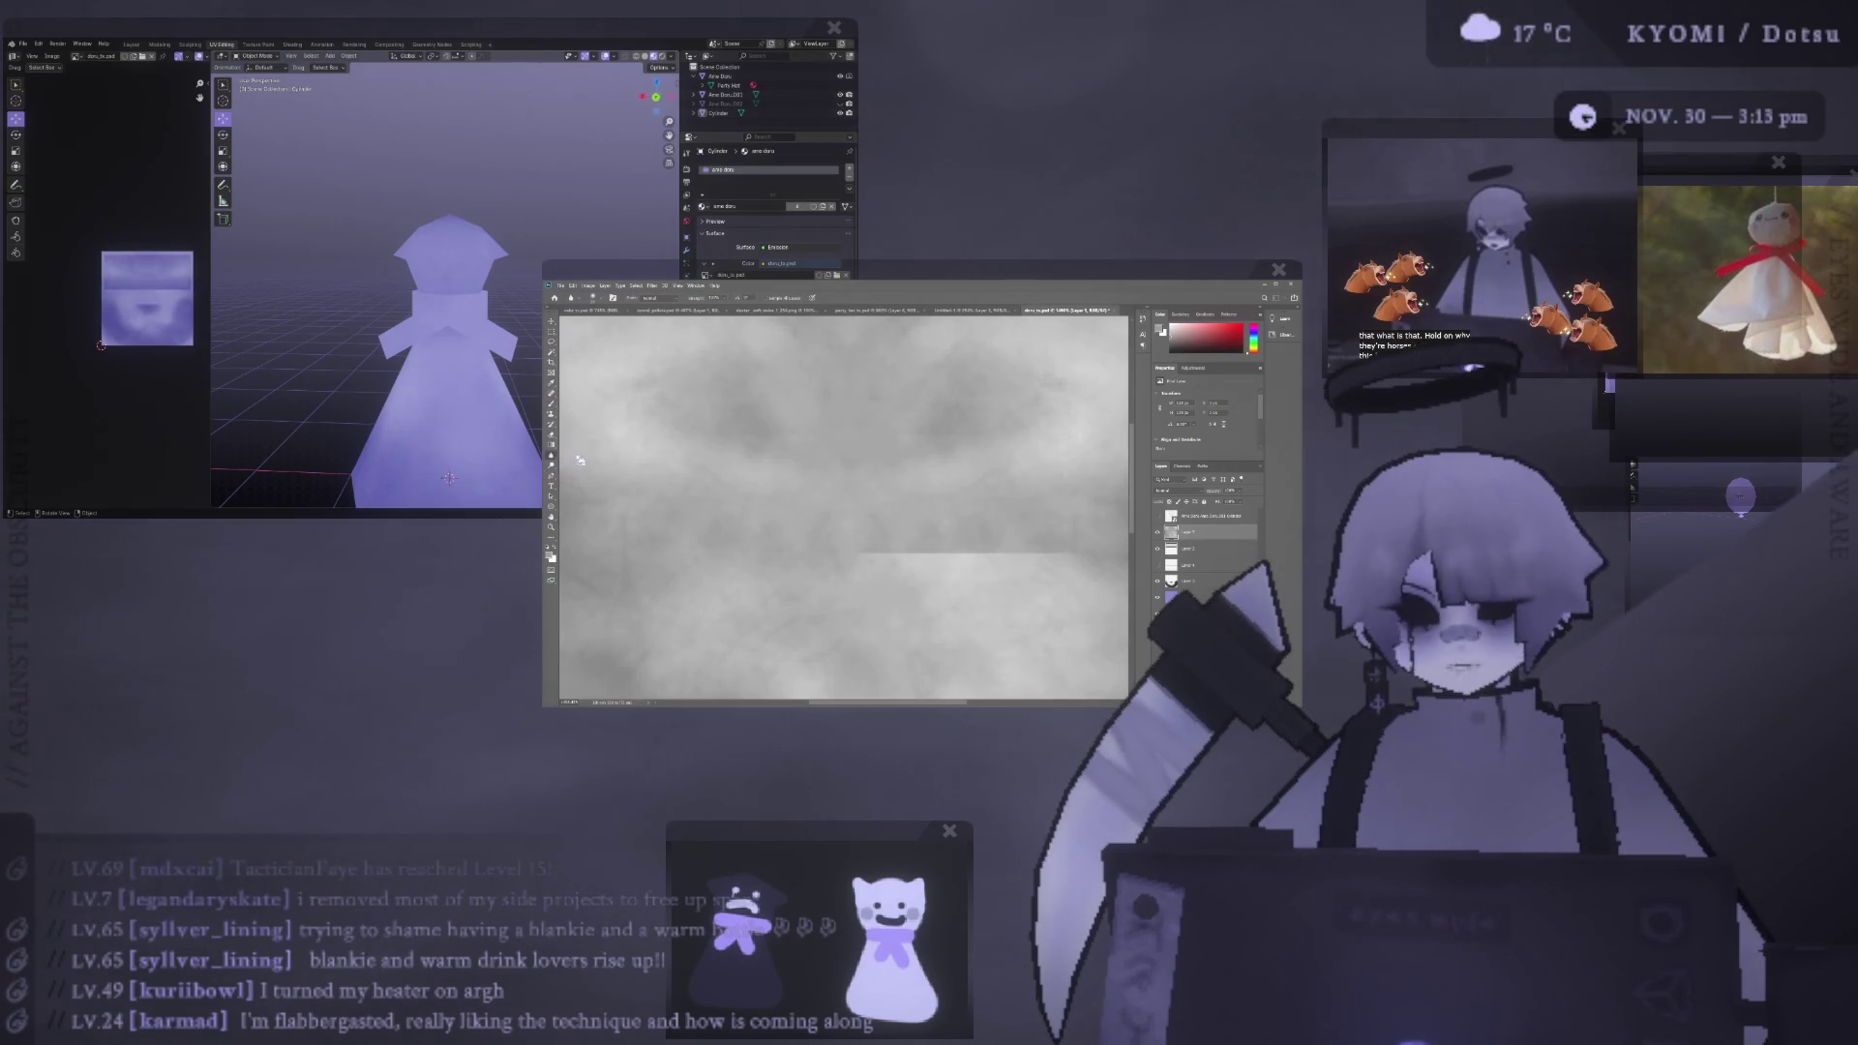
right_click_drag(784, 430, 842, 445, "alt")
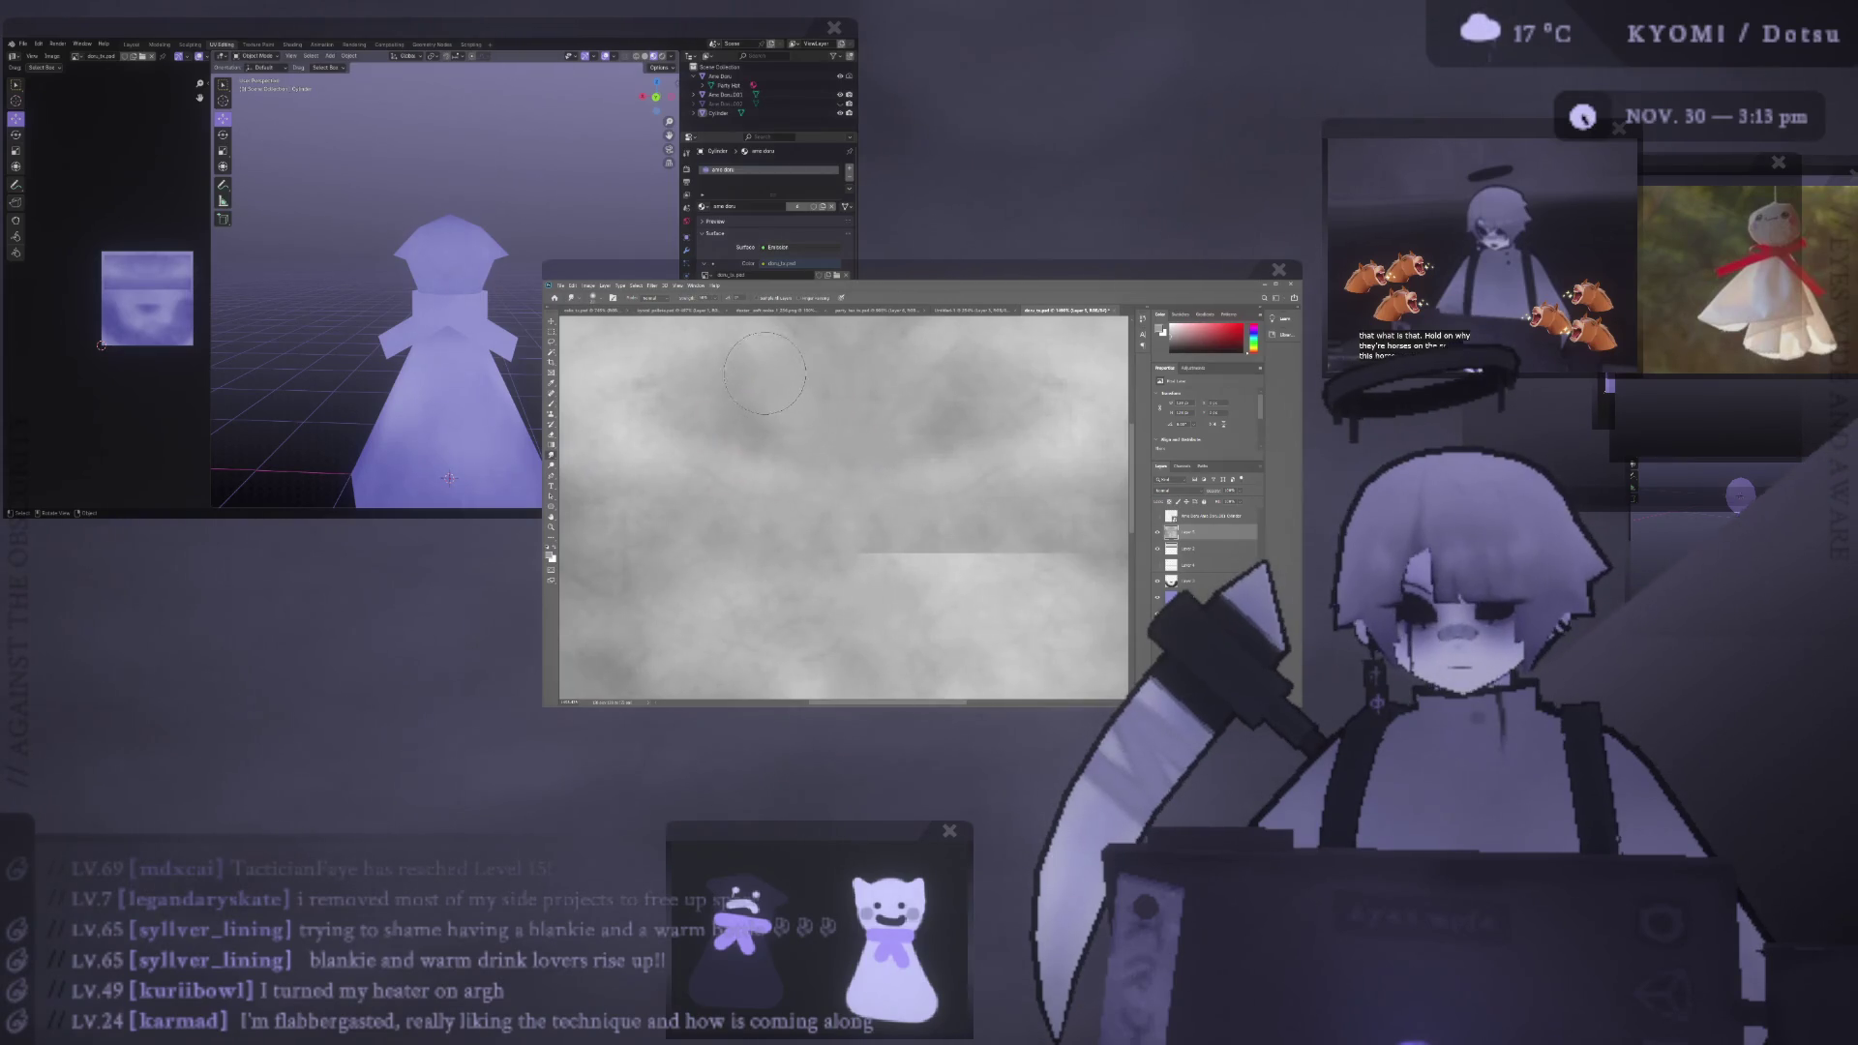
- Zoom around the texture and turn the purple-tinted layer back on
scroll(904, 416, "down", 2, "alt")
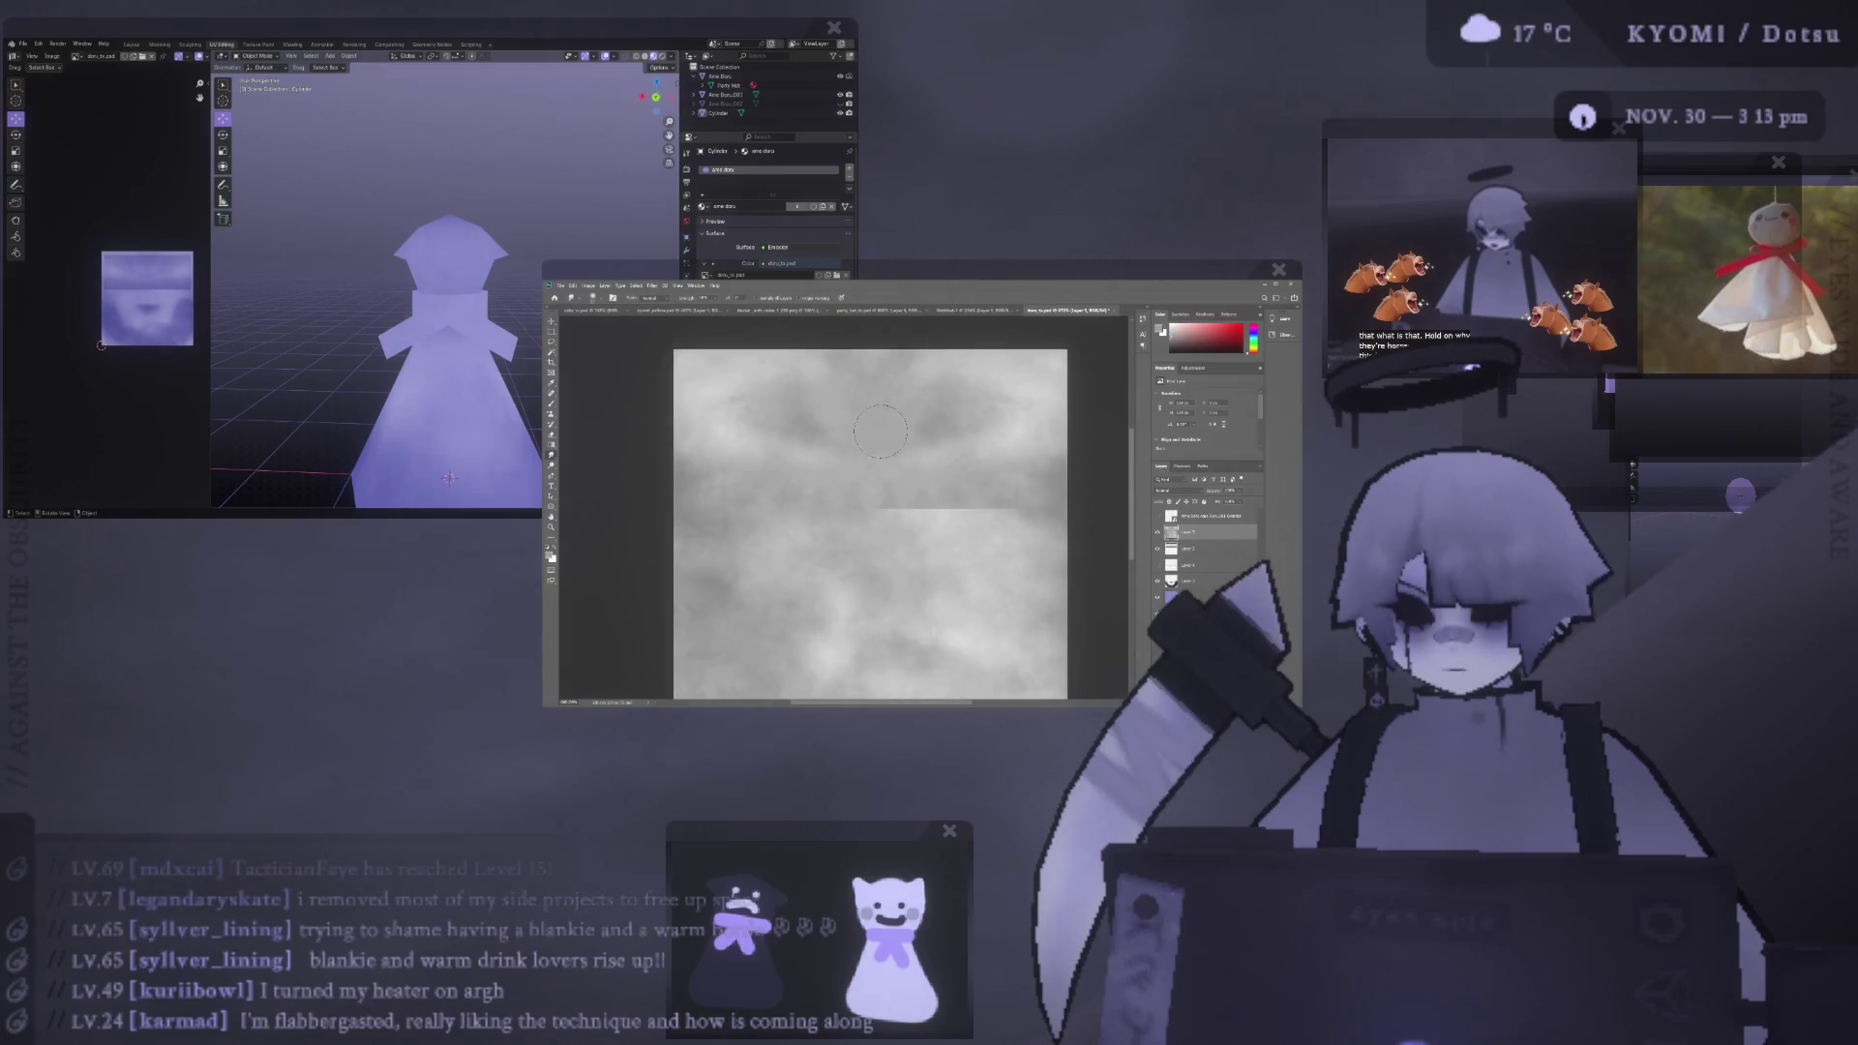
scroll(873, 409, "down", 1, "alt")
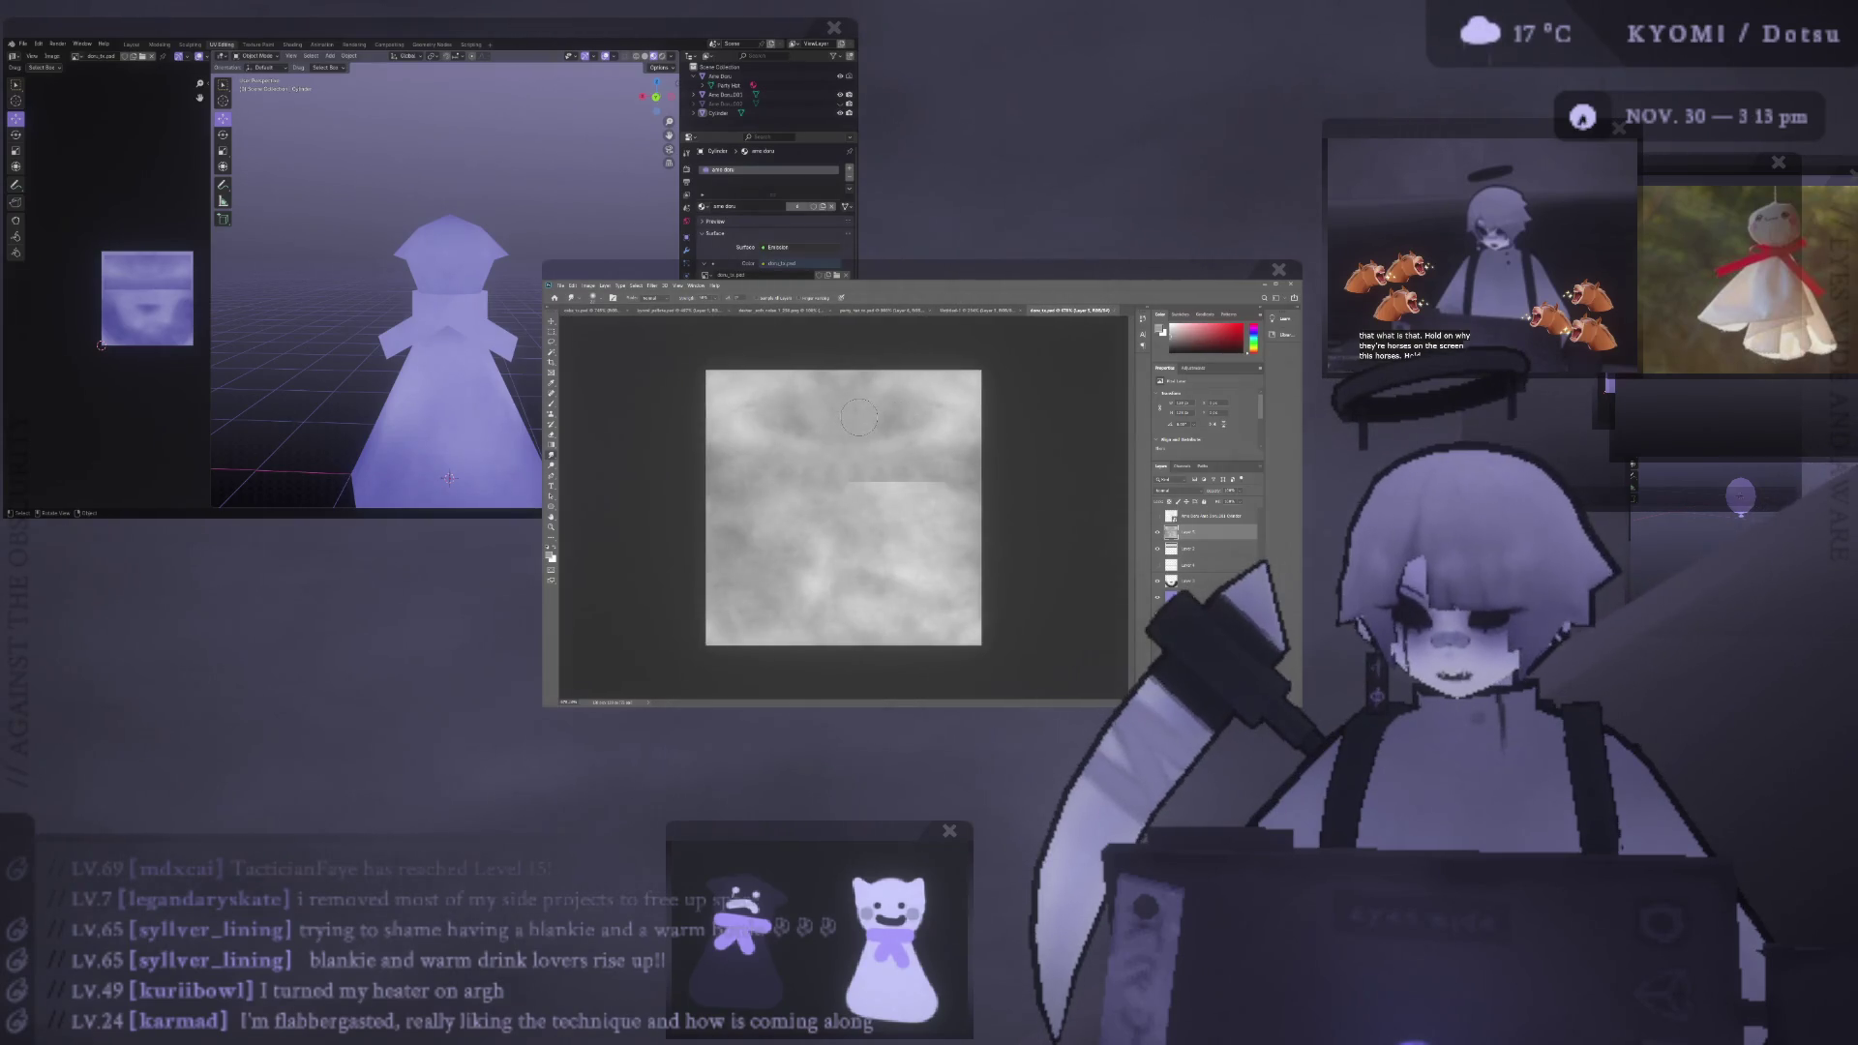
scroll(367, 296, "up", 2)
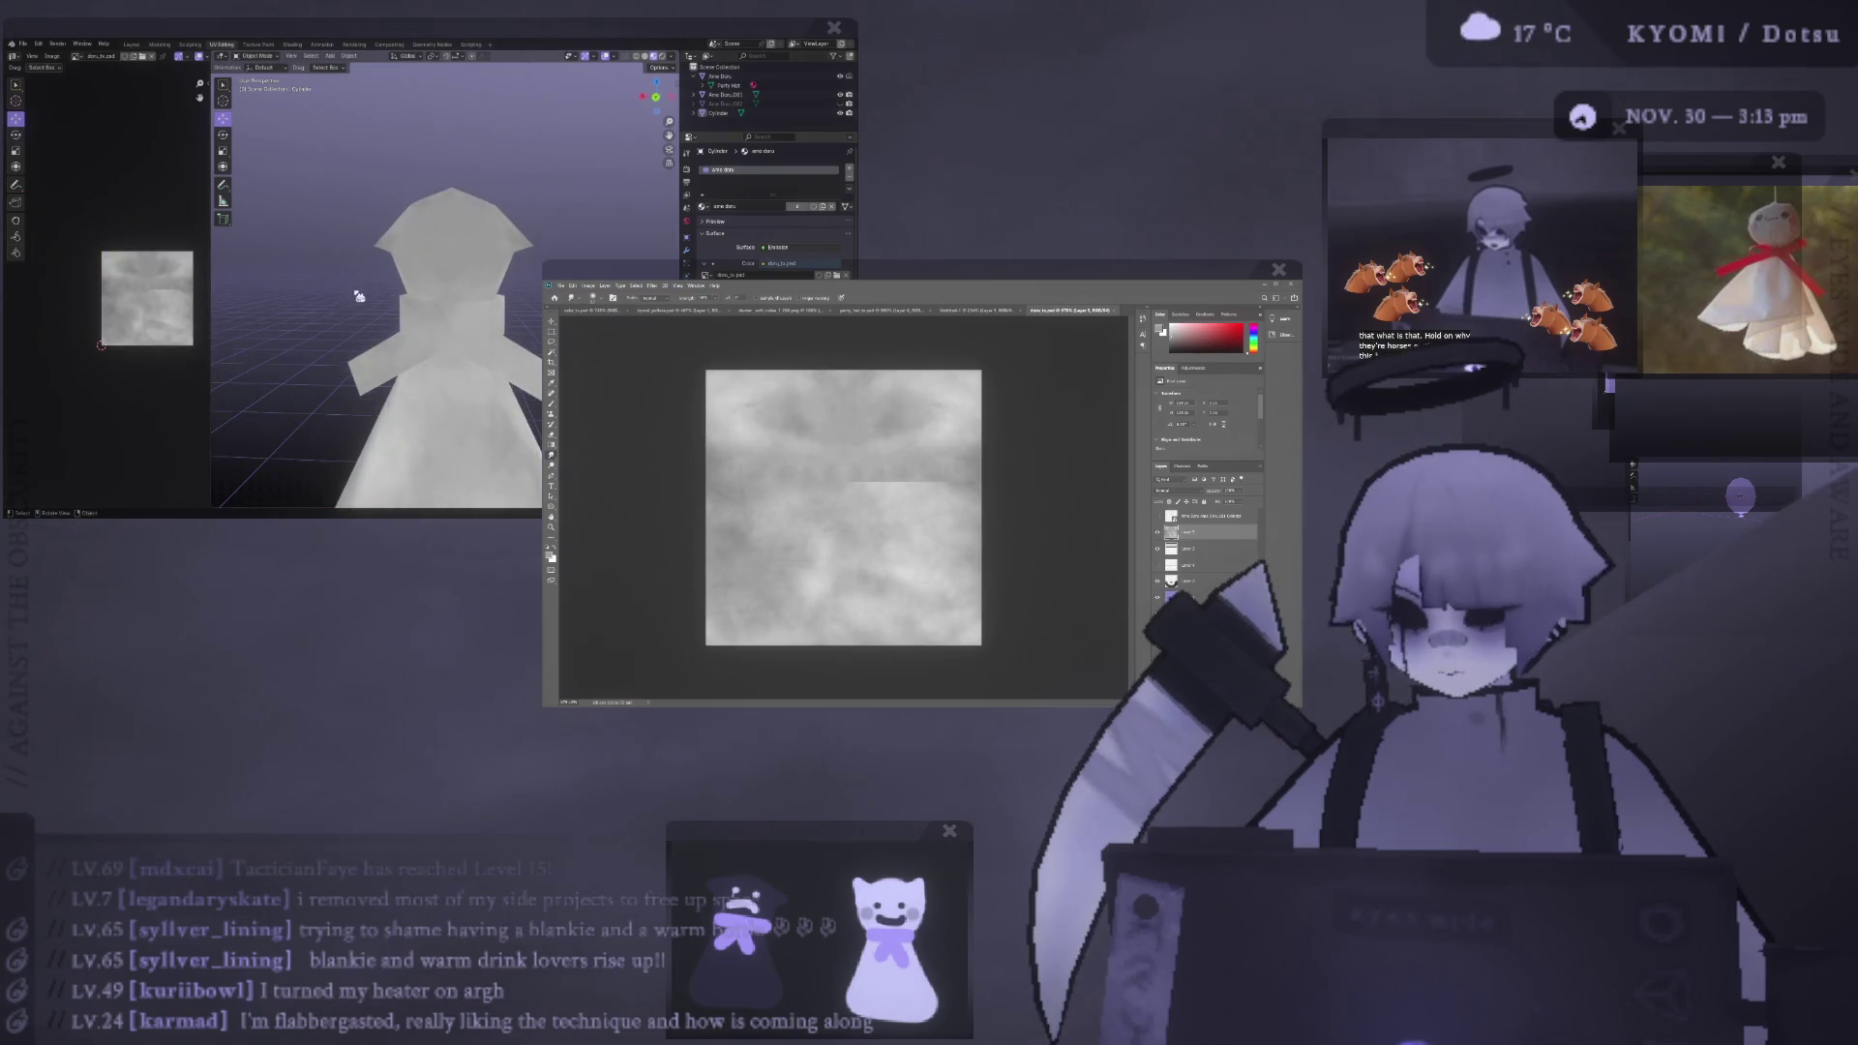
scroll(376, 295, "up", 1)
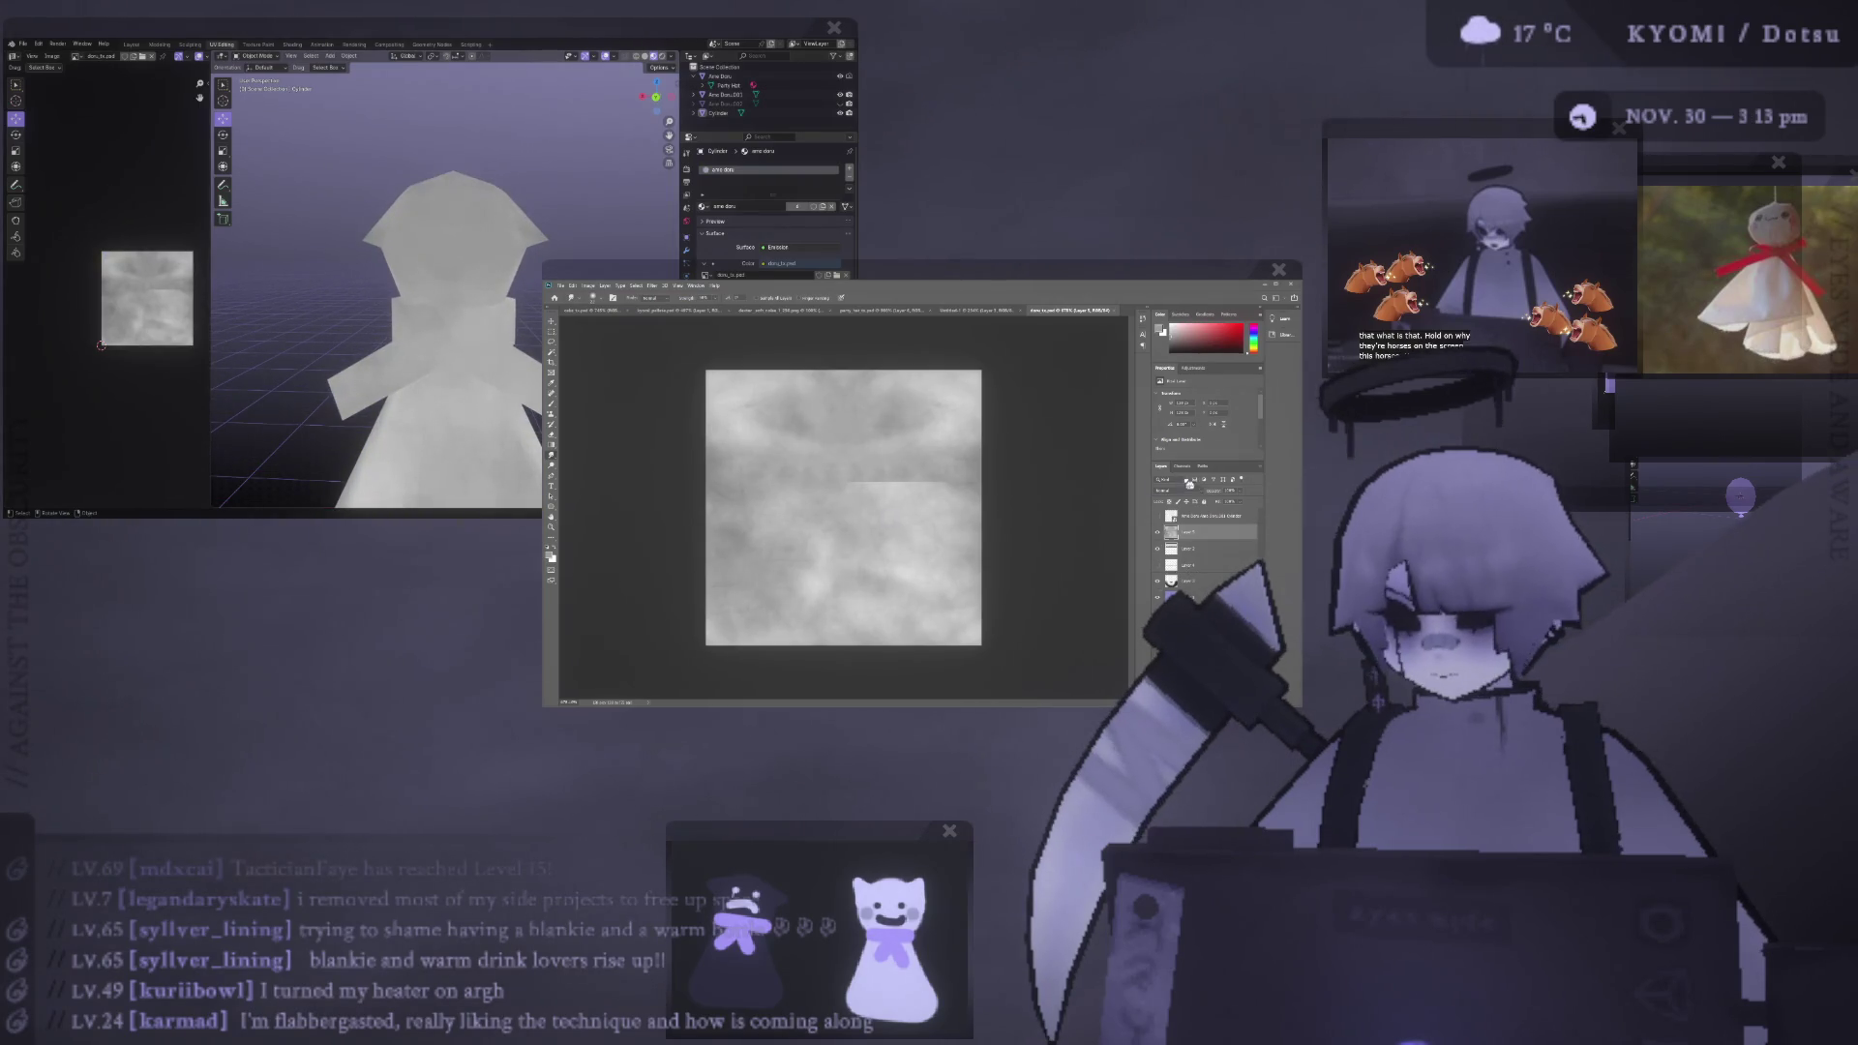
left_click(1196, 522)
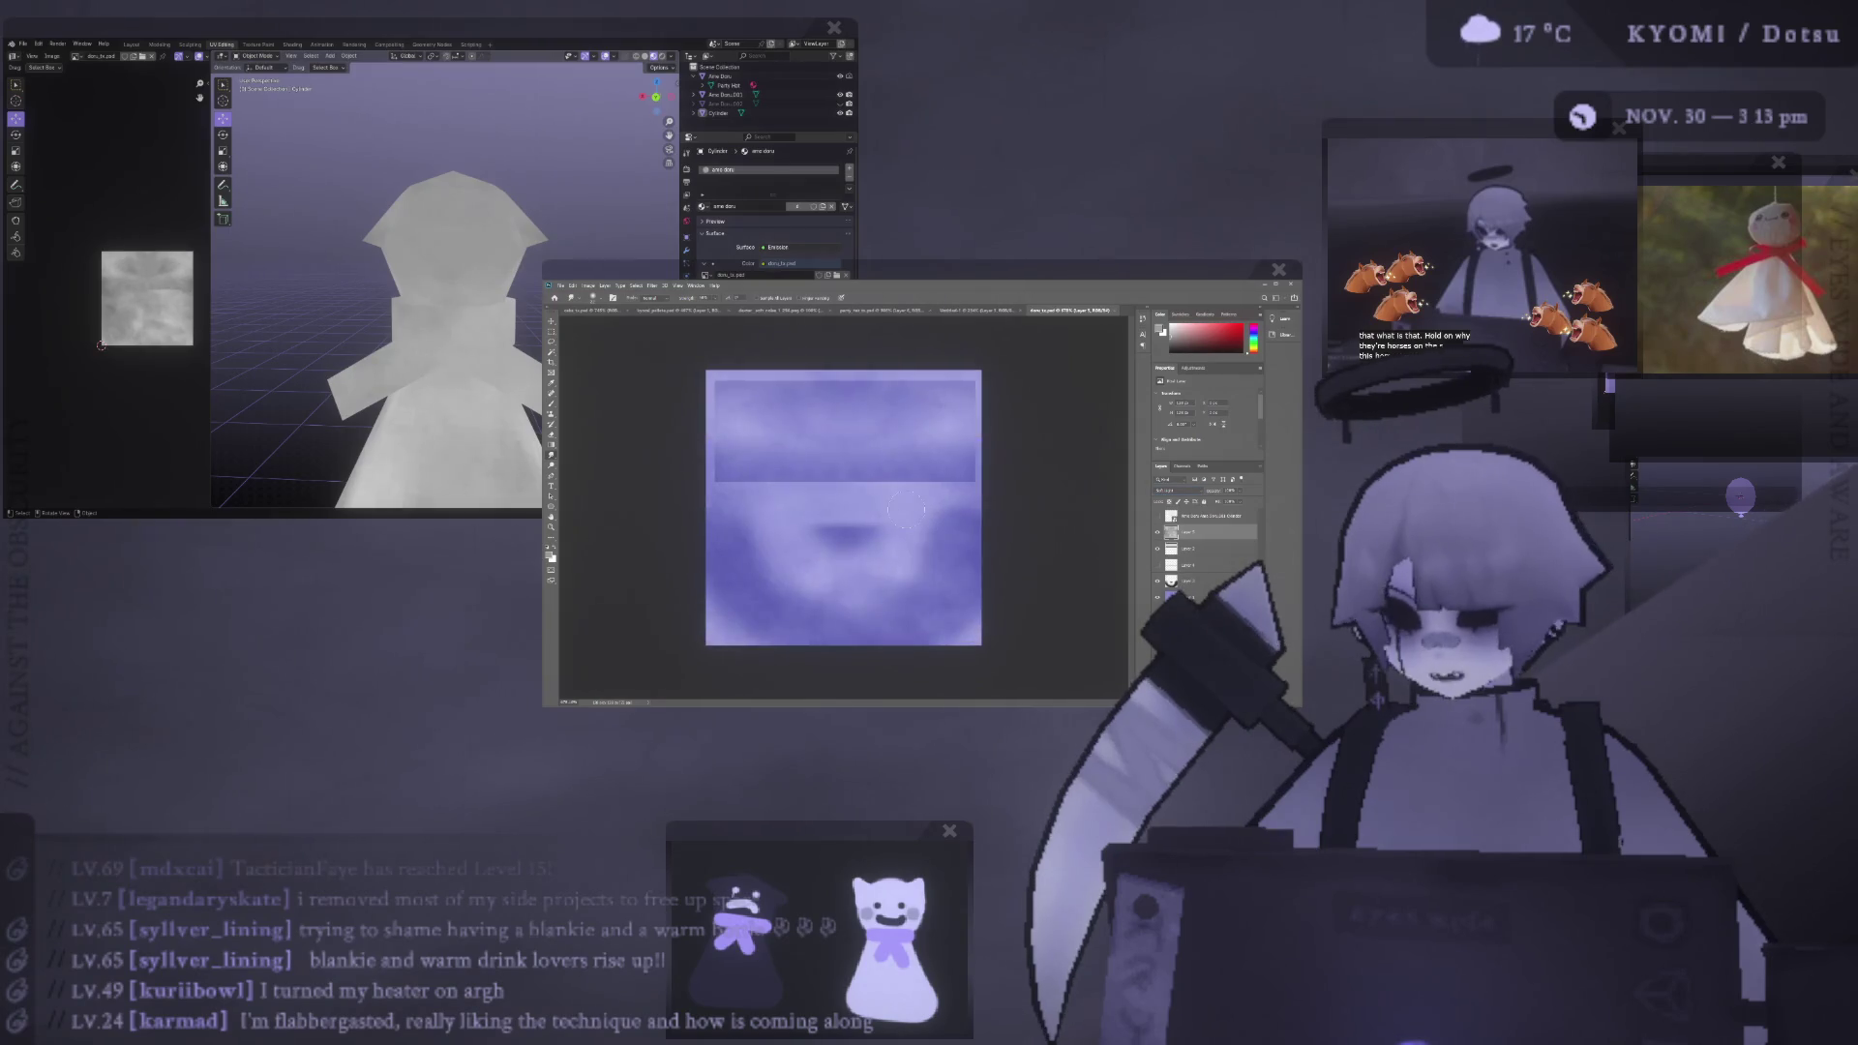
- Save the purple texture so the Blender ghost reloads it
key("alt+r")
scroll(358, 265, "down", 2)
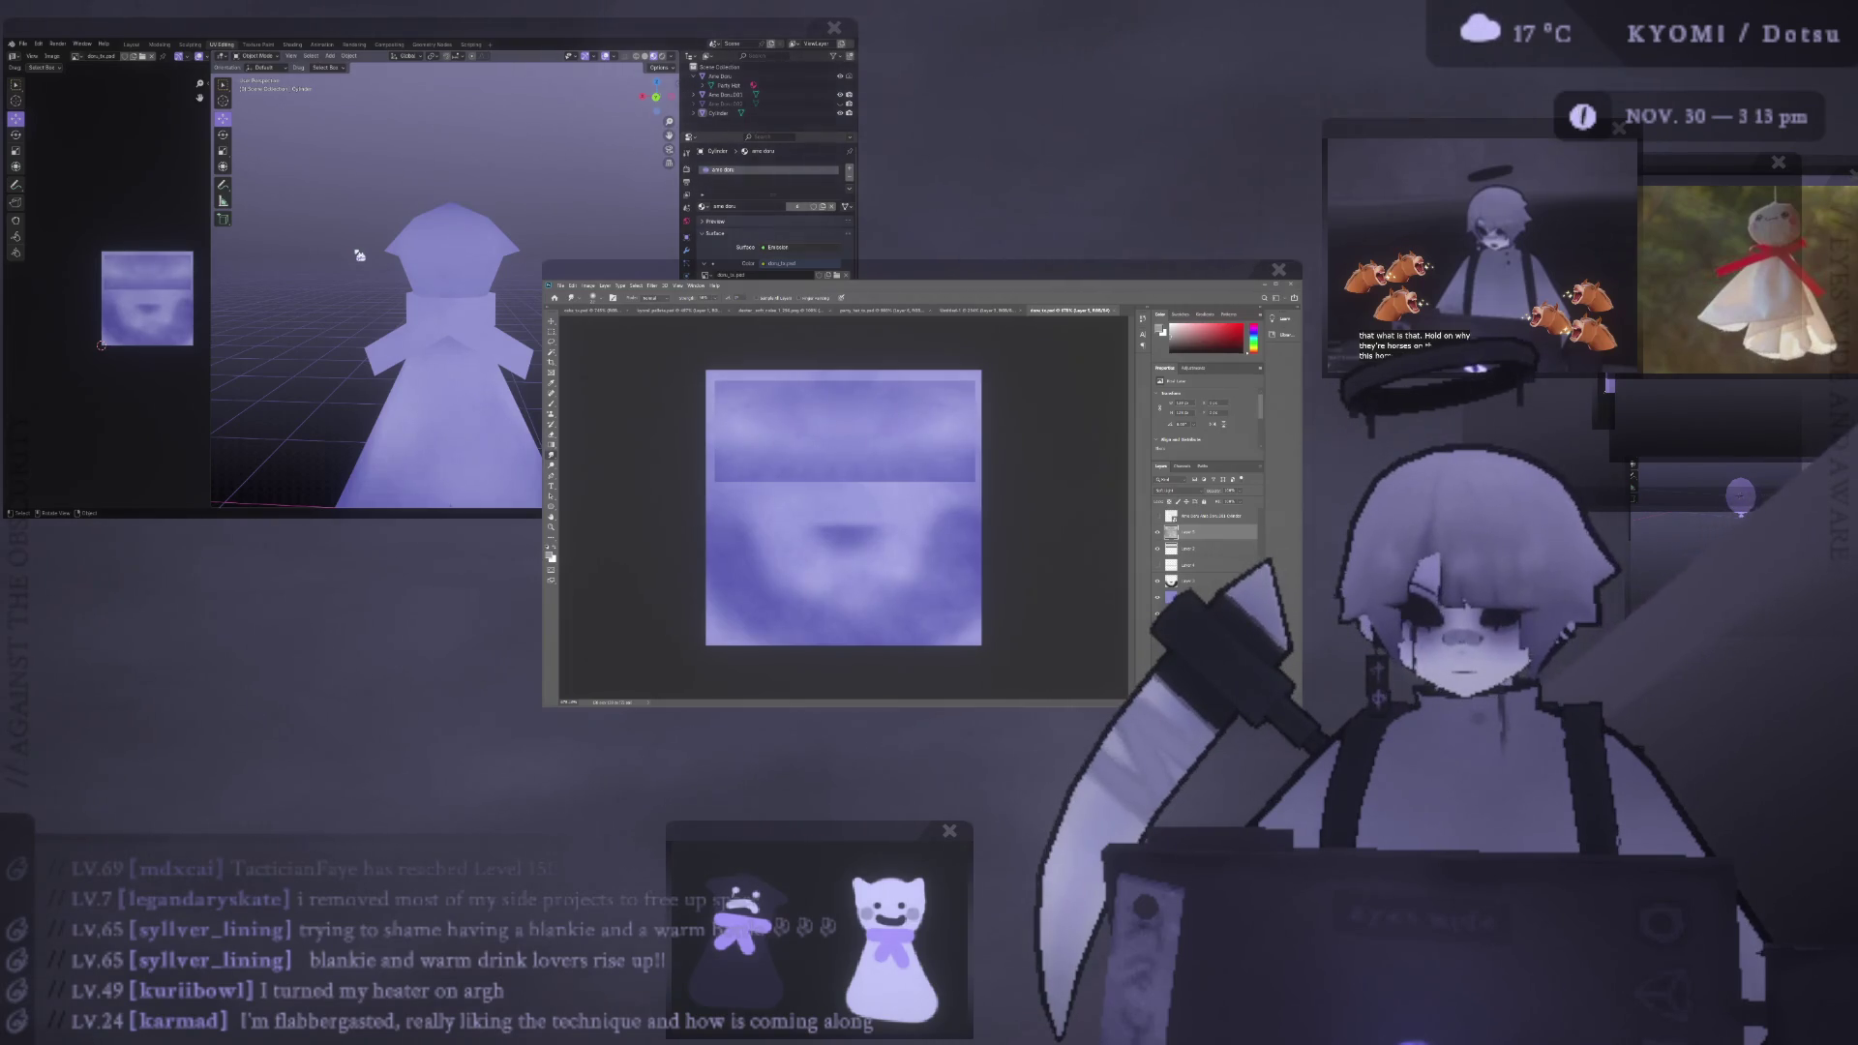
scroll(356, 257, "up", 2)
- Orbit the Blender ghost, then marquee-select the lower-left region of the texture
middle_click_drag(354, 257, 483, 202)
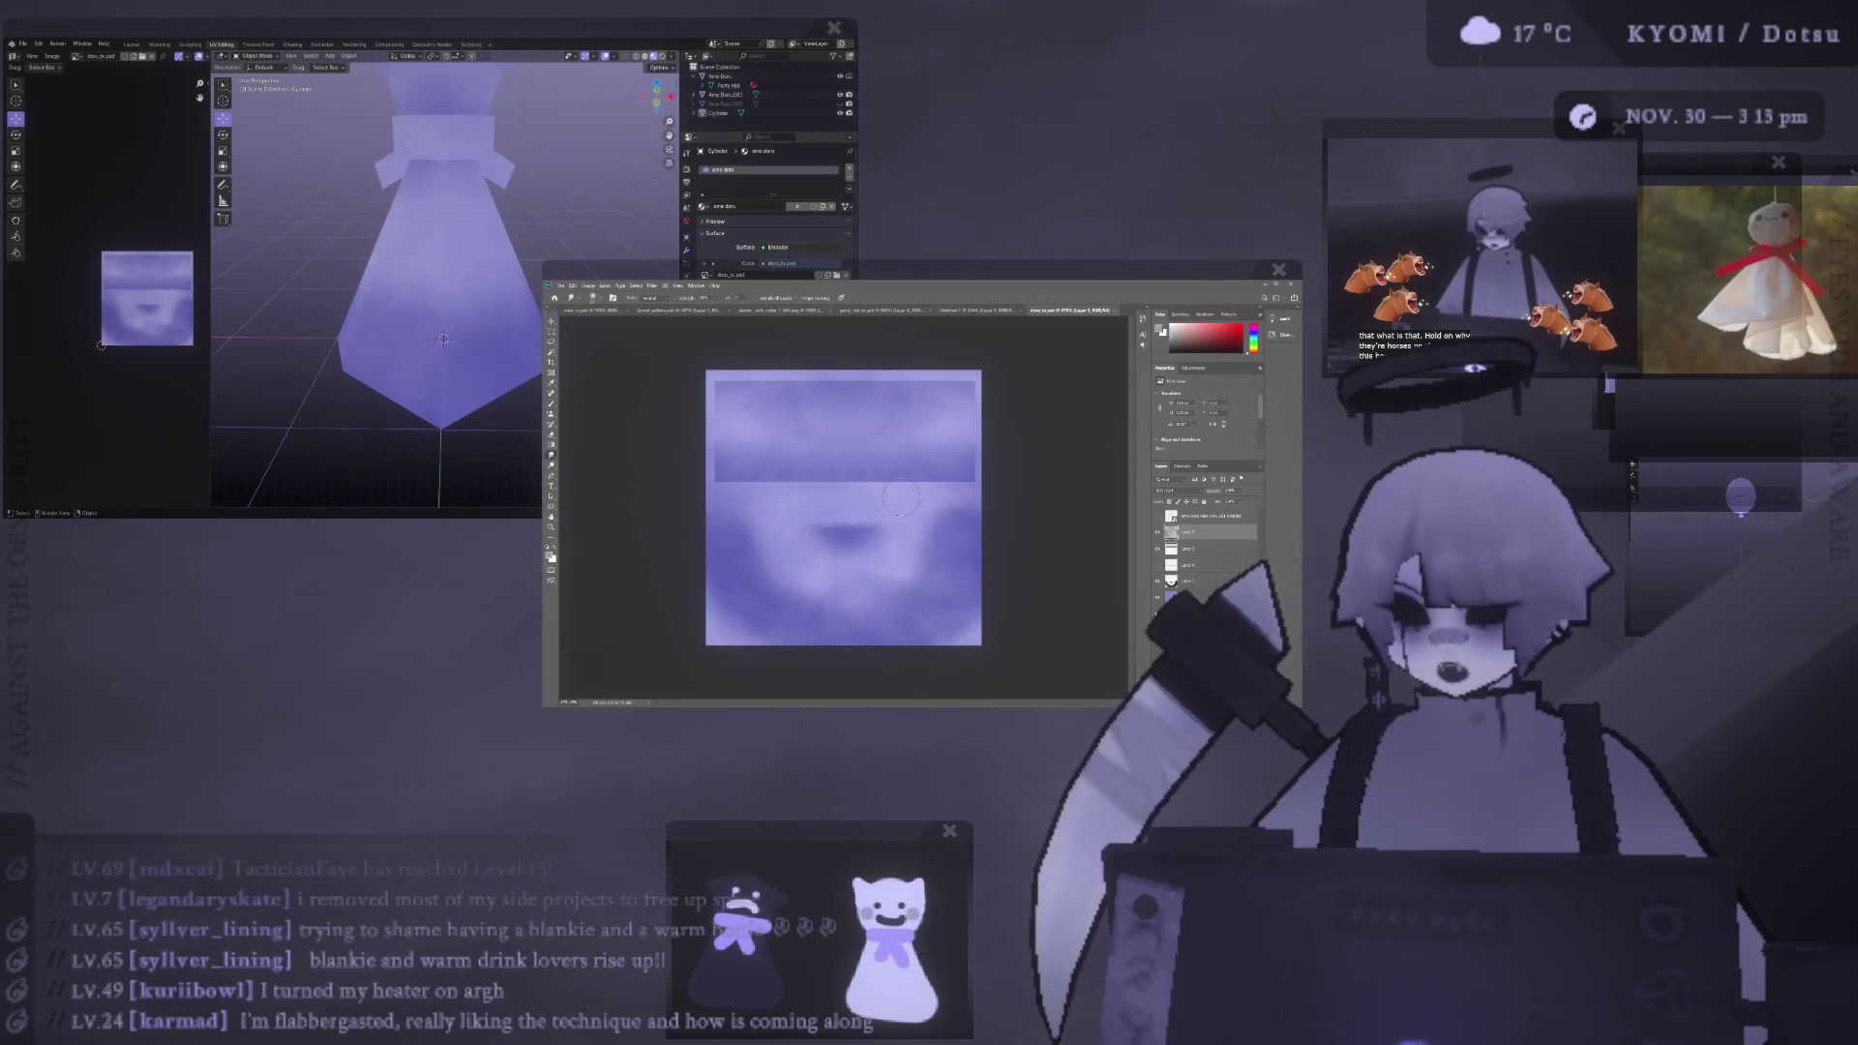
scroll(851, 537, "up", 1, "alt")
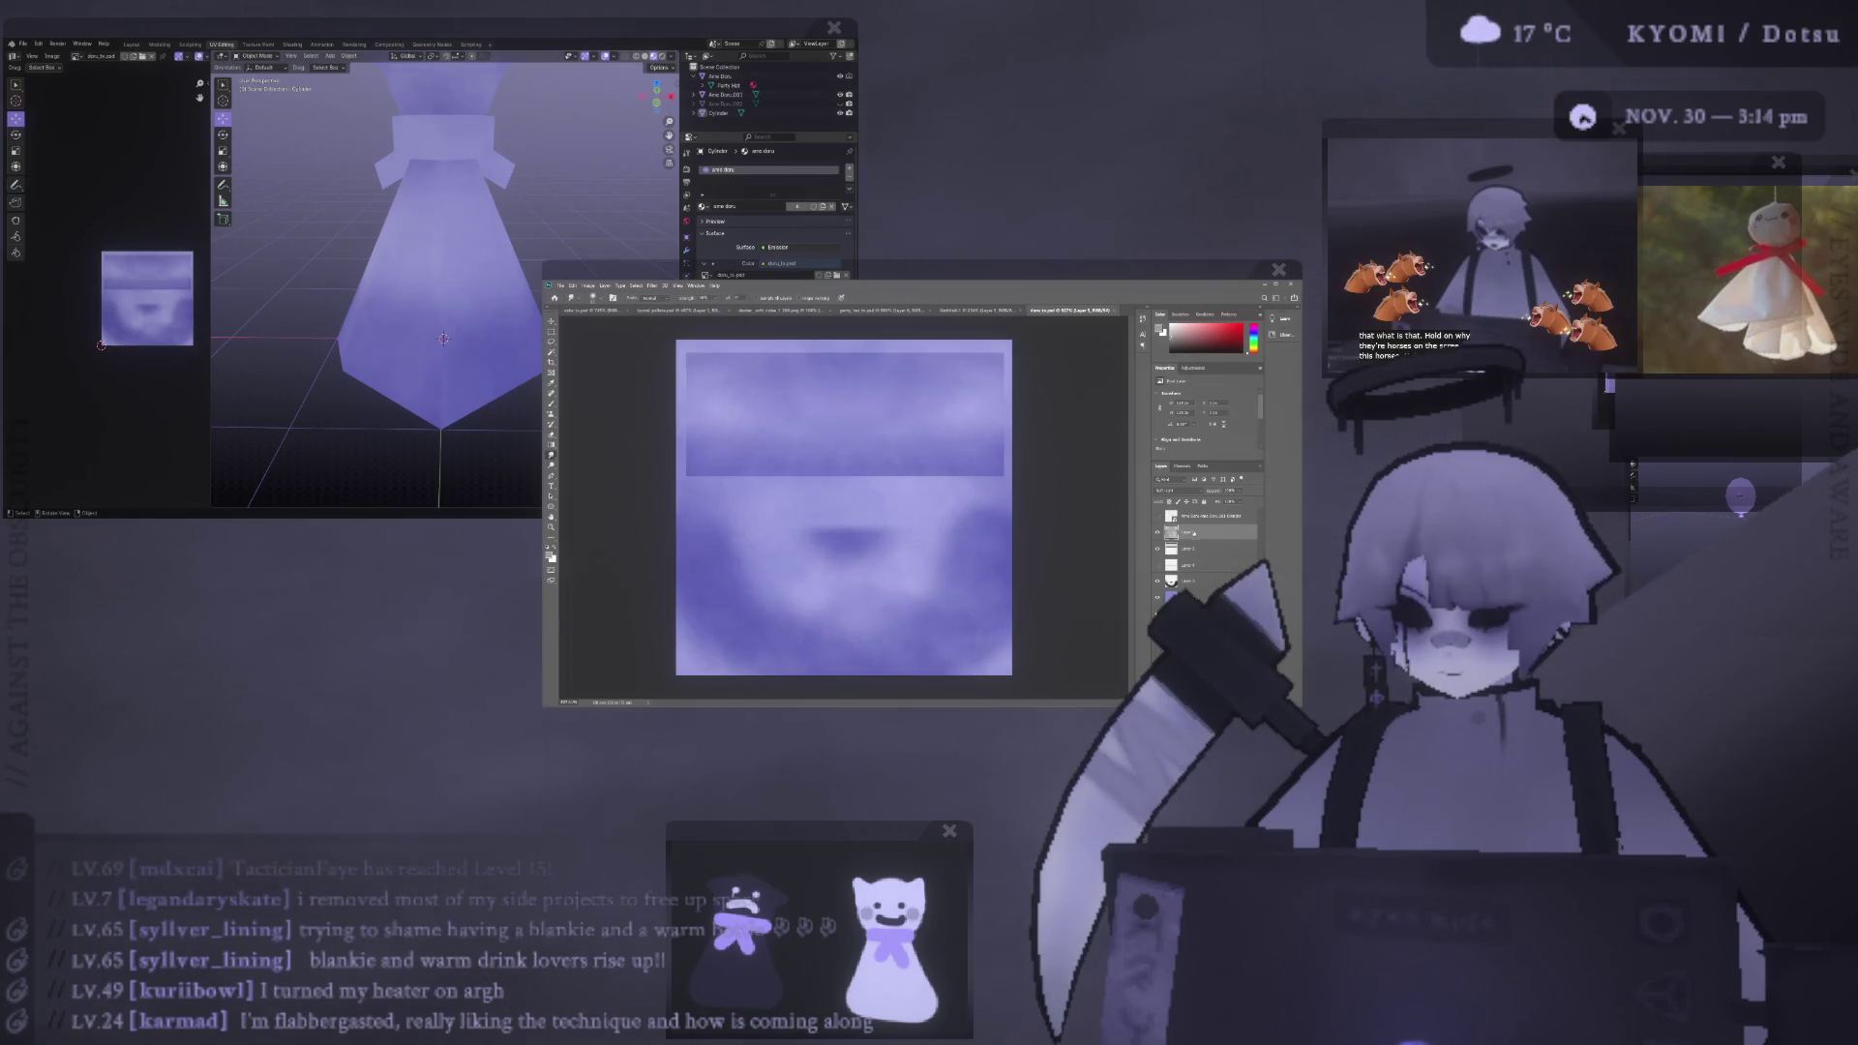
scroll(924, 508, "down", 1, "alt")
key("m")
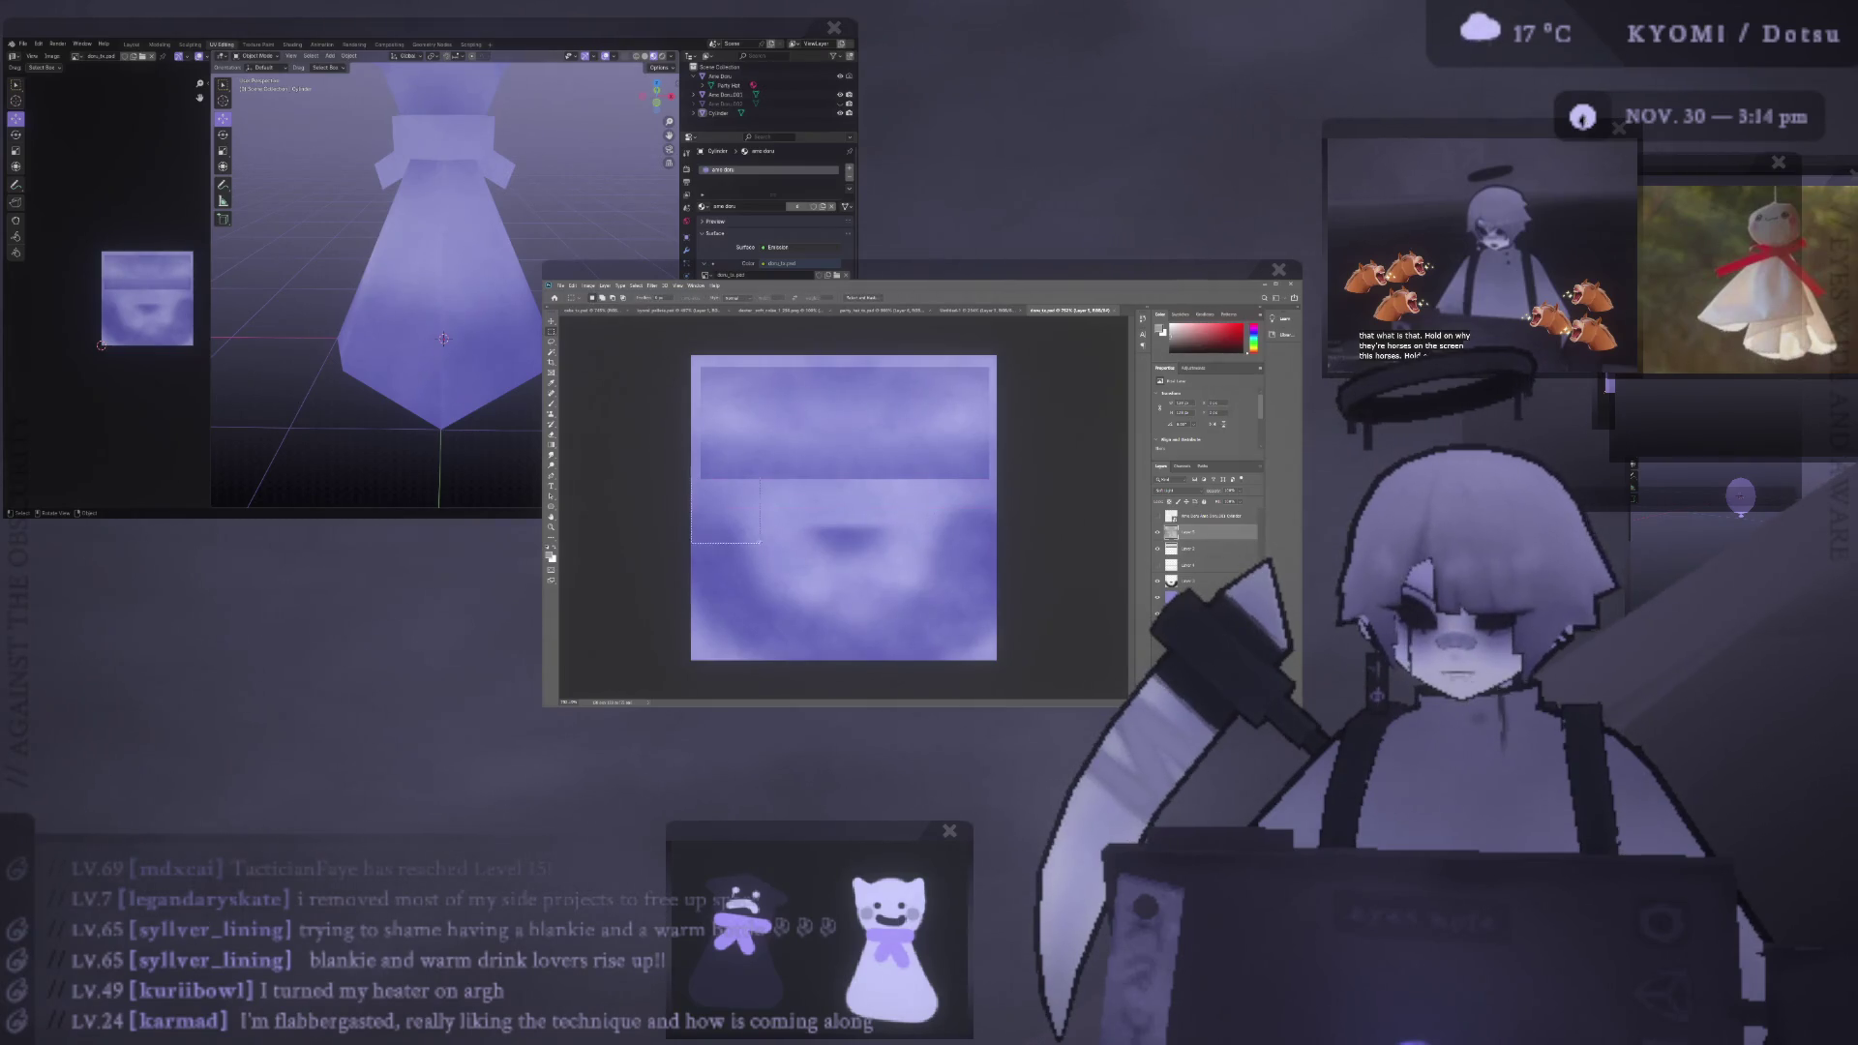
left_click_drag(662, 510, 828, 600)
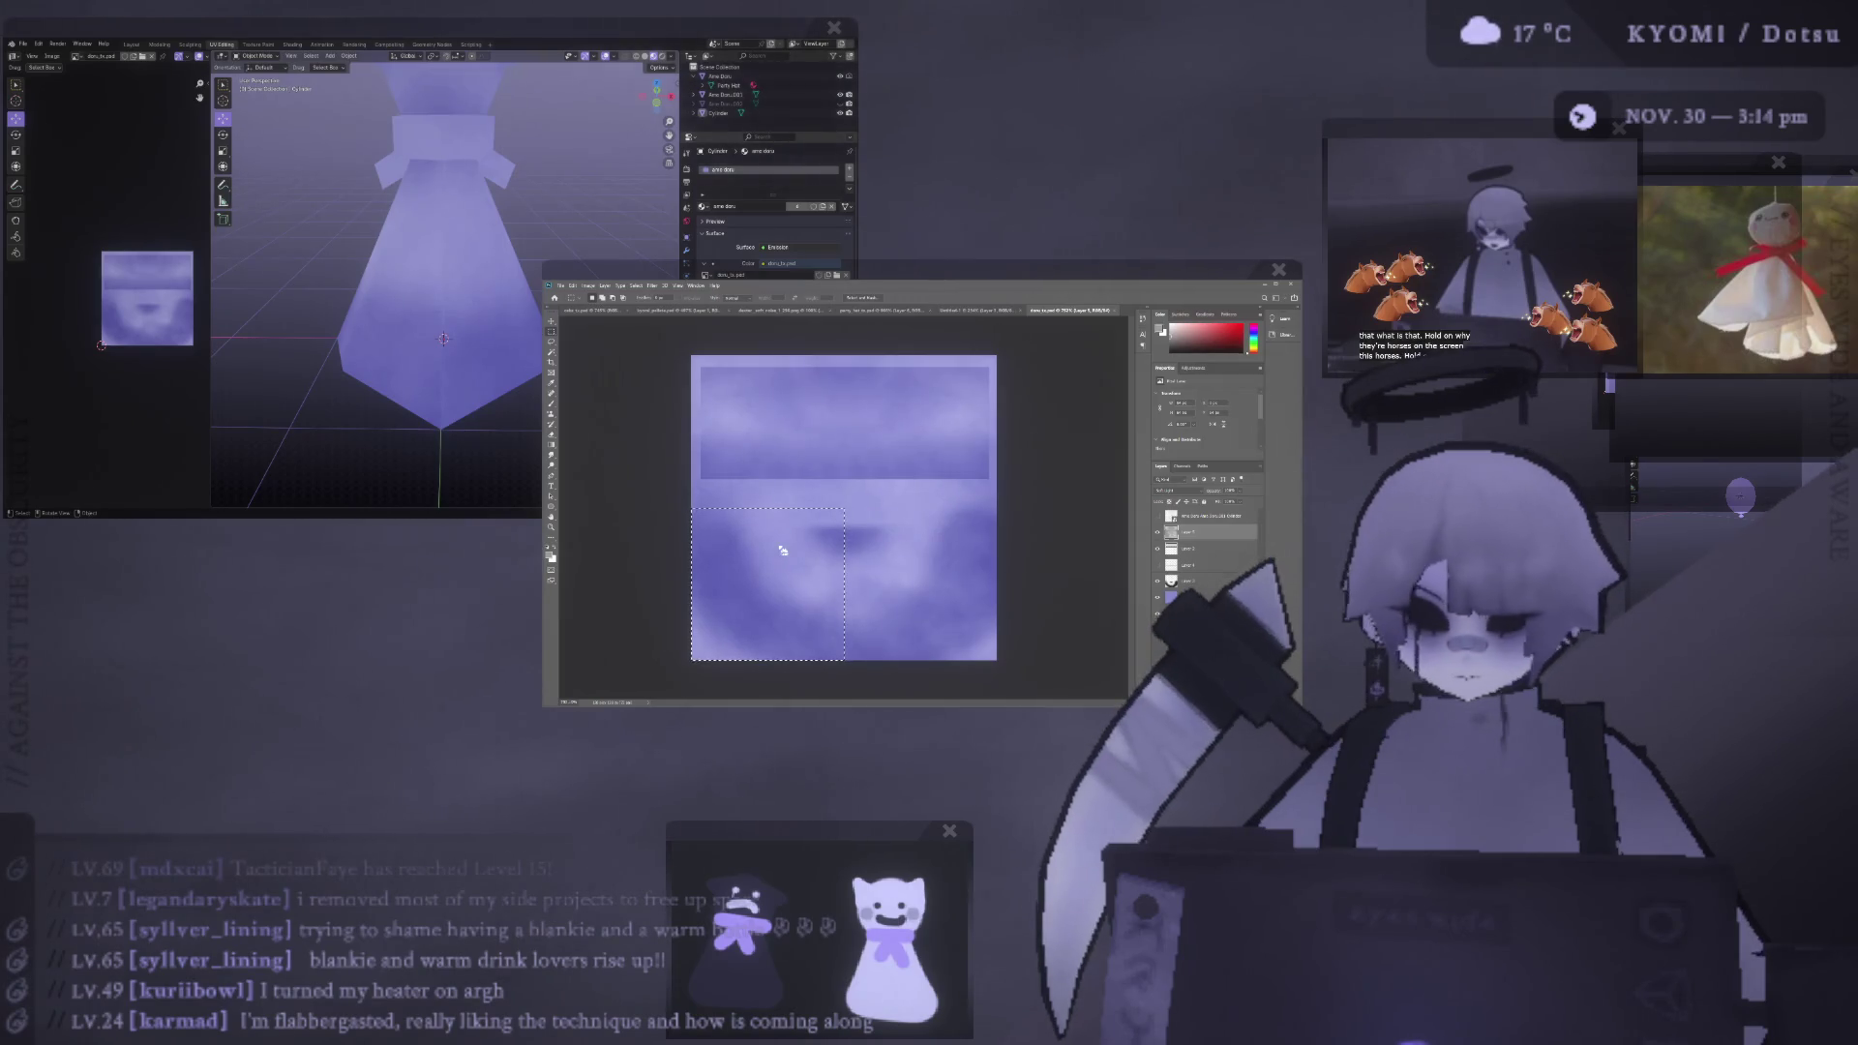
- Paste the grey cloud texture into the selection, resize it, and move it to the lower-right corner
key("ctrl+v")
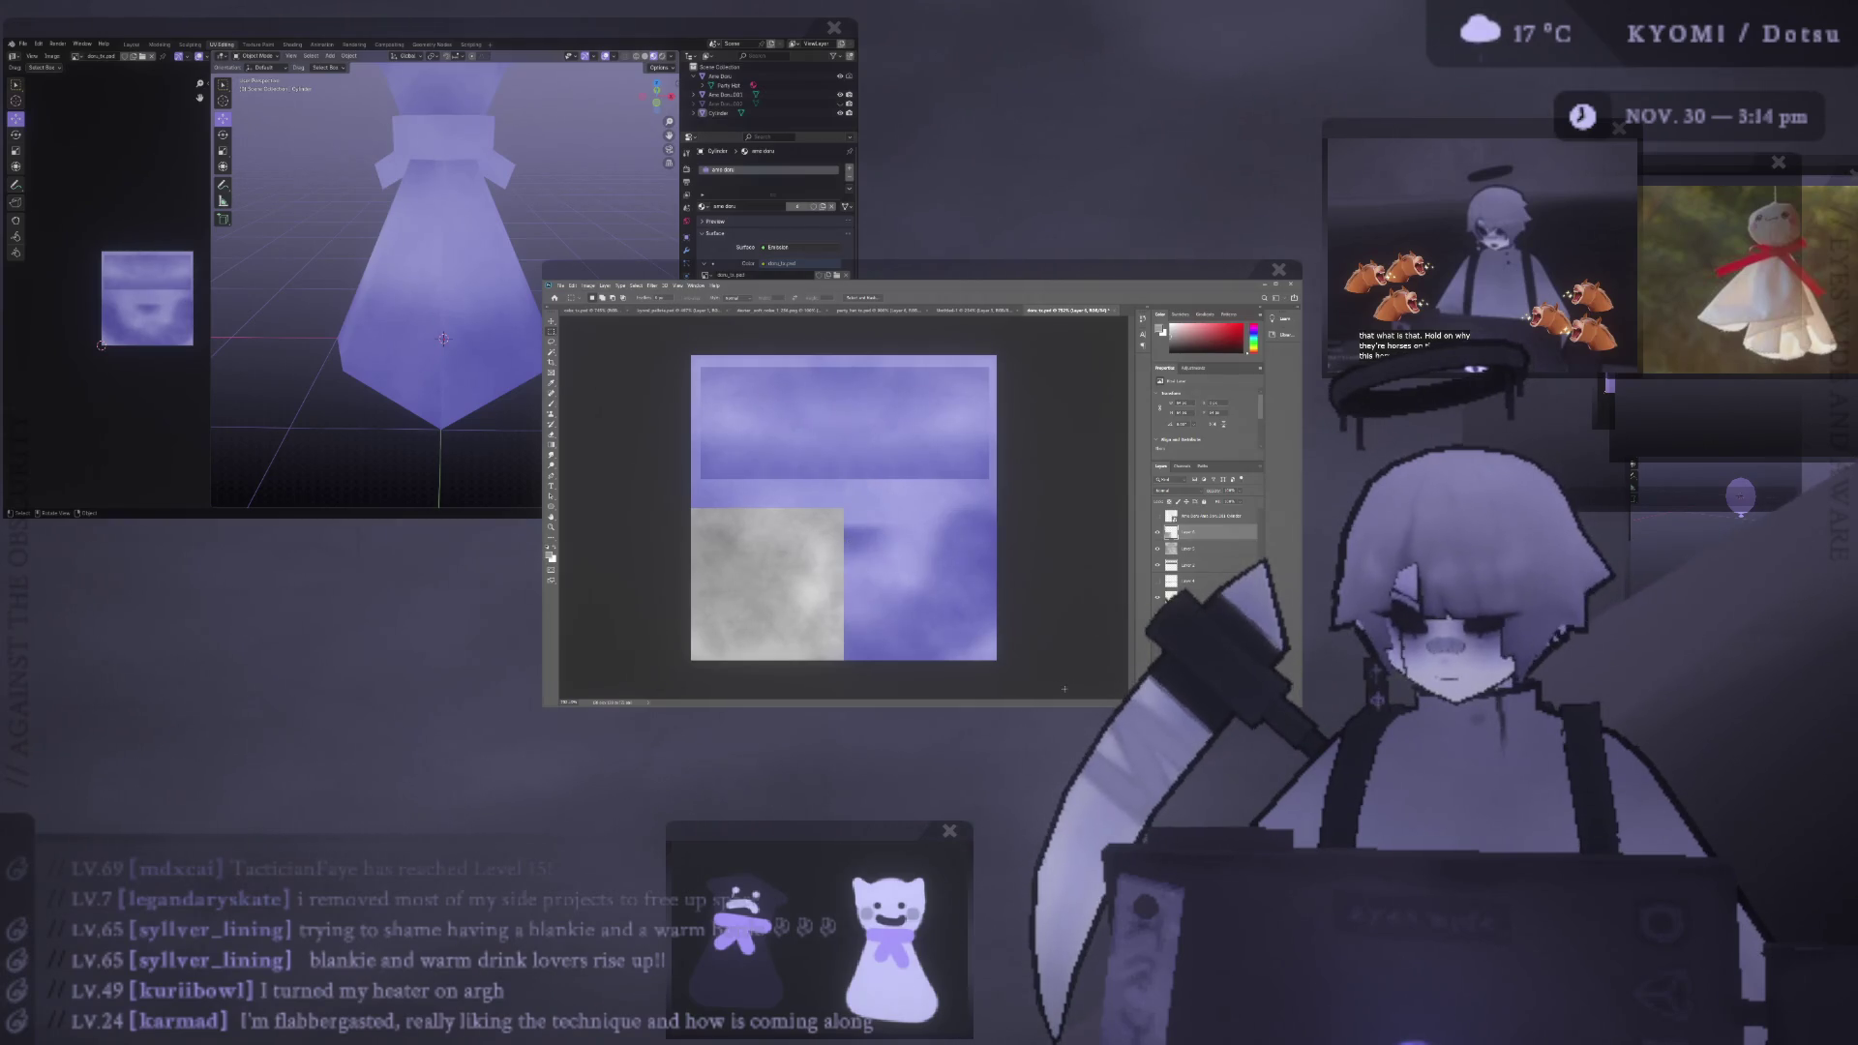
key("v")
mouse_move(820, 534)
left_mouse_down()
mouse_move(860, 535)
mouse_move(877, 583)
left_mouse_up()
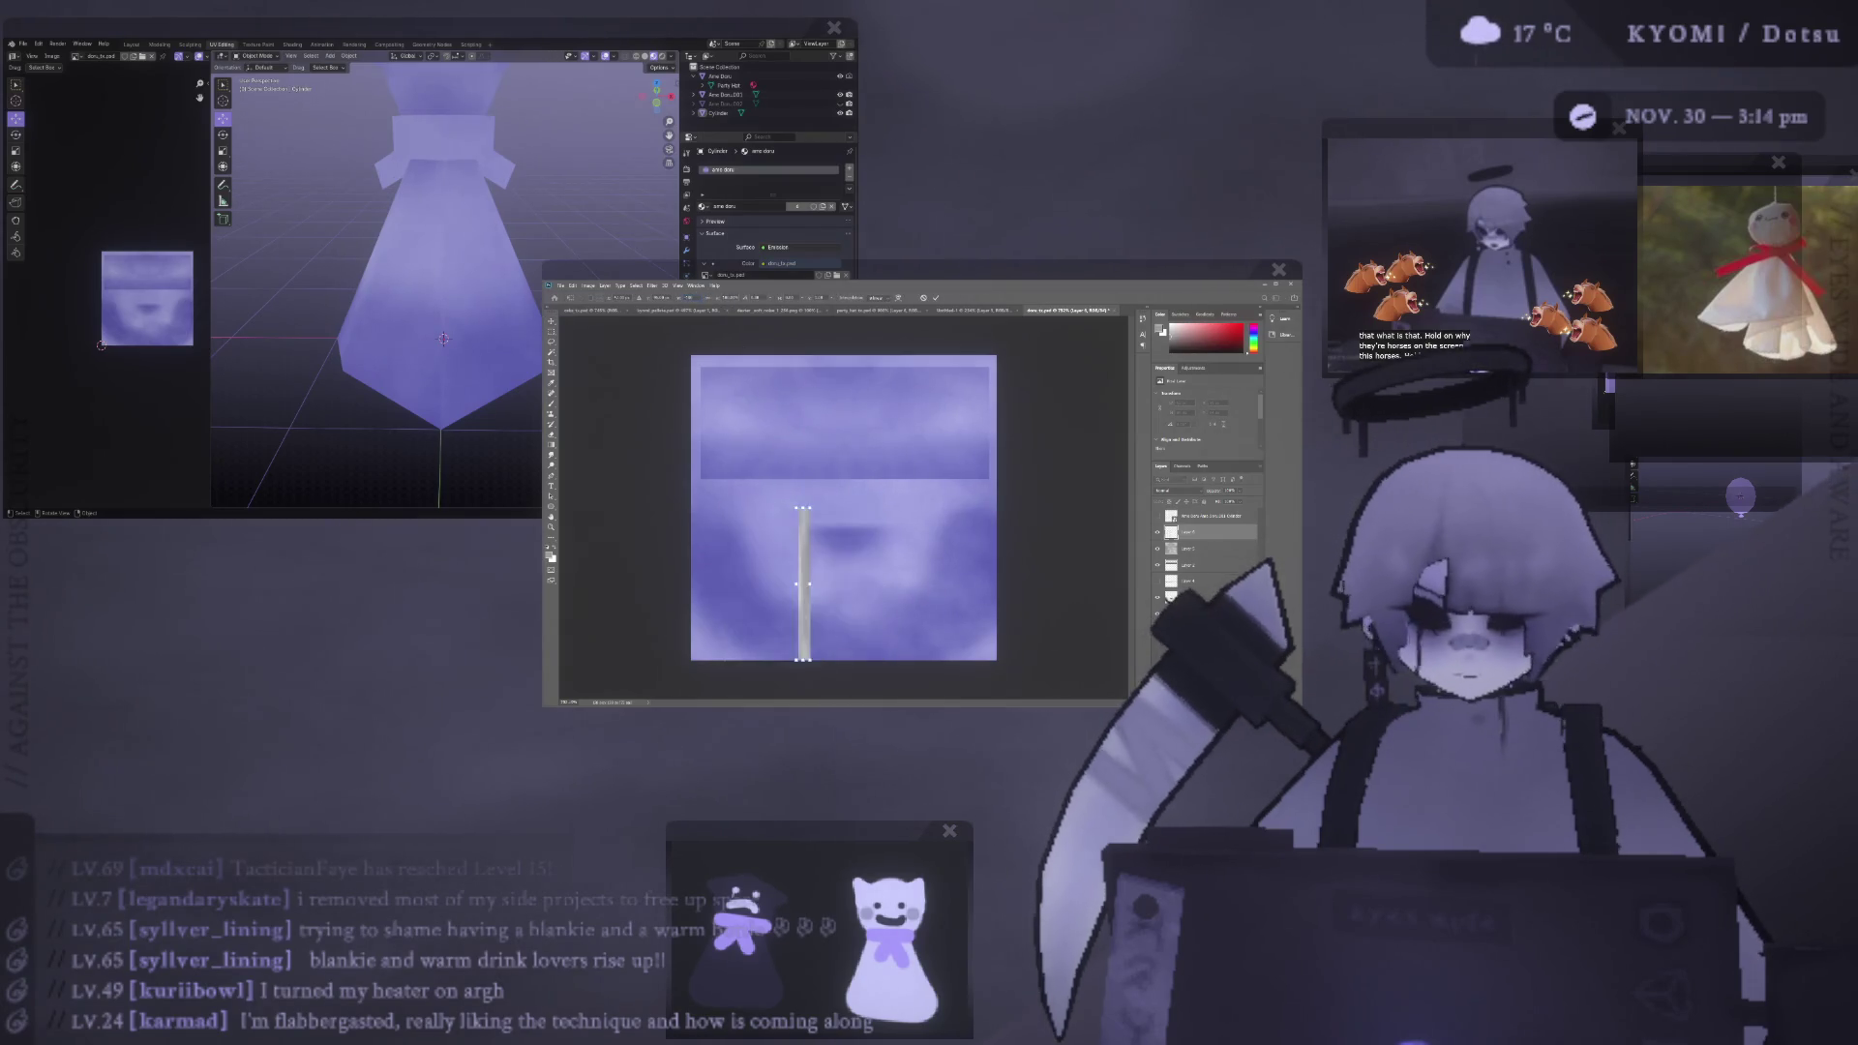
left_click_drag(729, 299, 702, 292)
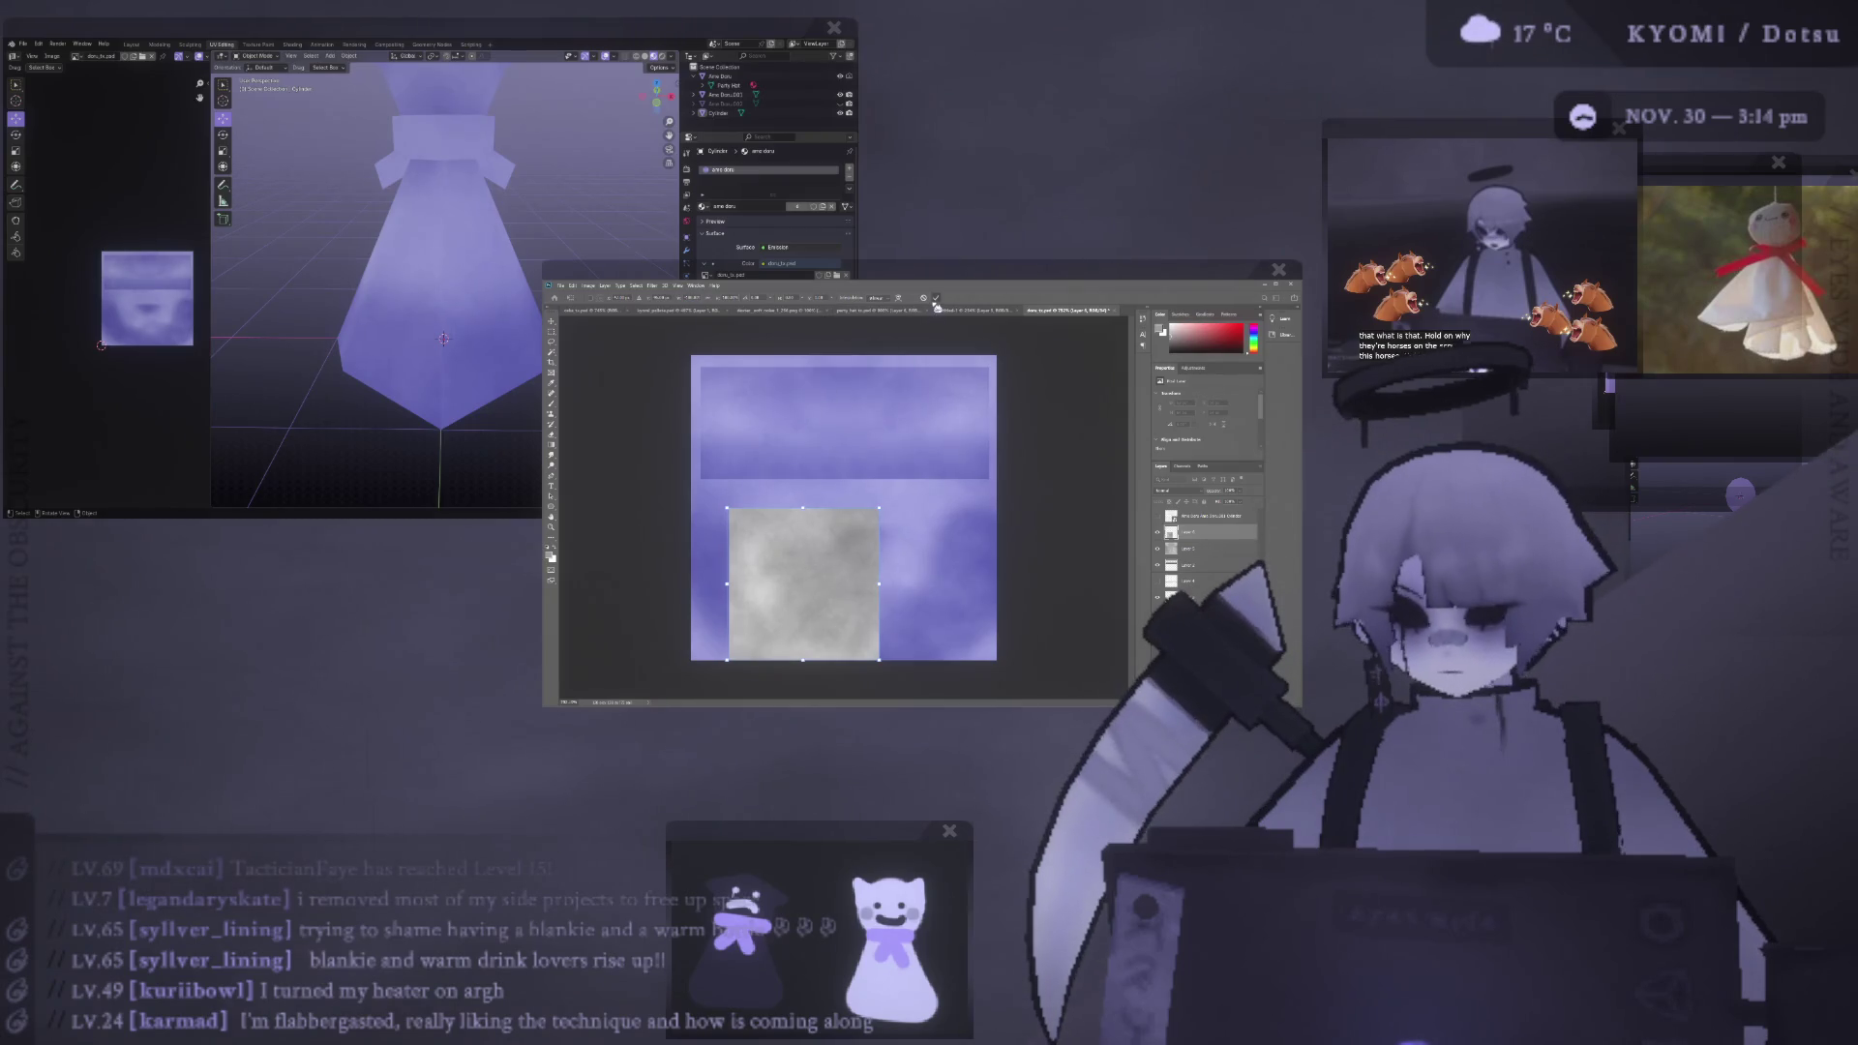
key("Return")
left_click_drag(787, 542, 900, 543)
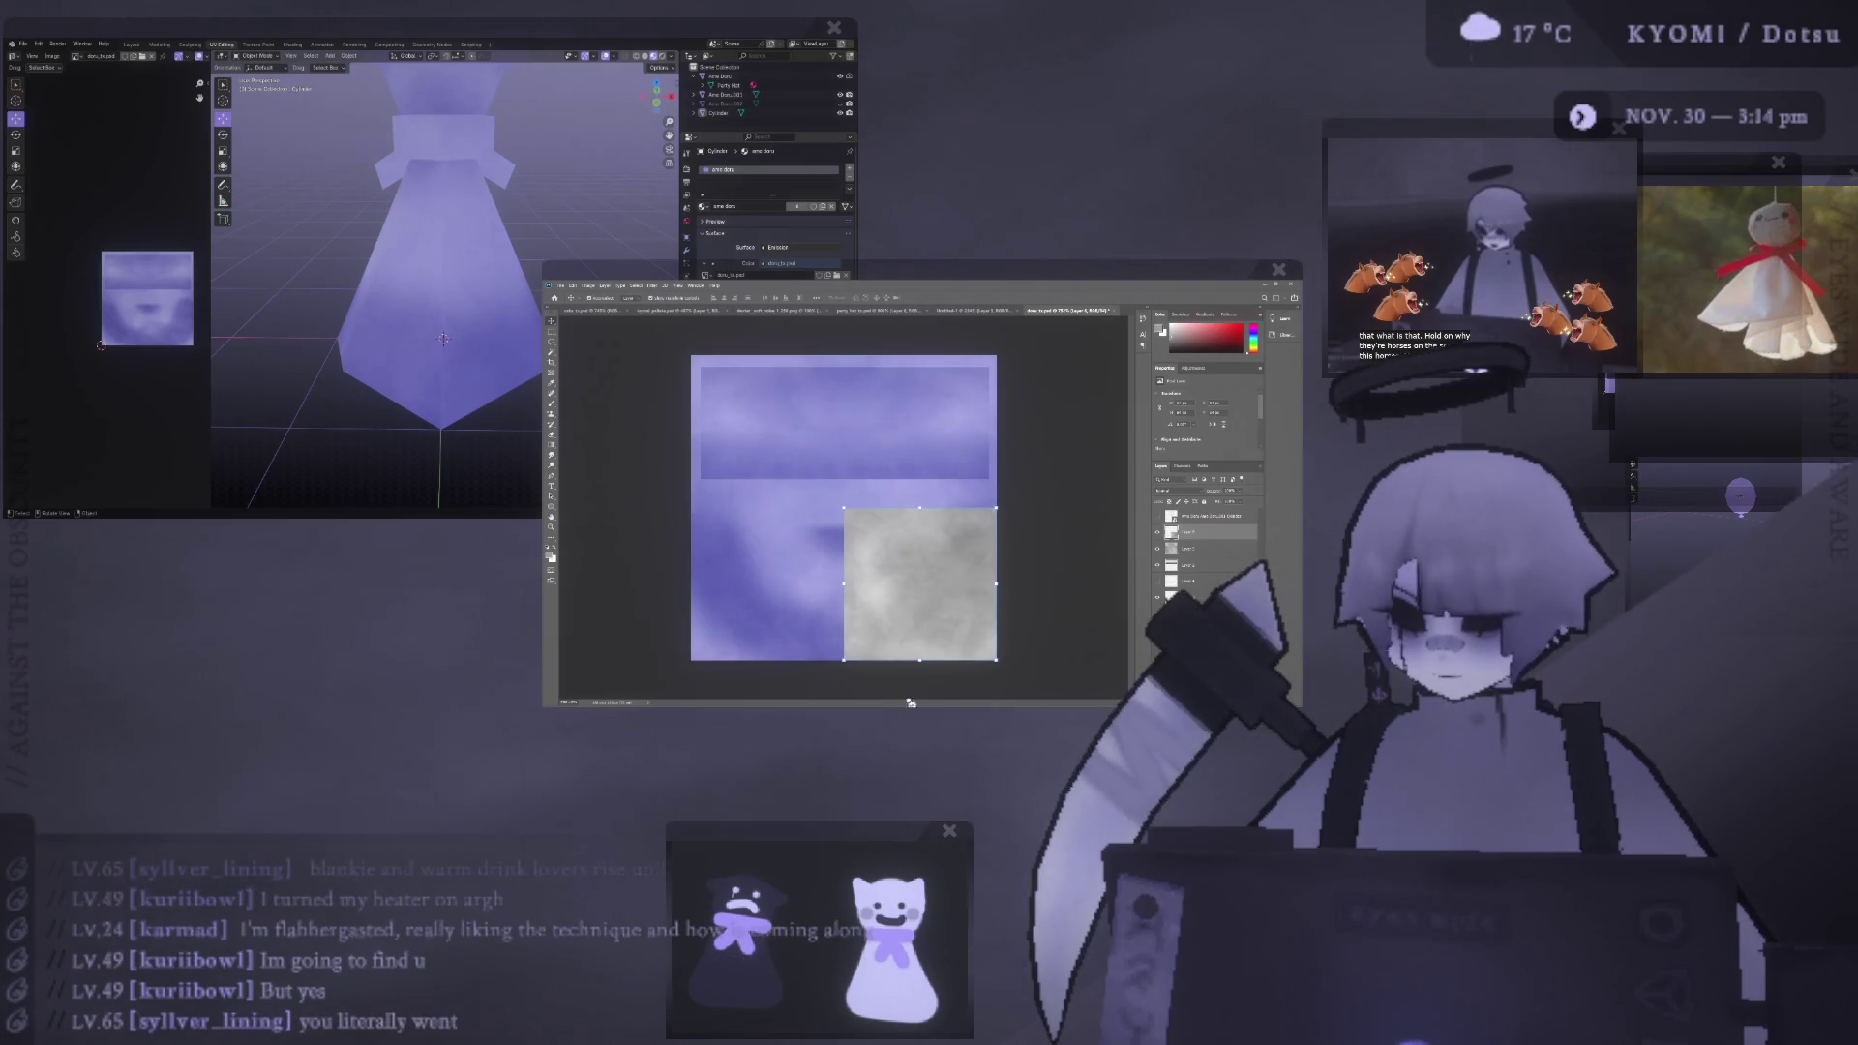
- Select the layer beneath the grey square and drop the pending transform
scroll(858, 563, "up", 2, "alt")
scroll(858, 563, "down", 2)
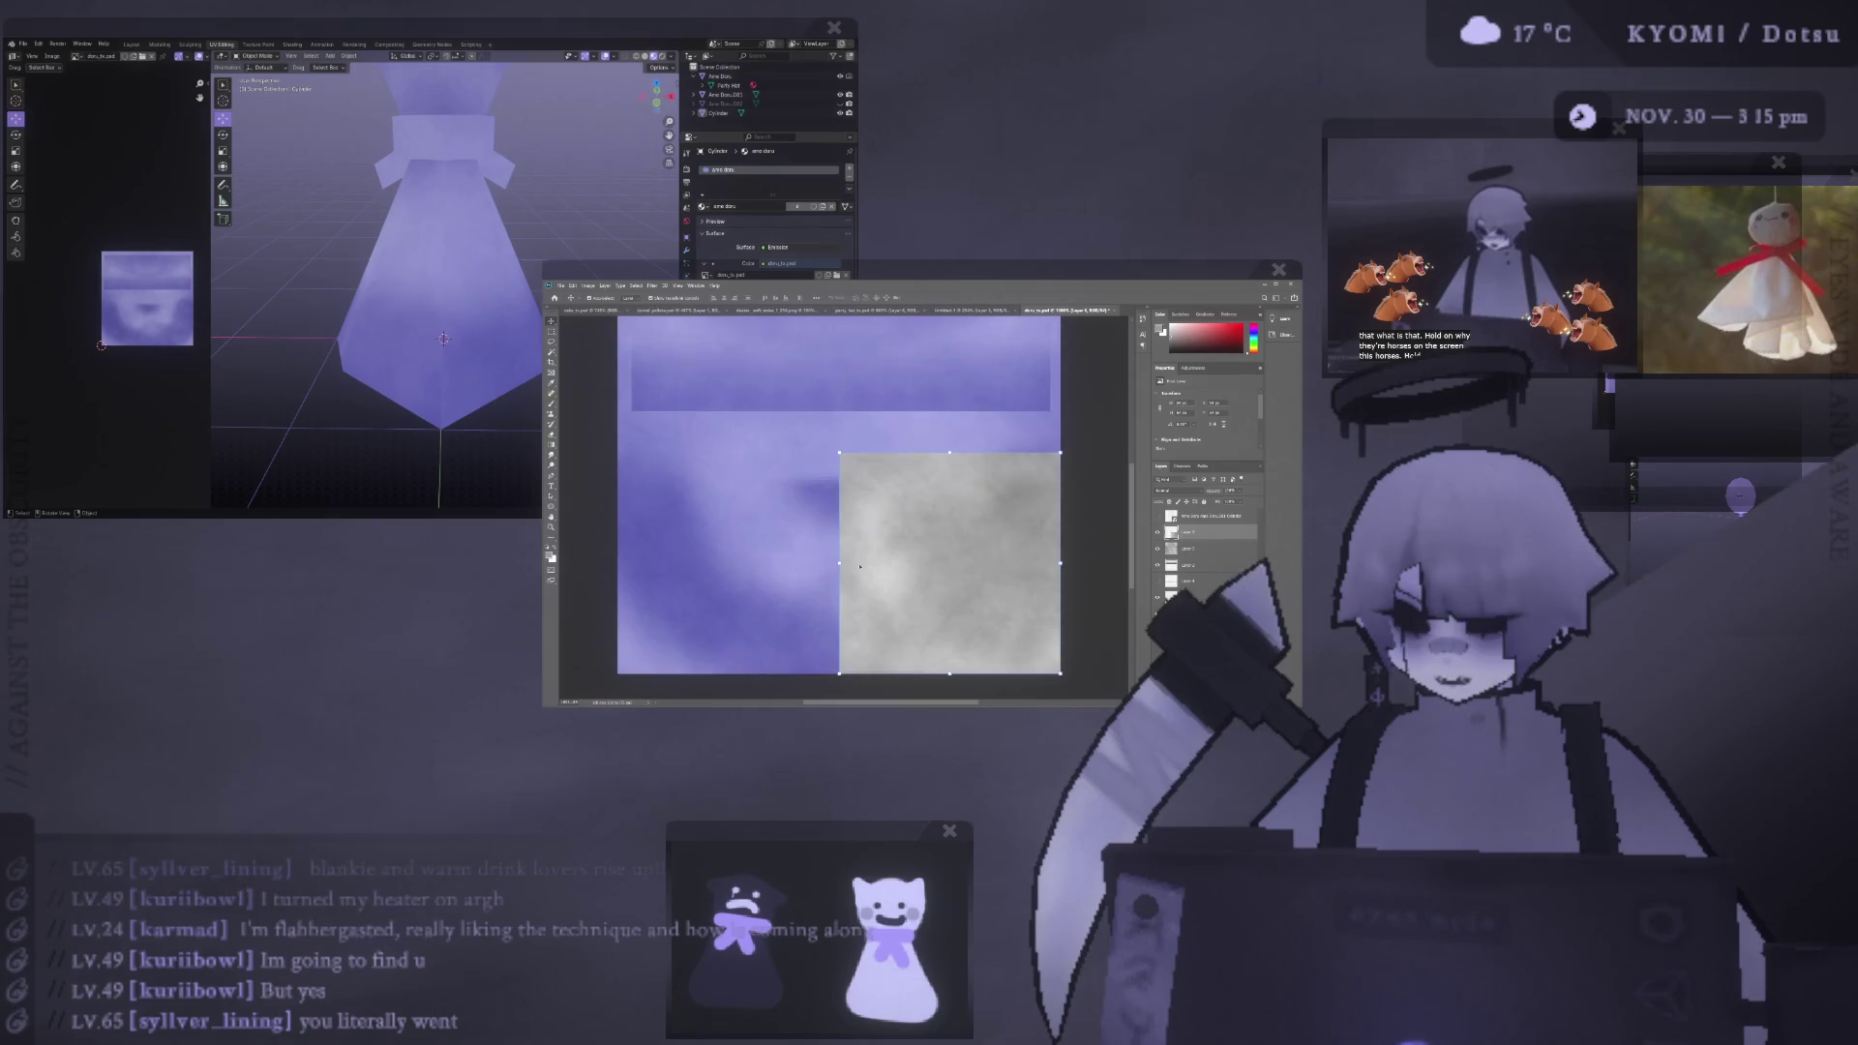
scroll(858, 564, "down", 2)
scroll(858, 563, "down", 1)
scroll(858, 563, "down", 1, "alt")
scroll(858, 563, "down", 1, "alt")
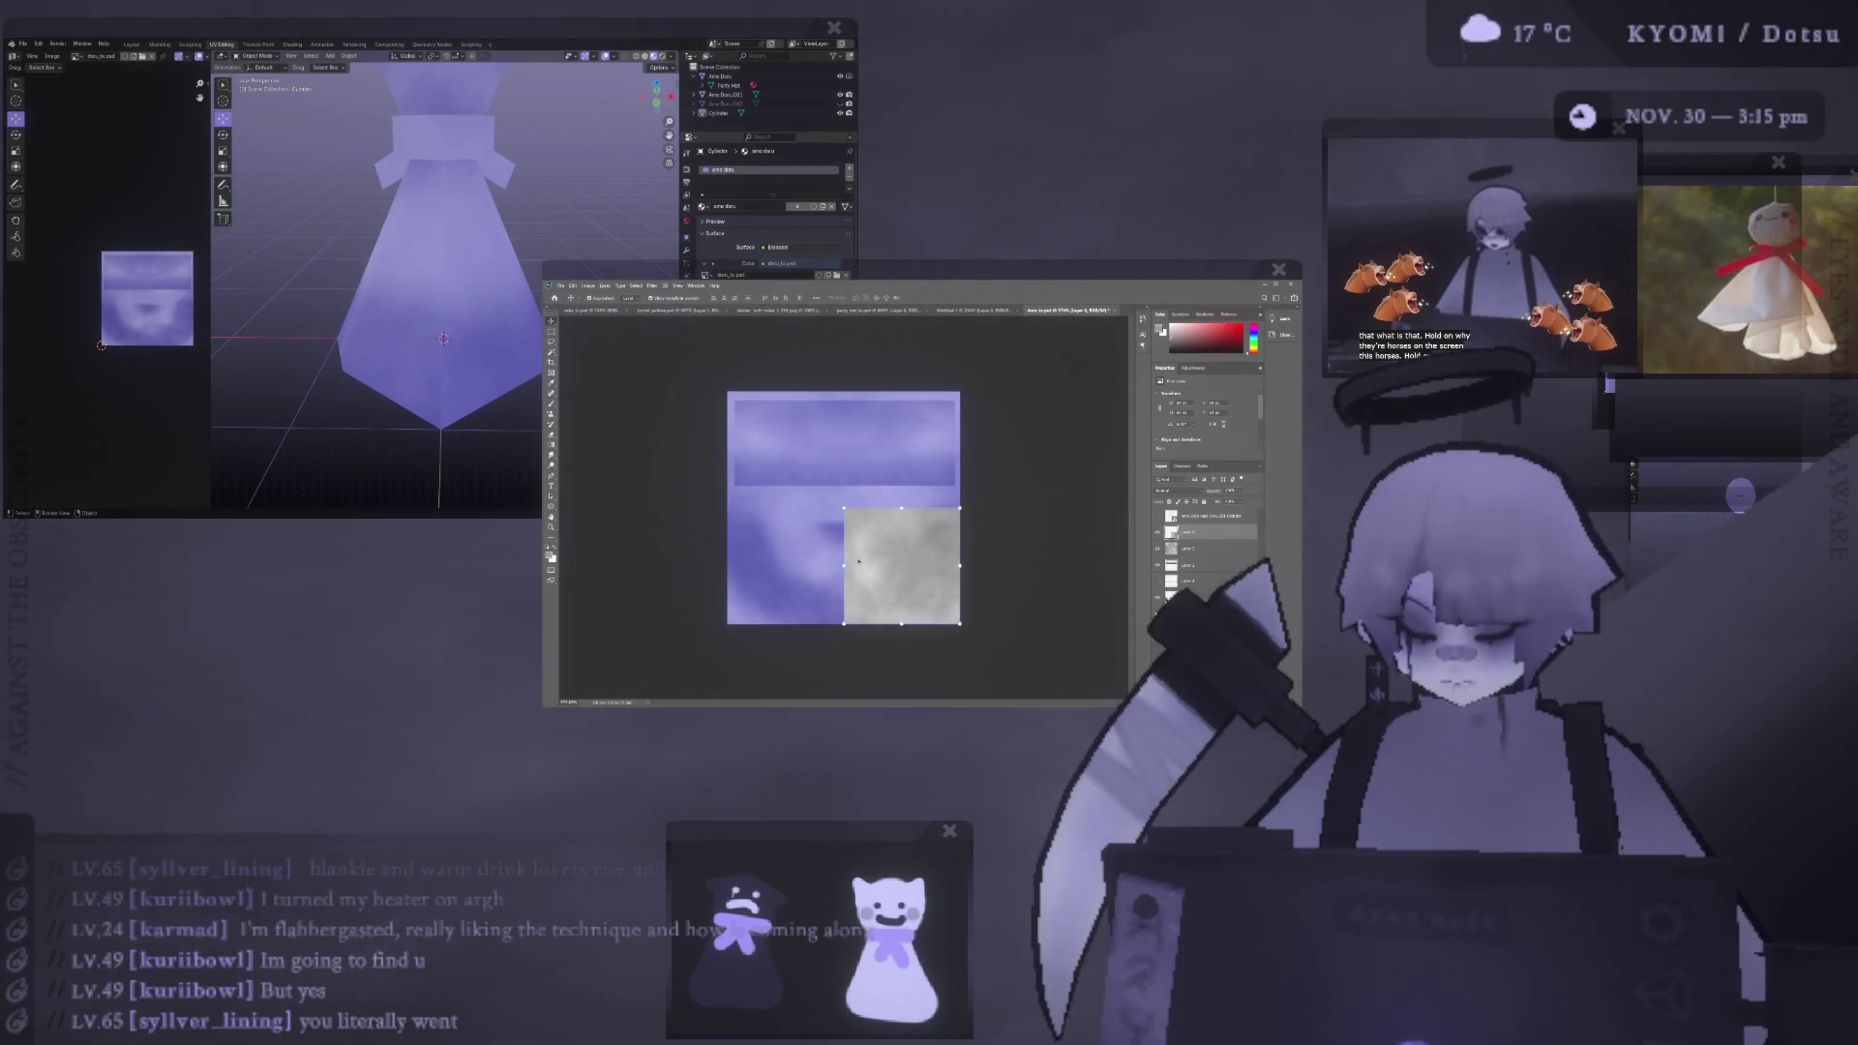
left_click(1210, 547)
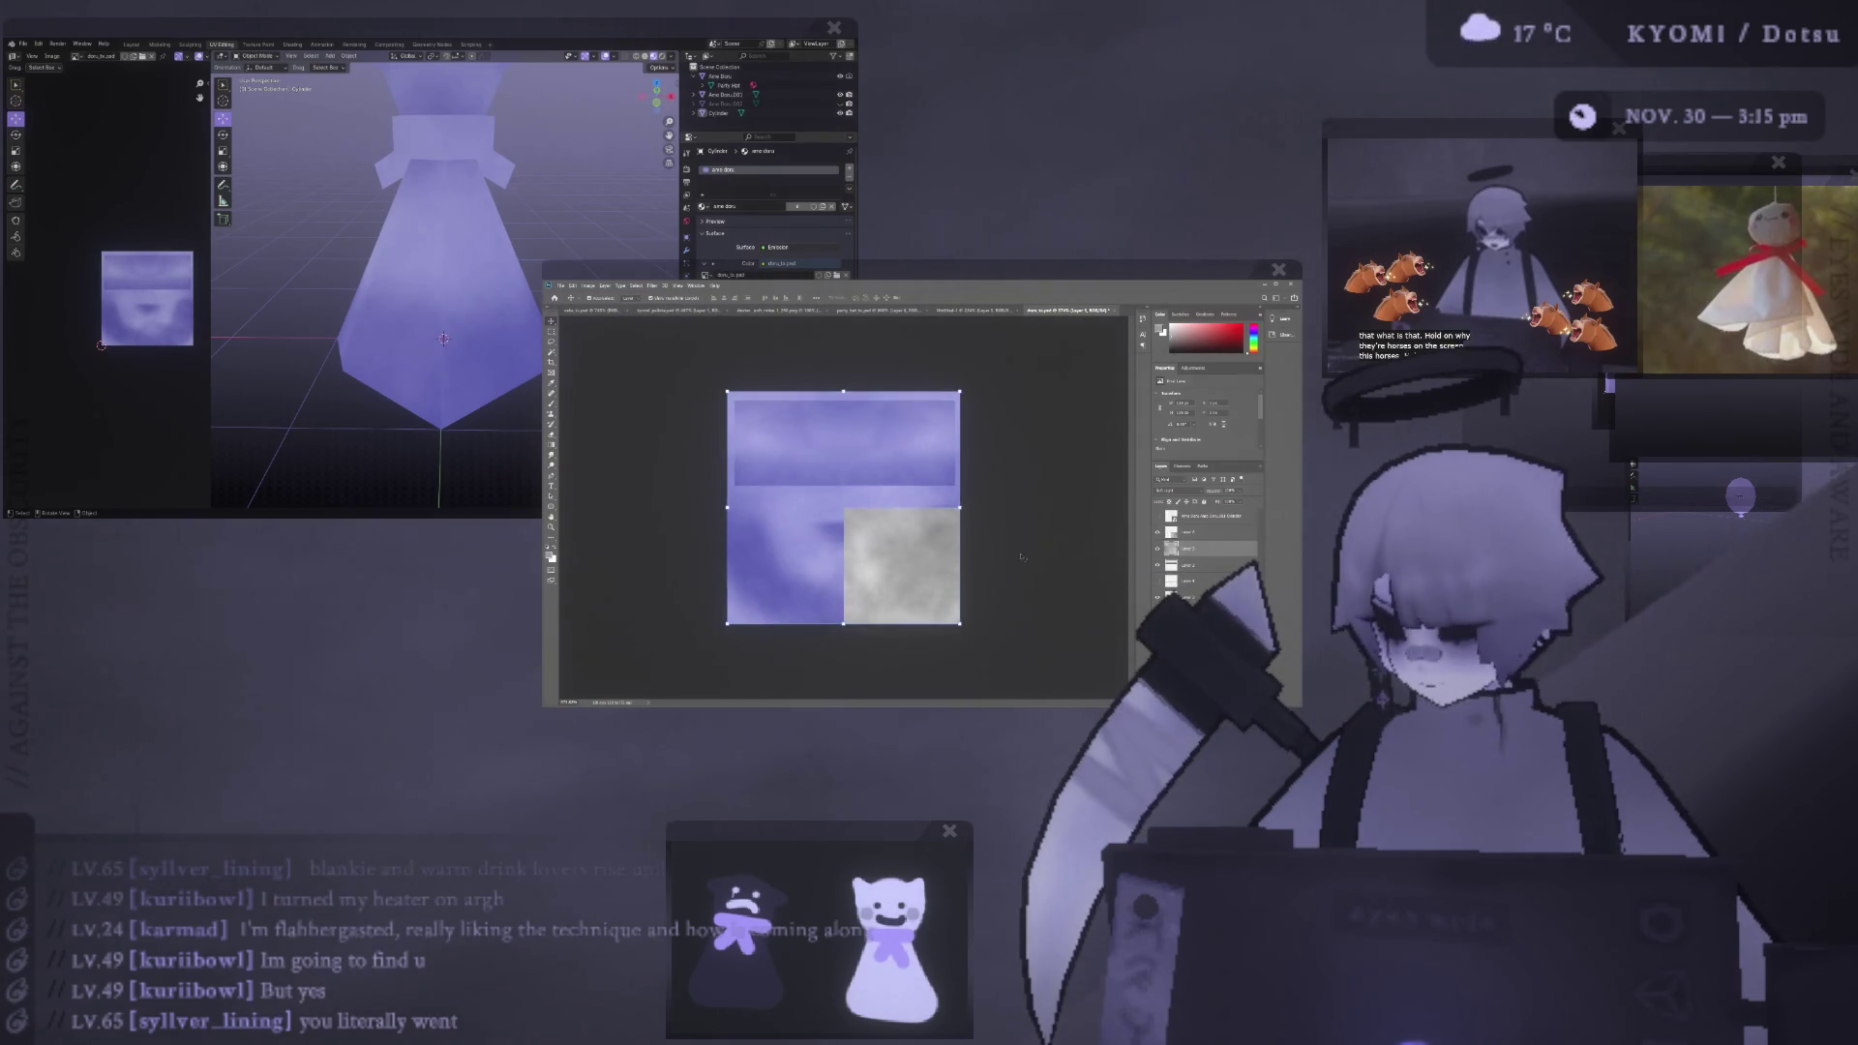
left_click(1034, 573)
key("m")
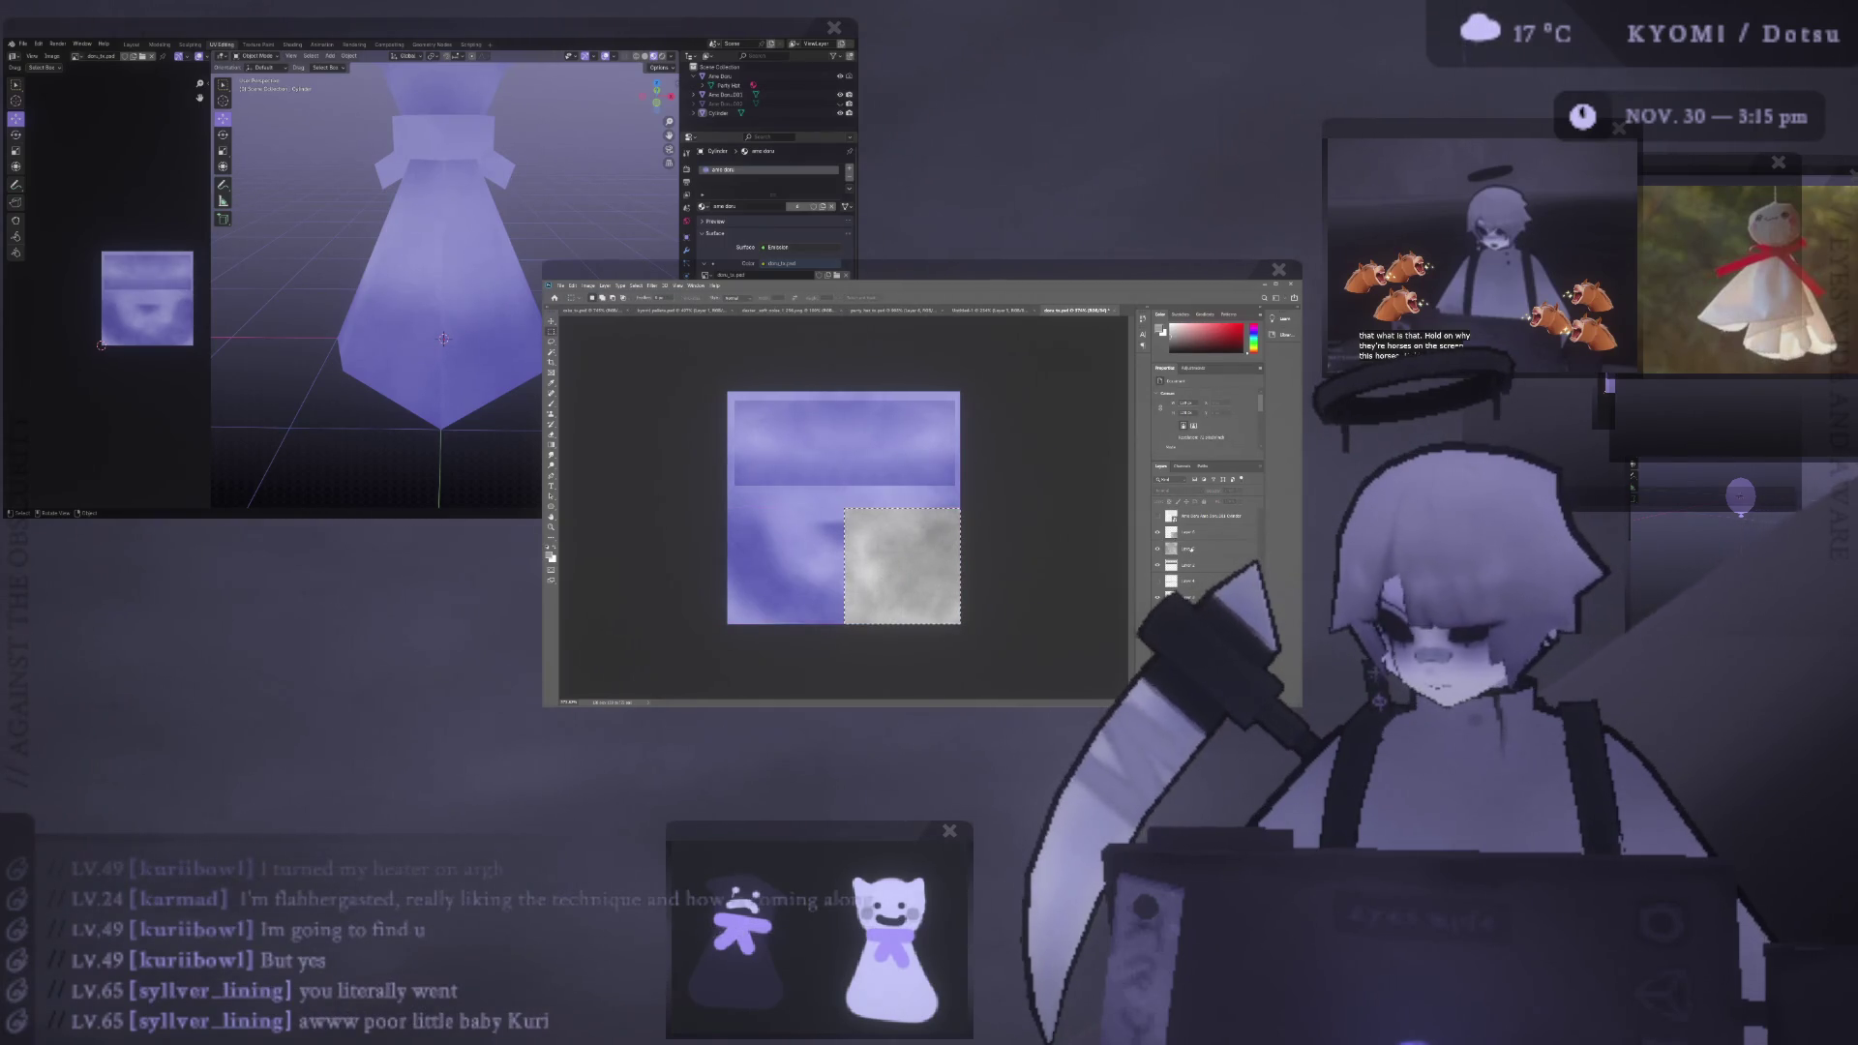
- Select Layer 5 and Layer 3 and hide the dark face and grey square
left_click(1200, 532)
left_click(1172, 532, "ctrl")
left_click_drag(1193, 548, 1204, 567, "ctrl")
left_click(1157, 532)
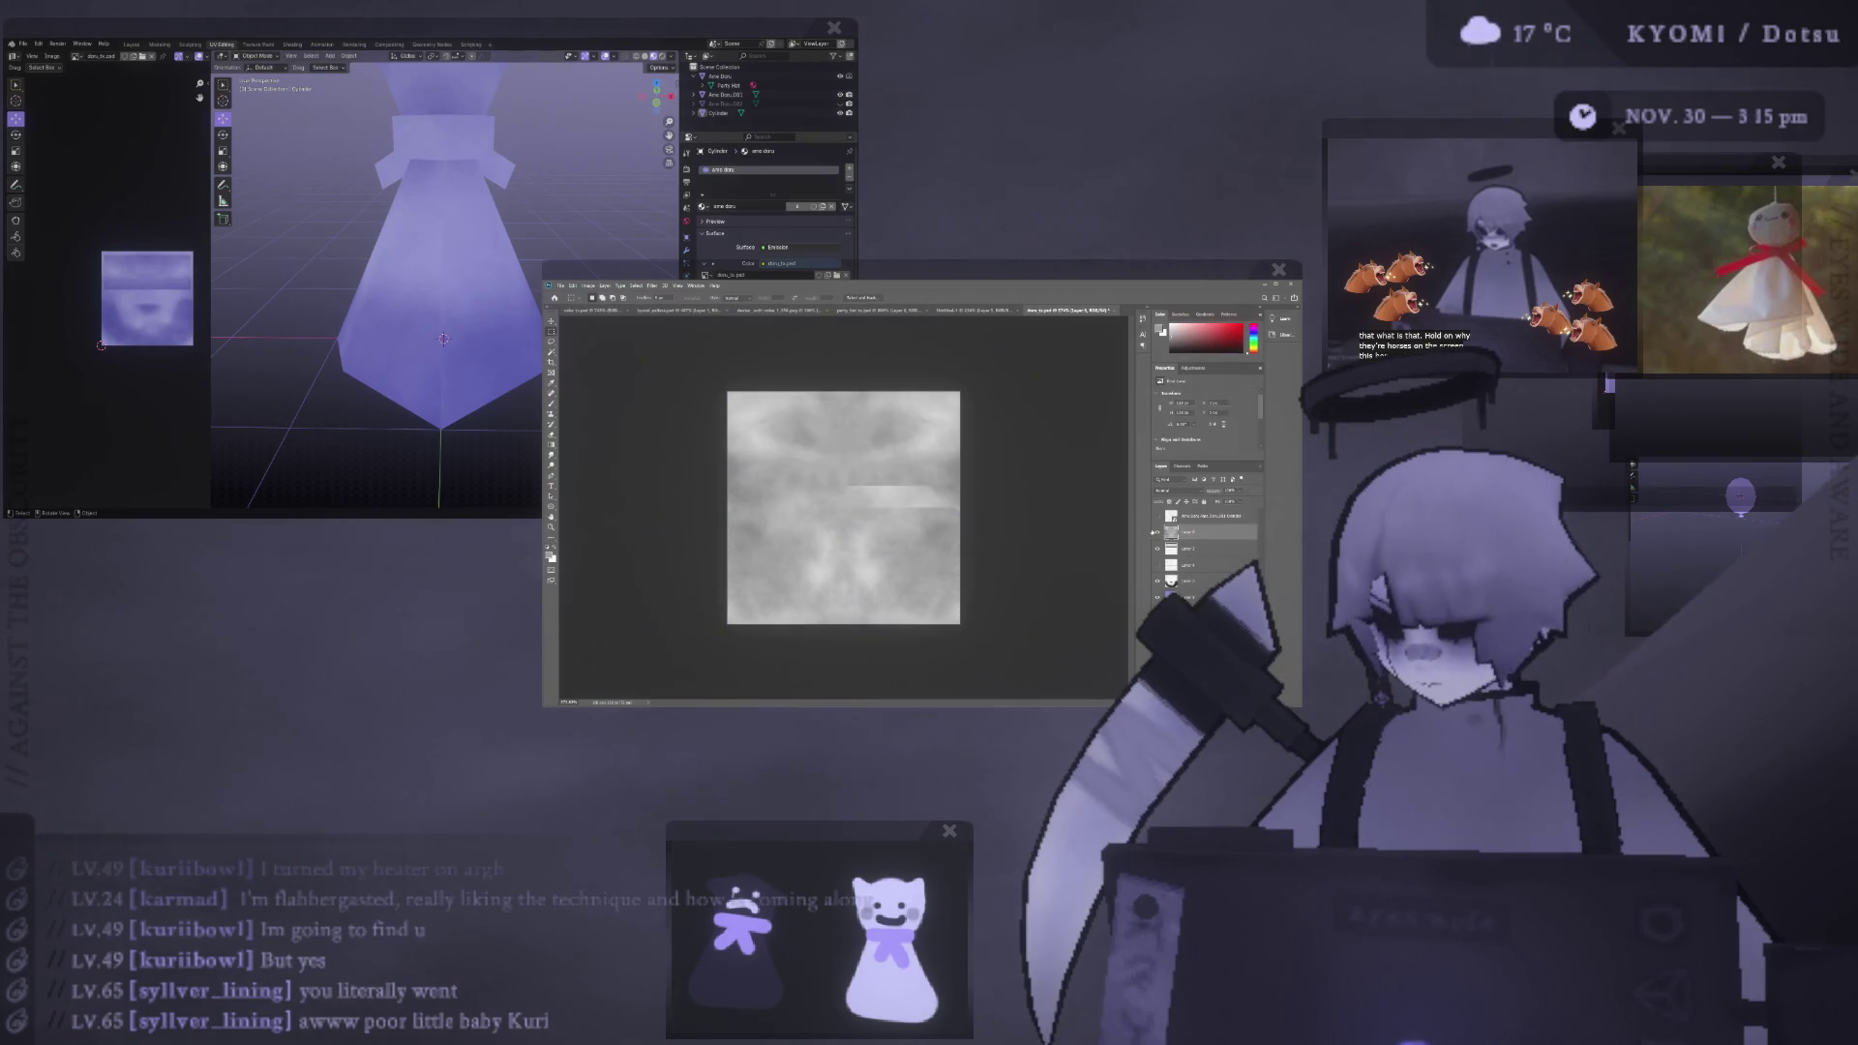
key("ctrl+z")
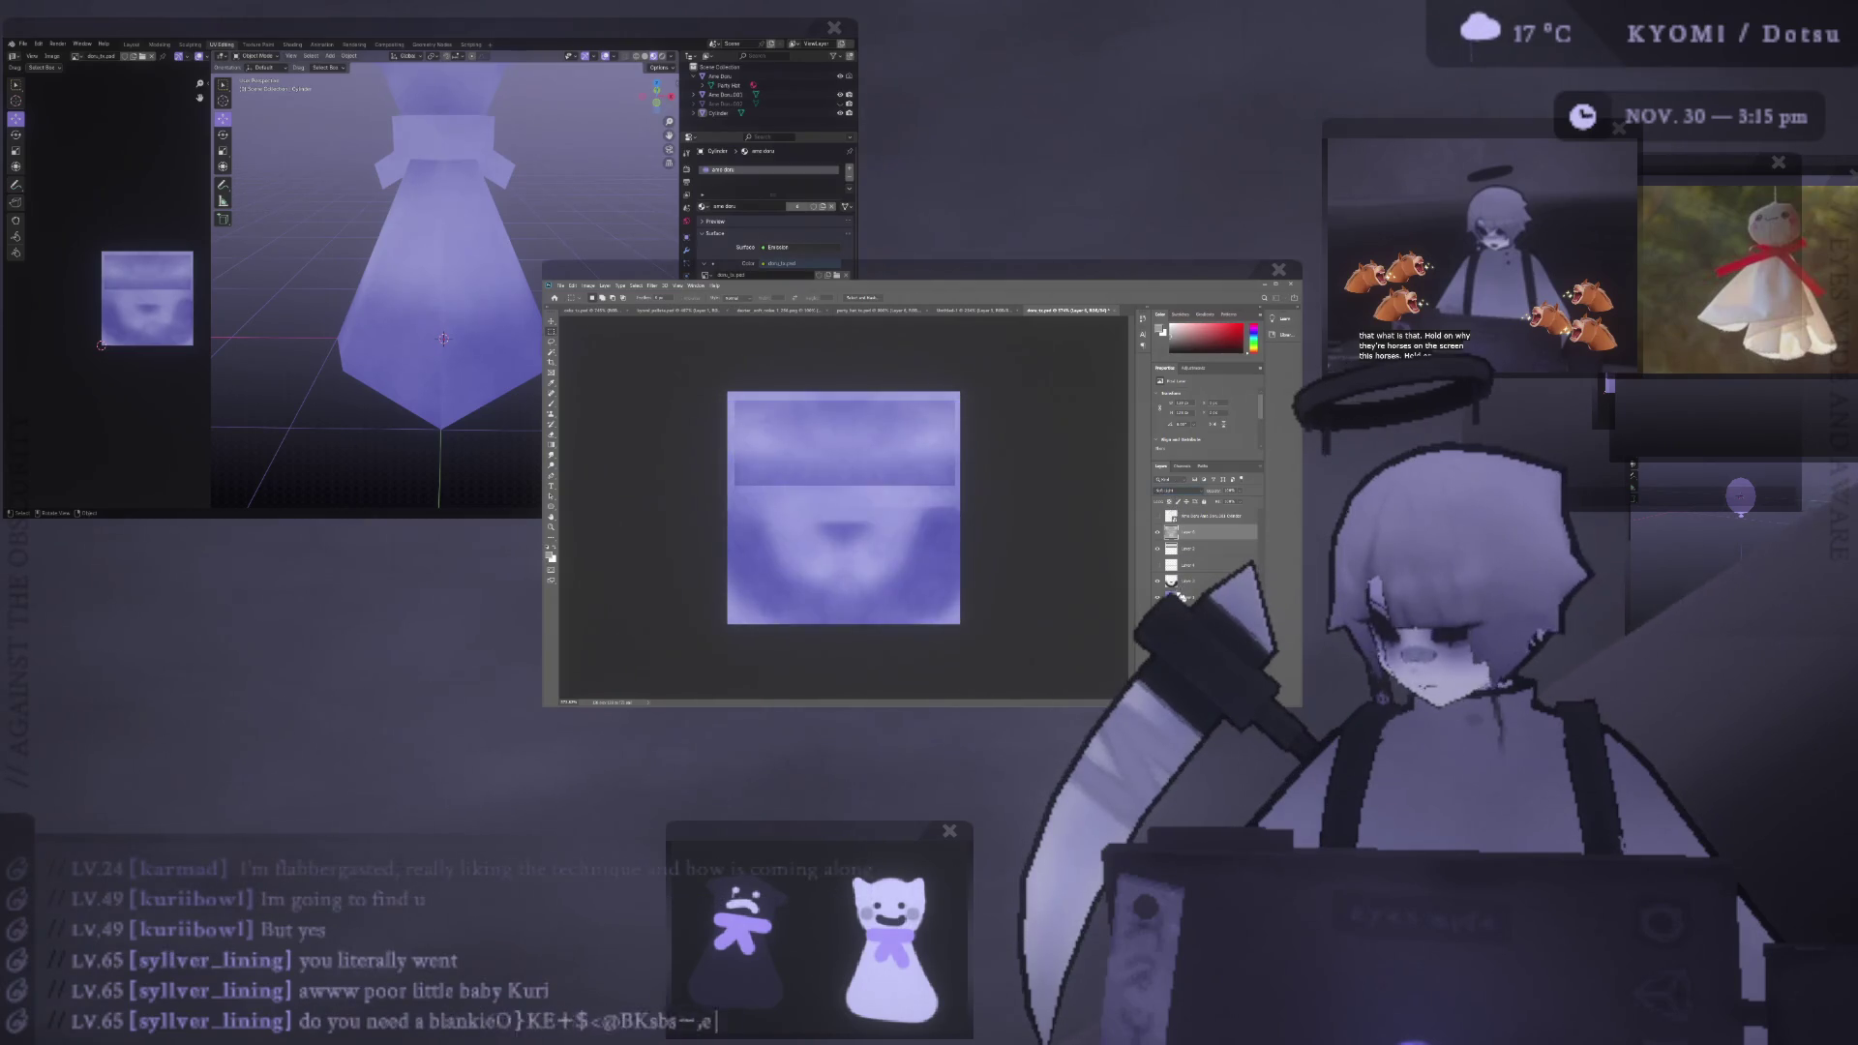
left_click(1188, 583)
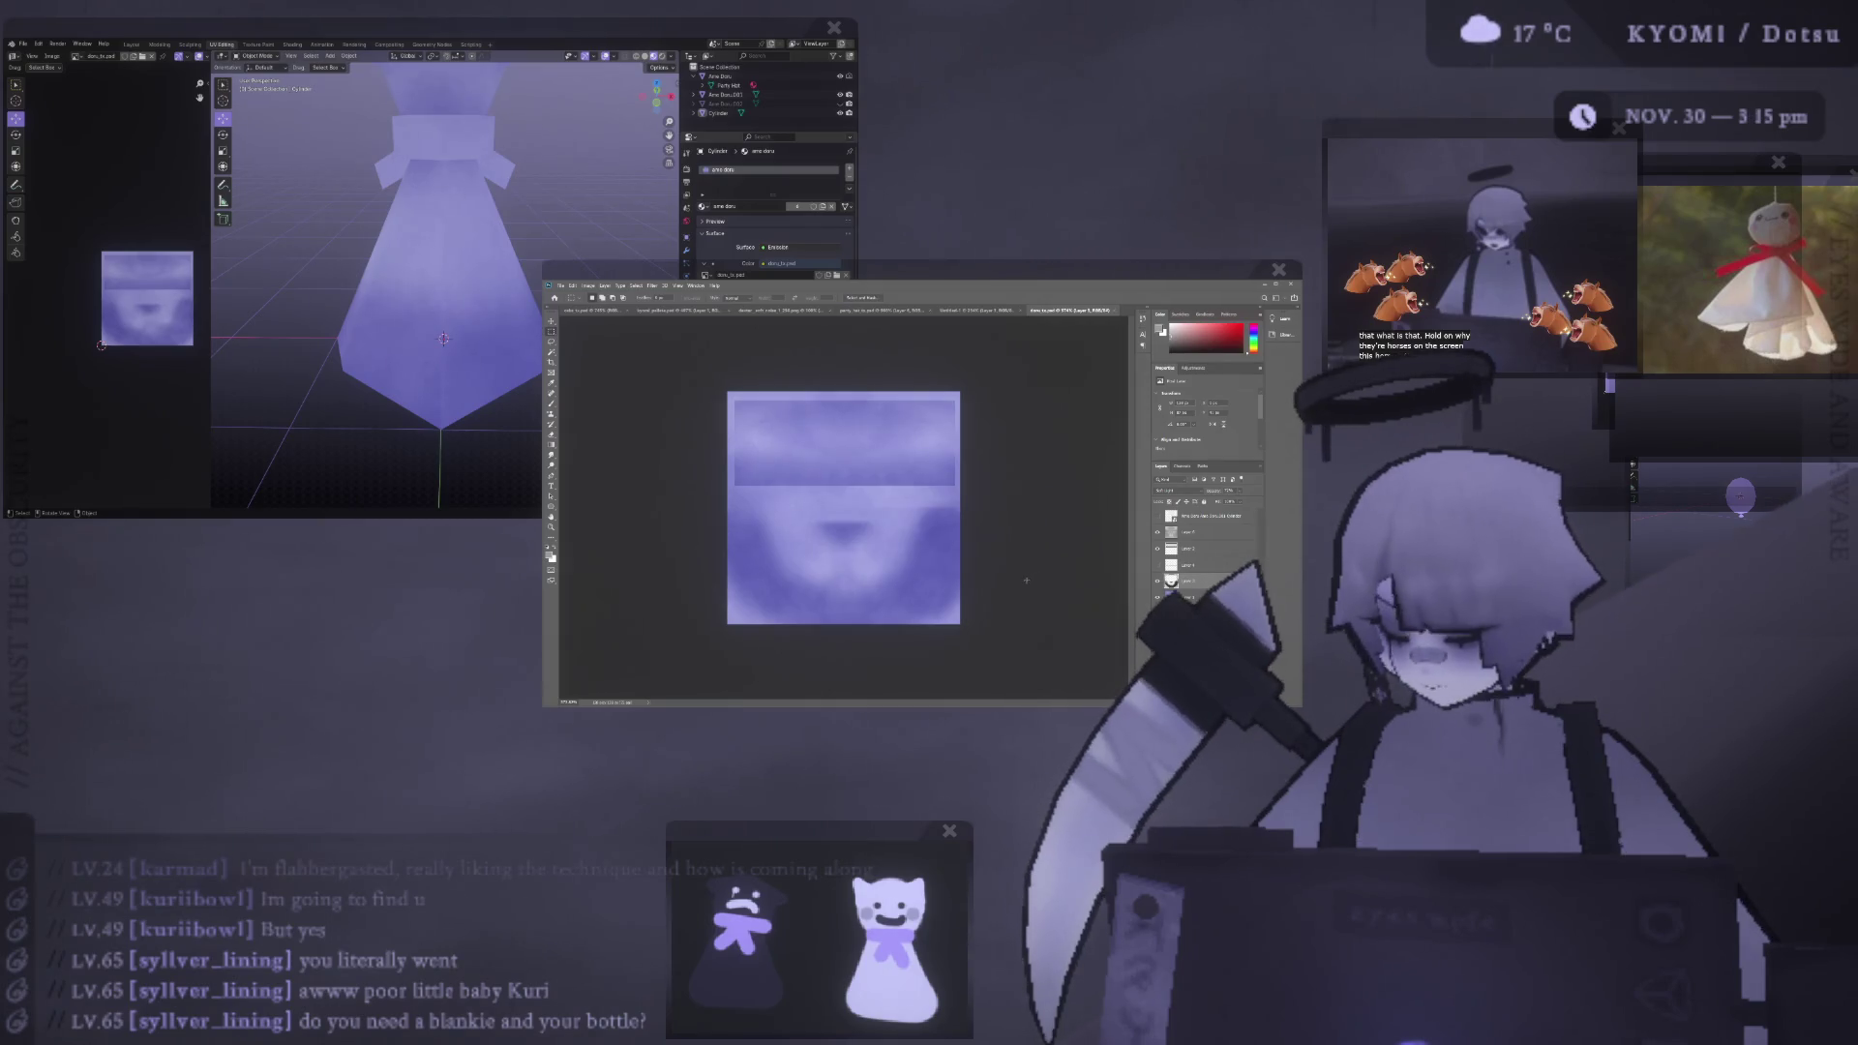
left_click(1155, 581)
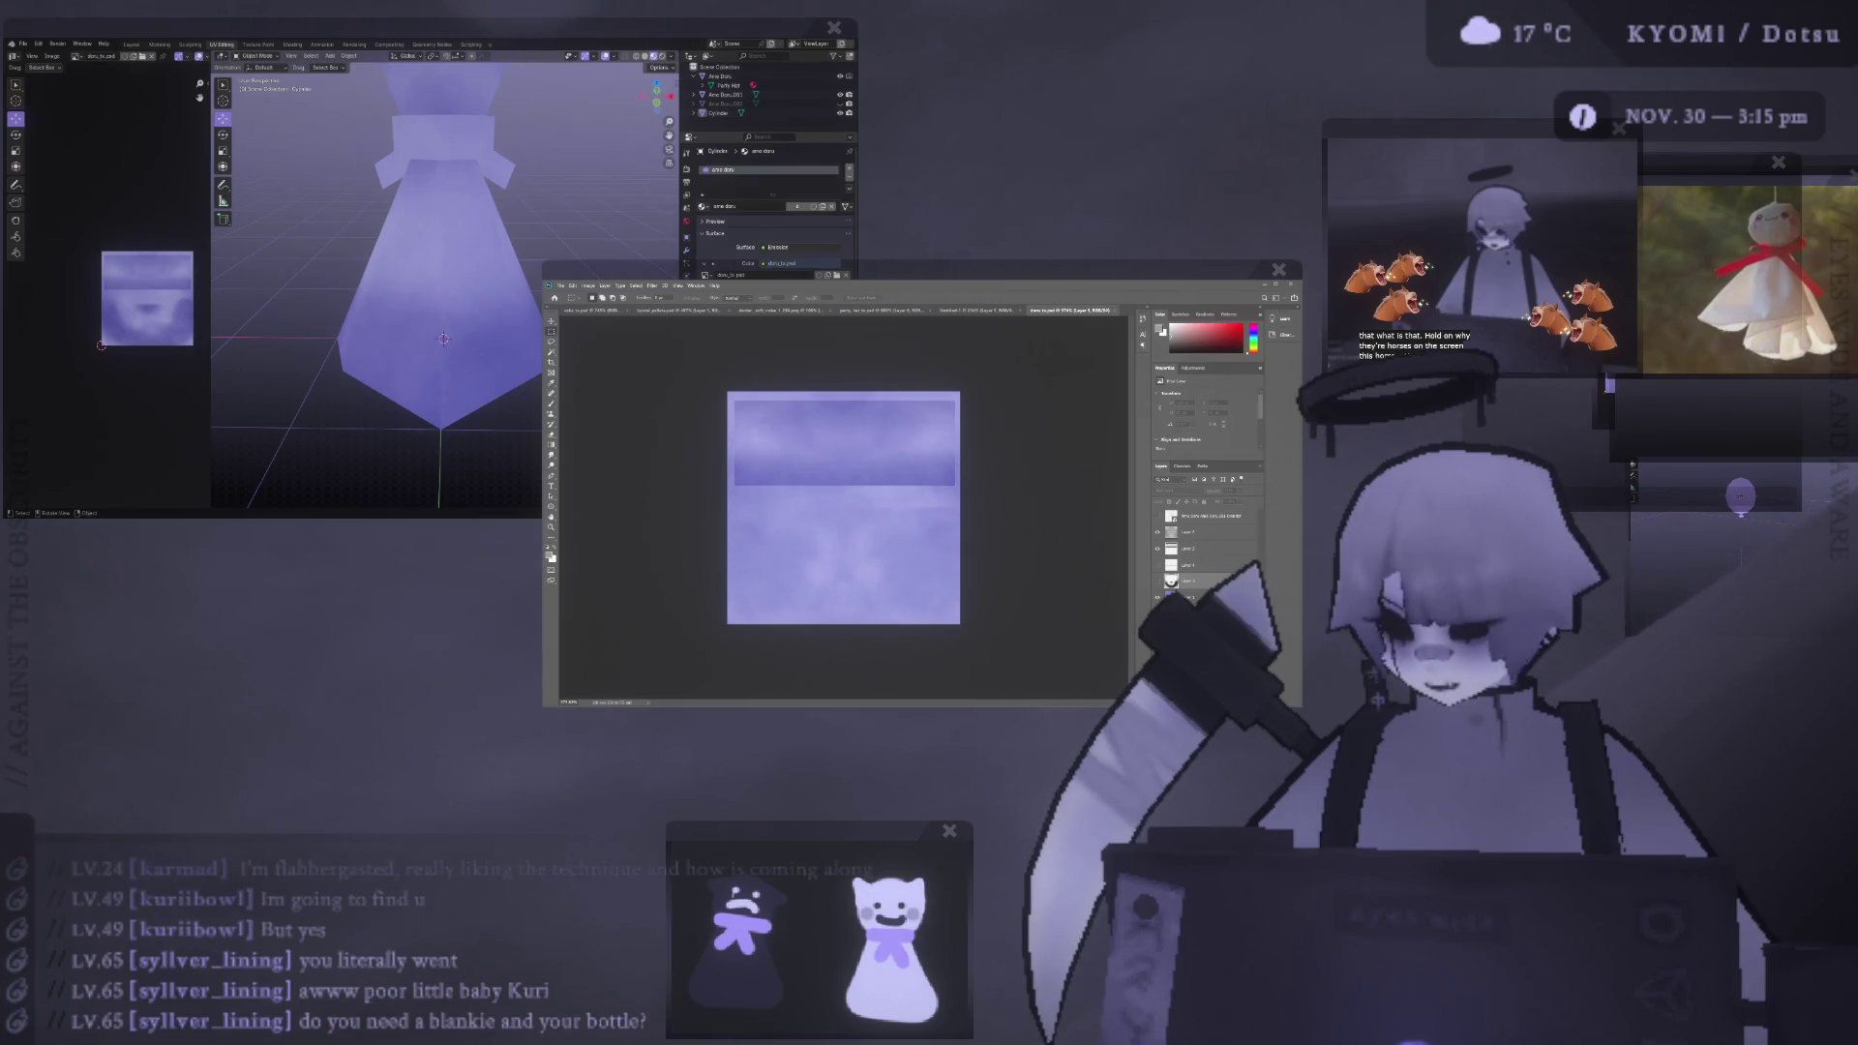
mouse_move(299, 310)
middle_mouse_down()
mouse_move(281, 290)
mouse_move(448, 257)
mouse_move(415, 282)
mouse_move(524, 317)
middle_mouse_up()
- Orbit the Blender ghost to inspect the purple texture, then show the face layer again
scroll(458, 293, "up", 5)
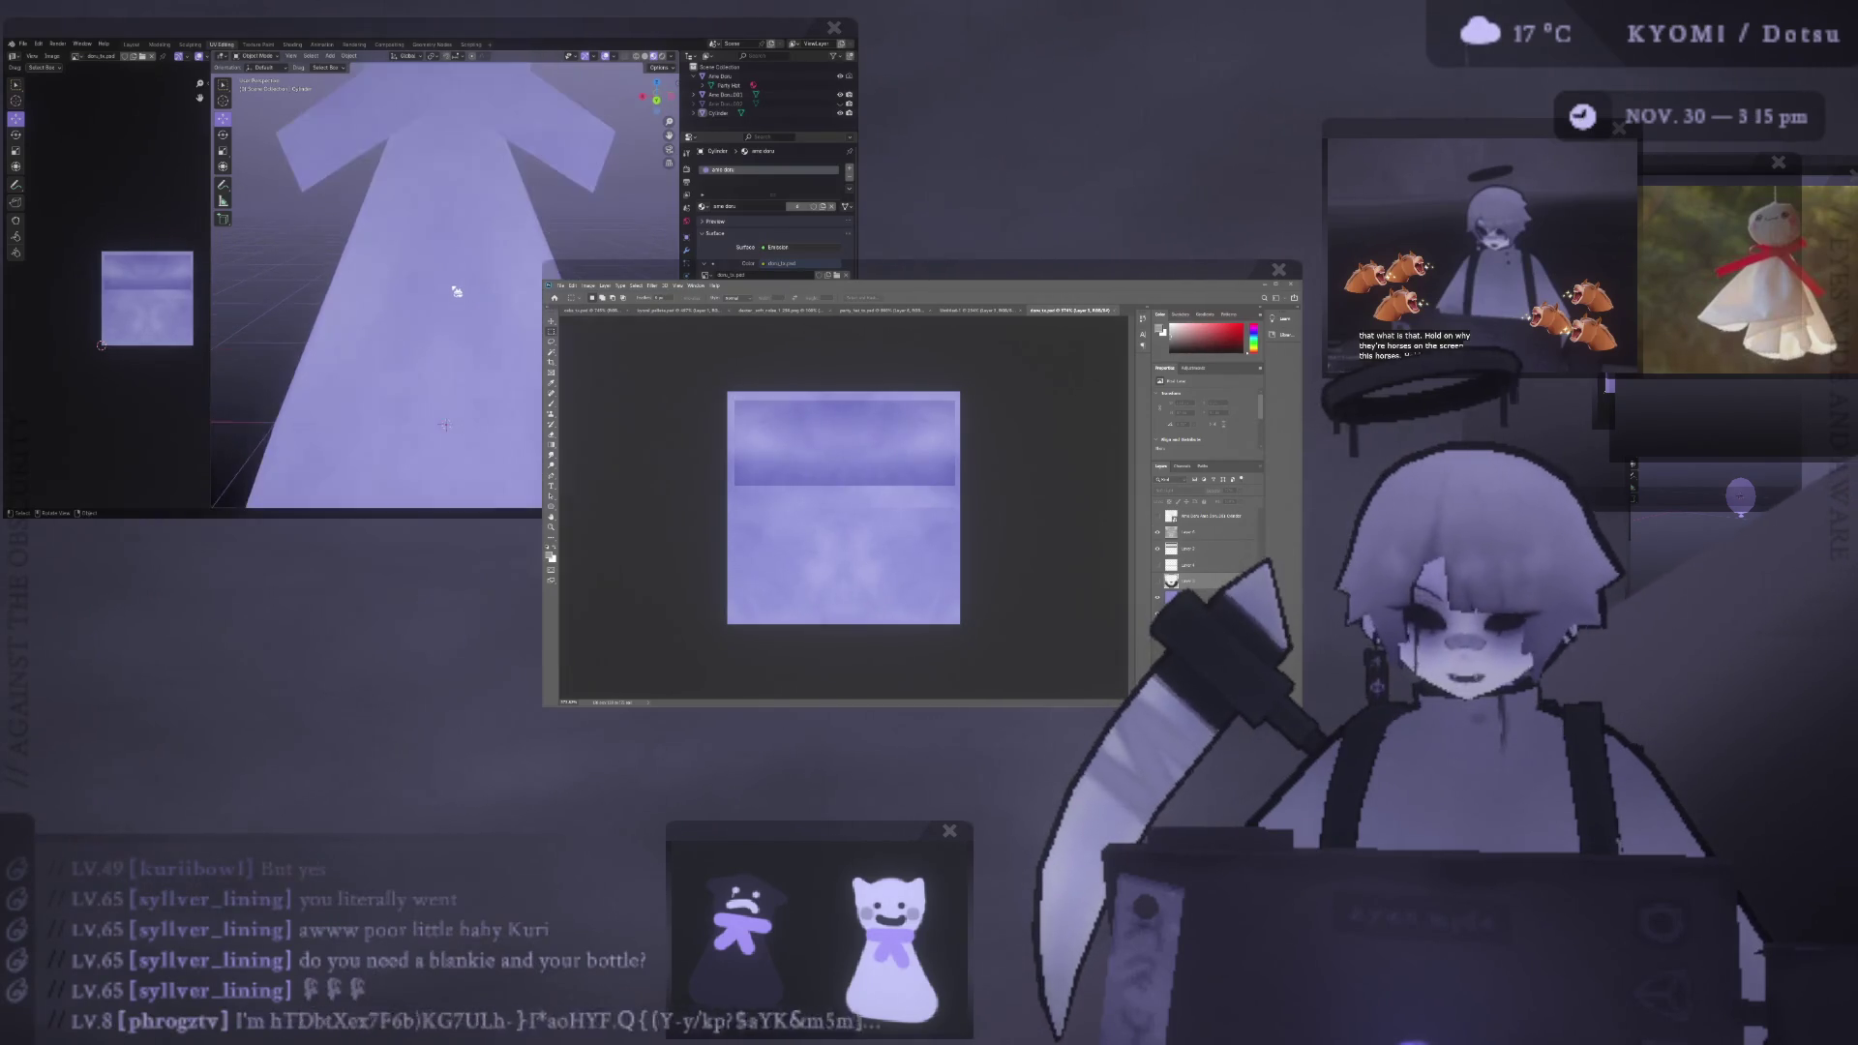
scroll(459, 292, "down", 3)
mouse_move(459, 292)
middle_mouse_down()
mouse_move(426, 332)
mouse_move(448, 419)
mouse_move(435, 303)
mouse_move(428, 323)
mouse_move(375, 324)
mouse_move(445, 349)
mouse_move(415, 353)
mouse_move(410, 320)
mouse_move(537, 325)
mouse_move(445, 366)
middle_mouse_up()
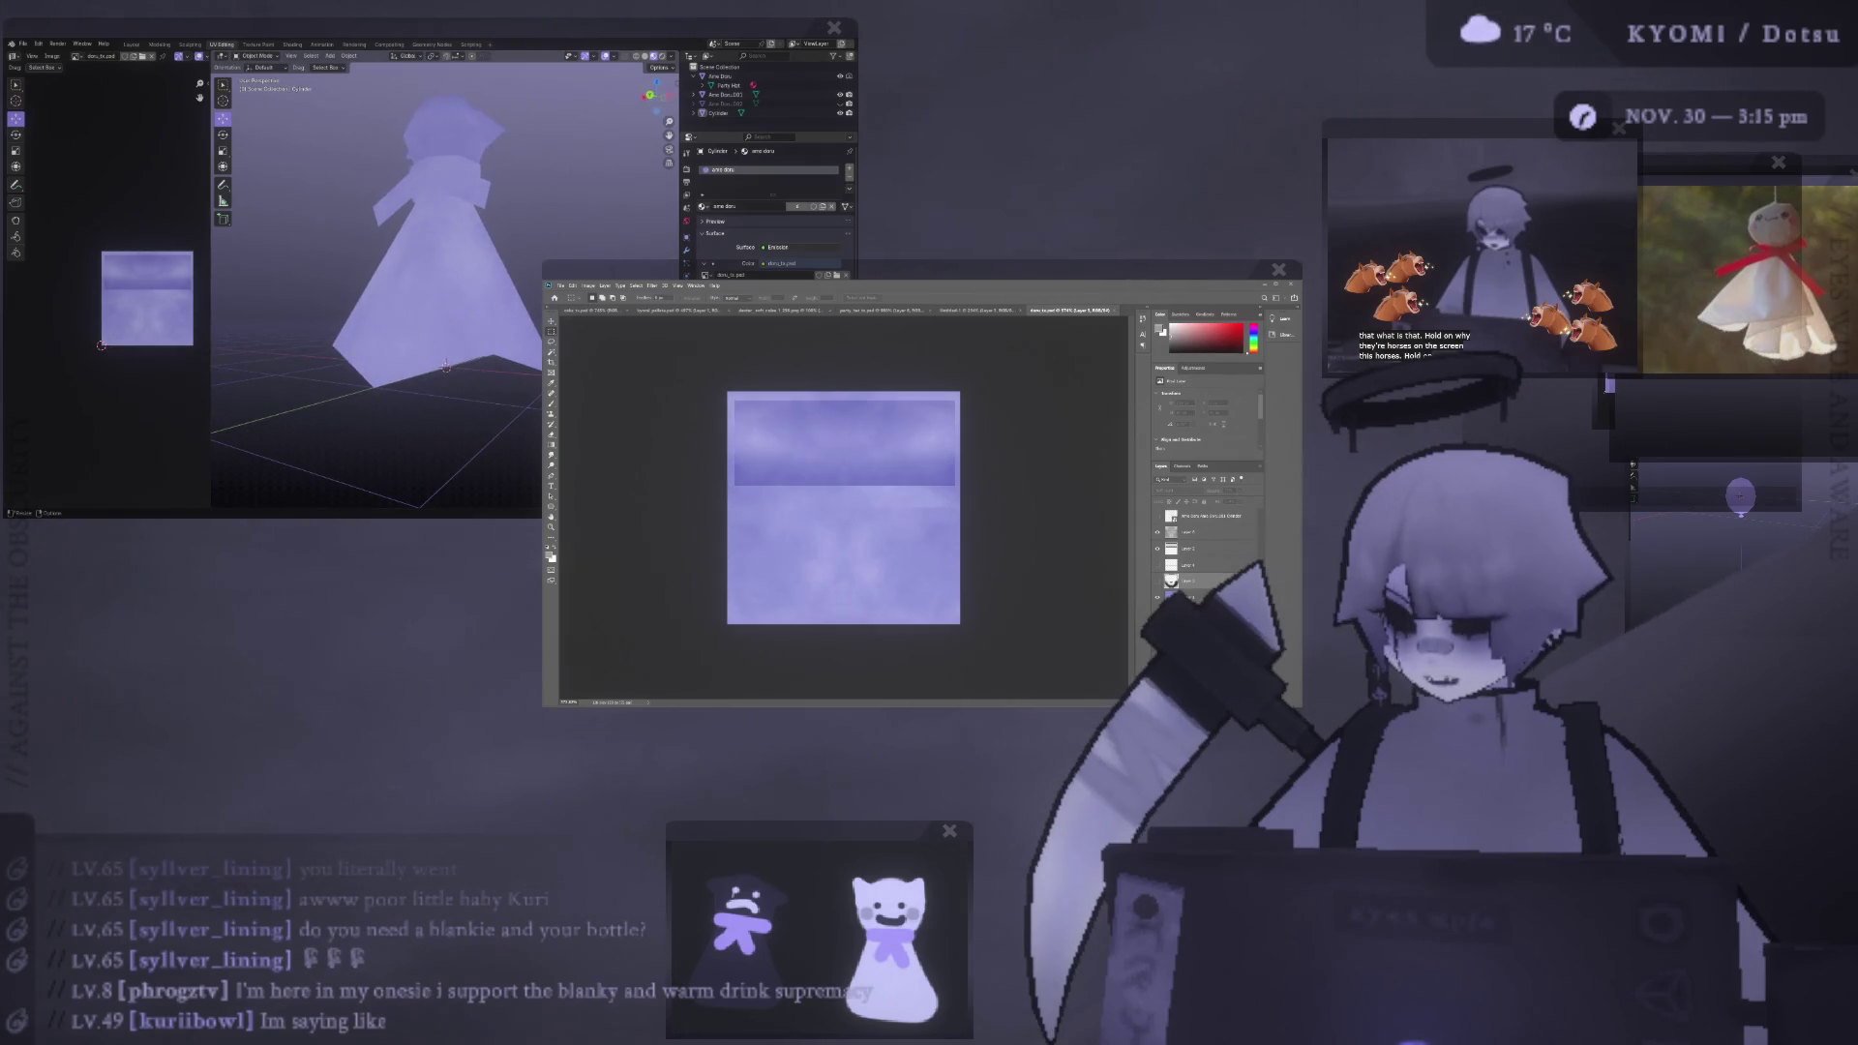
key("ctrl+a")
key("ctrl+d")
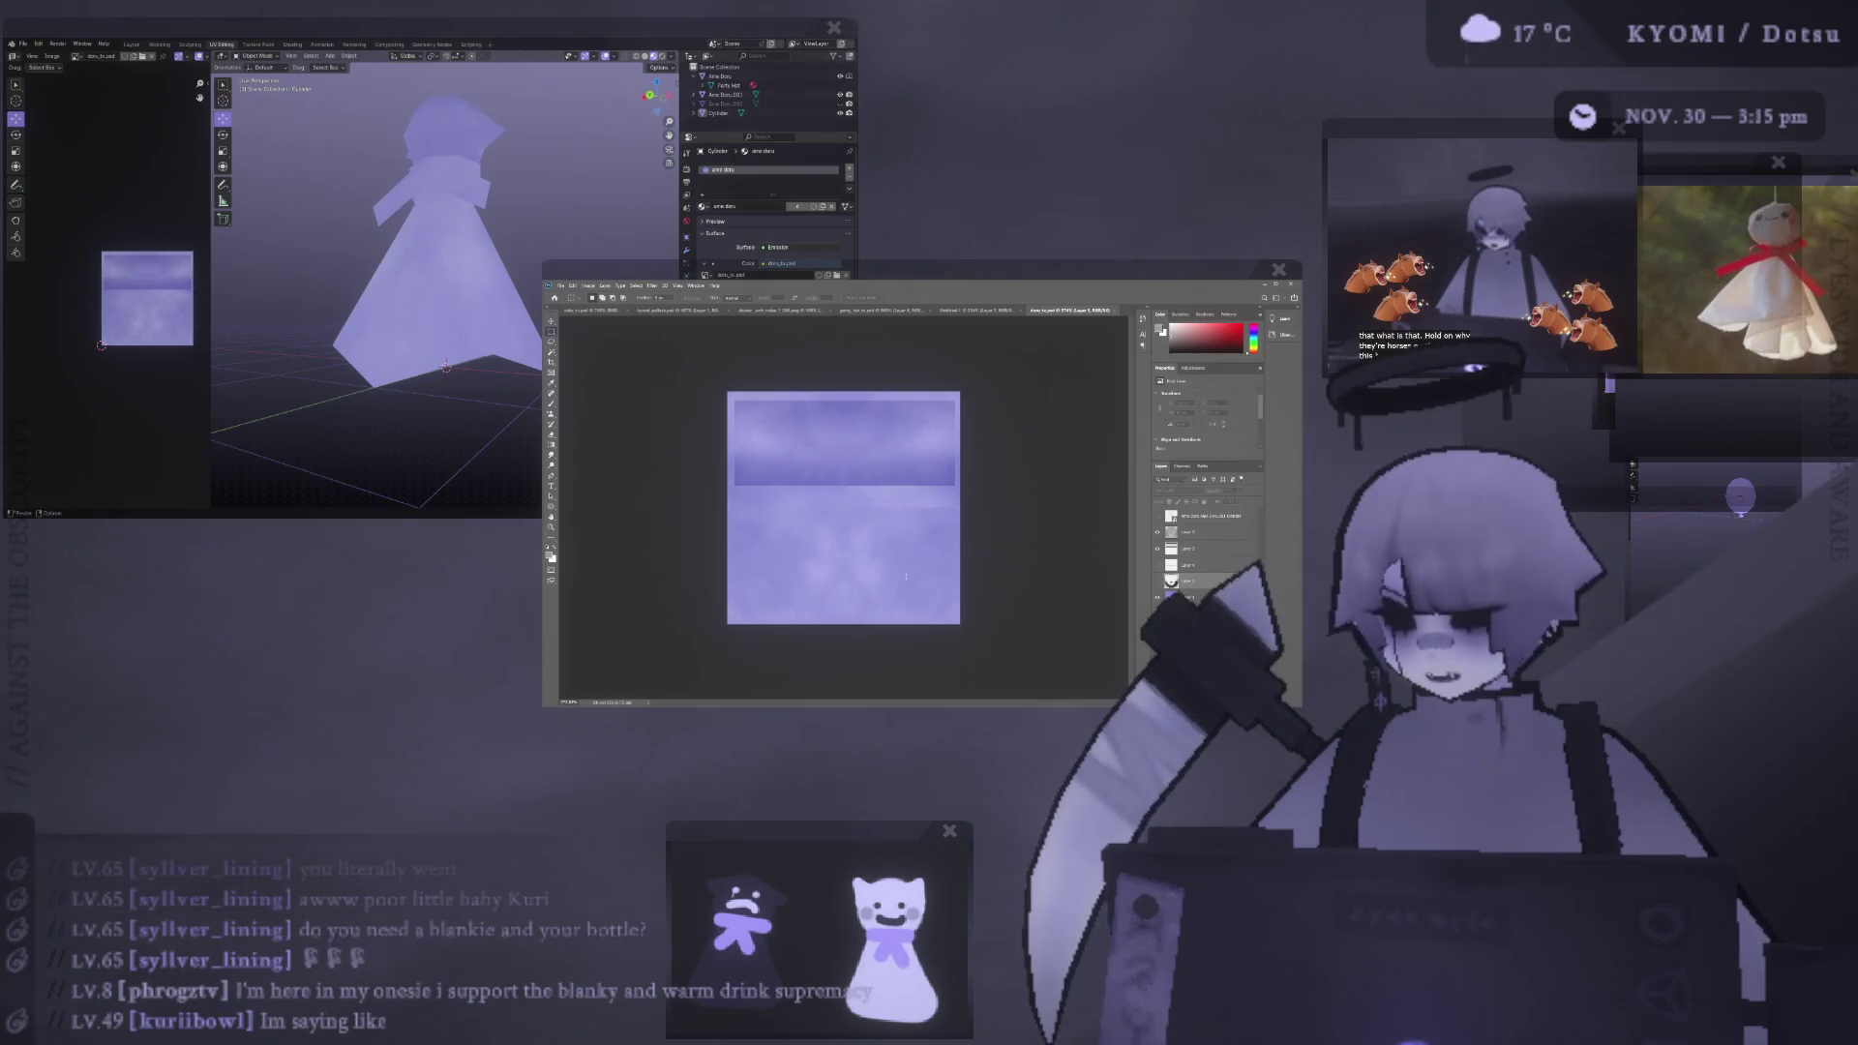
left_click(1157, 581)
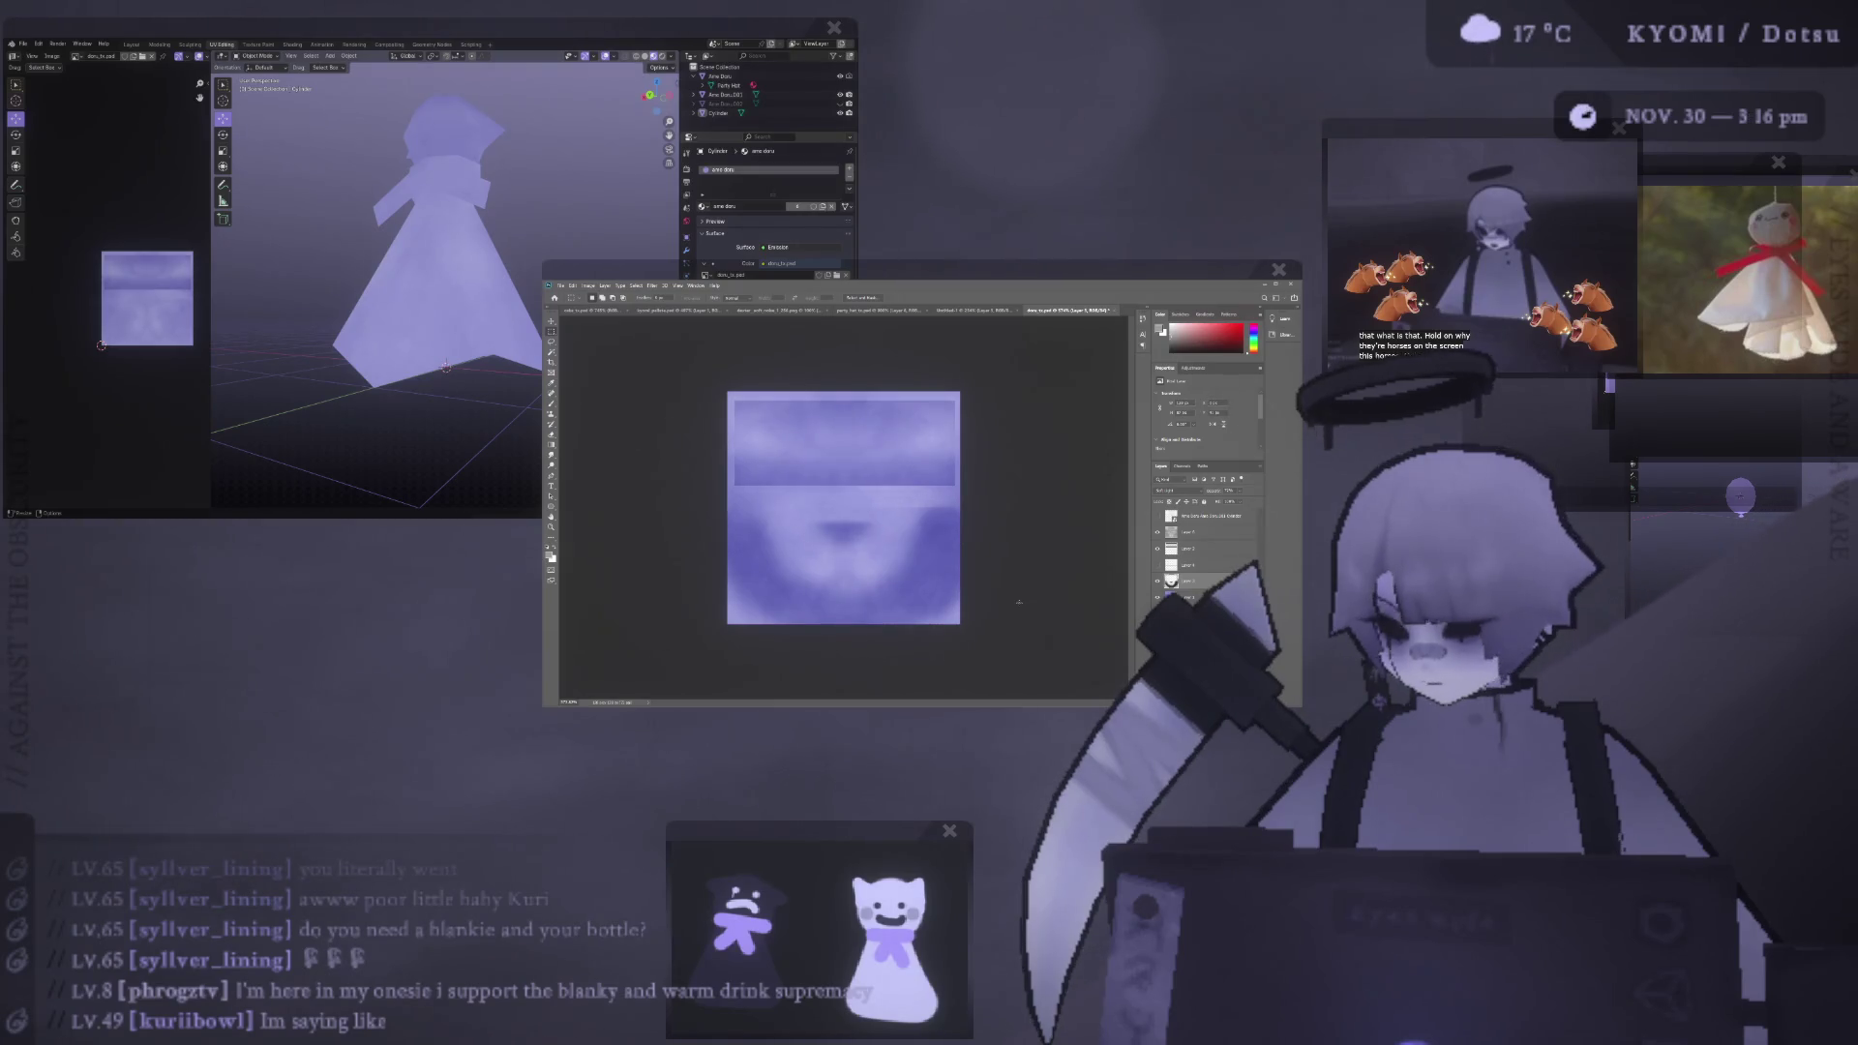
- Copy the lower-right quarter onto a new layer and invert it into a dark swirl
key("b")
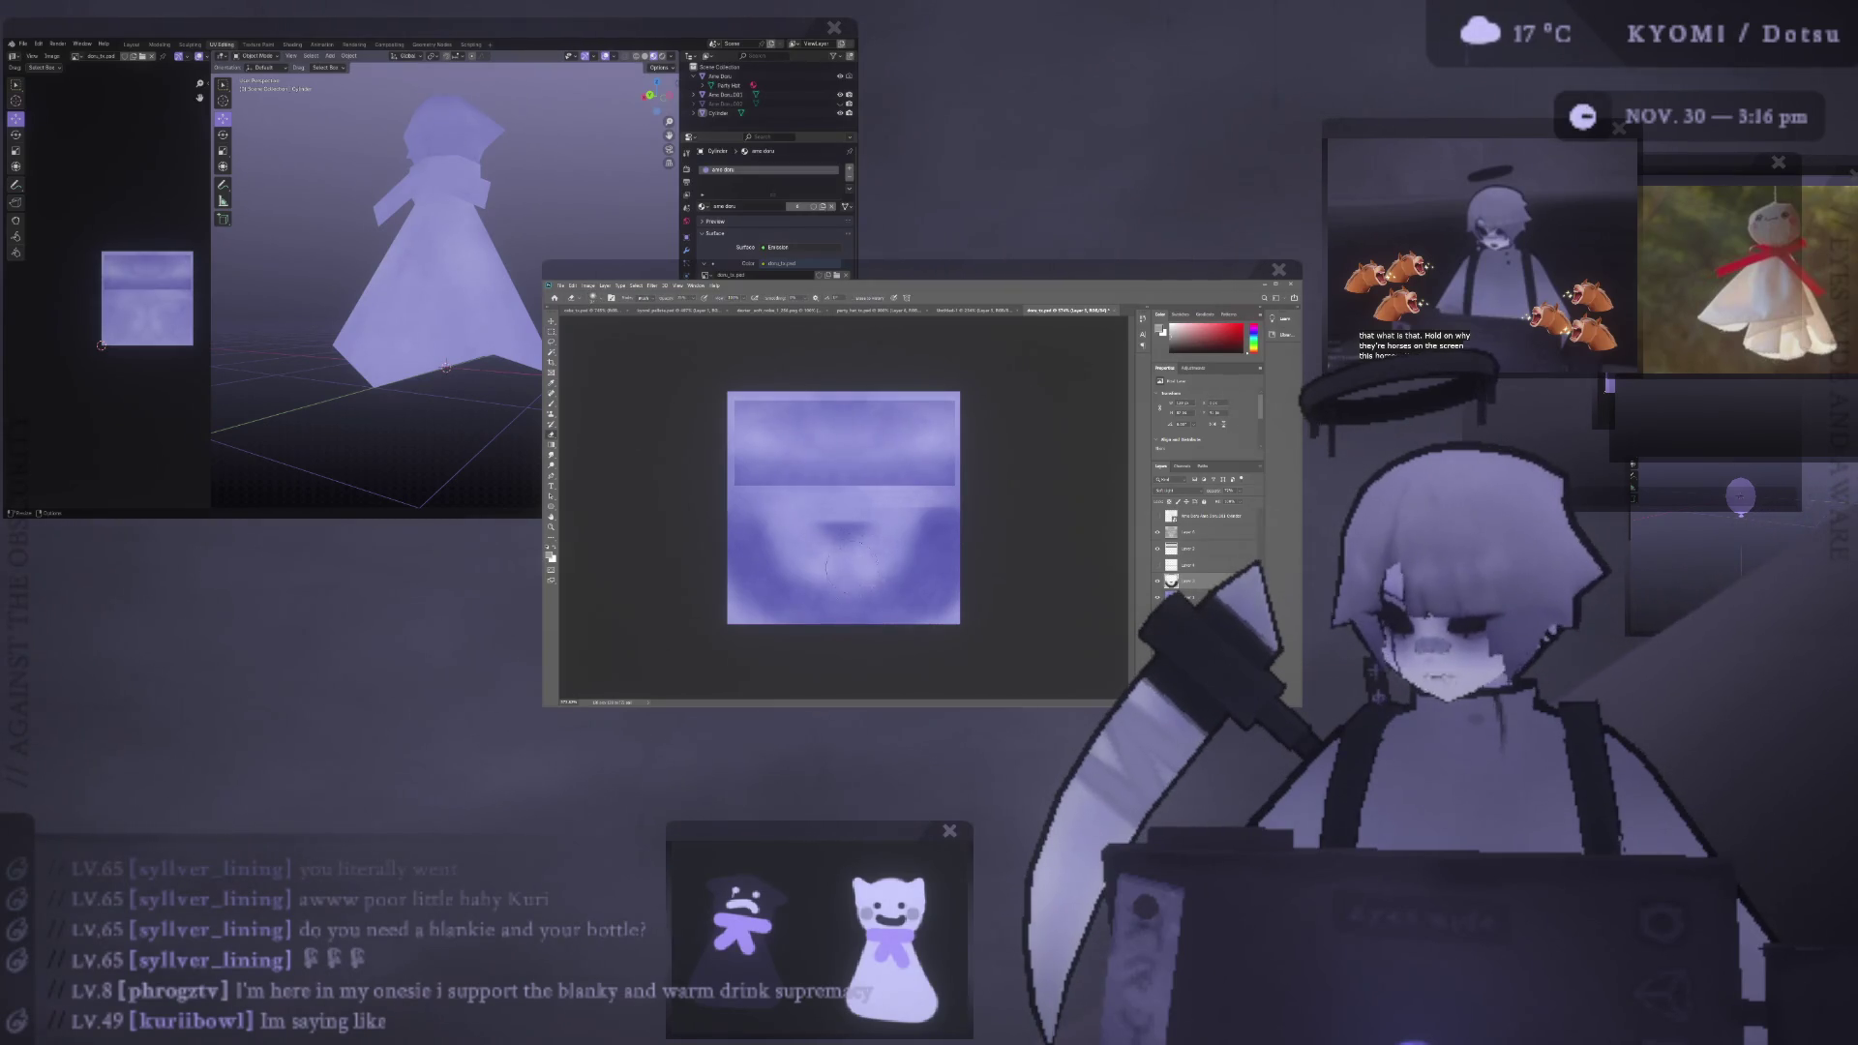
key("m")
left_click_drag(968, 532, 907, 577)
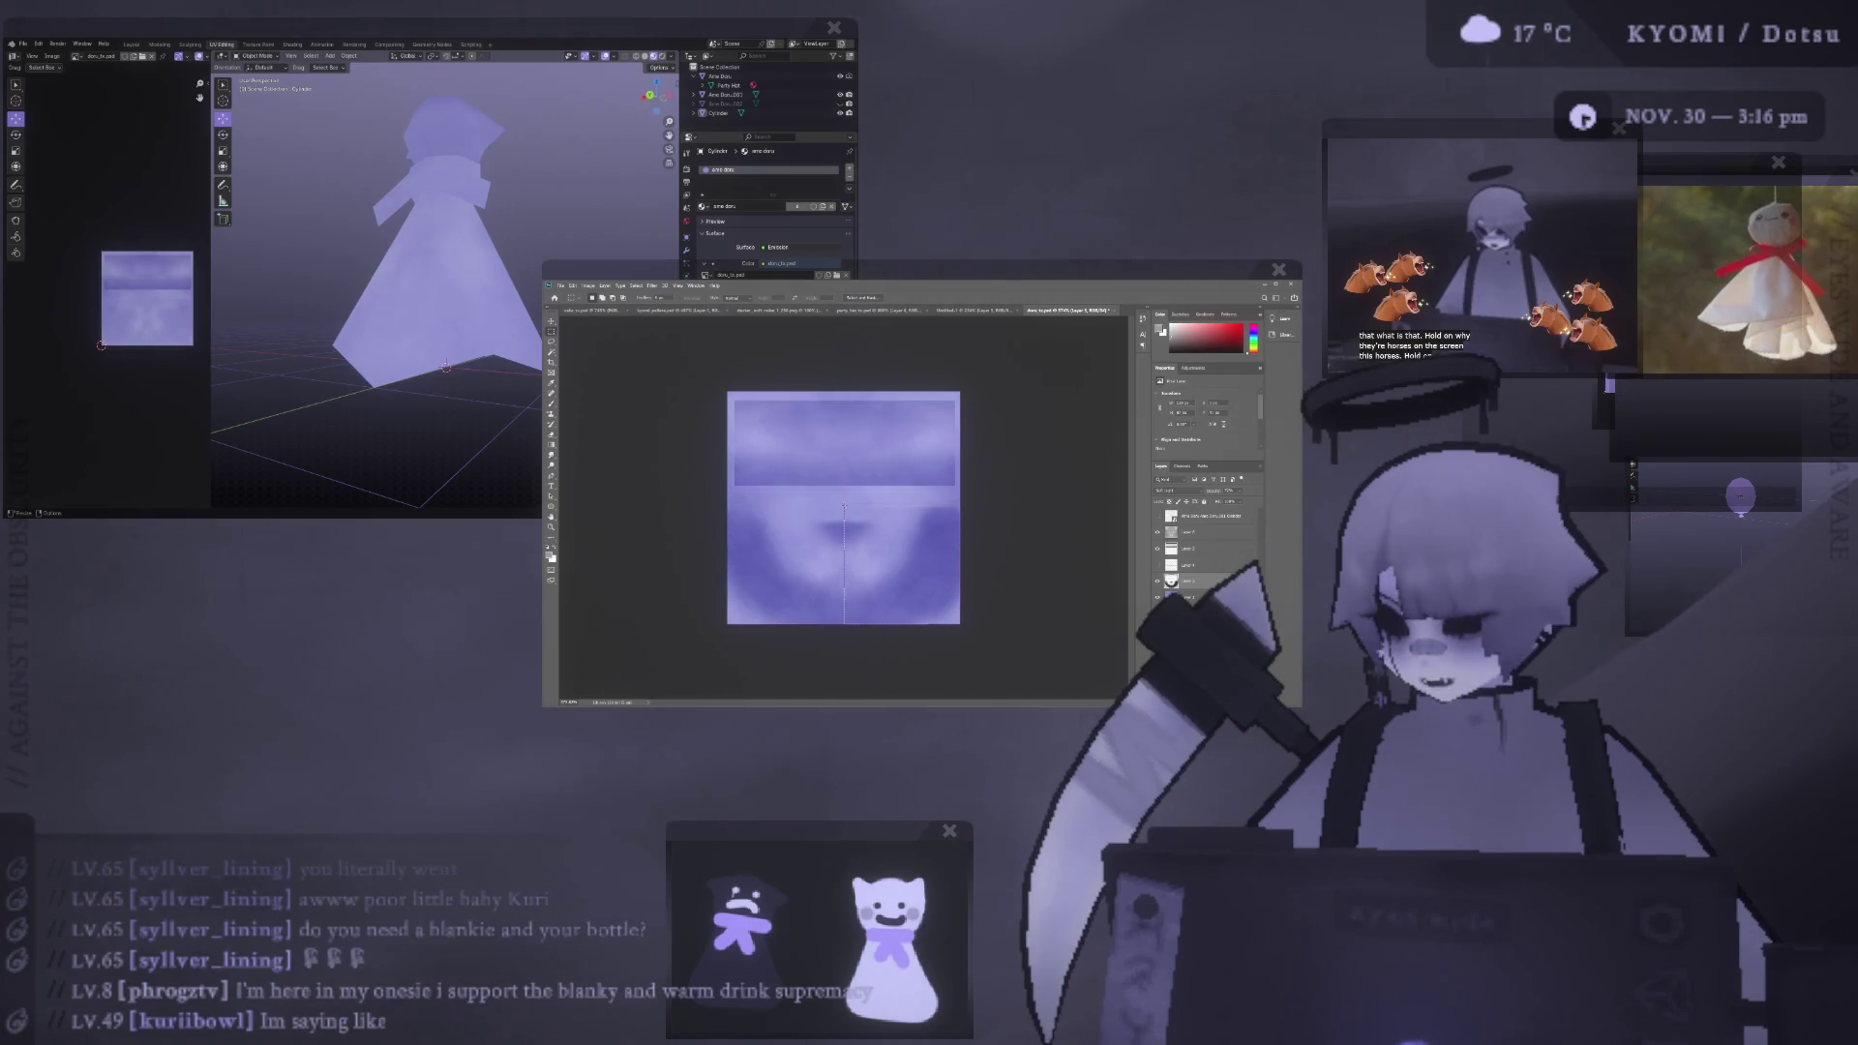
key("ctrl+v")
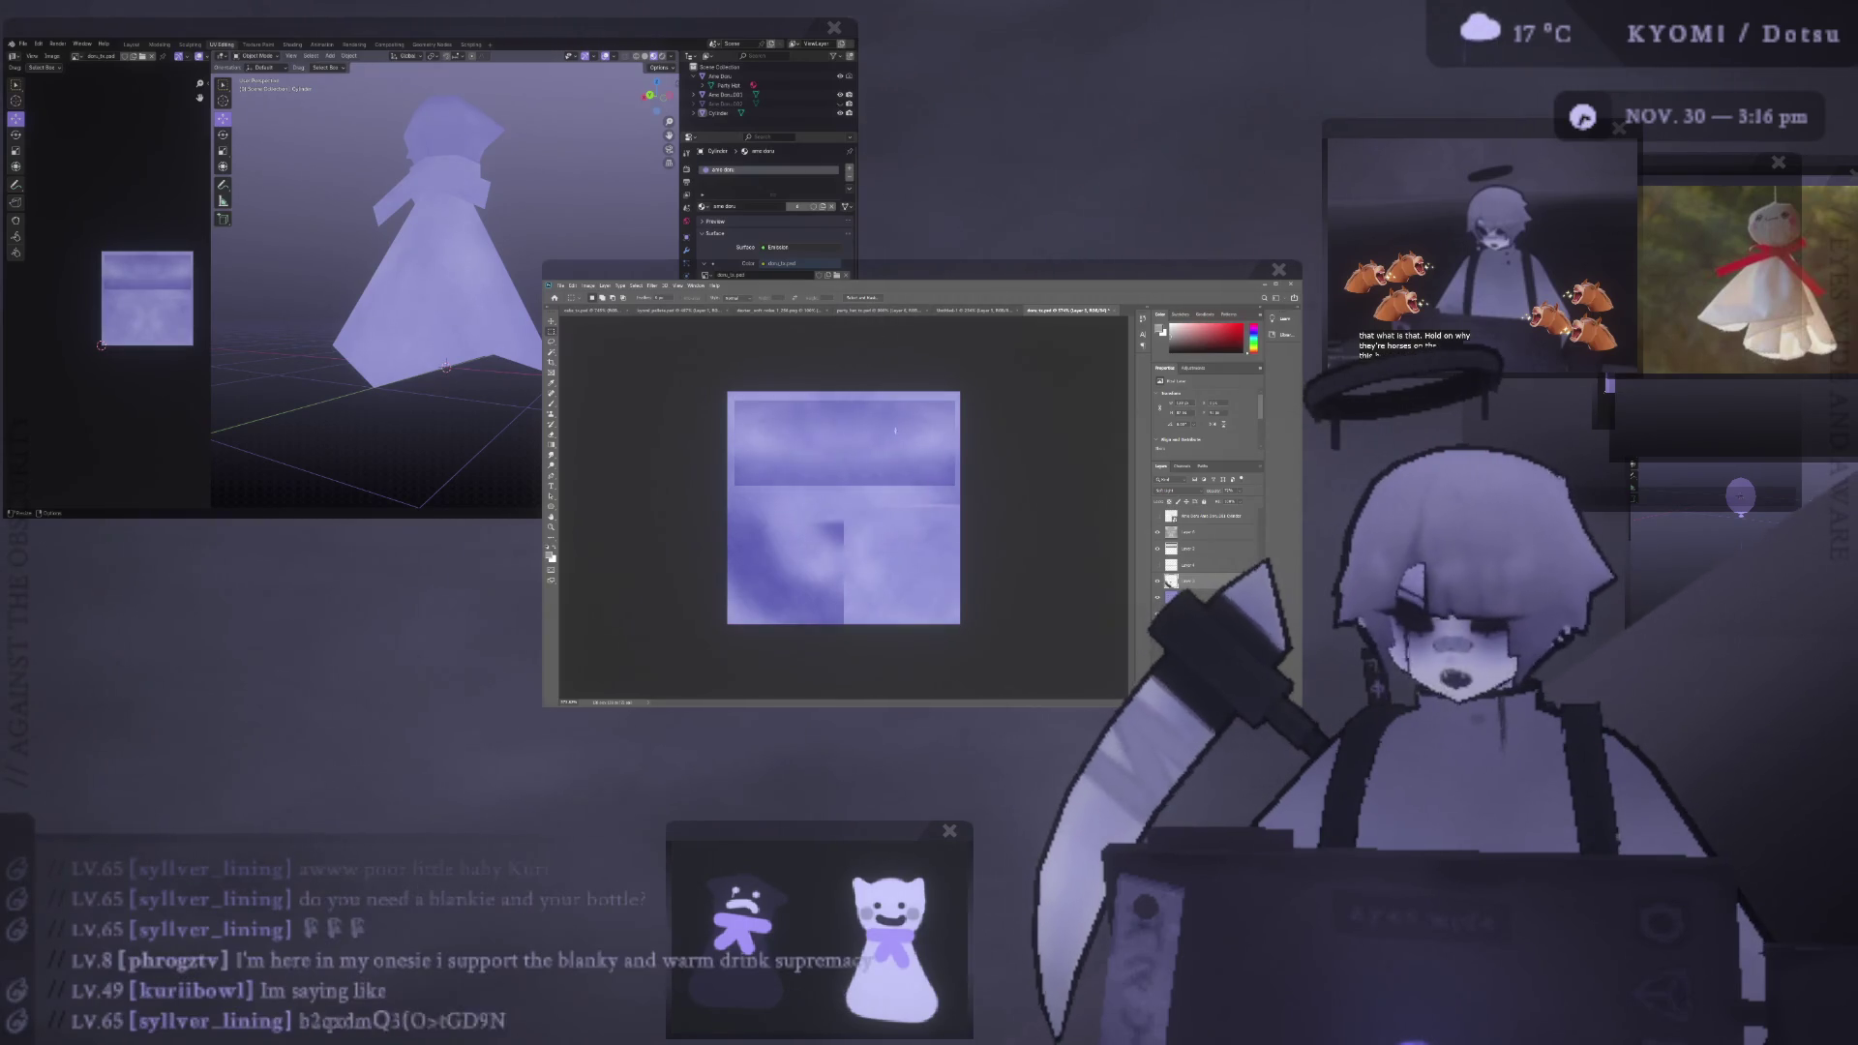
key("ctrl+i")
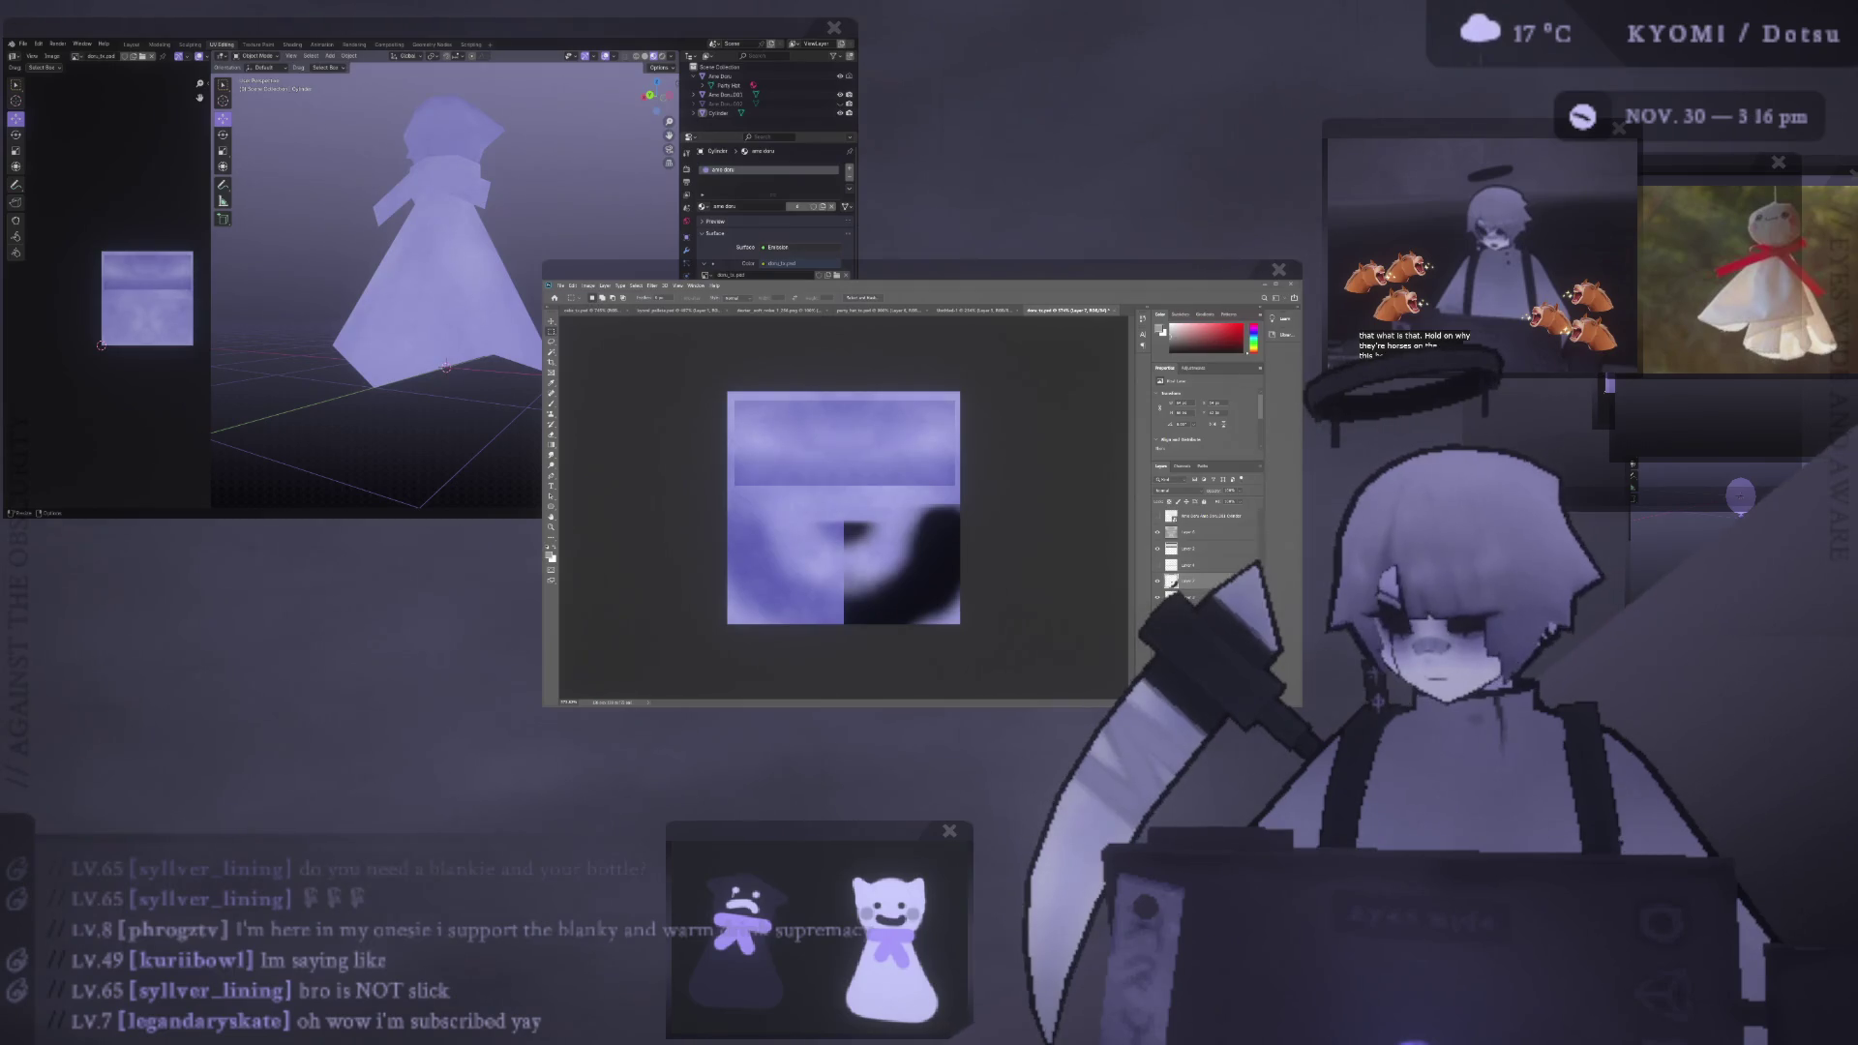
key("v")
left_click(916, 544)
key("Delete")
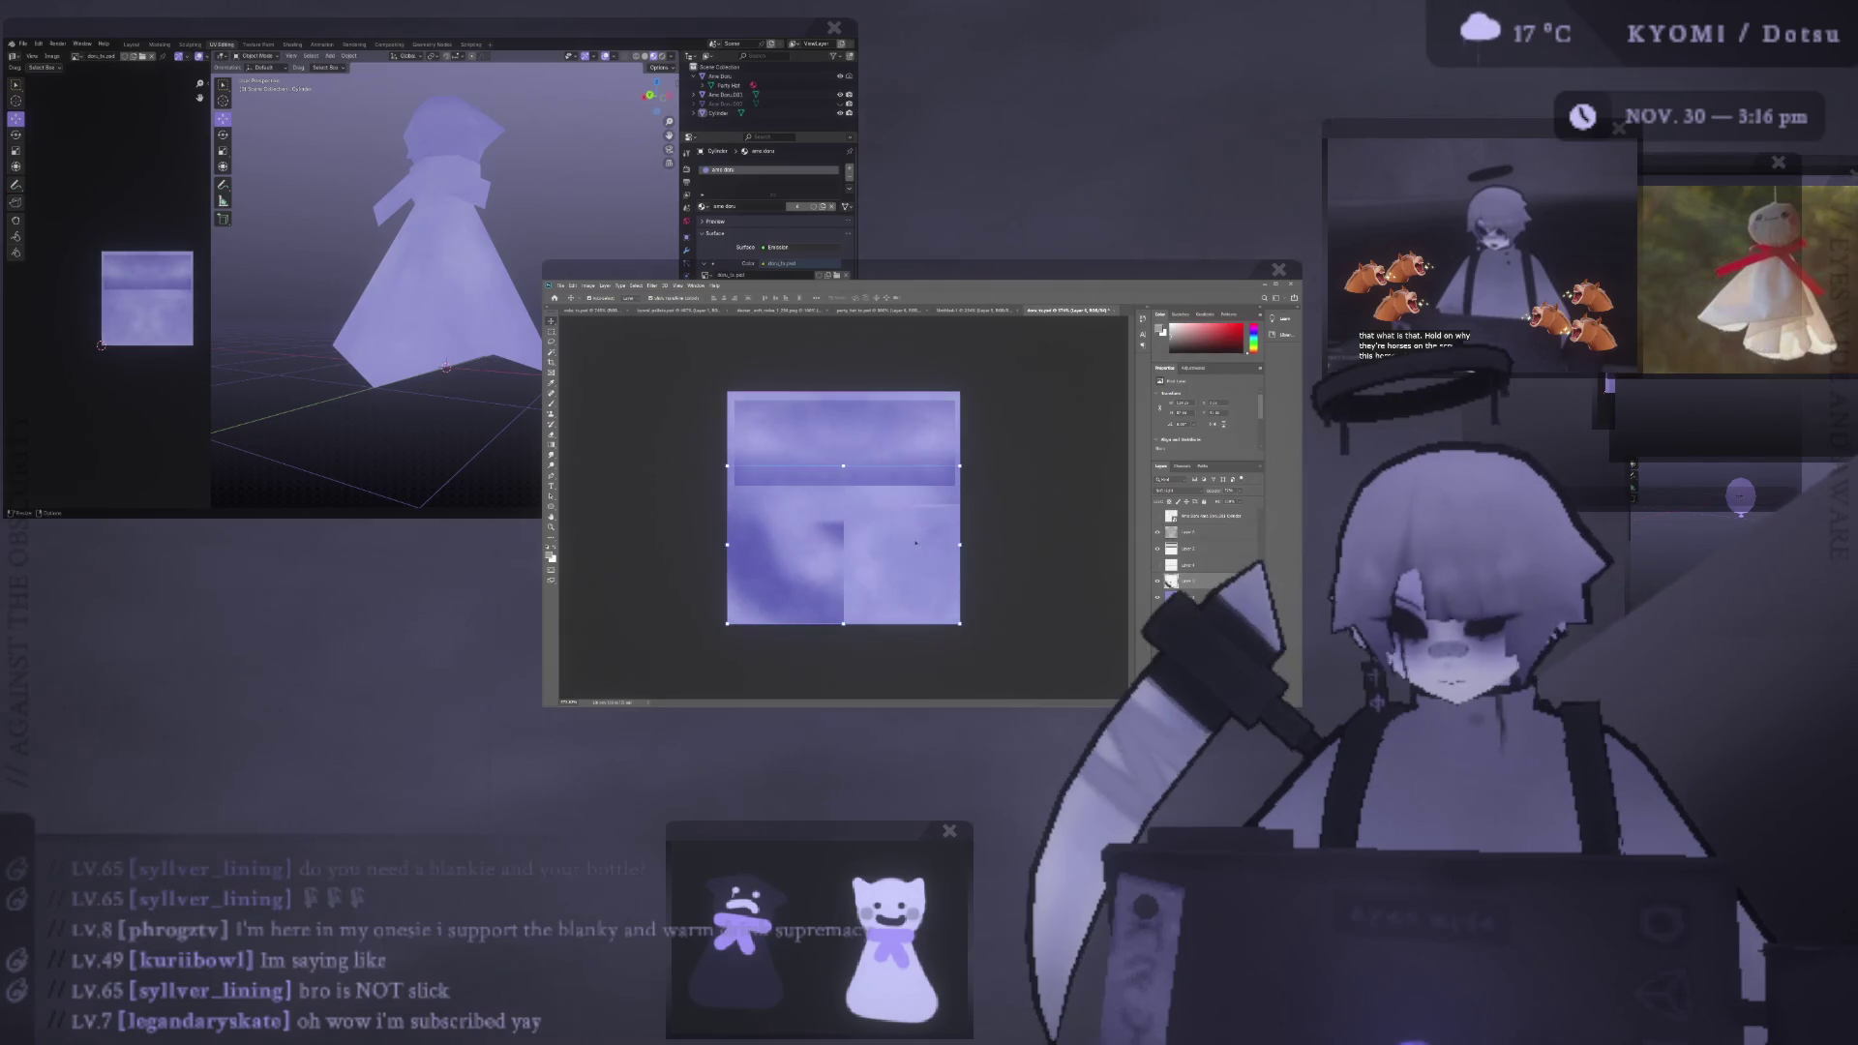
key("ctrl+z")
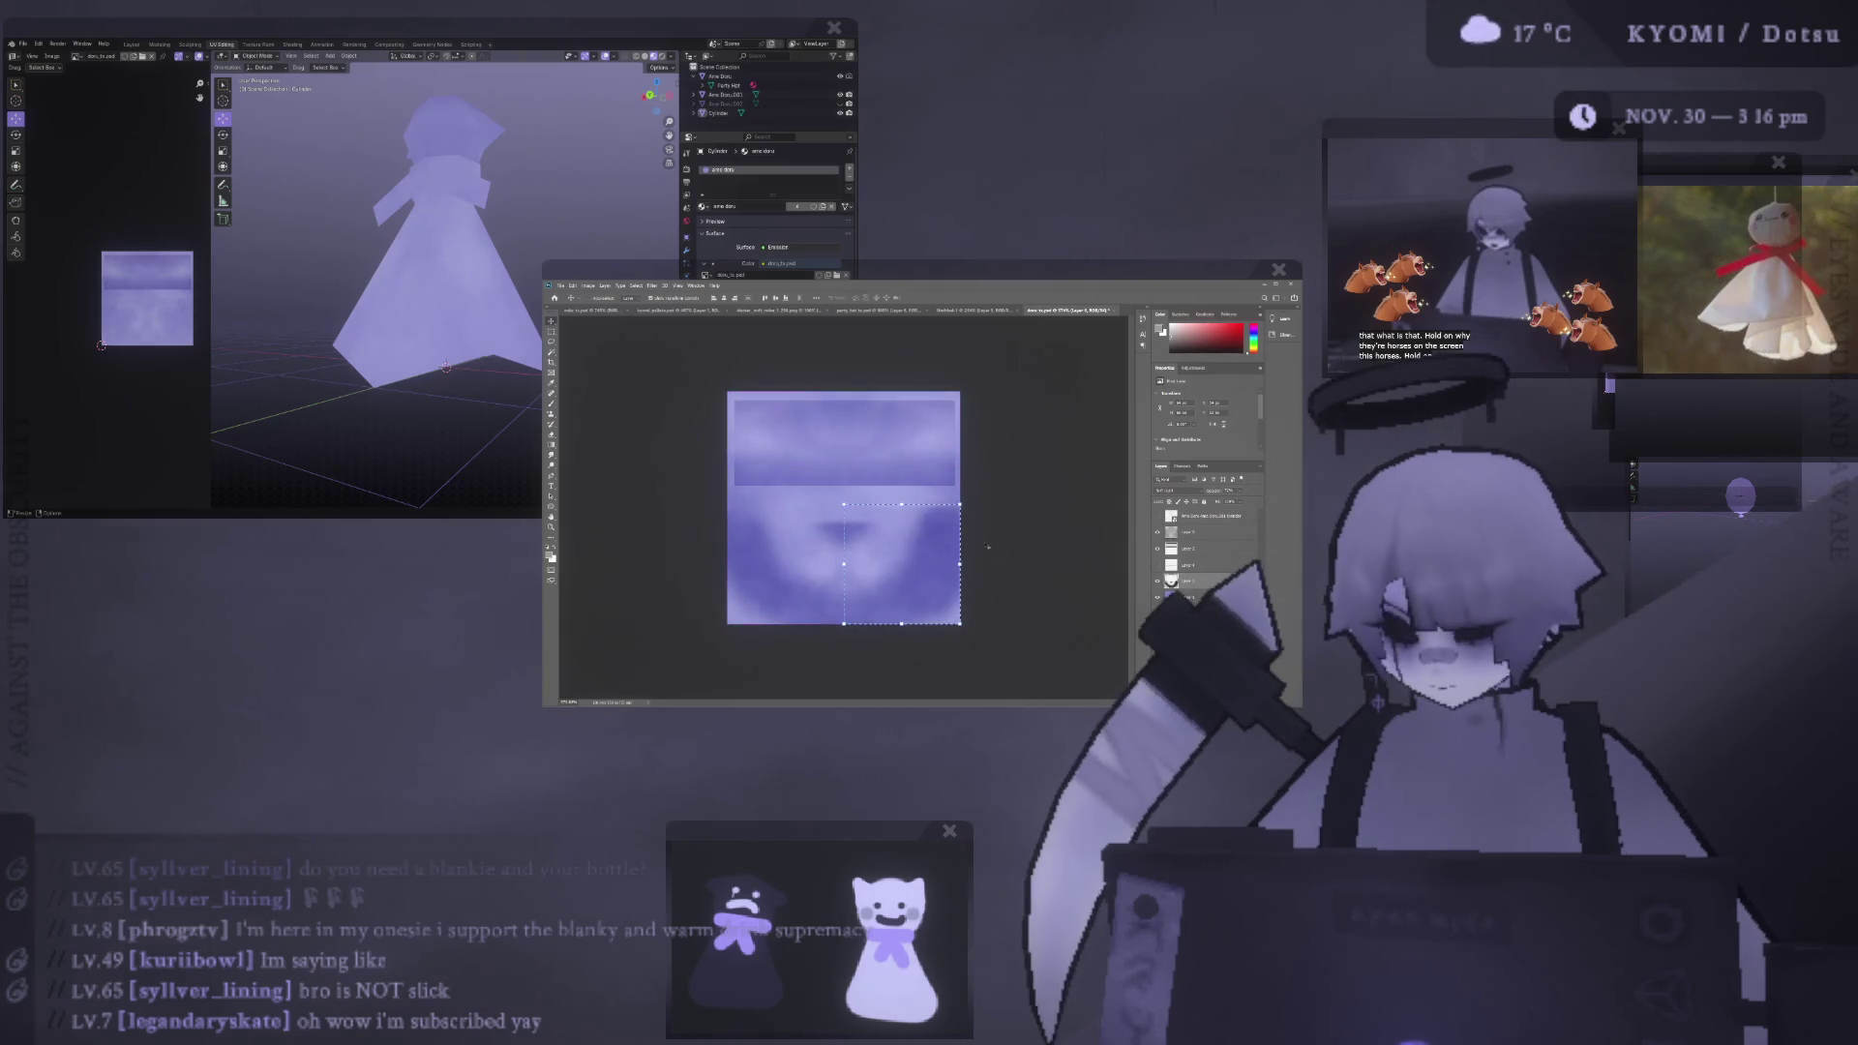
key("ctrl+z")
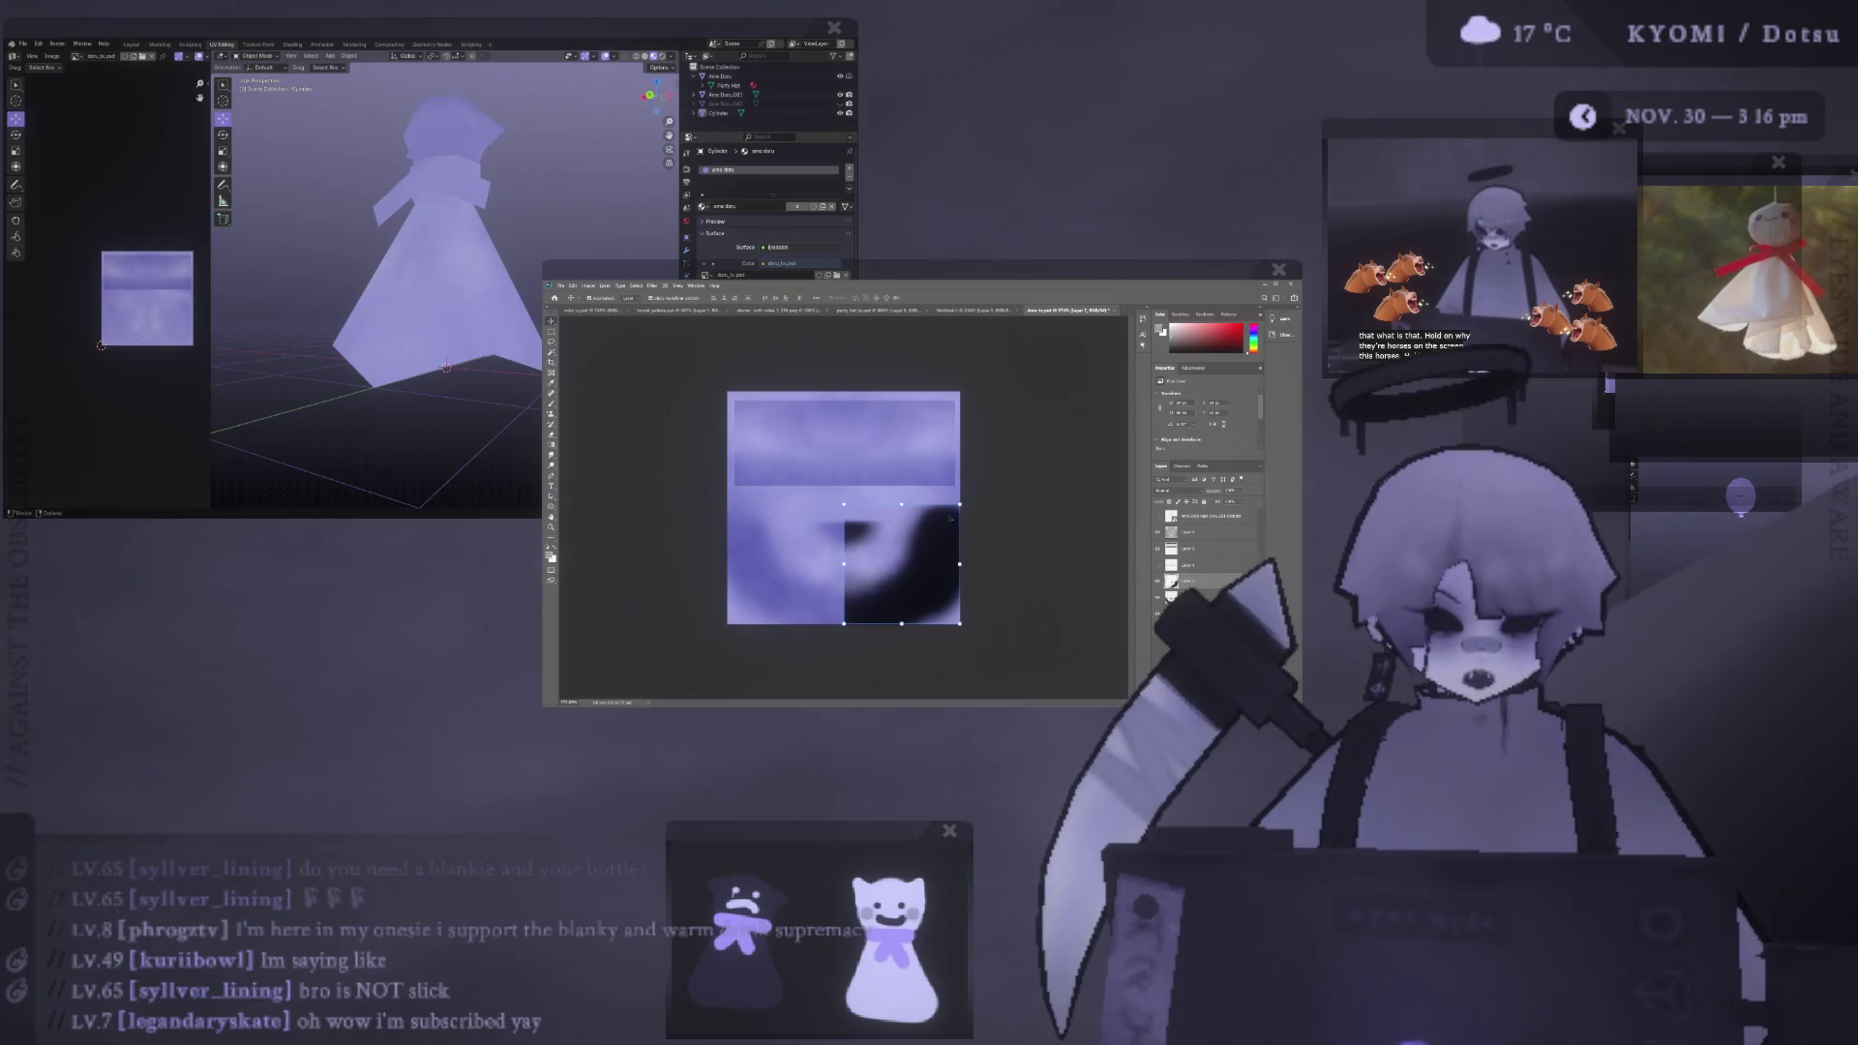
- Change the dark quarter's blend mode and widen the centre copy patch
left_click(951, 520)
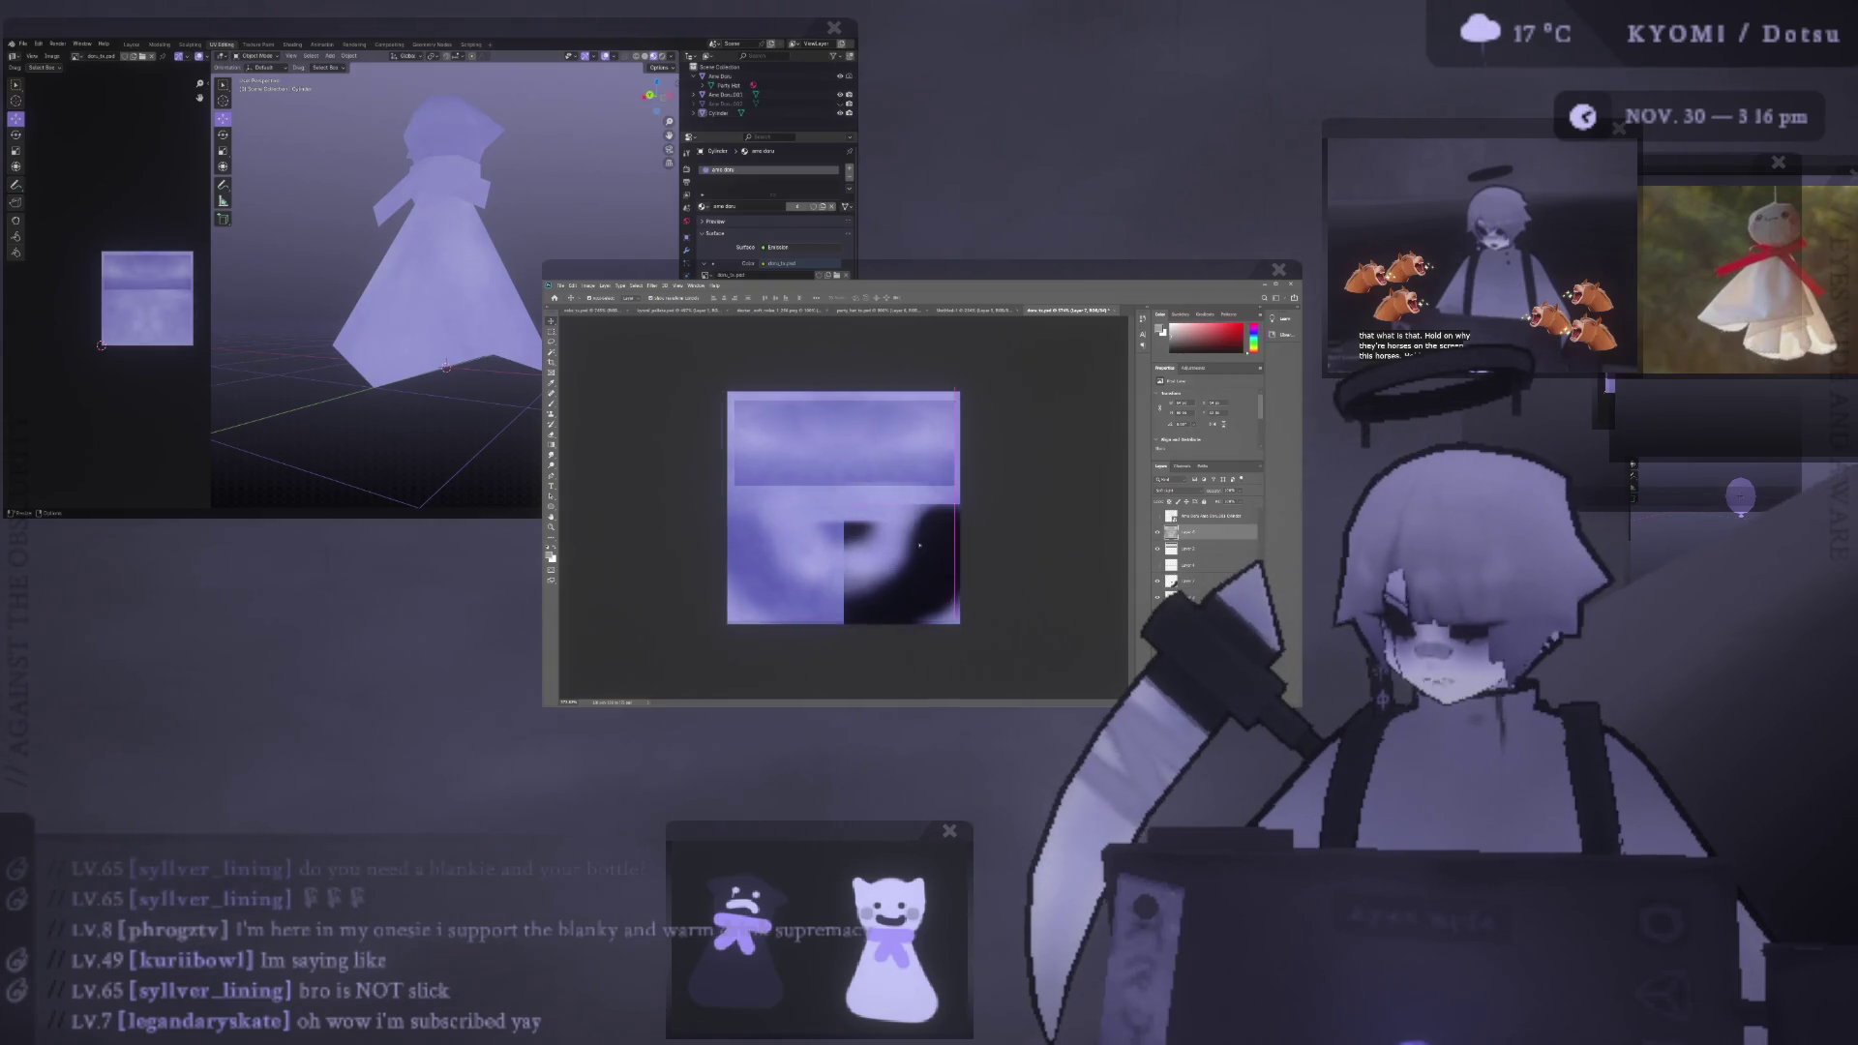
left_click(1188, 593)
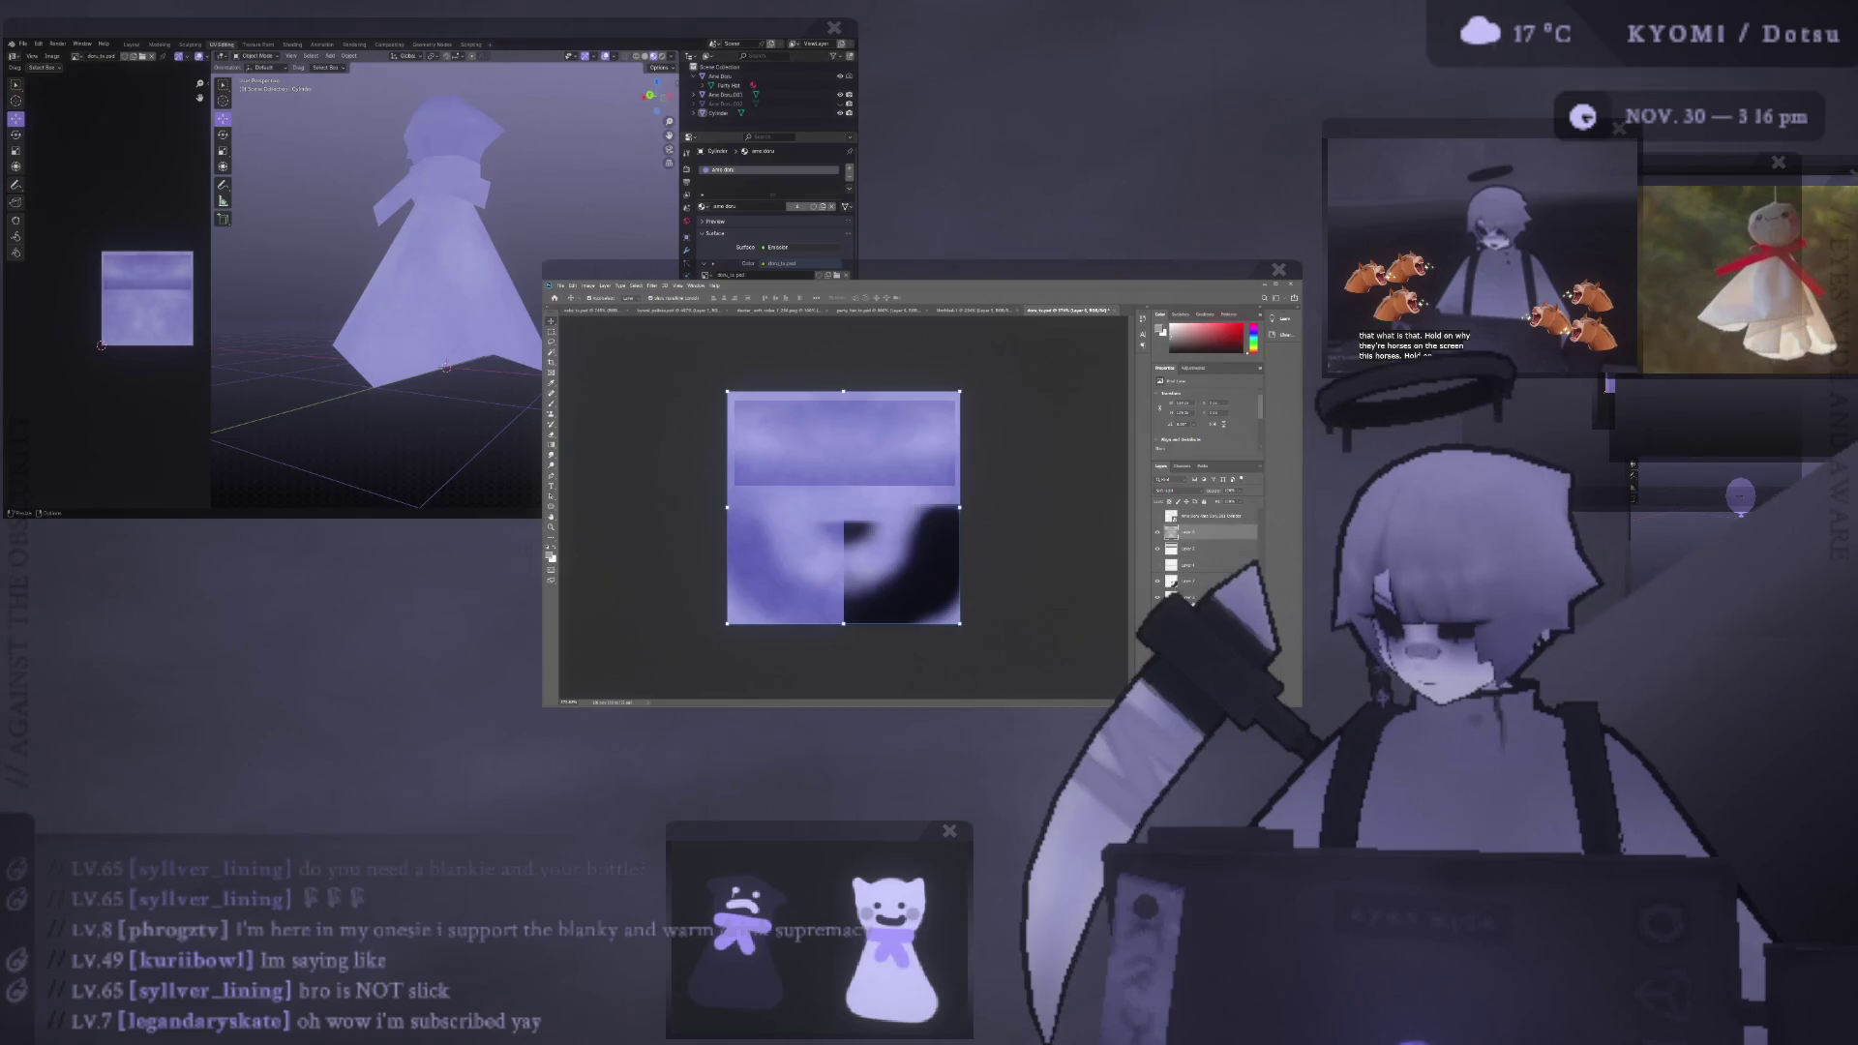
key("shift+plus")
key("shift+plus")
key("shift+plus")
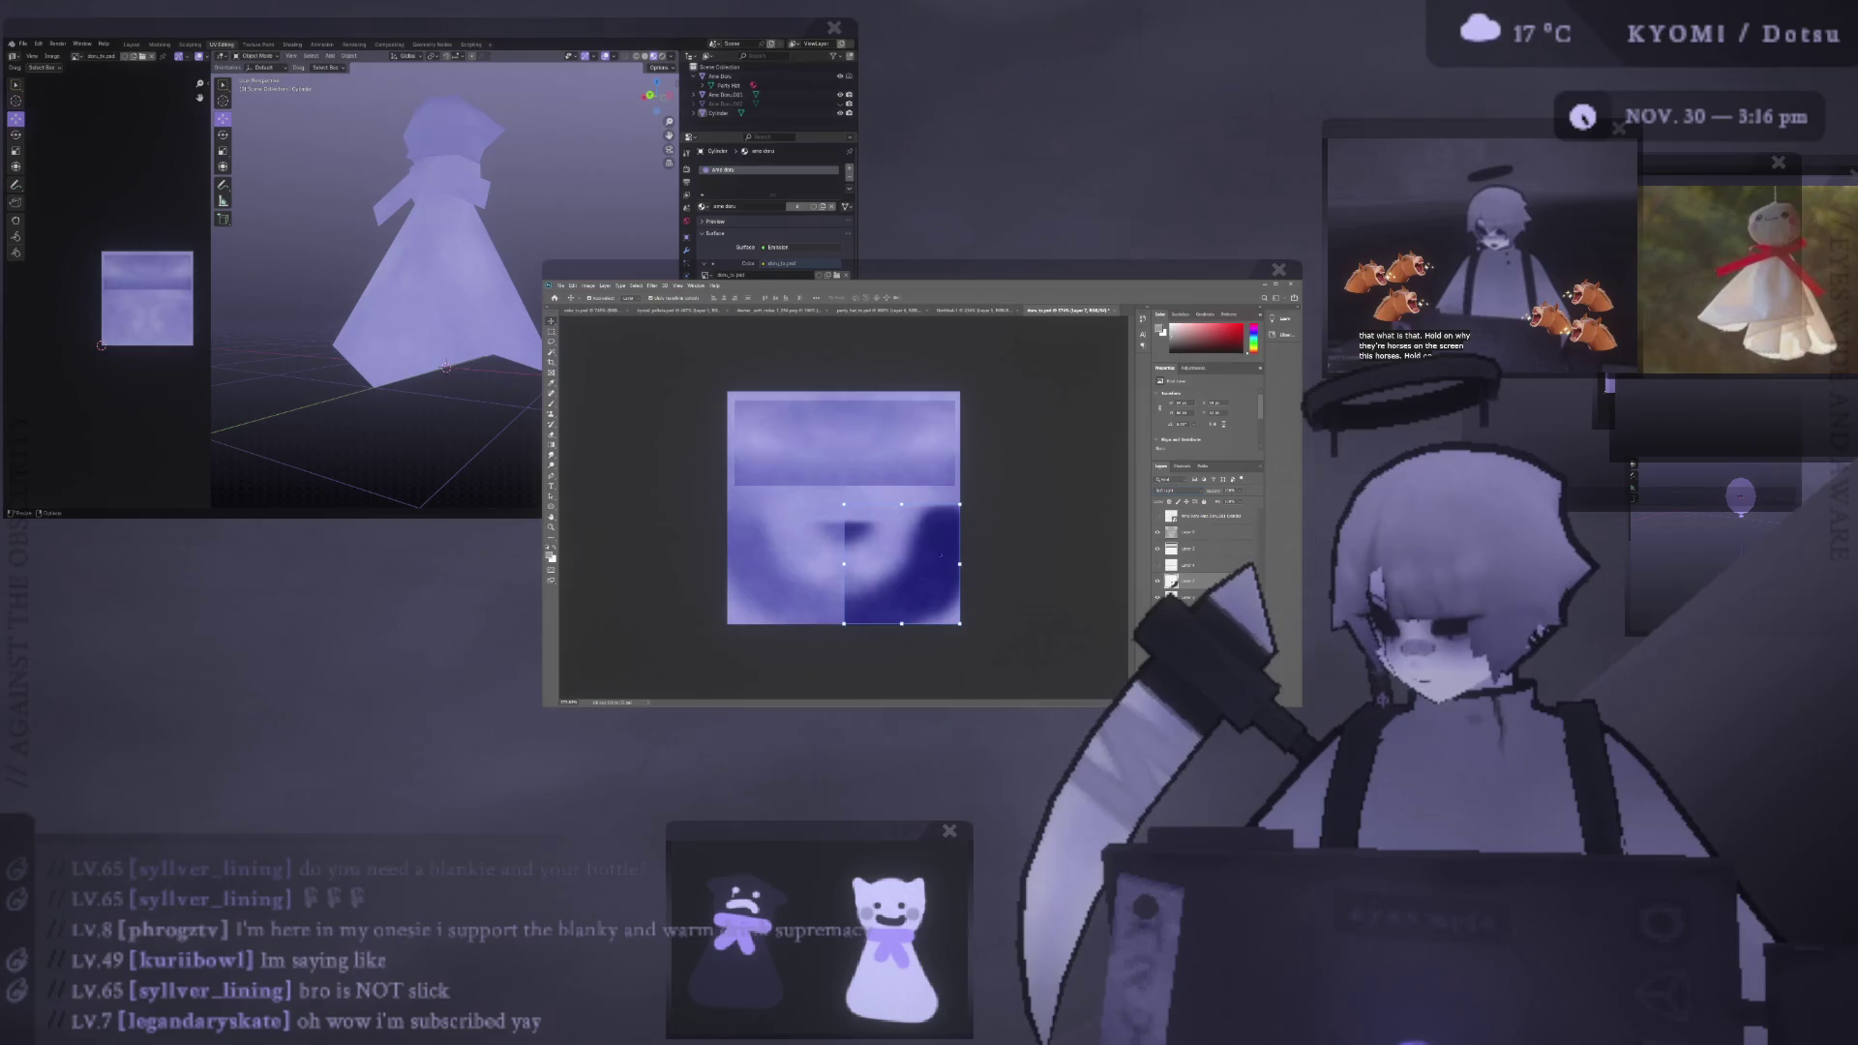
key("alt+bracketright")
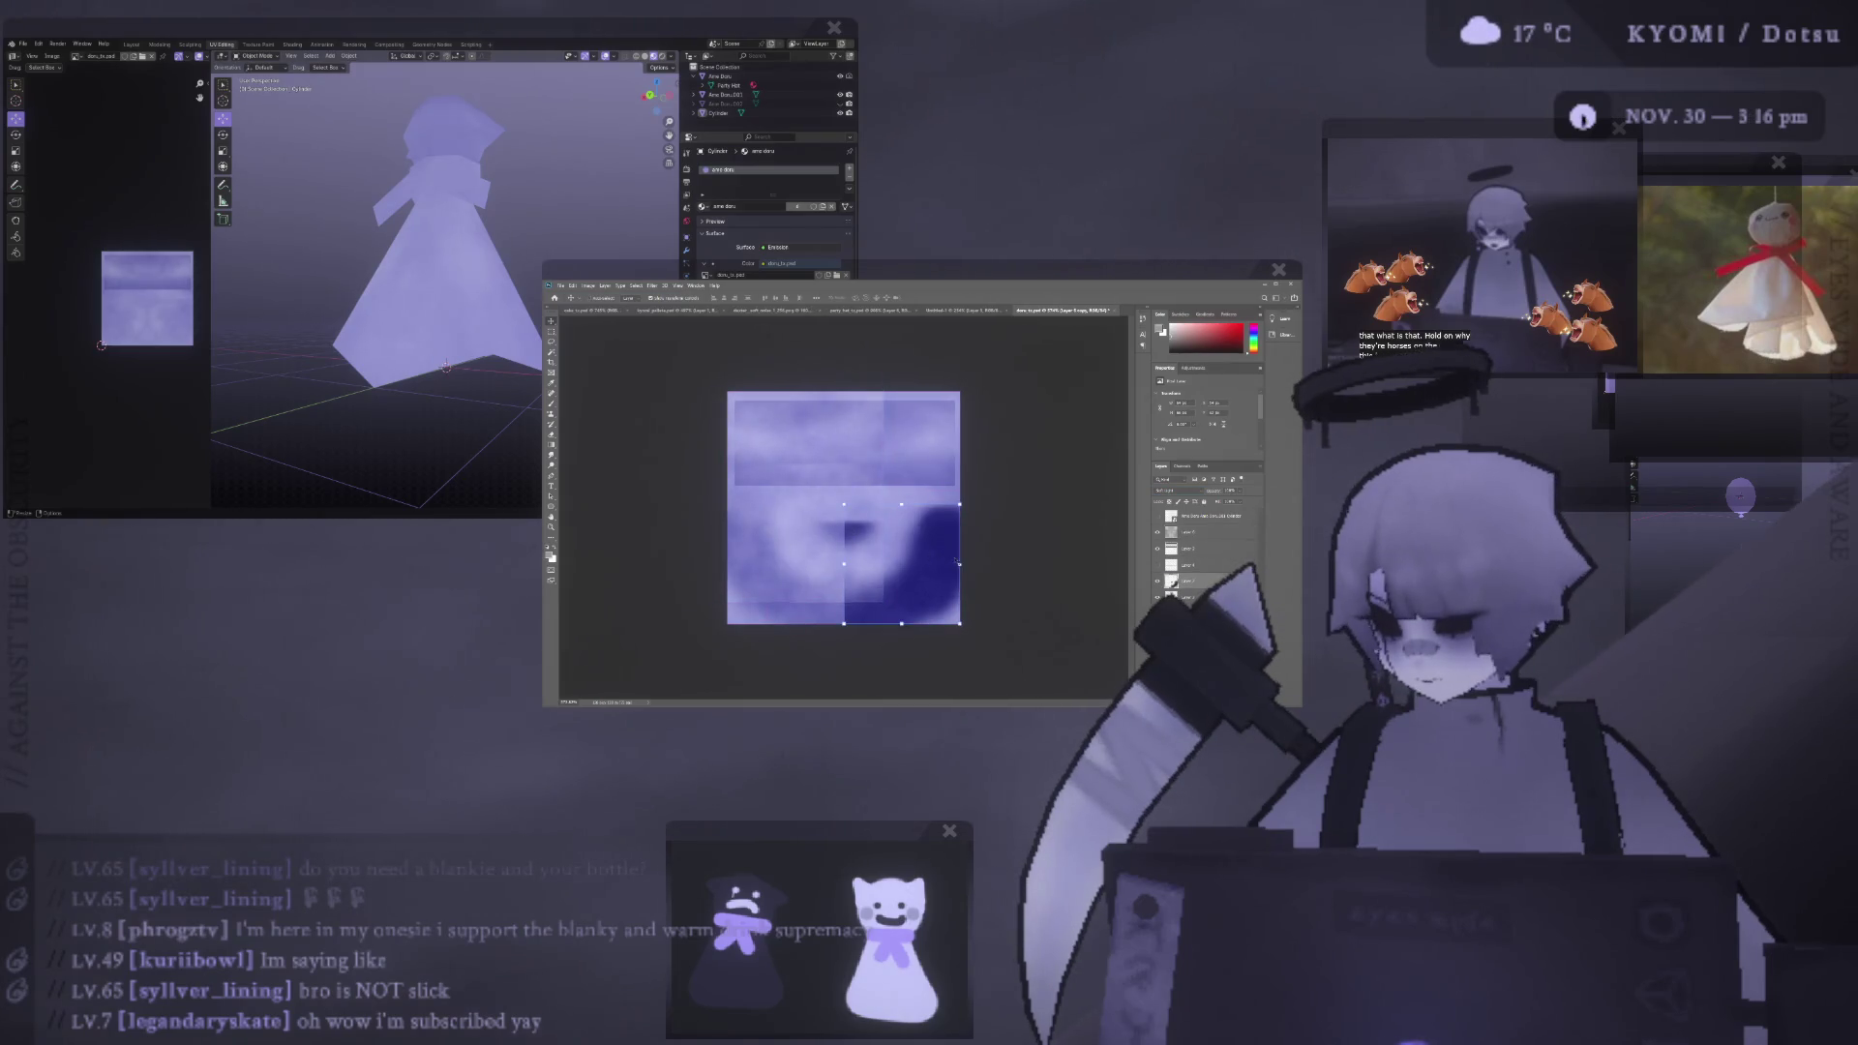
key("shift+plus")
left_click_drag(901, 508, 890, 505)
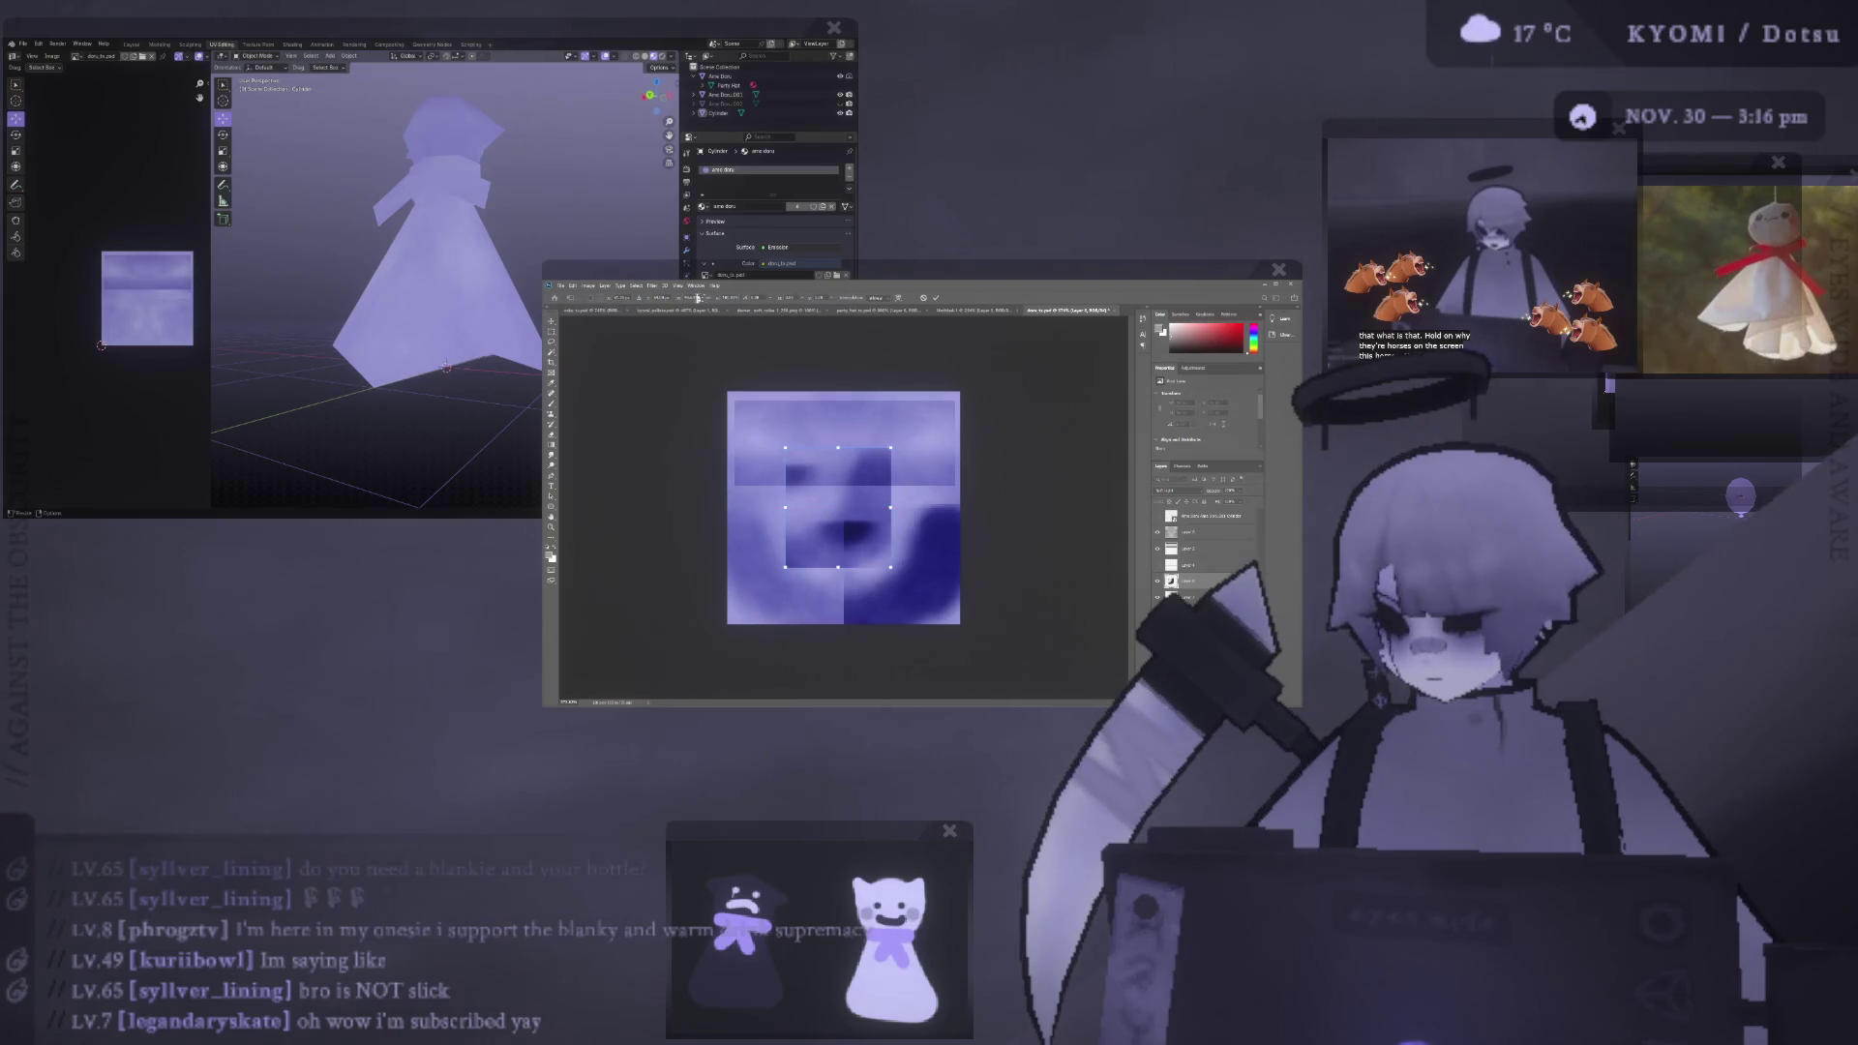
left_click_drag(735, 298, 696, 298)
left_click(934, 298)
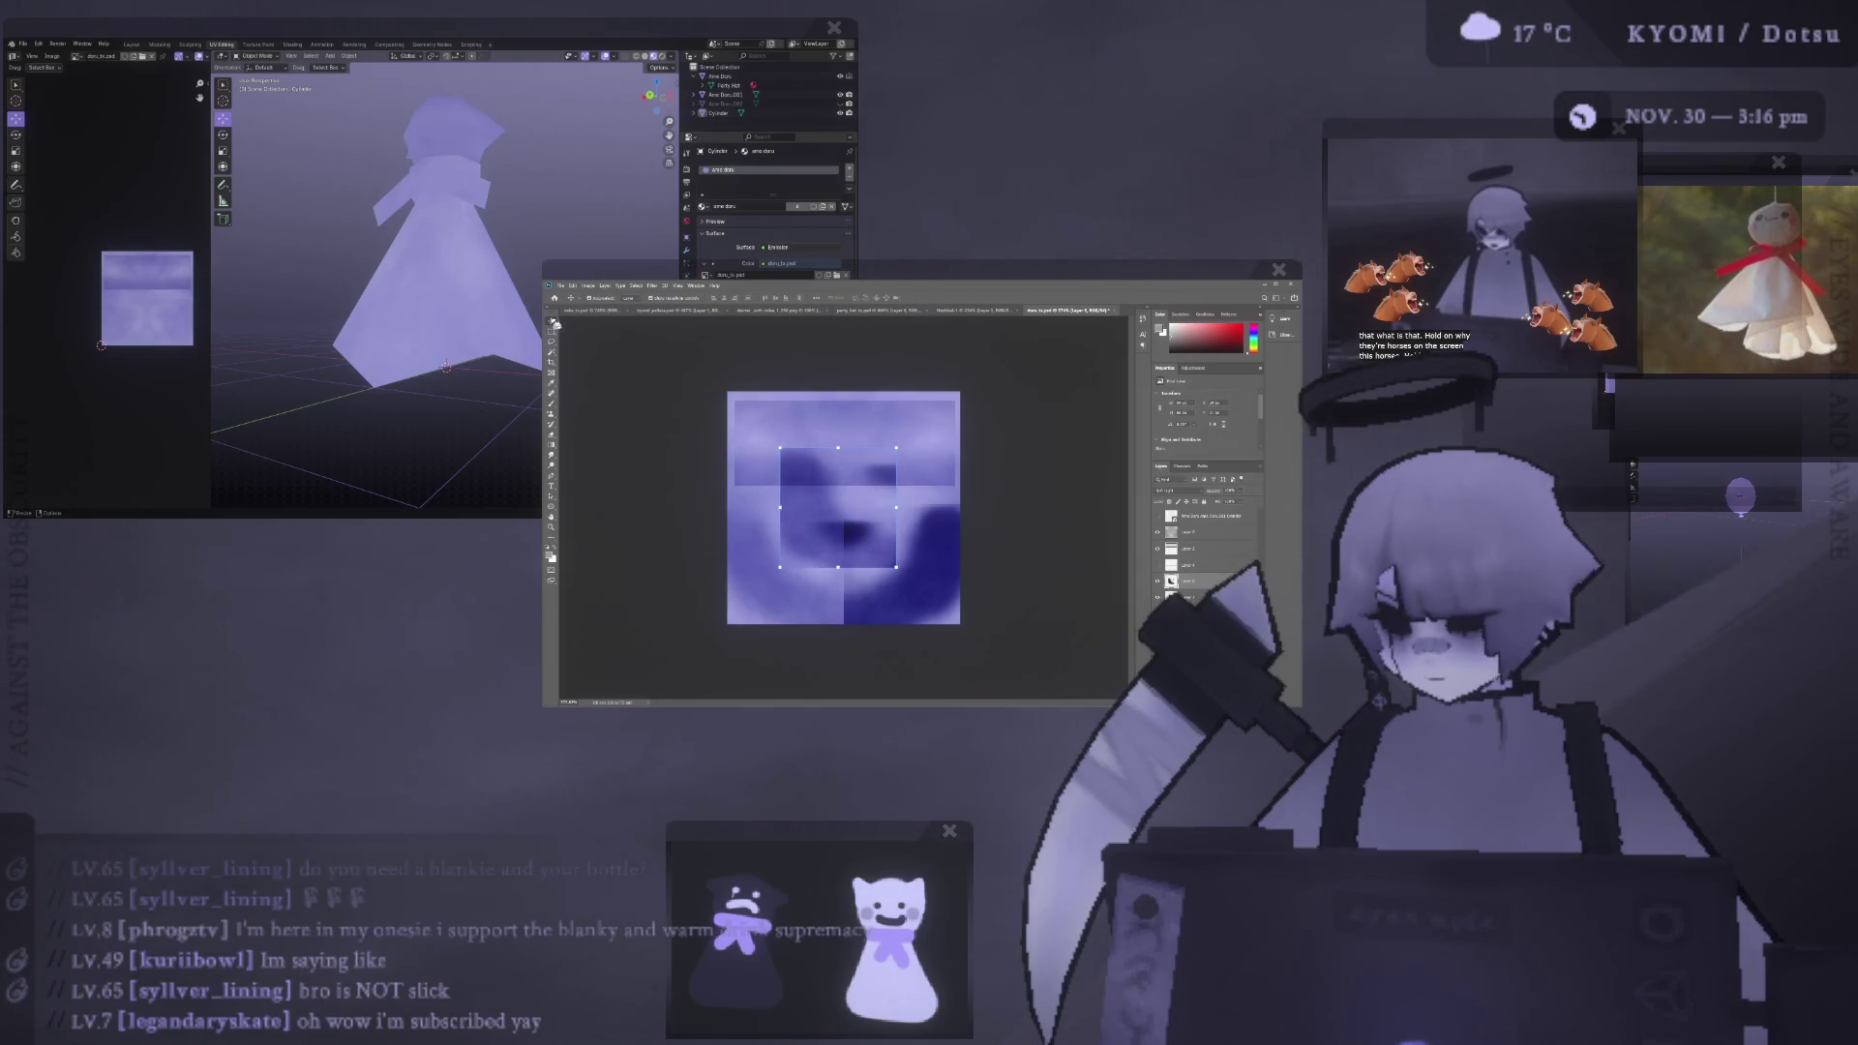
- Reorder and merge the layer, desaturate it, then set its blend mode and 70% opacity
left_click(794, 499)
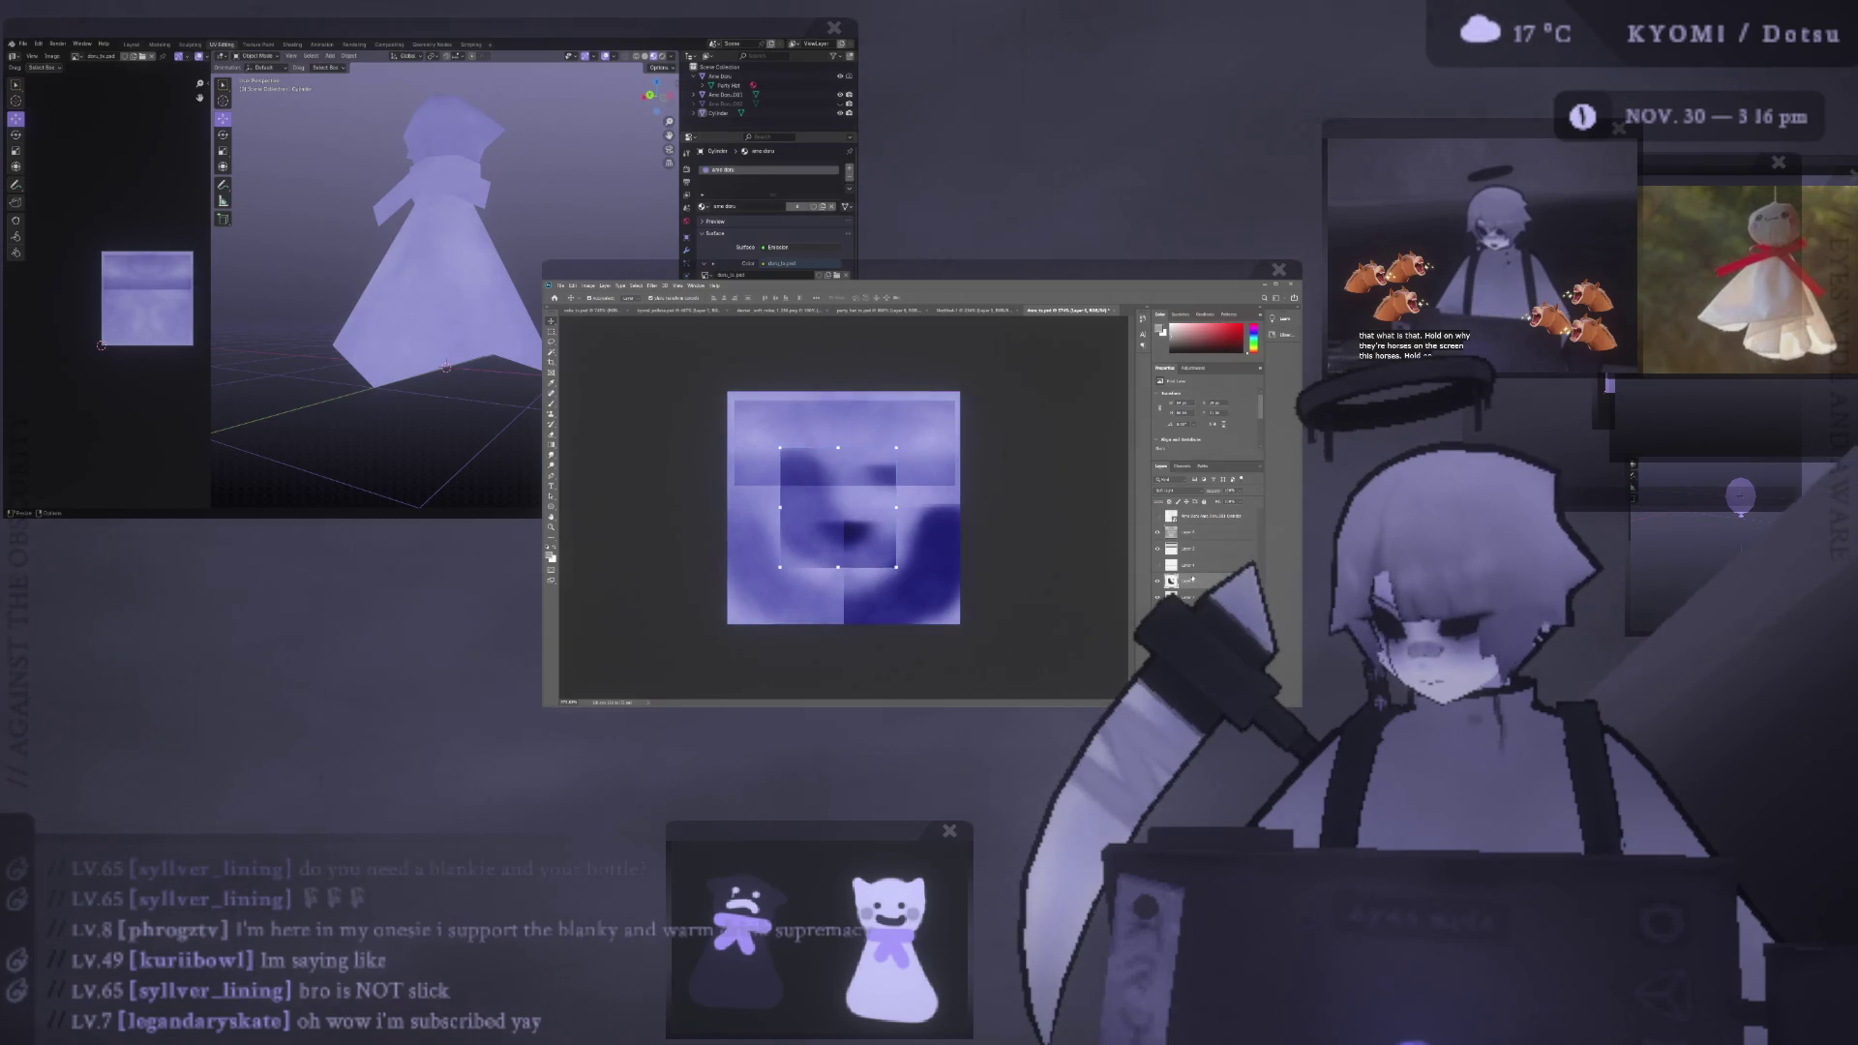
left_click_drag(1198, 542, 1200, 585)
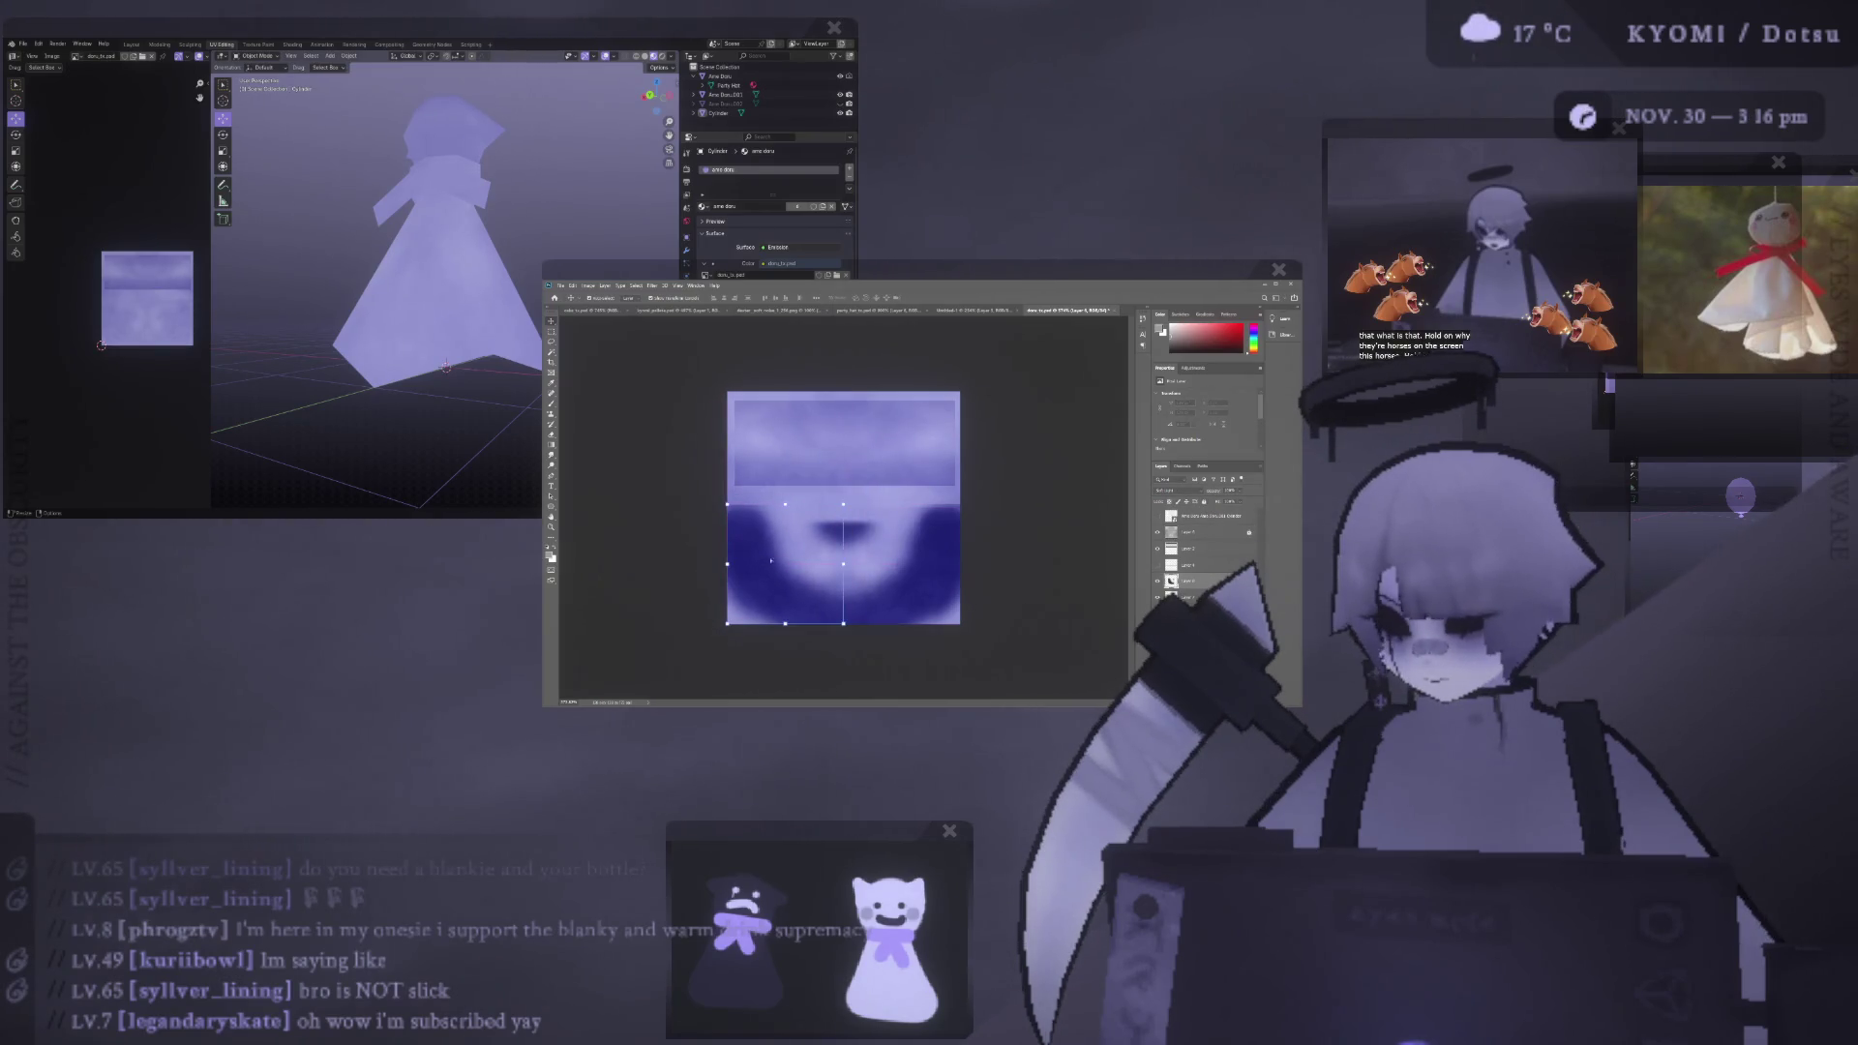
key("ctrl+e")
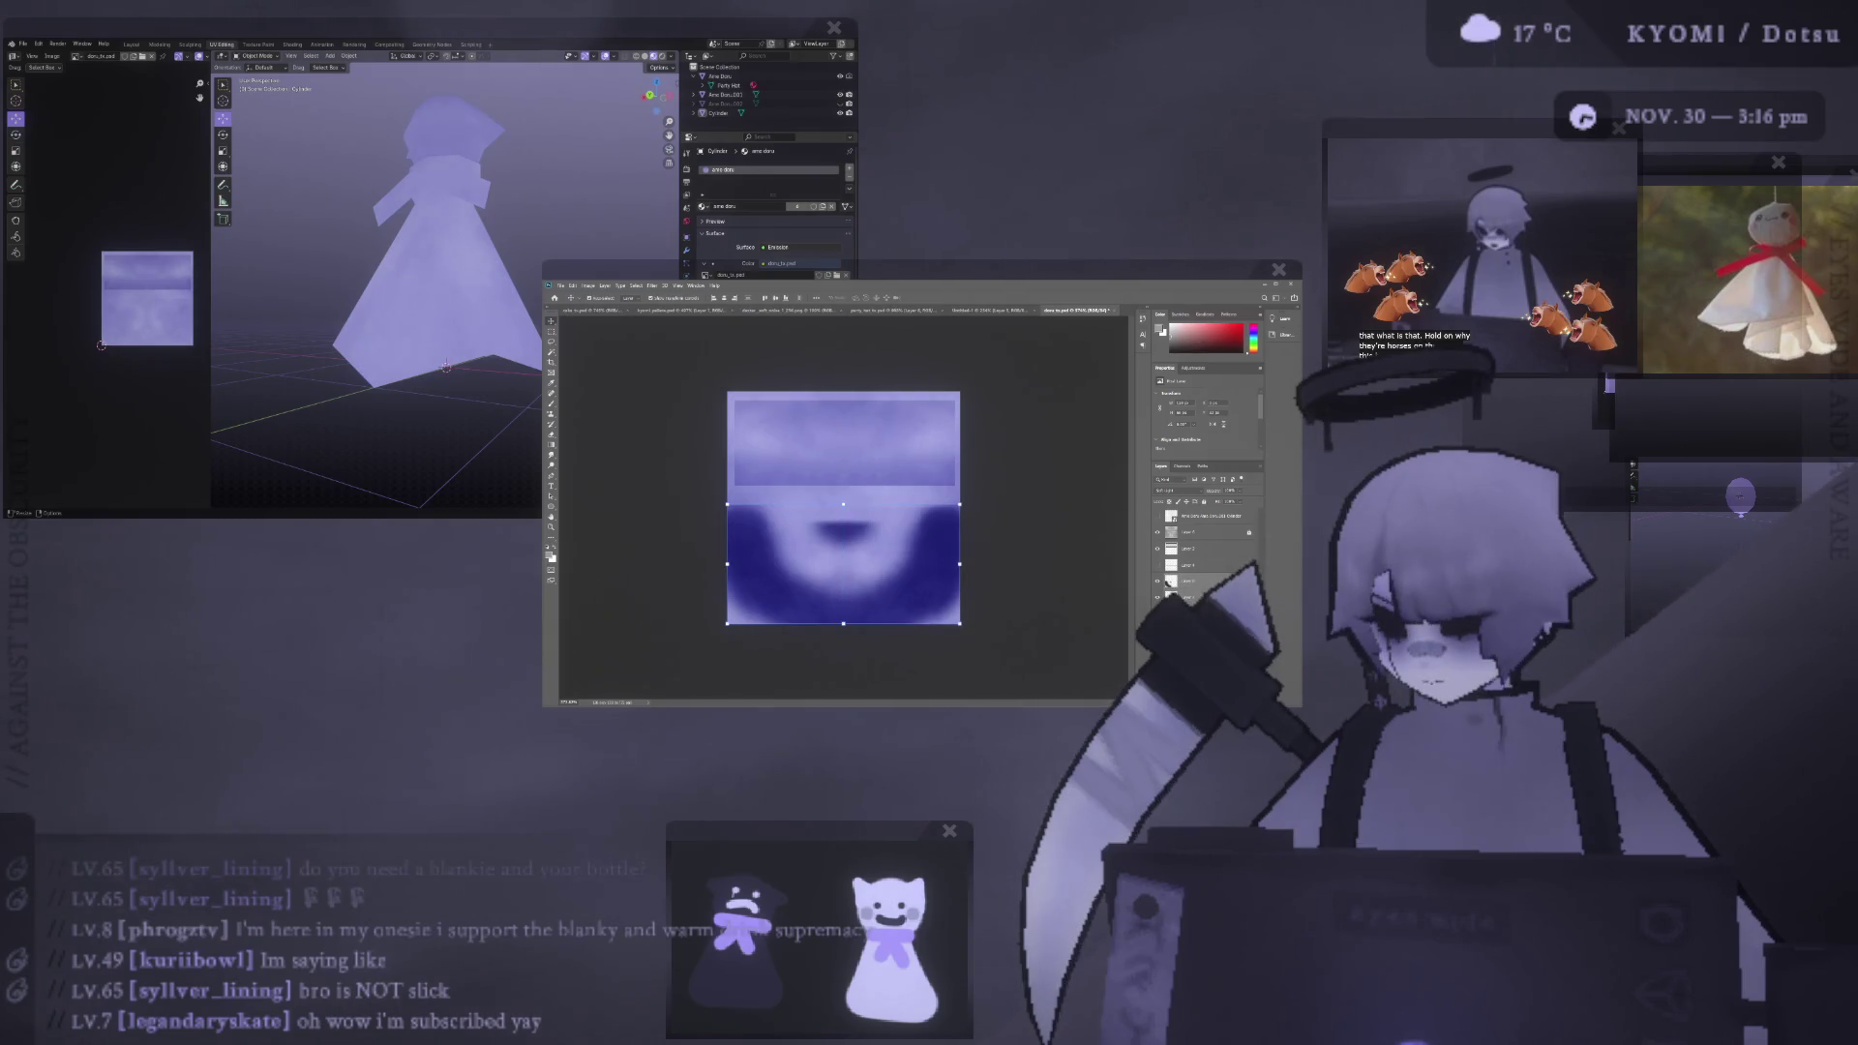
key("ctrl+shift+u")
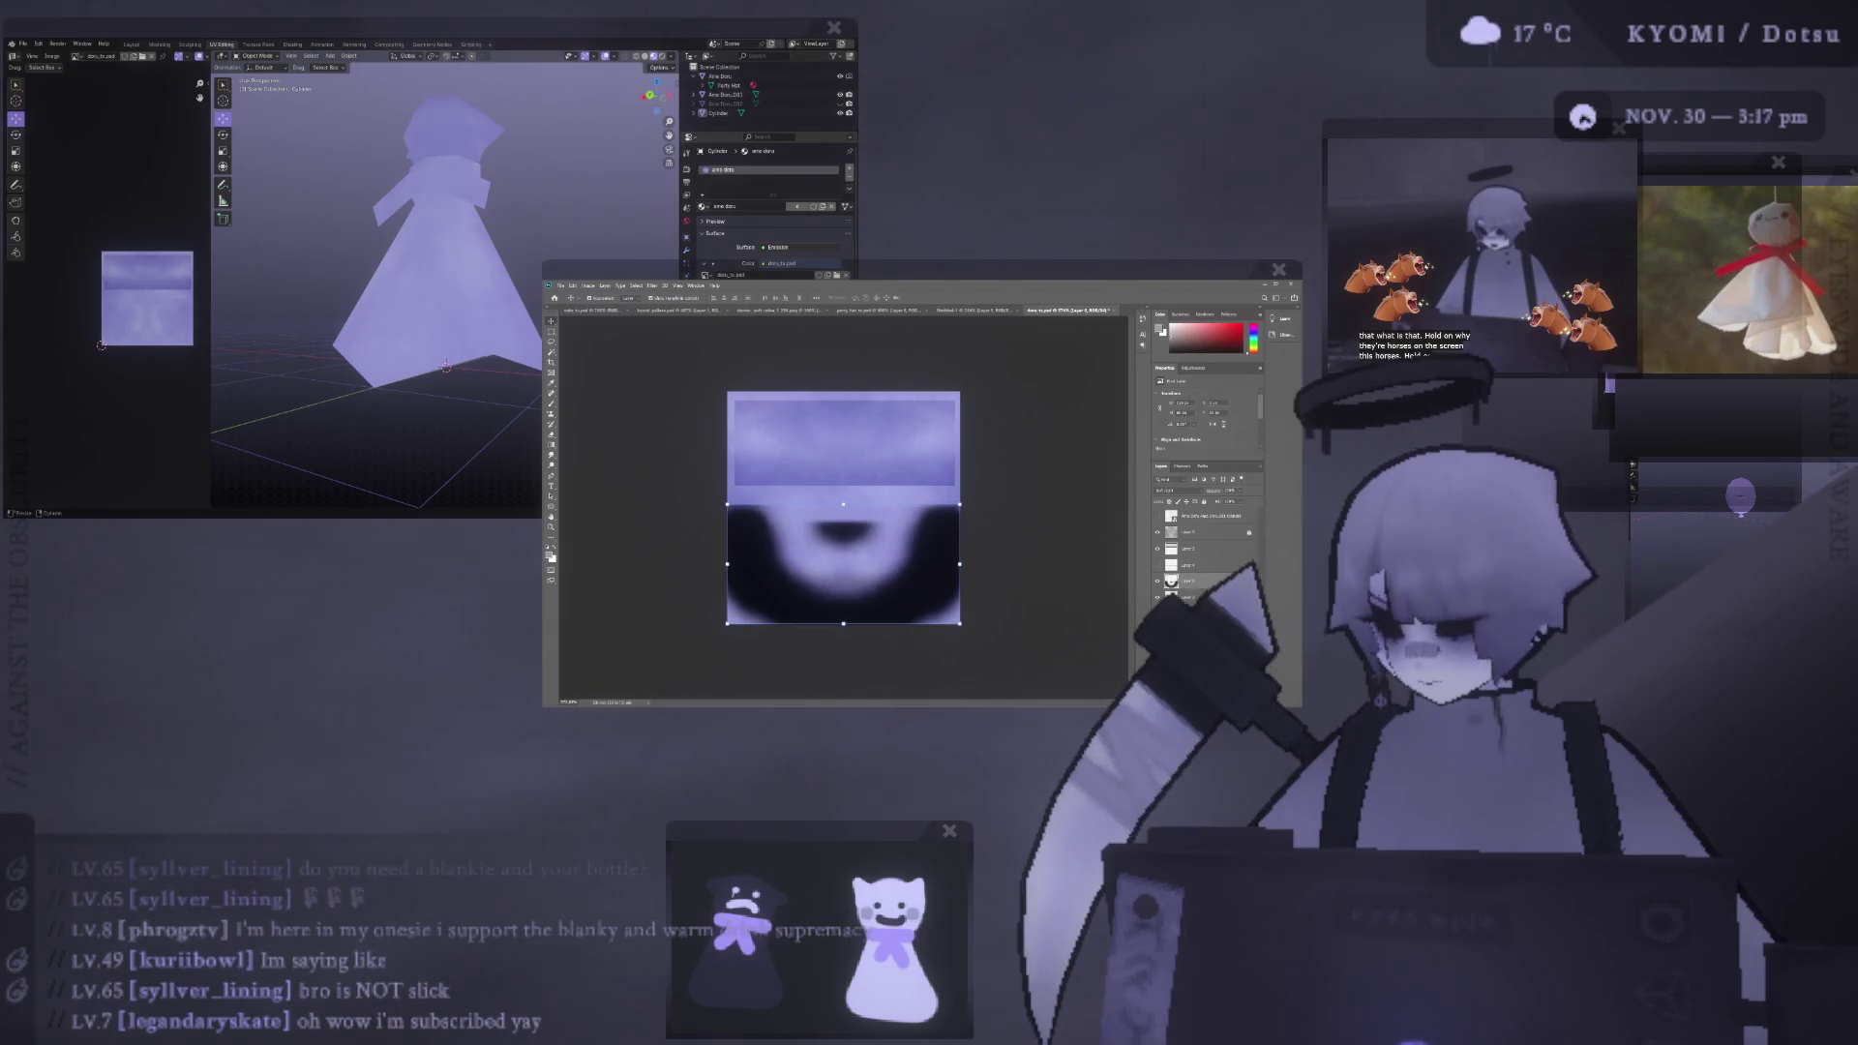
left_click(1200, 581)
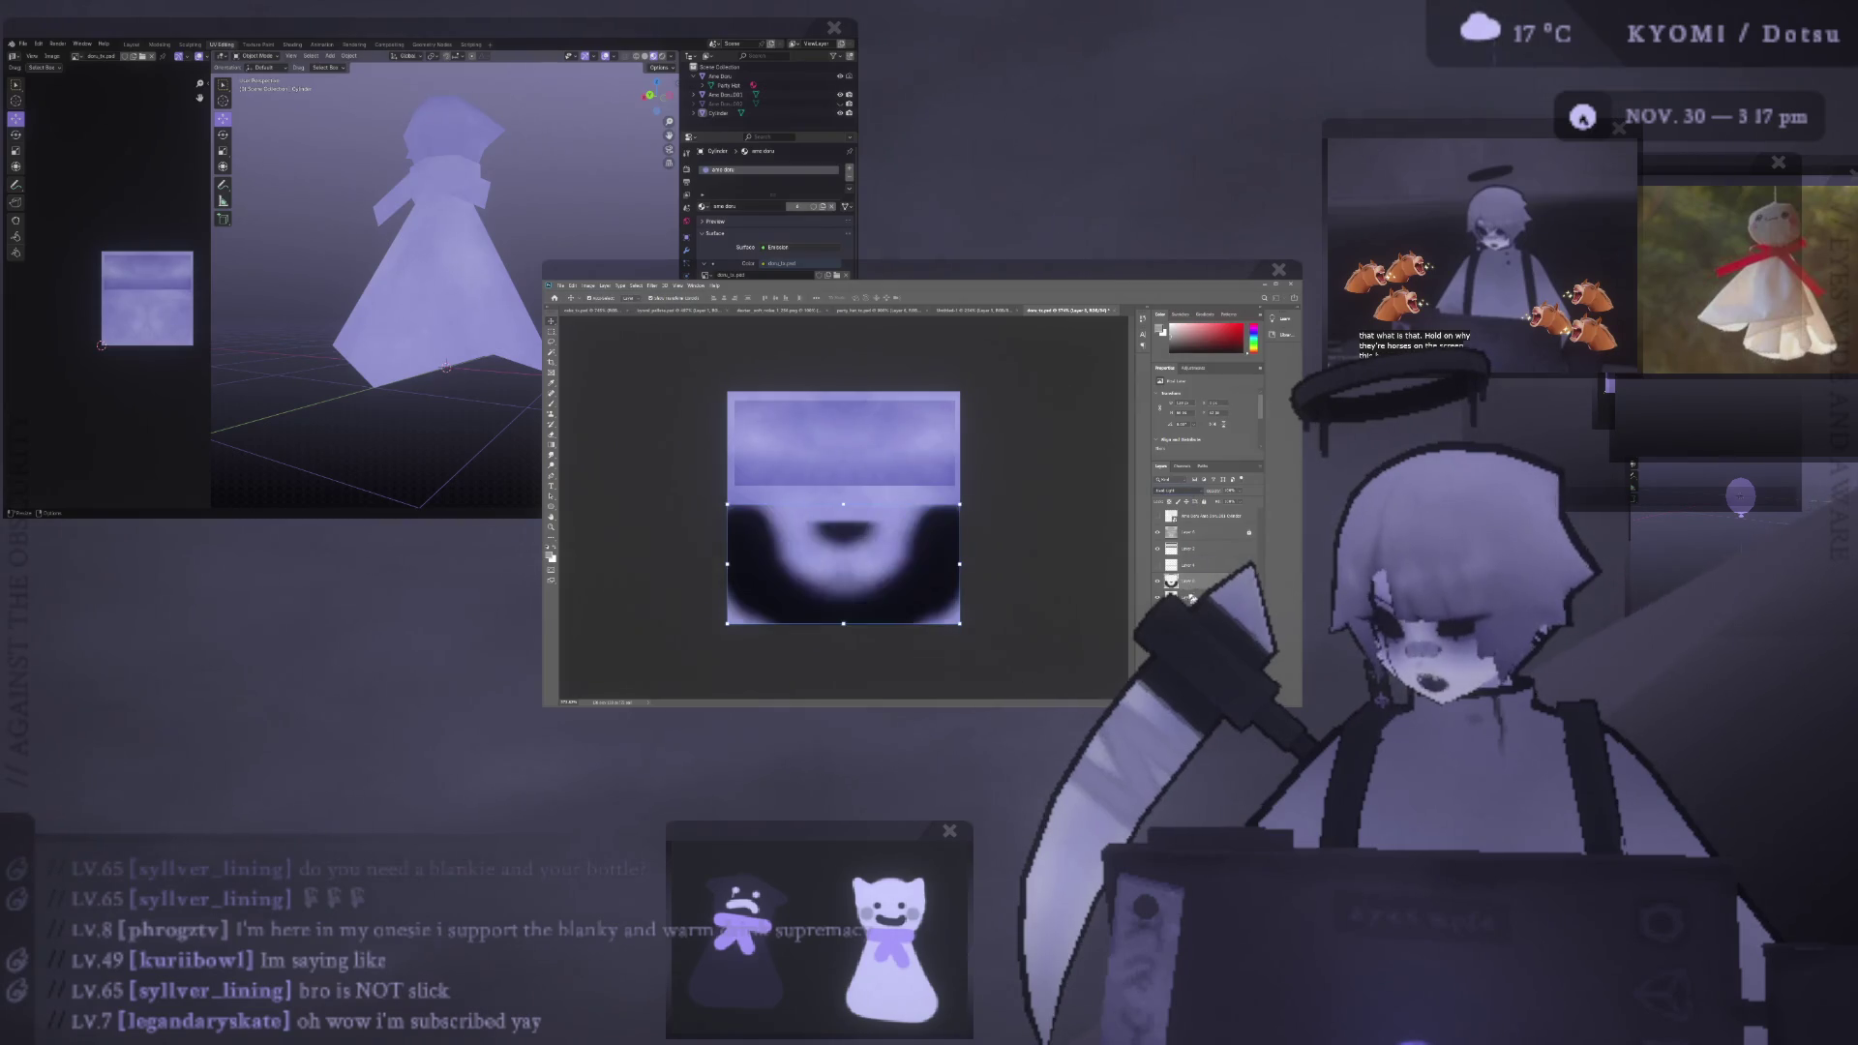
key("shift+plus")
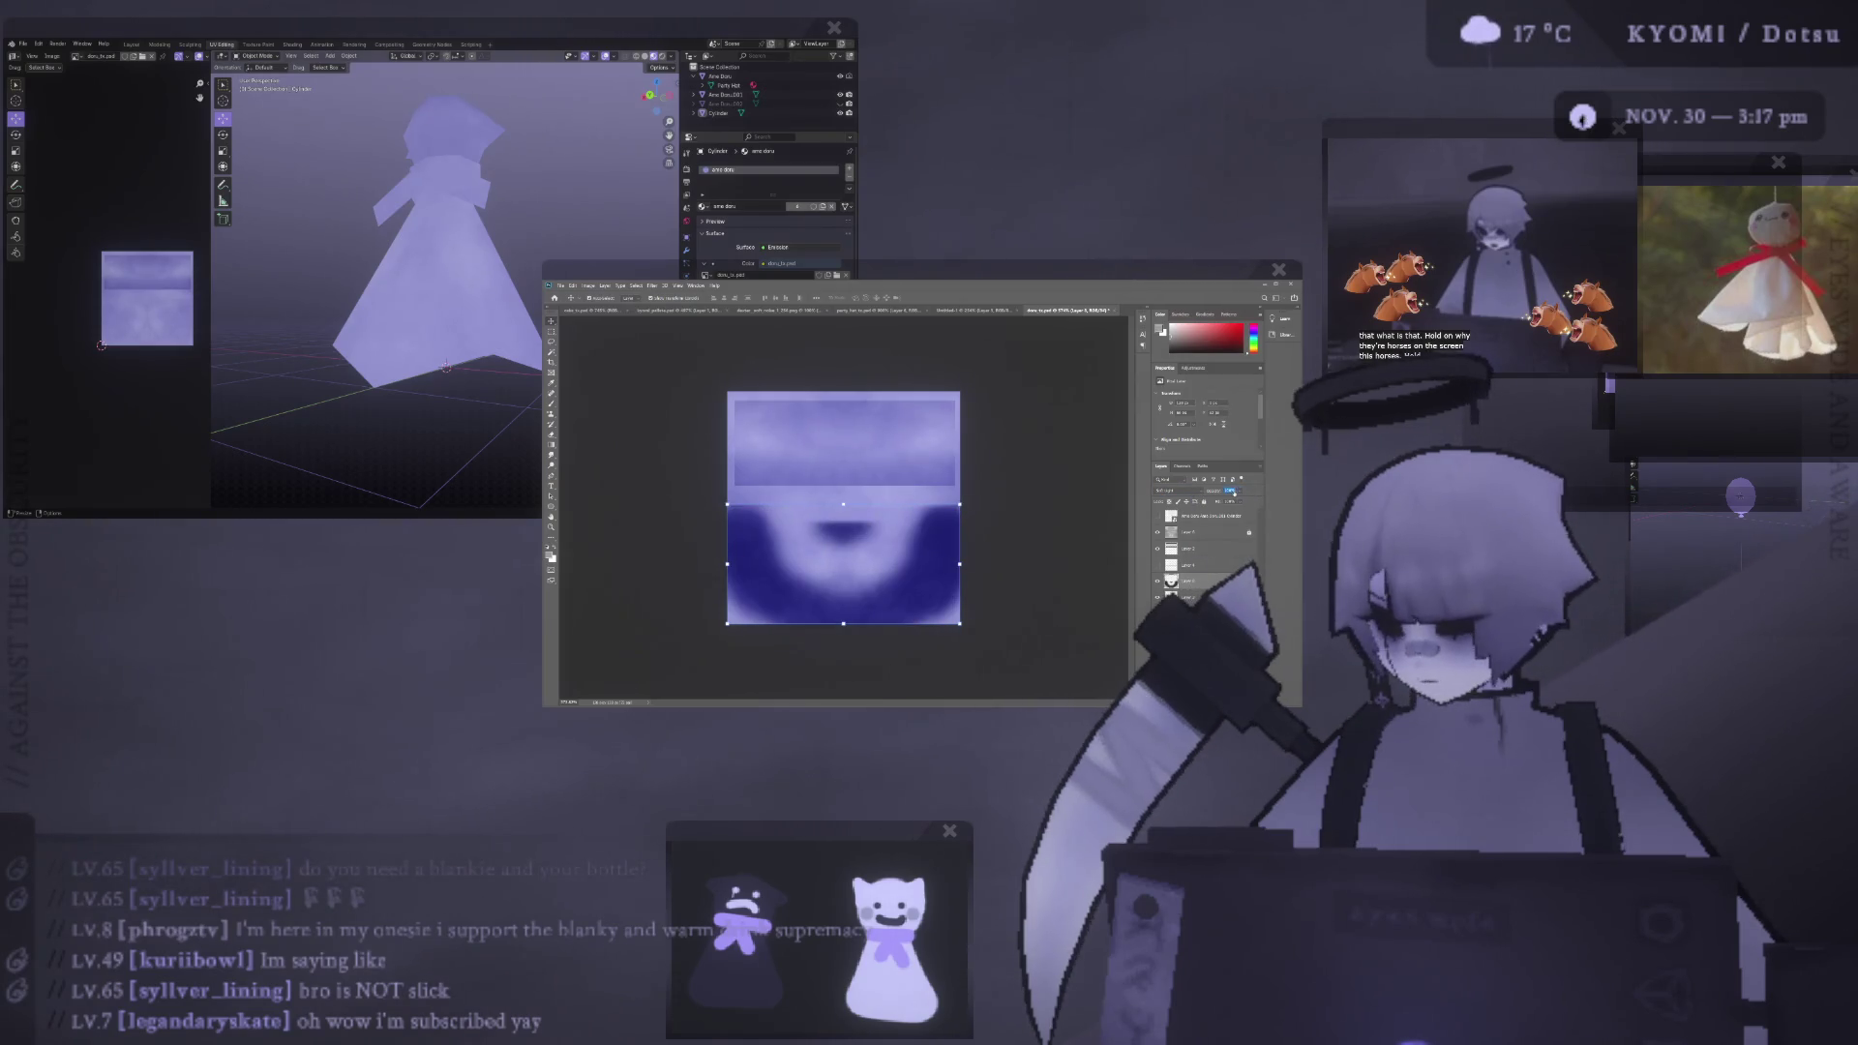
key("shift+plus")
key("shift+plus")
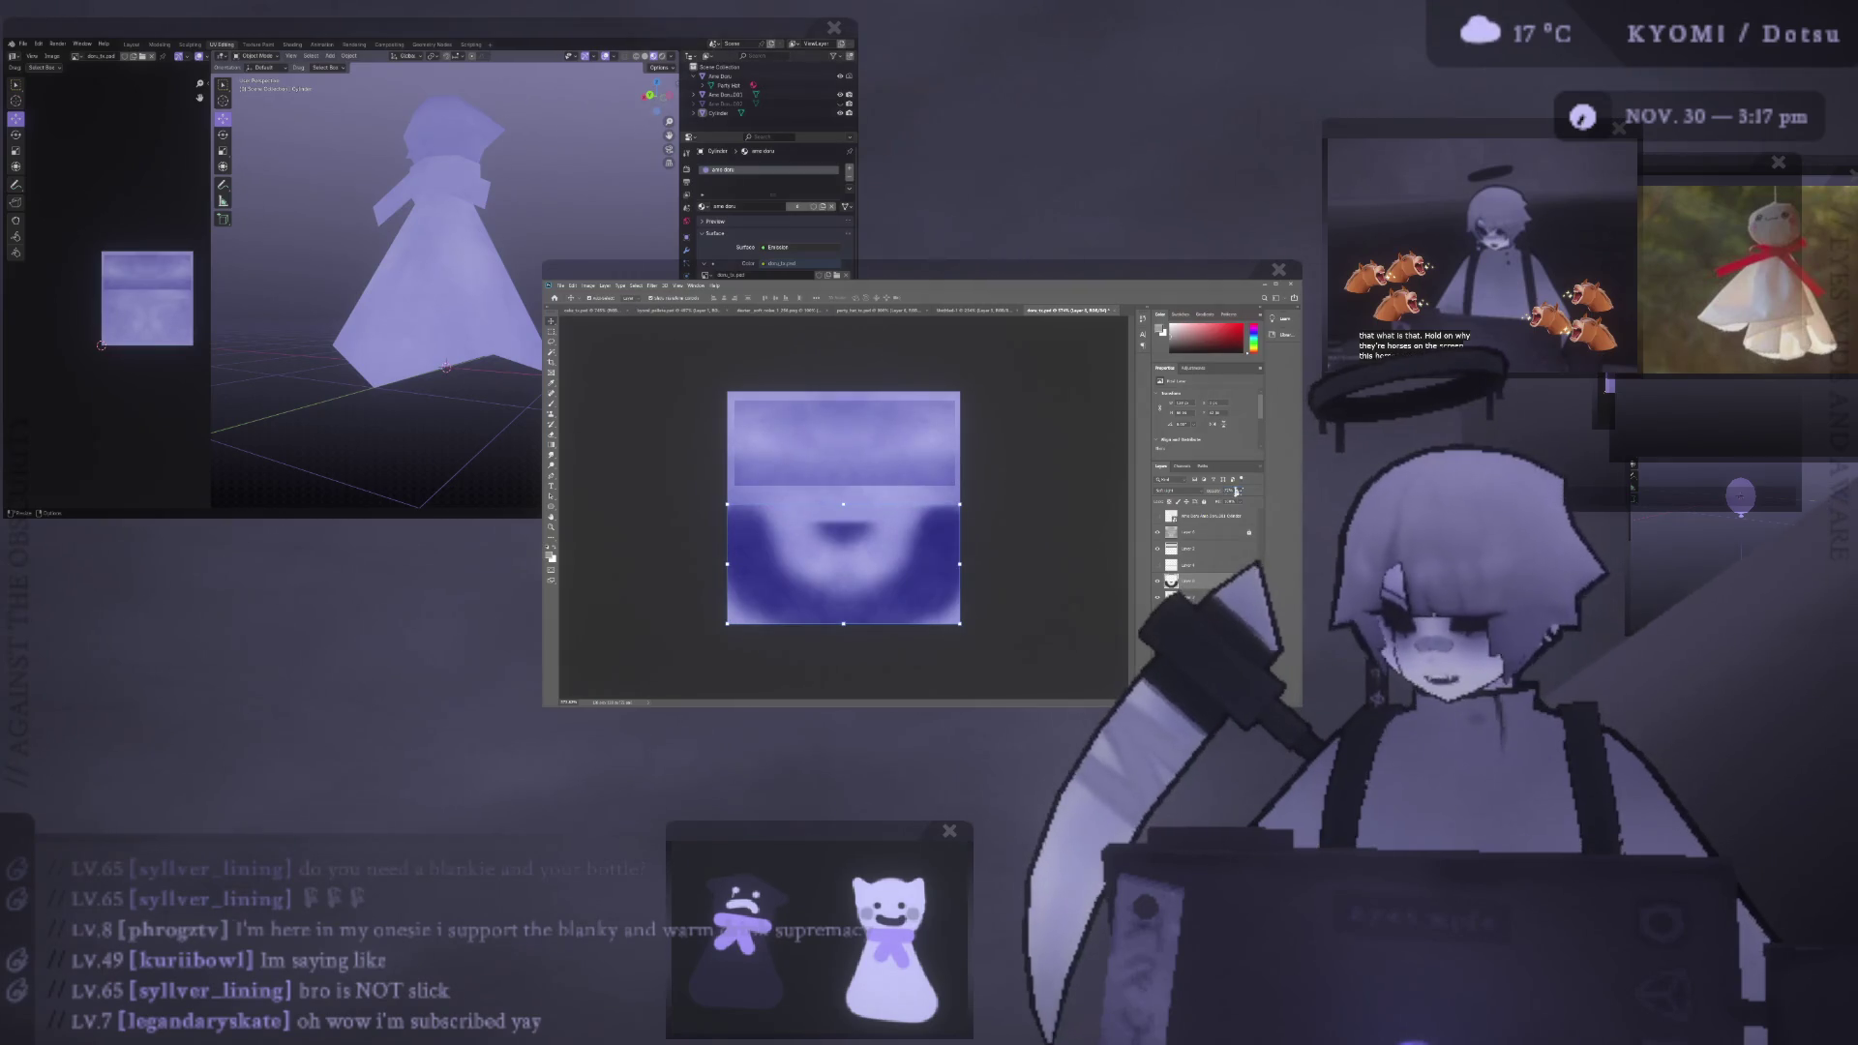
key("7")
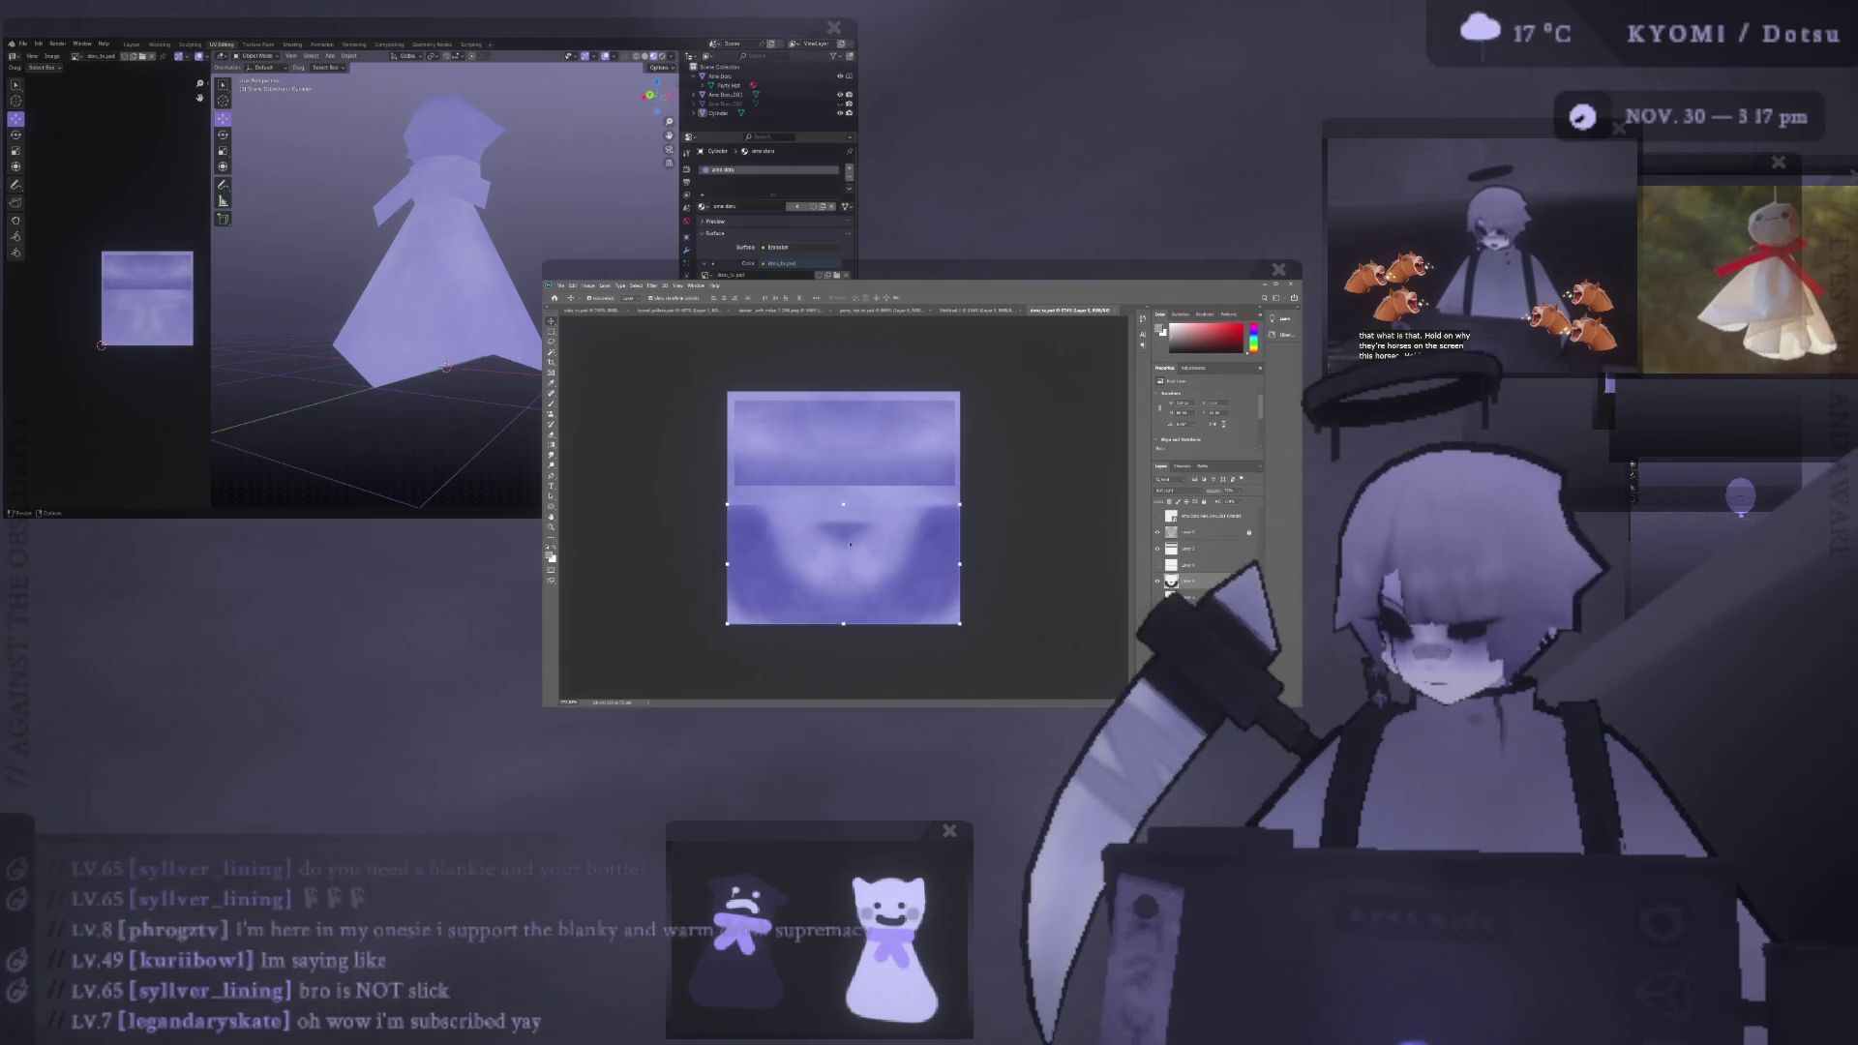
- Orbit and zoom around the Blender ghost to check the reloaded lavender texture
mouse_move(407, 290)
middle_mouse_down()
mouse_move(484, 363)
mouse_move(434, 293)
middle_mouse_up()
scroll(488, 373, "up", 5)
scroll(496, 383, "down", 4)
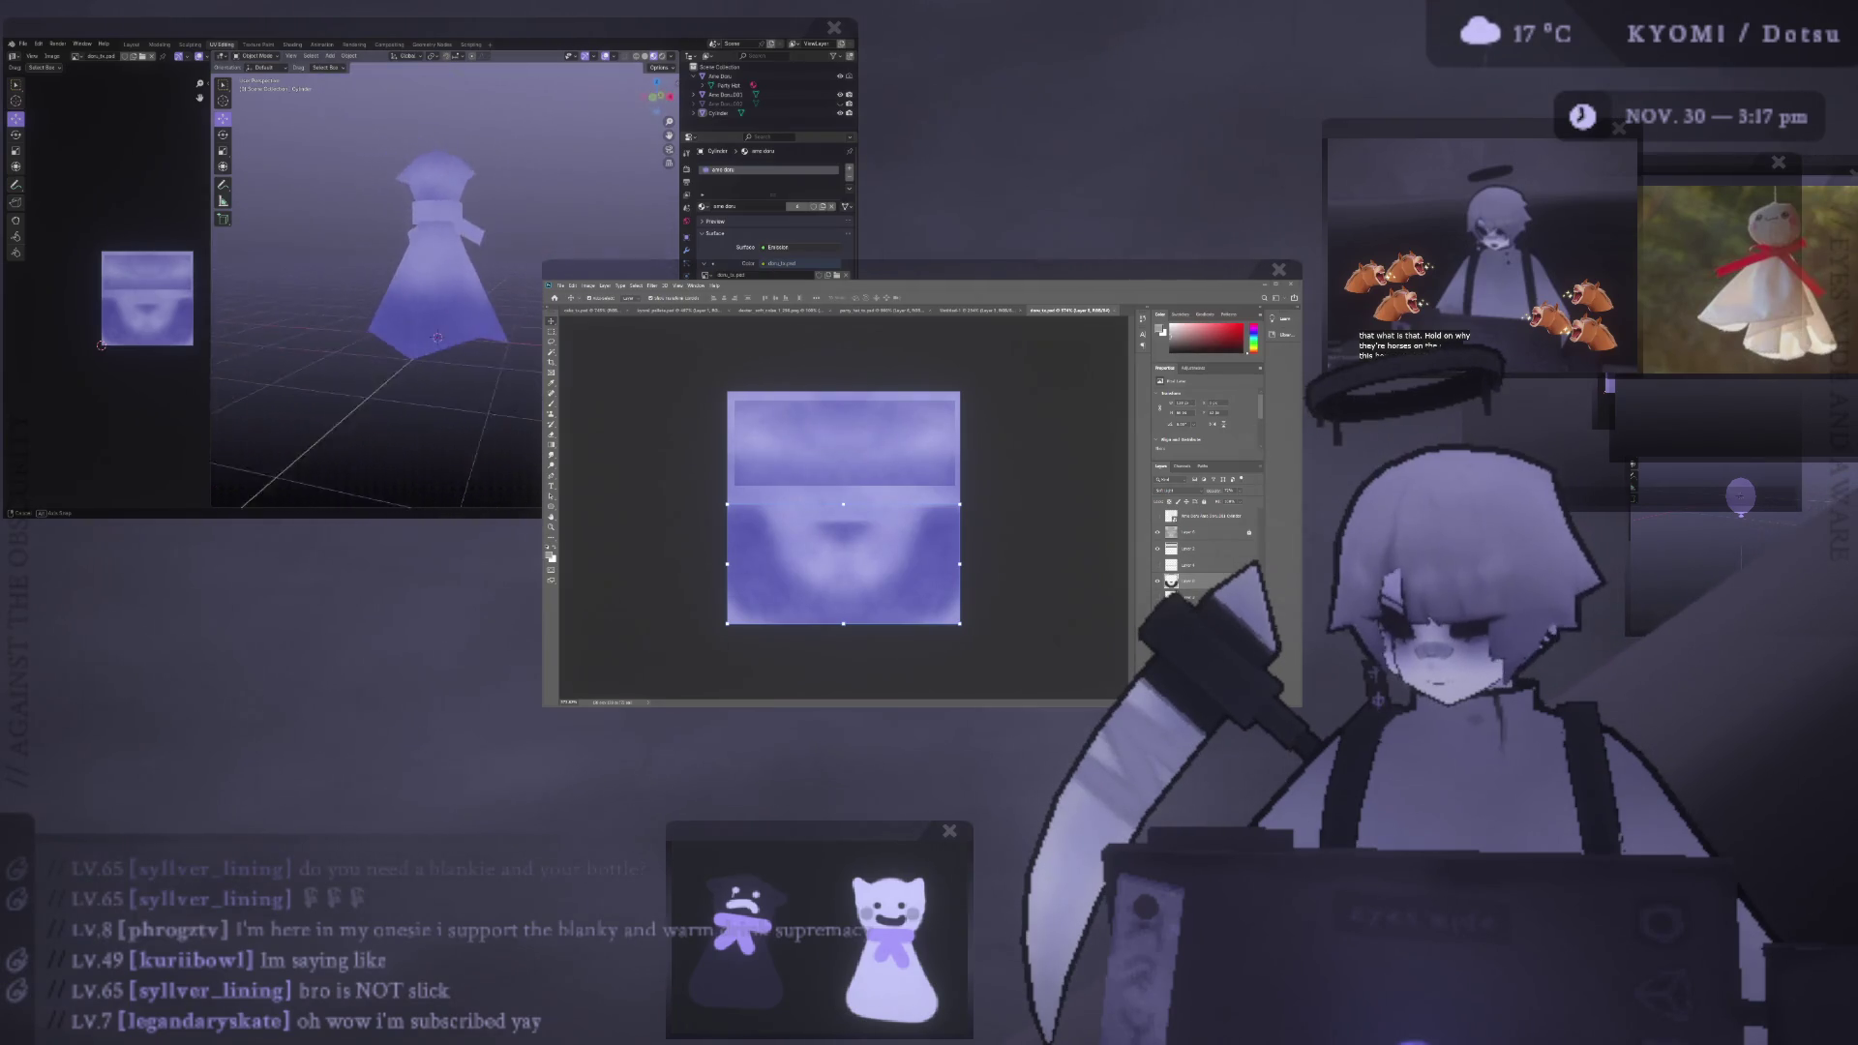
scroll(434, 294, "down", 4)
mouse_move(435, 293)
middle_mouse_down()
mouse_move(216, 300)
mouse_move(415, 296)
middle_mouse_up()
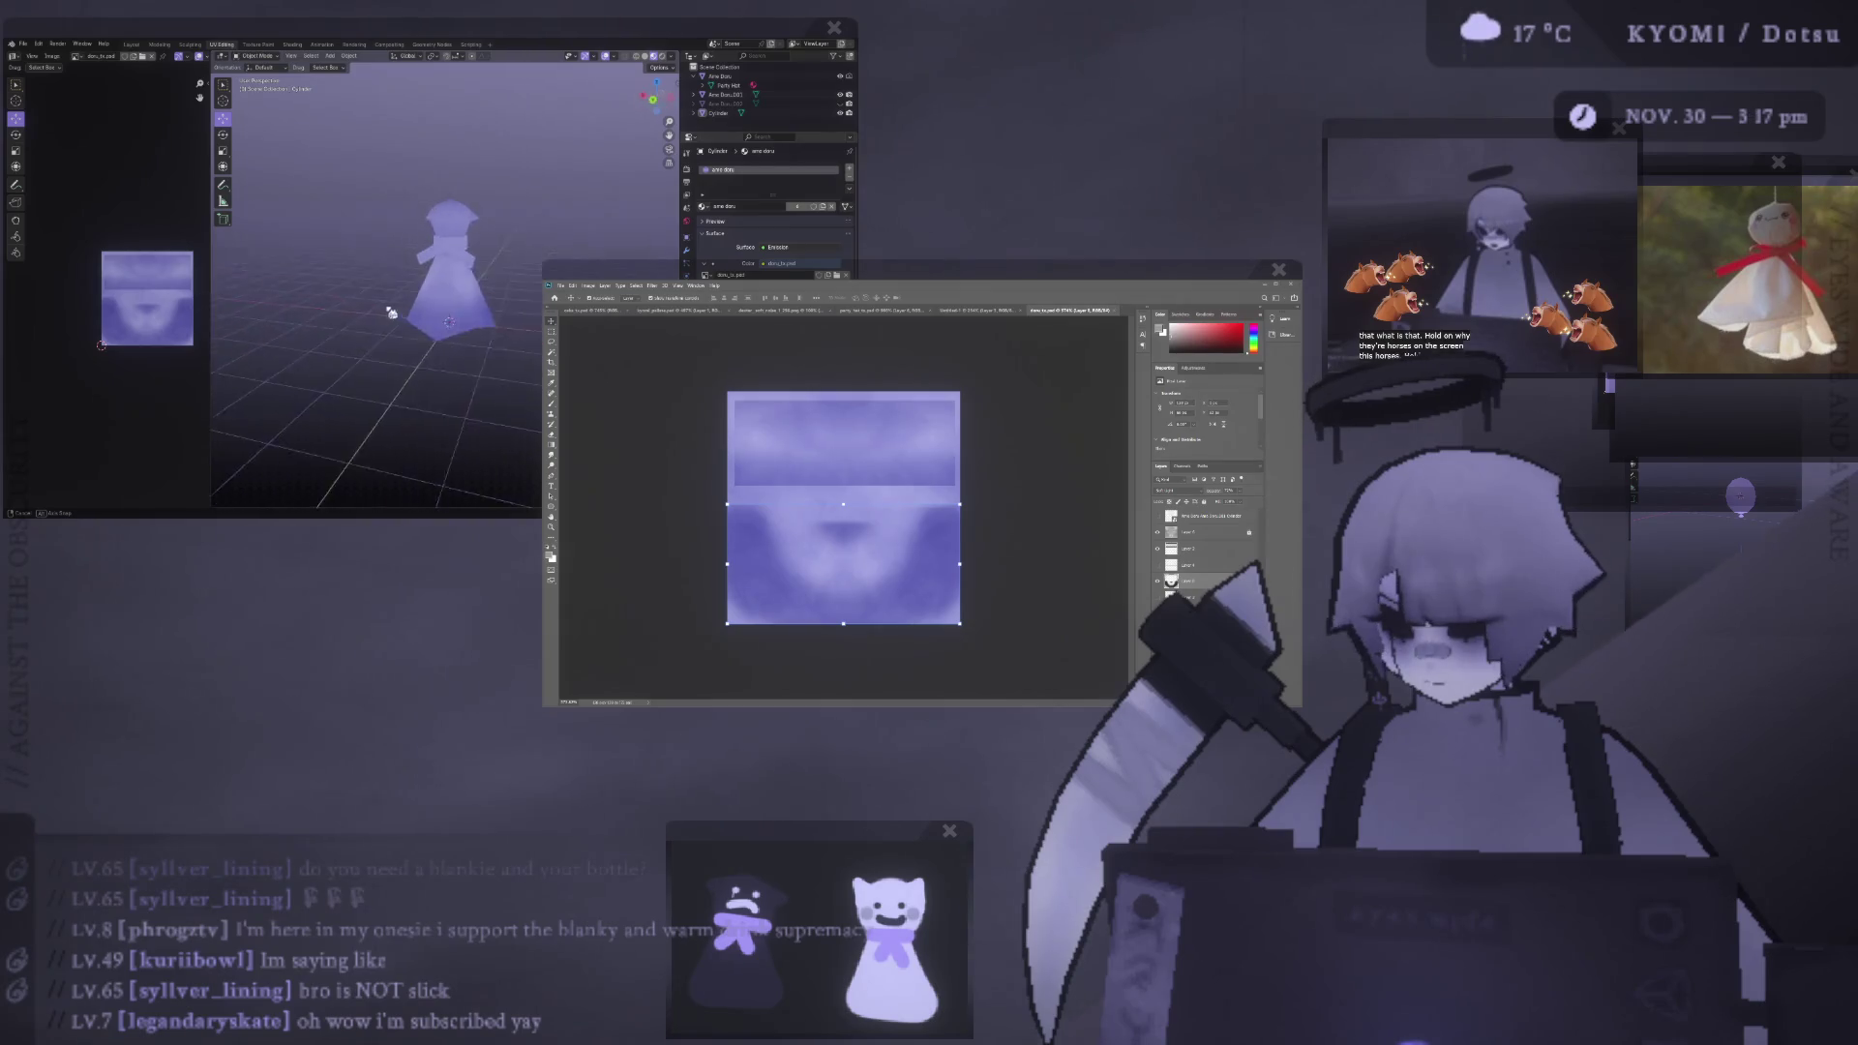
scroll(415, 296, "up", 4)
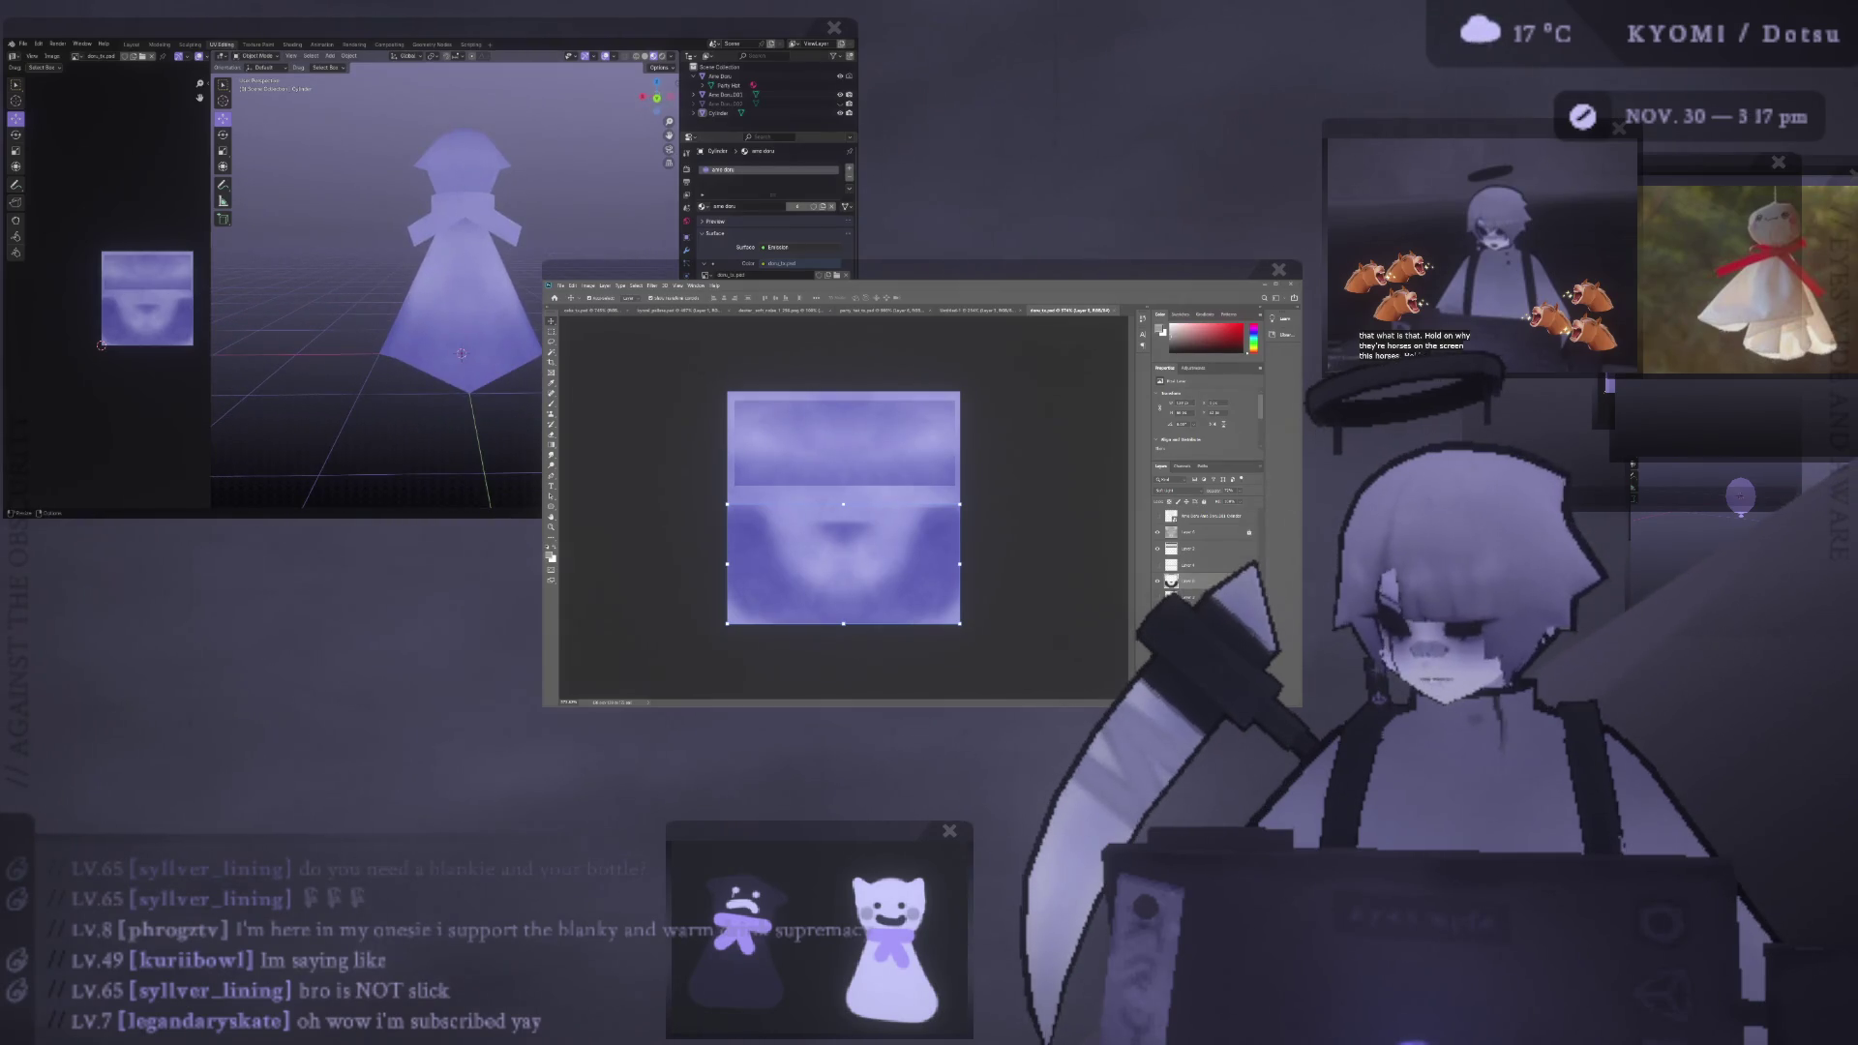
- Confirm the transform, orbit the ghost again, then start transforming the current layer
key("Return")
key("b")
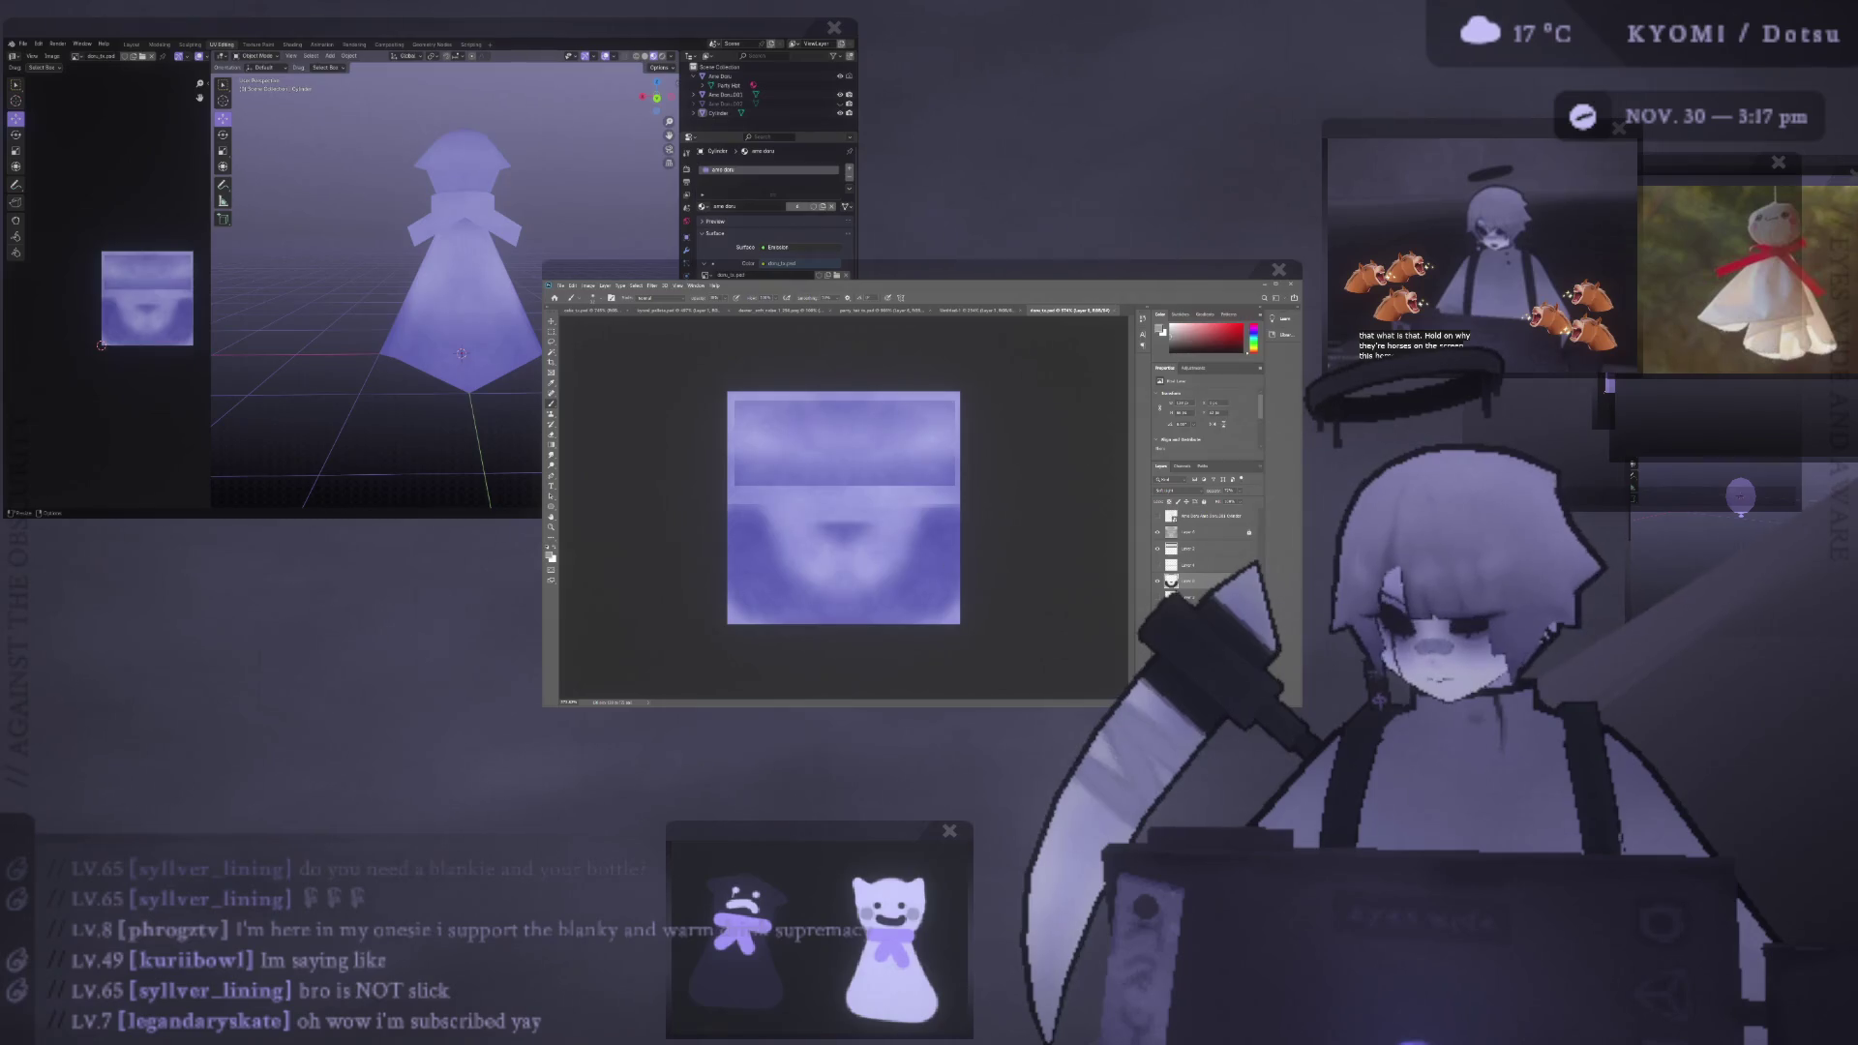
mouse_move(365, 352)
middle_mouse_down()
mouse_move(272, 353)
mouse_move(309, 355)
middle_mouse_up()
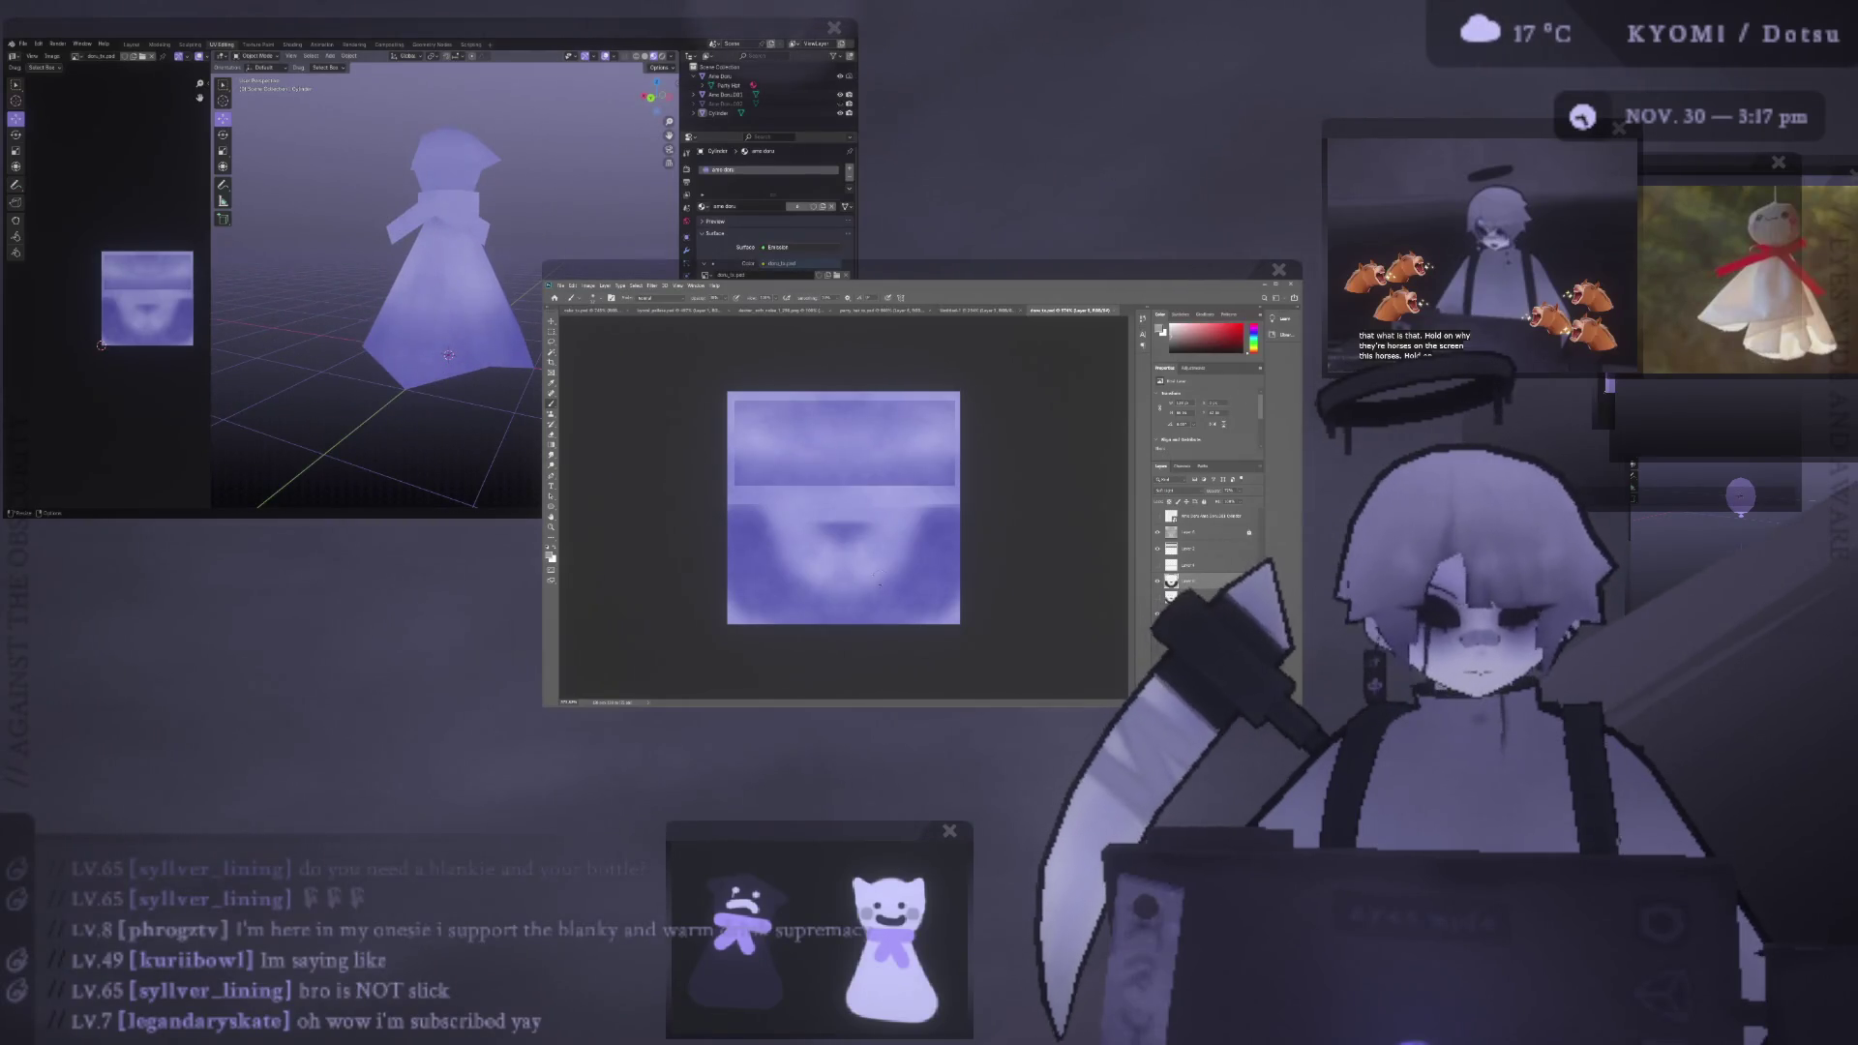
key("e")
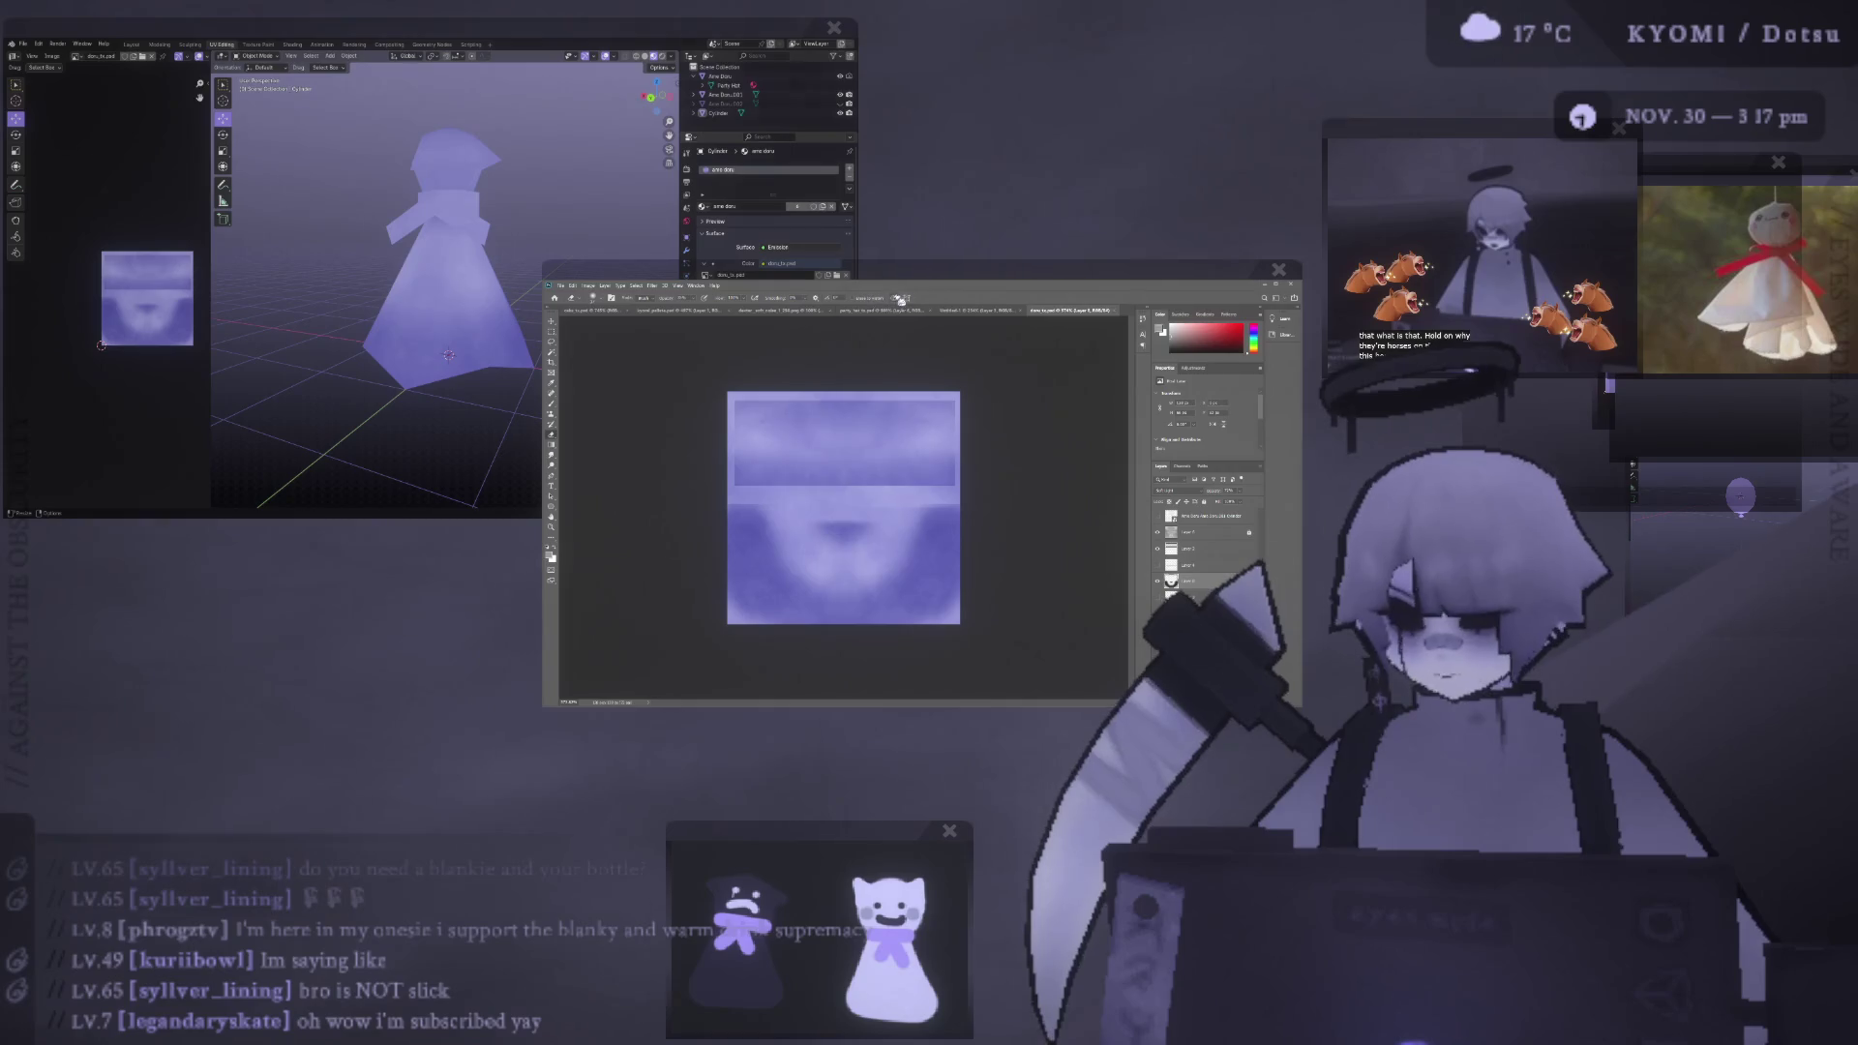
key("ctrl+t")
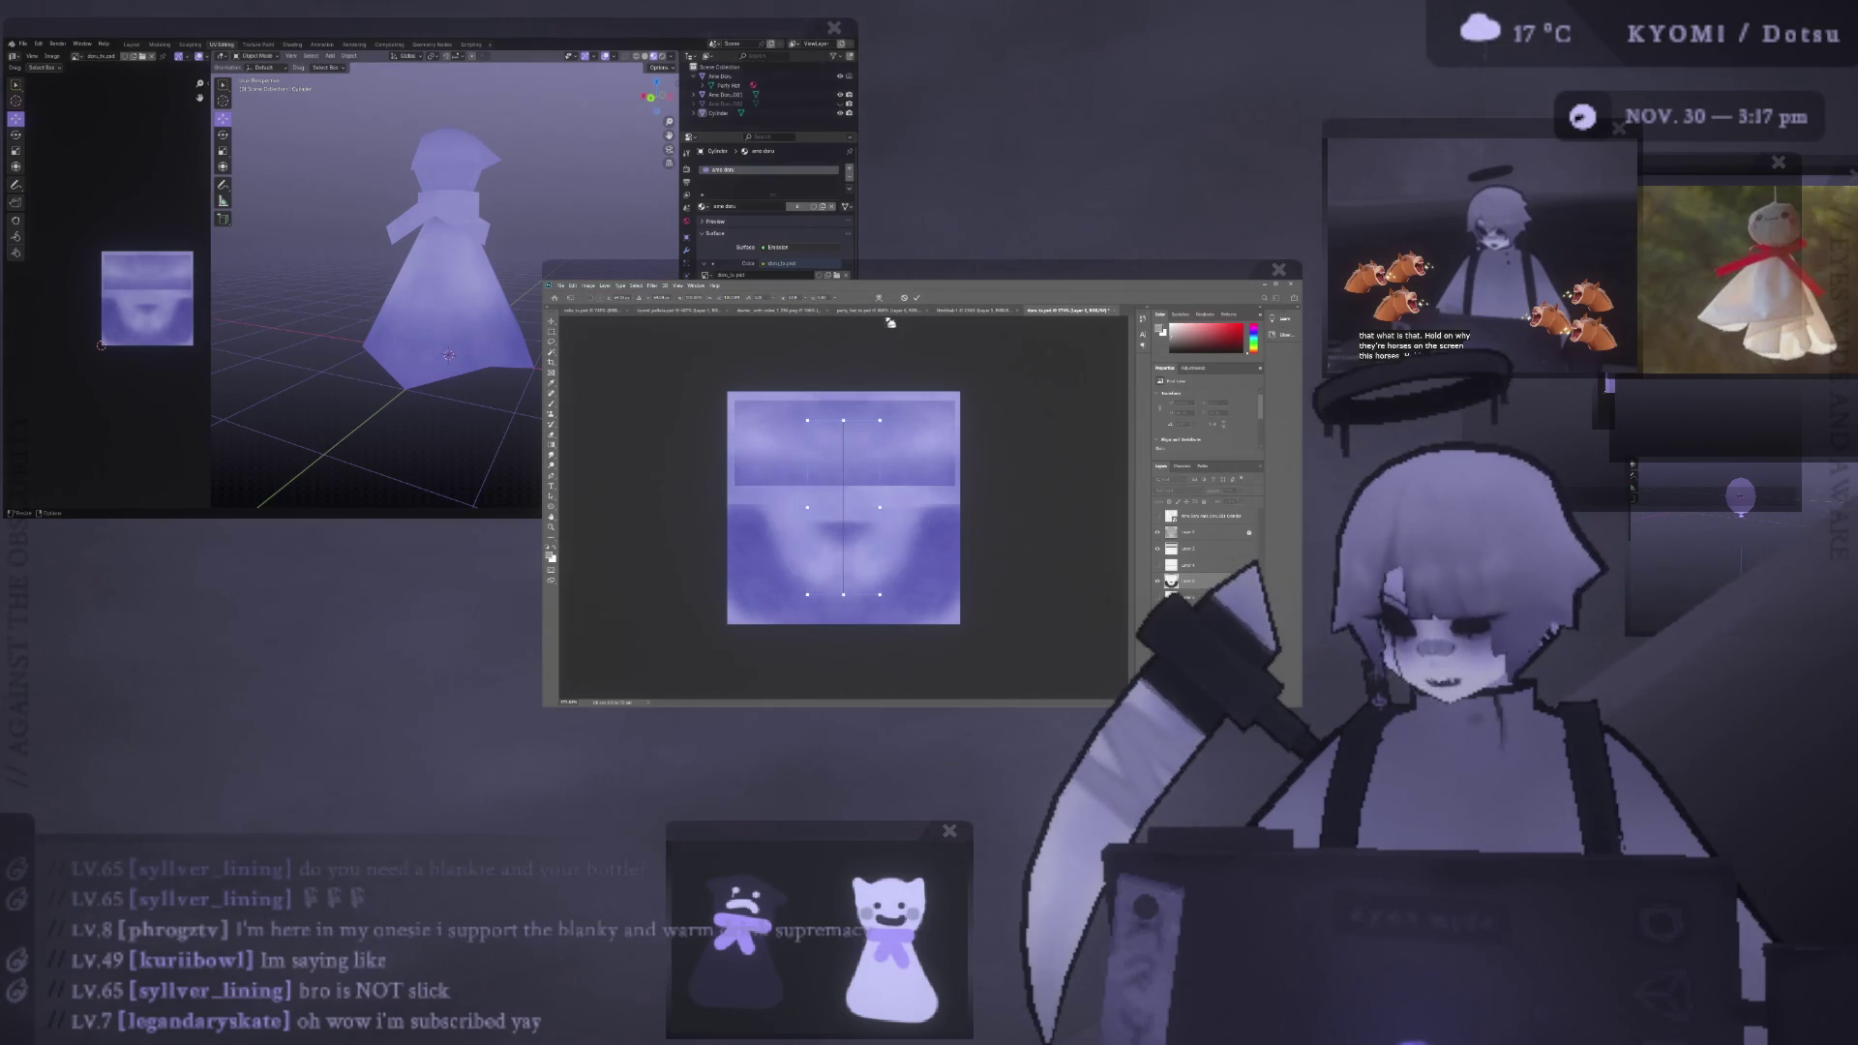
- Finish the transform, paint lighter face edges, and repaint the shadow under the mouth
left_click(919, 301)
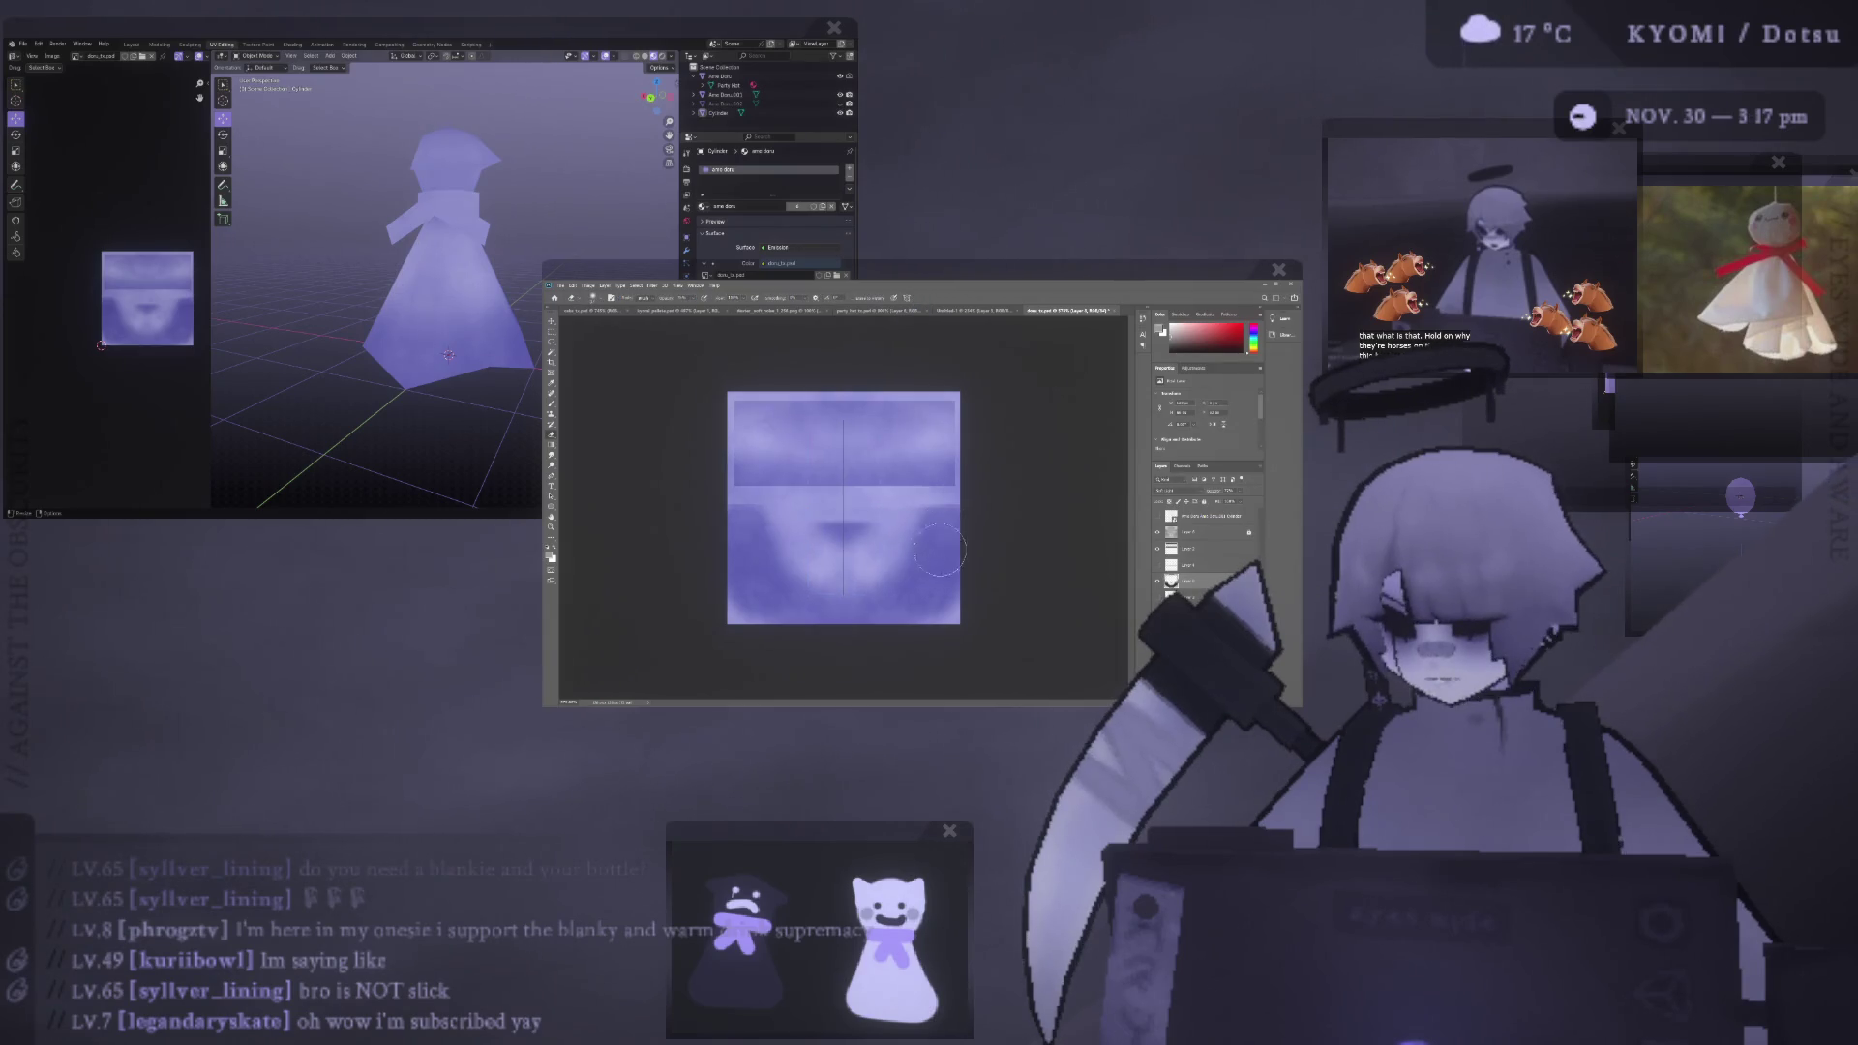
left_click_drag(953, 549, 935, 595)
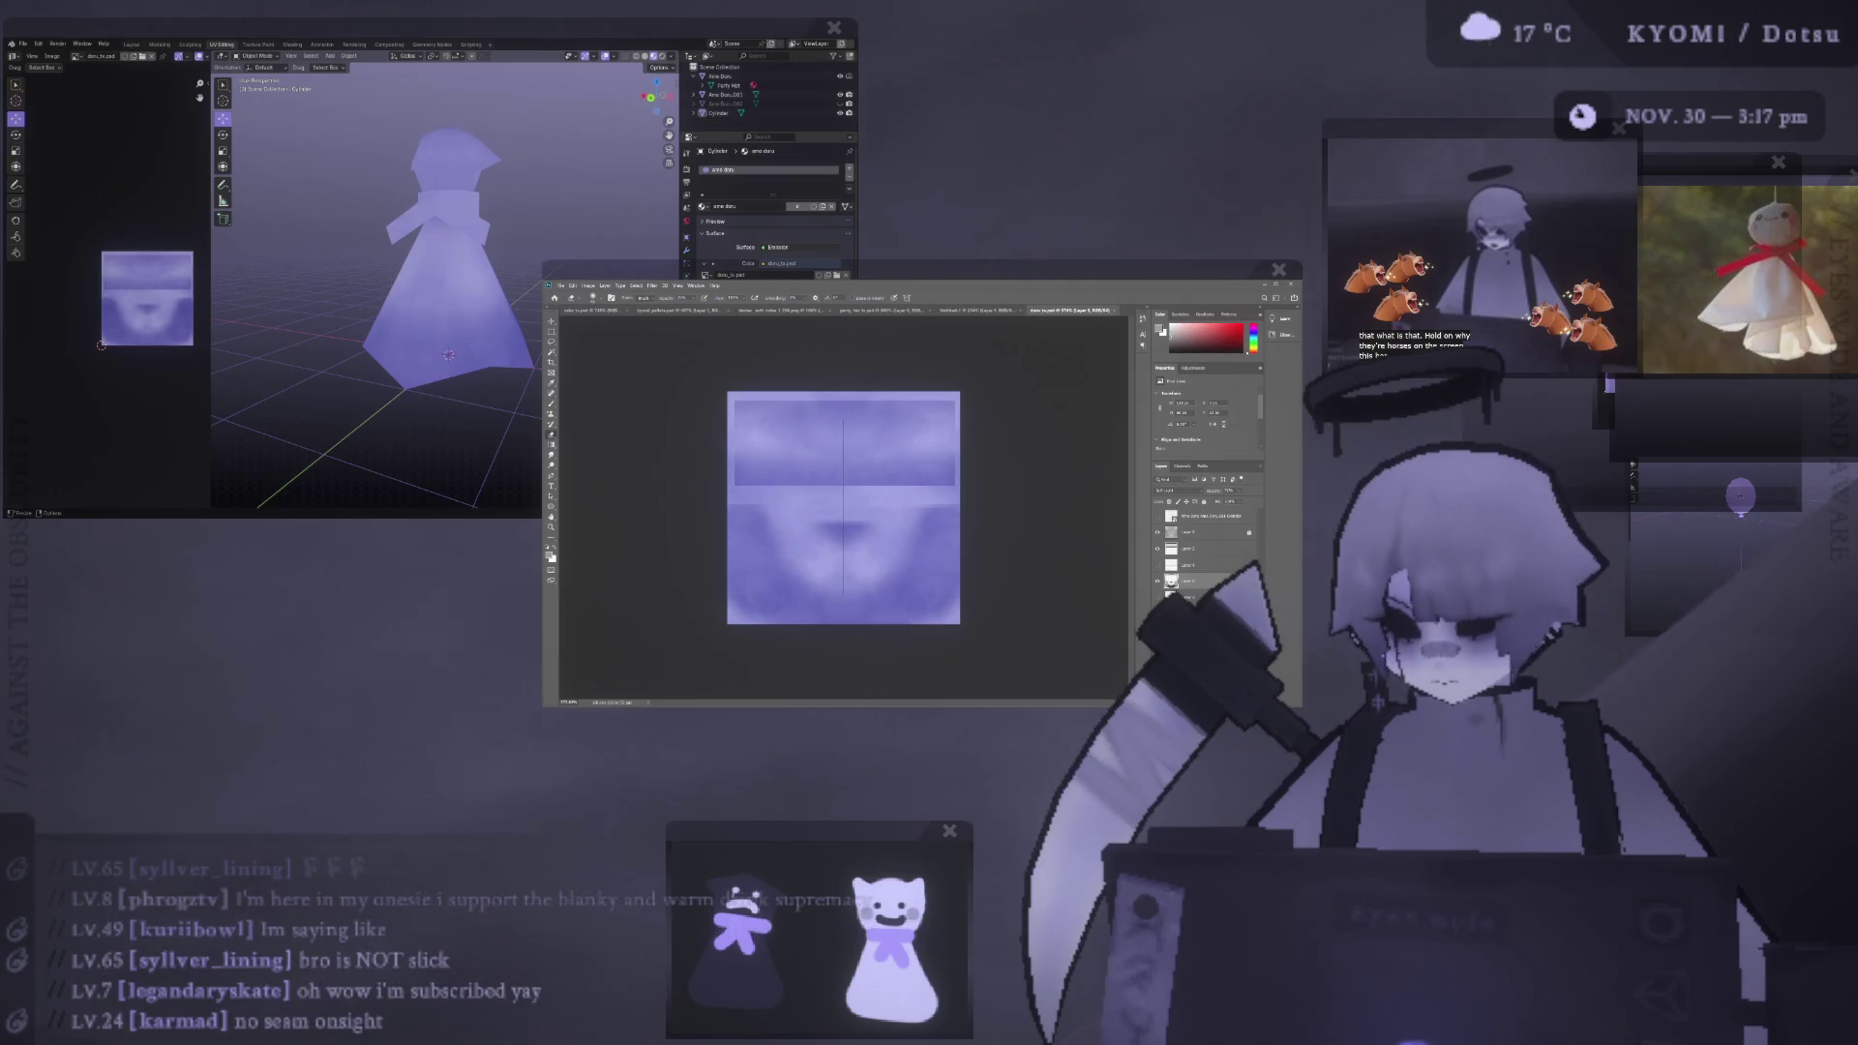
mouse_move(290, 358)
middle_mouse_down()
mouse_move(503, 349)
mouse_move(359, 368)
mouse_move(389, 350)
middle_mouse_up()
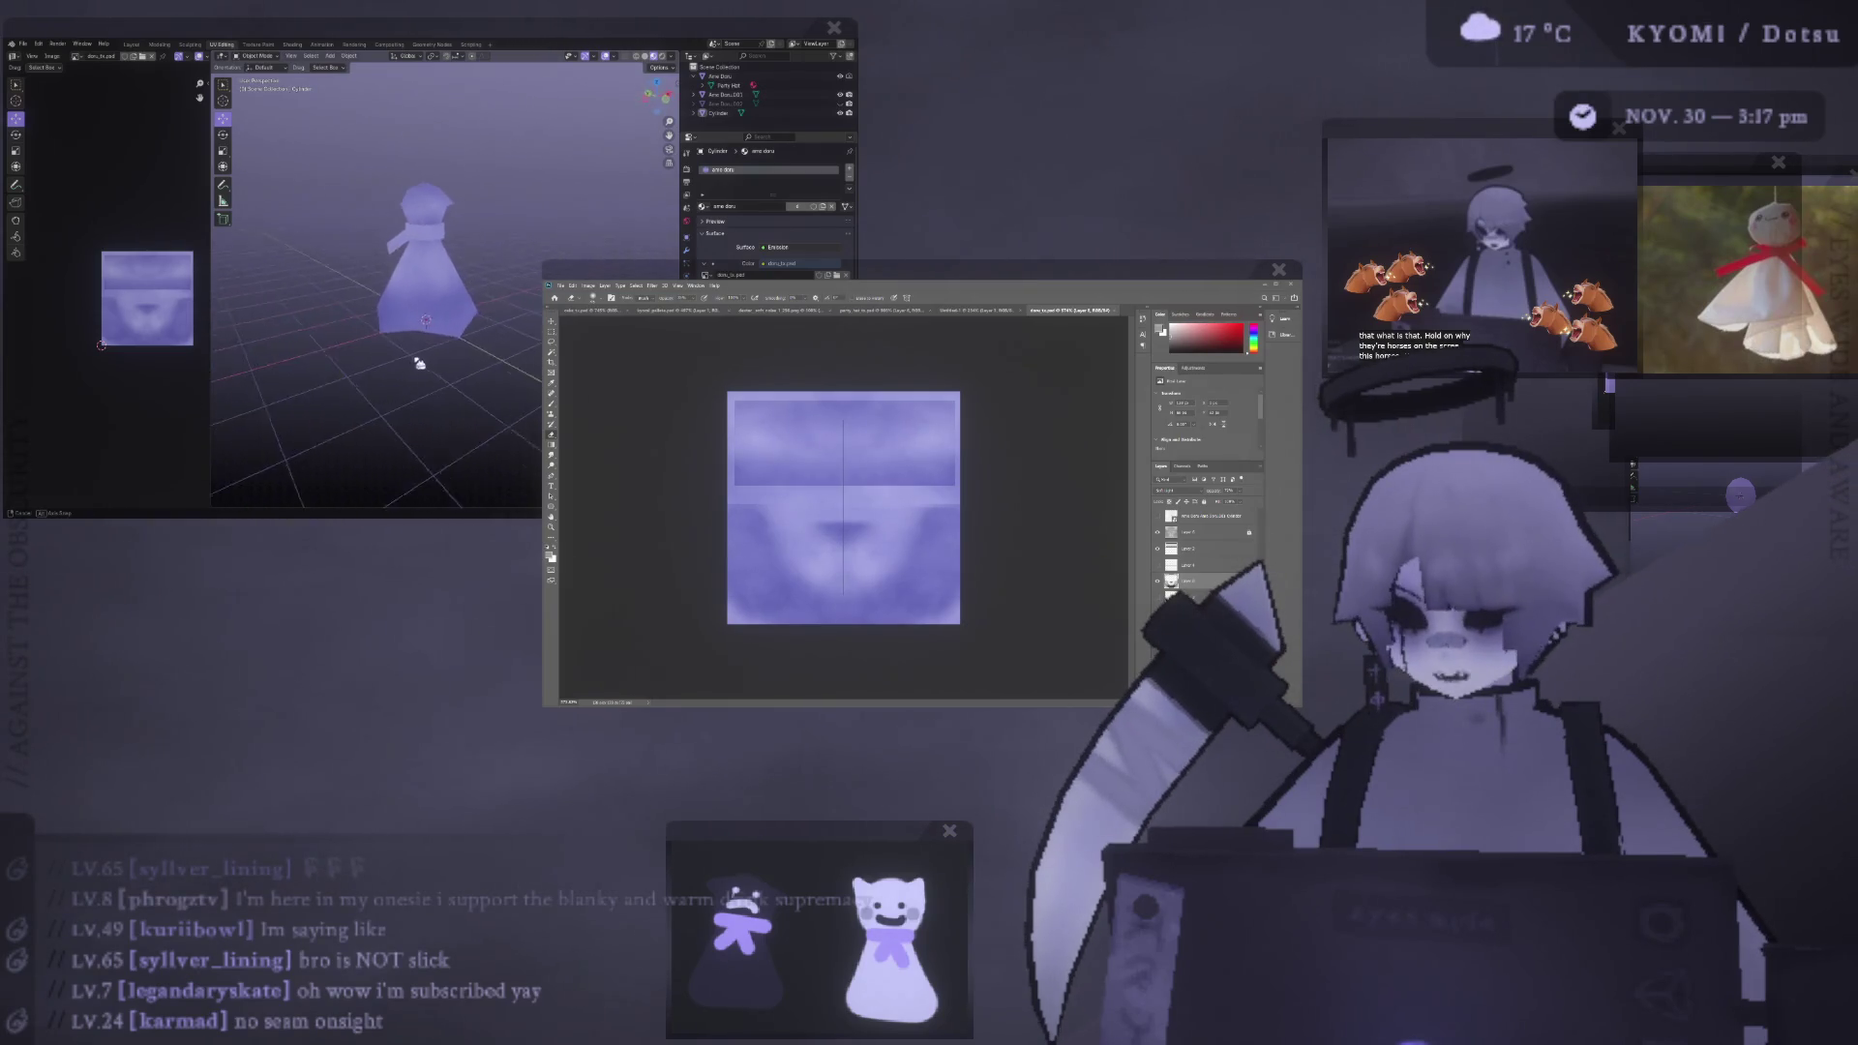
mouse_move(389, 350)
middle_mouse_down()
mouse_move(426, 363)
mouse_move(461, 329)
middle_mouse_up()
scroll(458, 377, "up", 5)
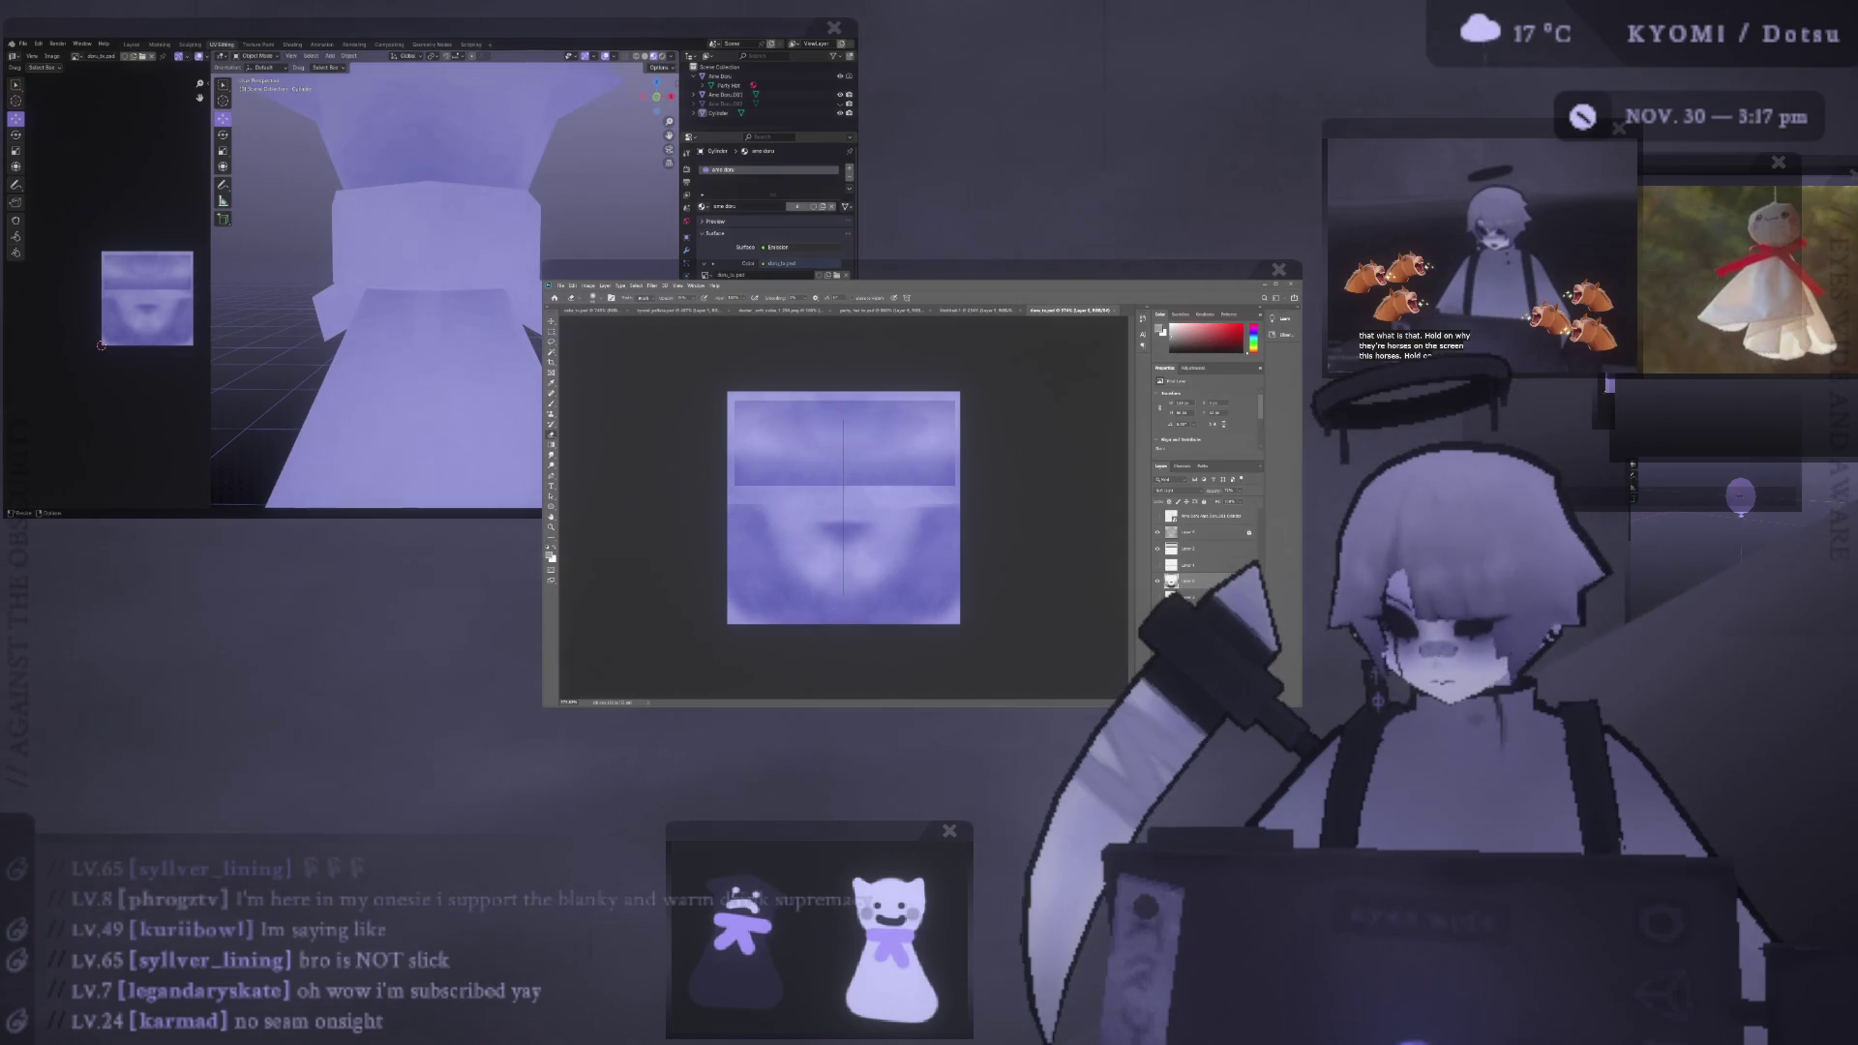
scroll(843, 513, "up", 3, "alt")
scroll(844, 537, "up", 2, "alt")
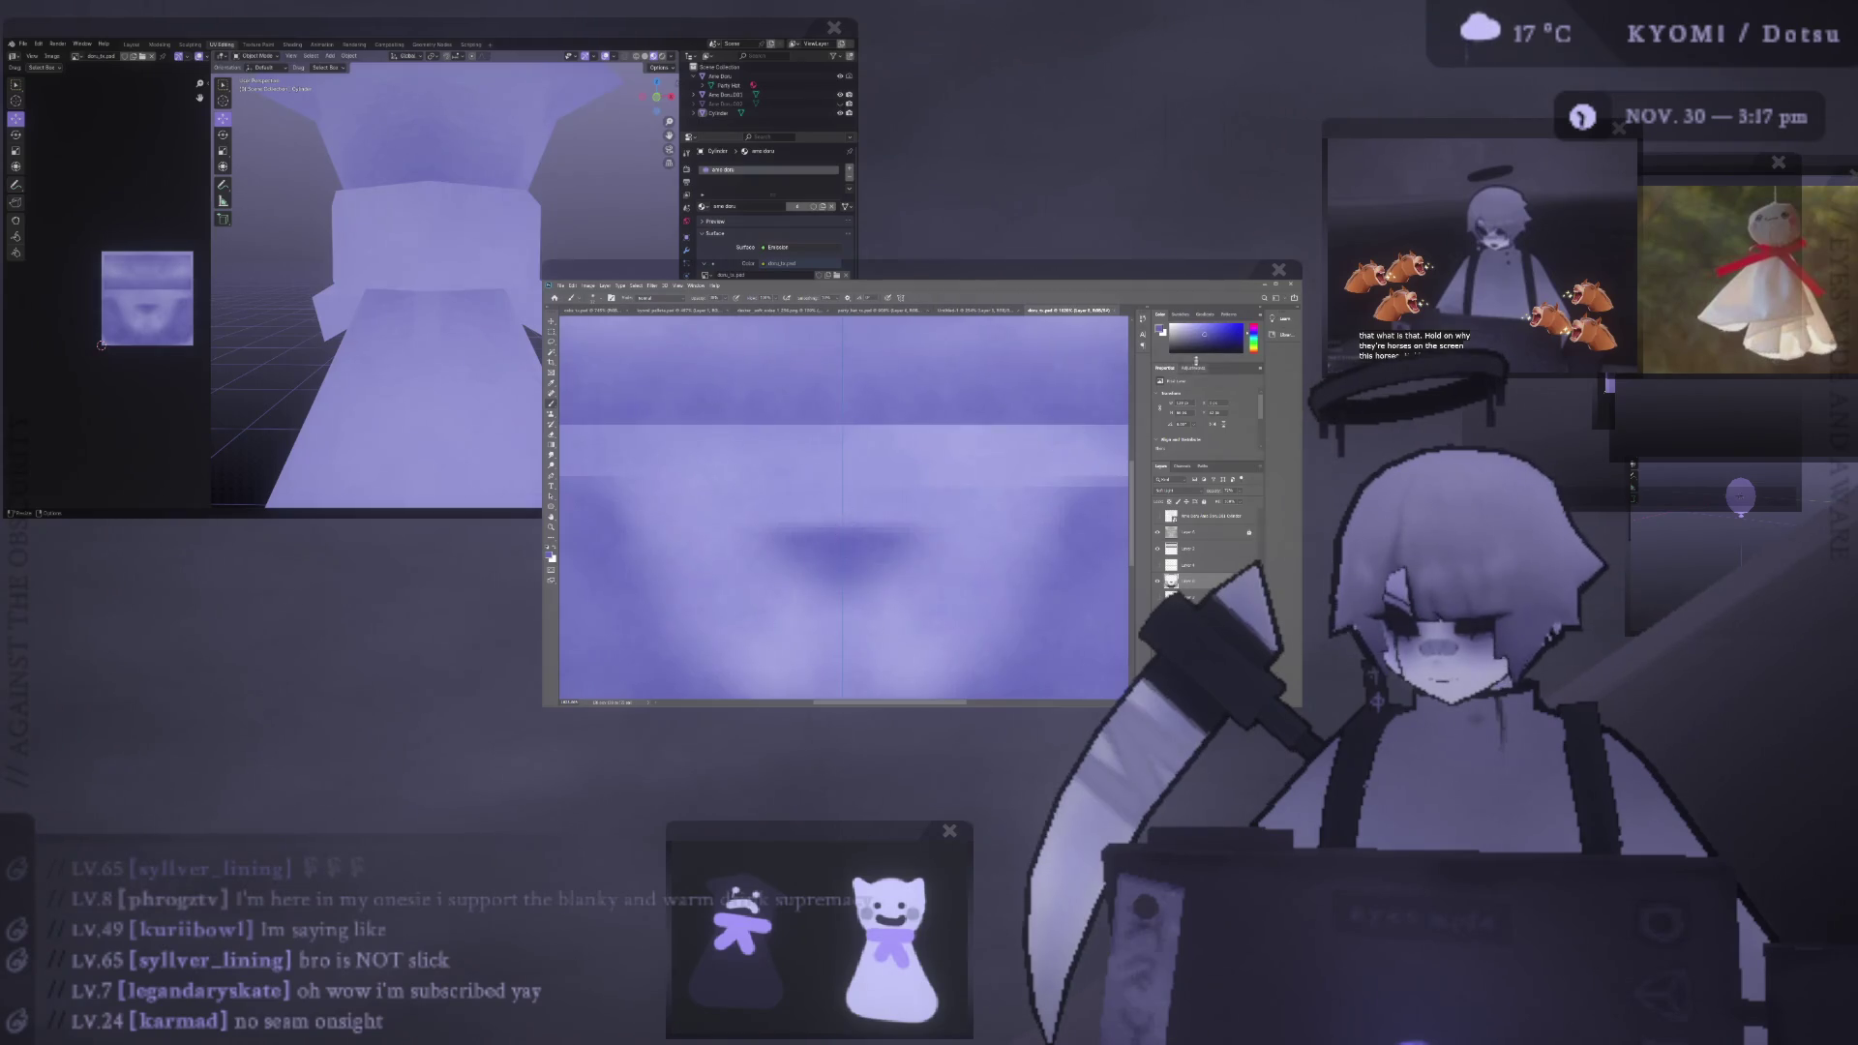
left_click_drag(784, 524, 838, 522)
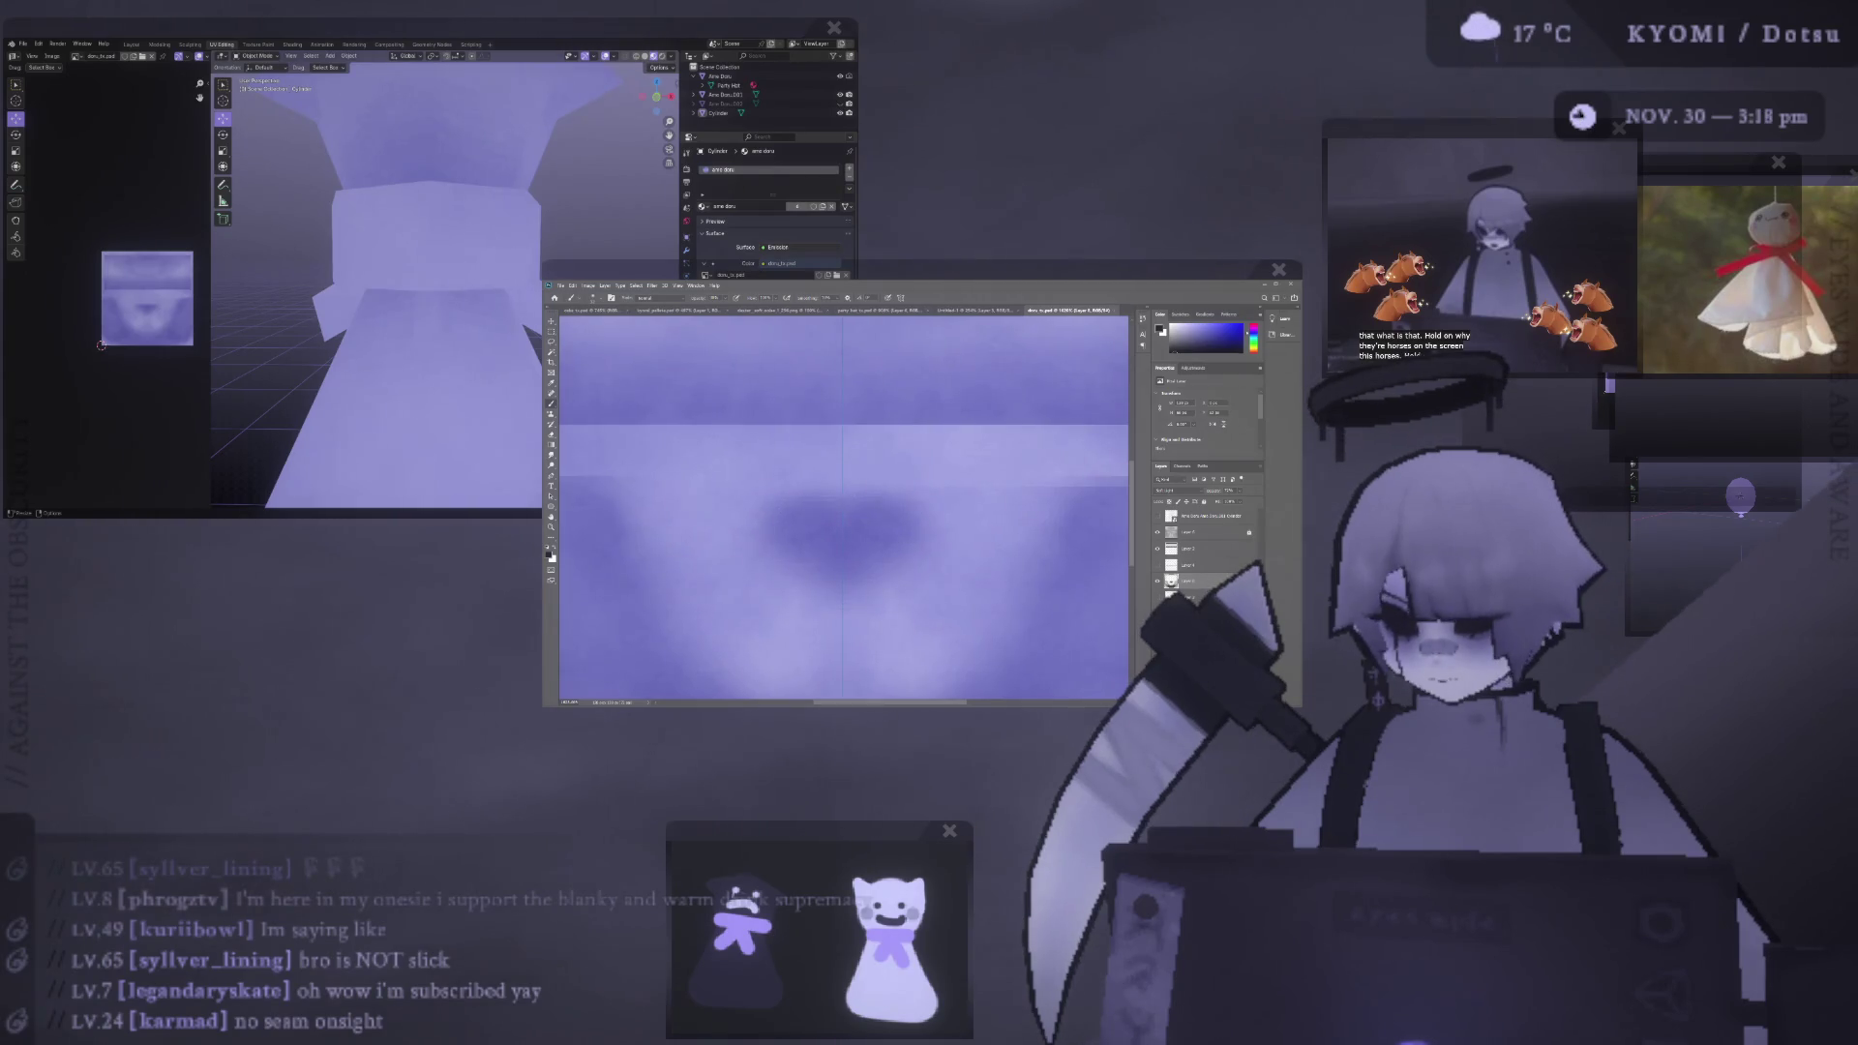
mouse_move(338, 325)
middle_mouse_down()
mouse_move(520, 327)
mouse_move(455, 327)
middle_mouse_up()
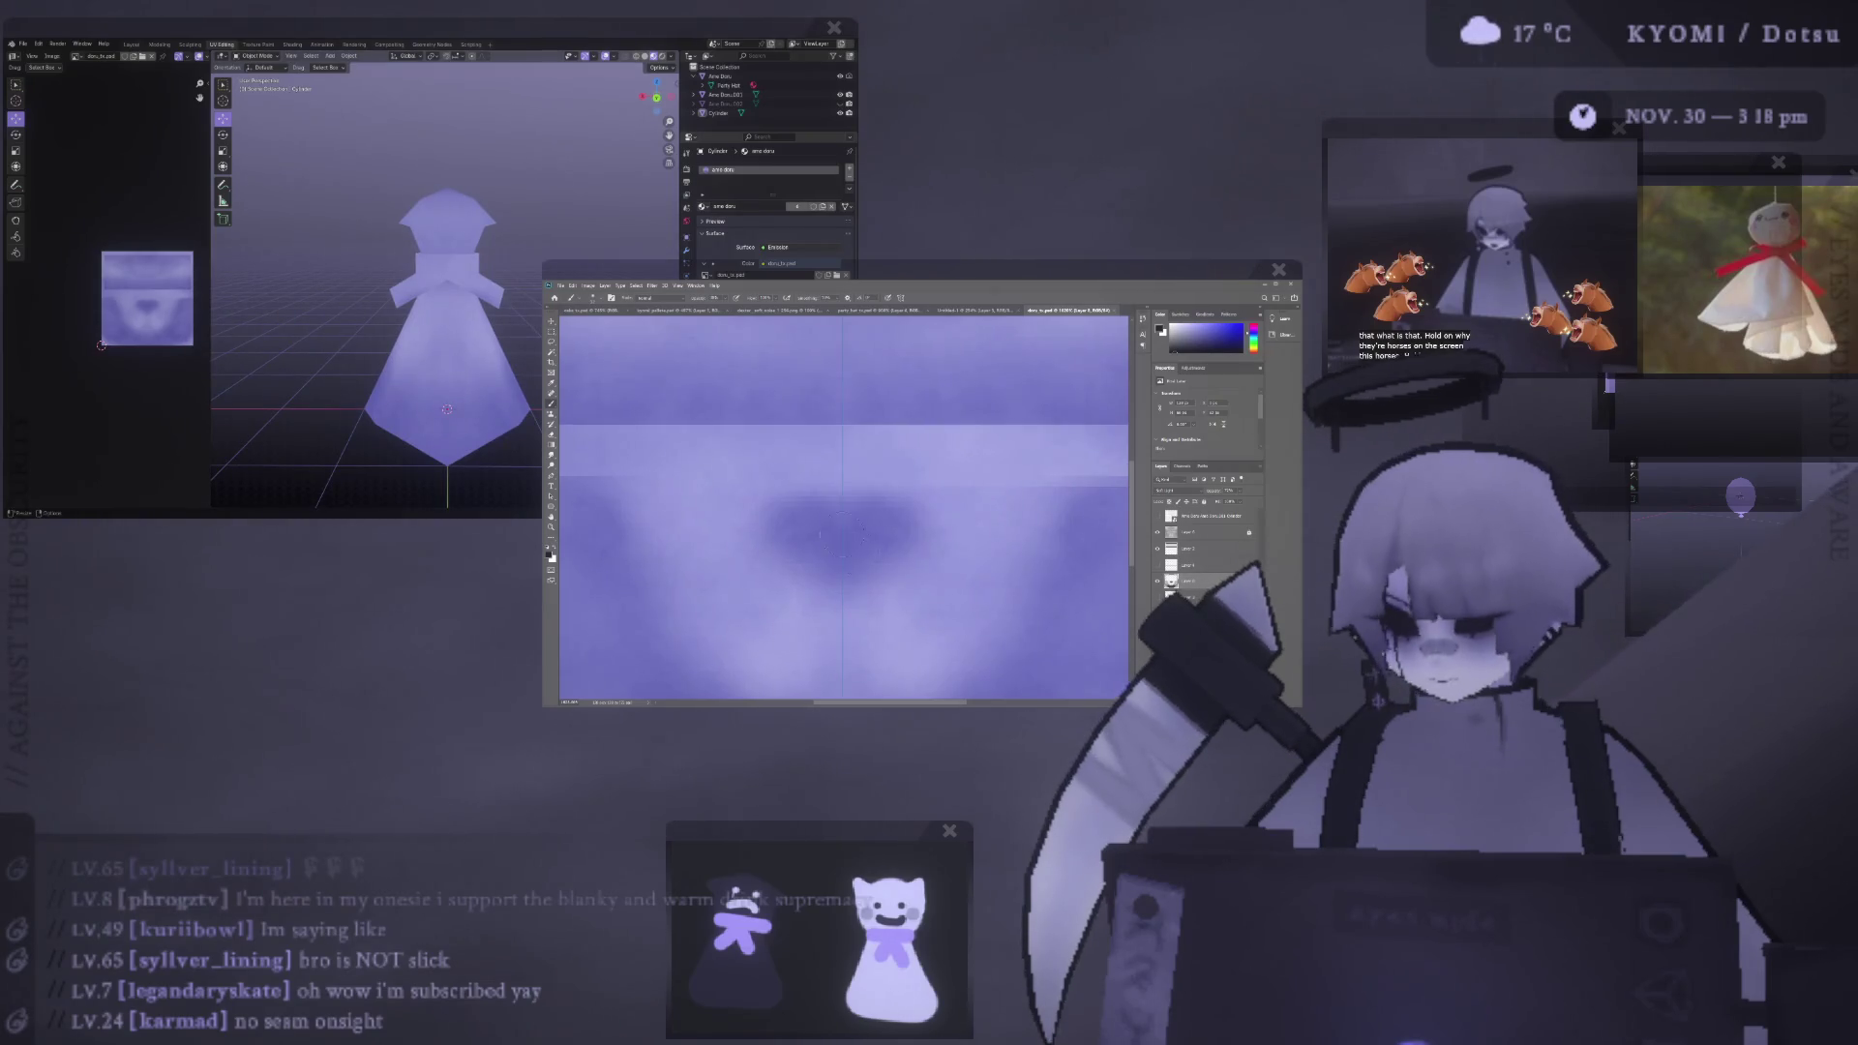
- Select the doll and enter Edit Mode to compare its UV layout
scroll(843, 526, "down", 3, "alt")
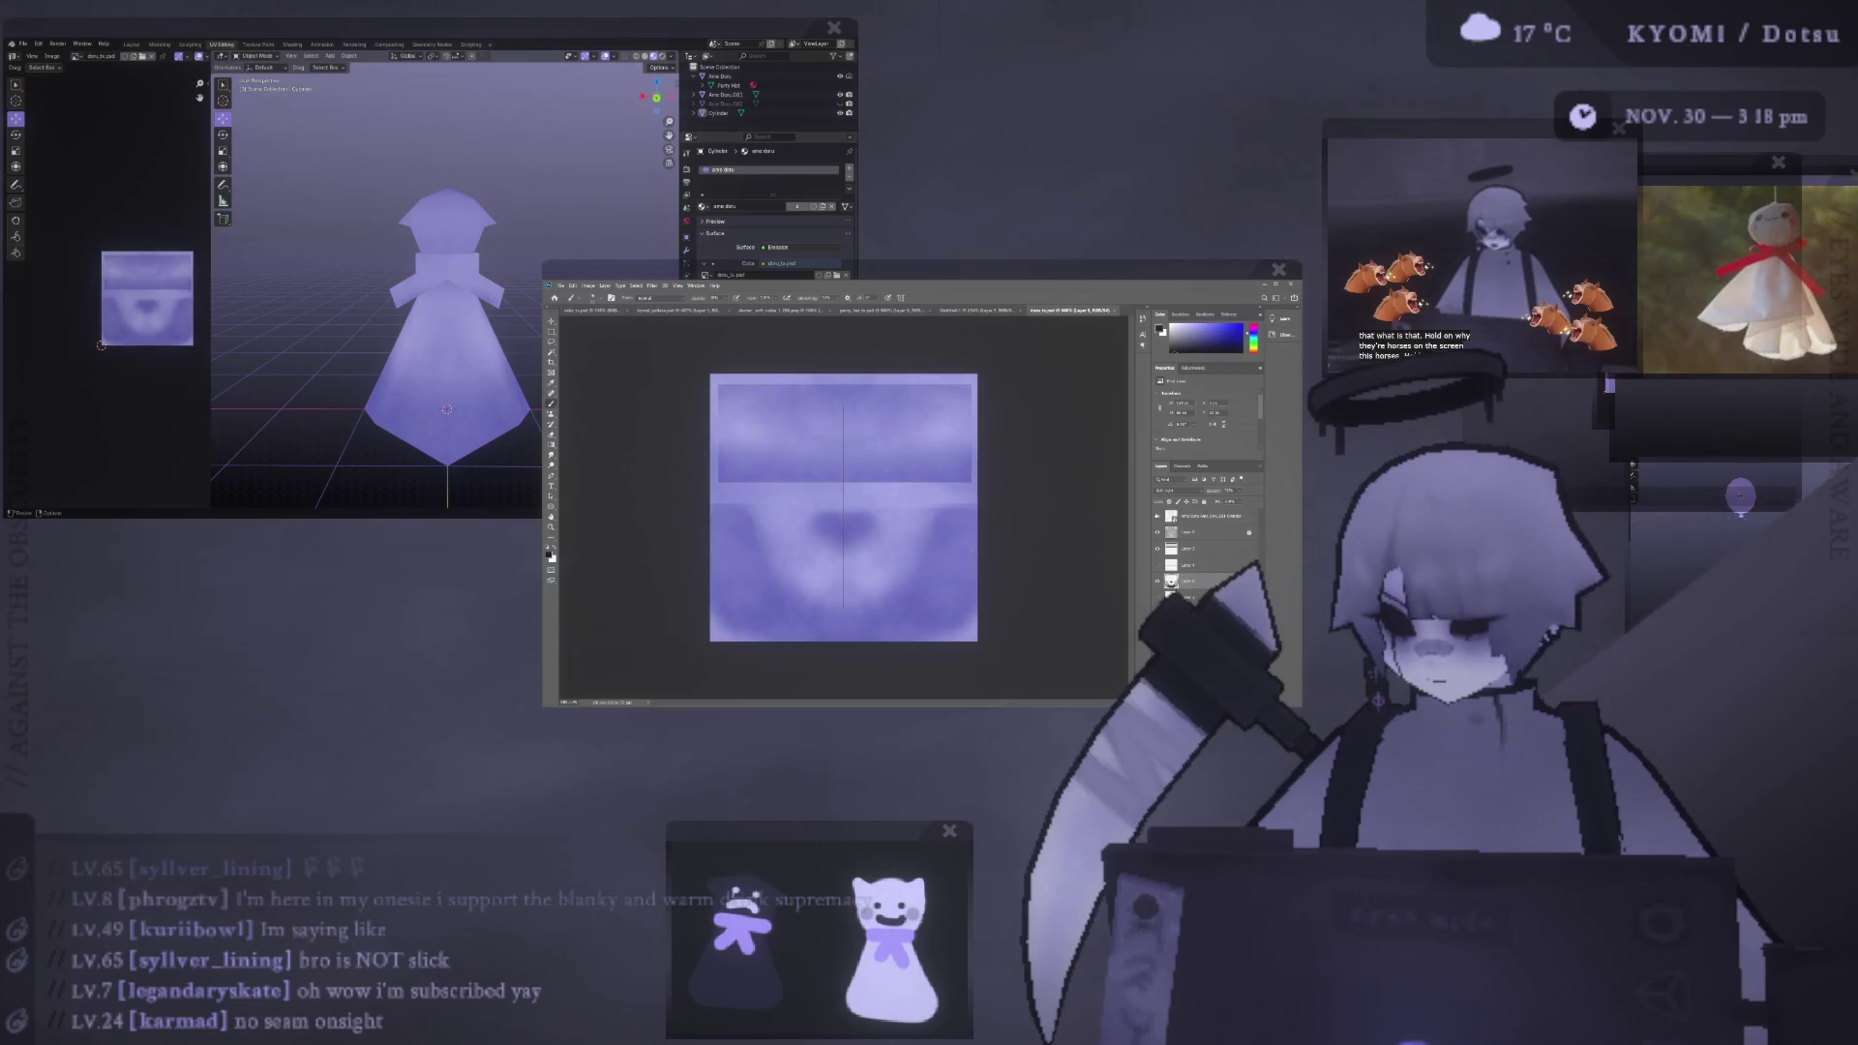
scroll(847, 479, "up", 2, "alt")
scroll(849, 473, "up", 1, "alt")
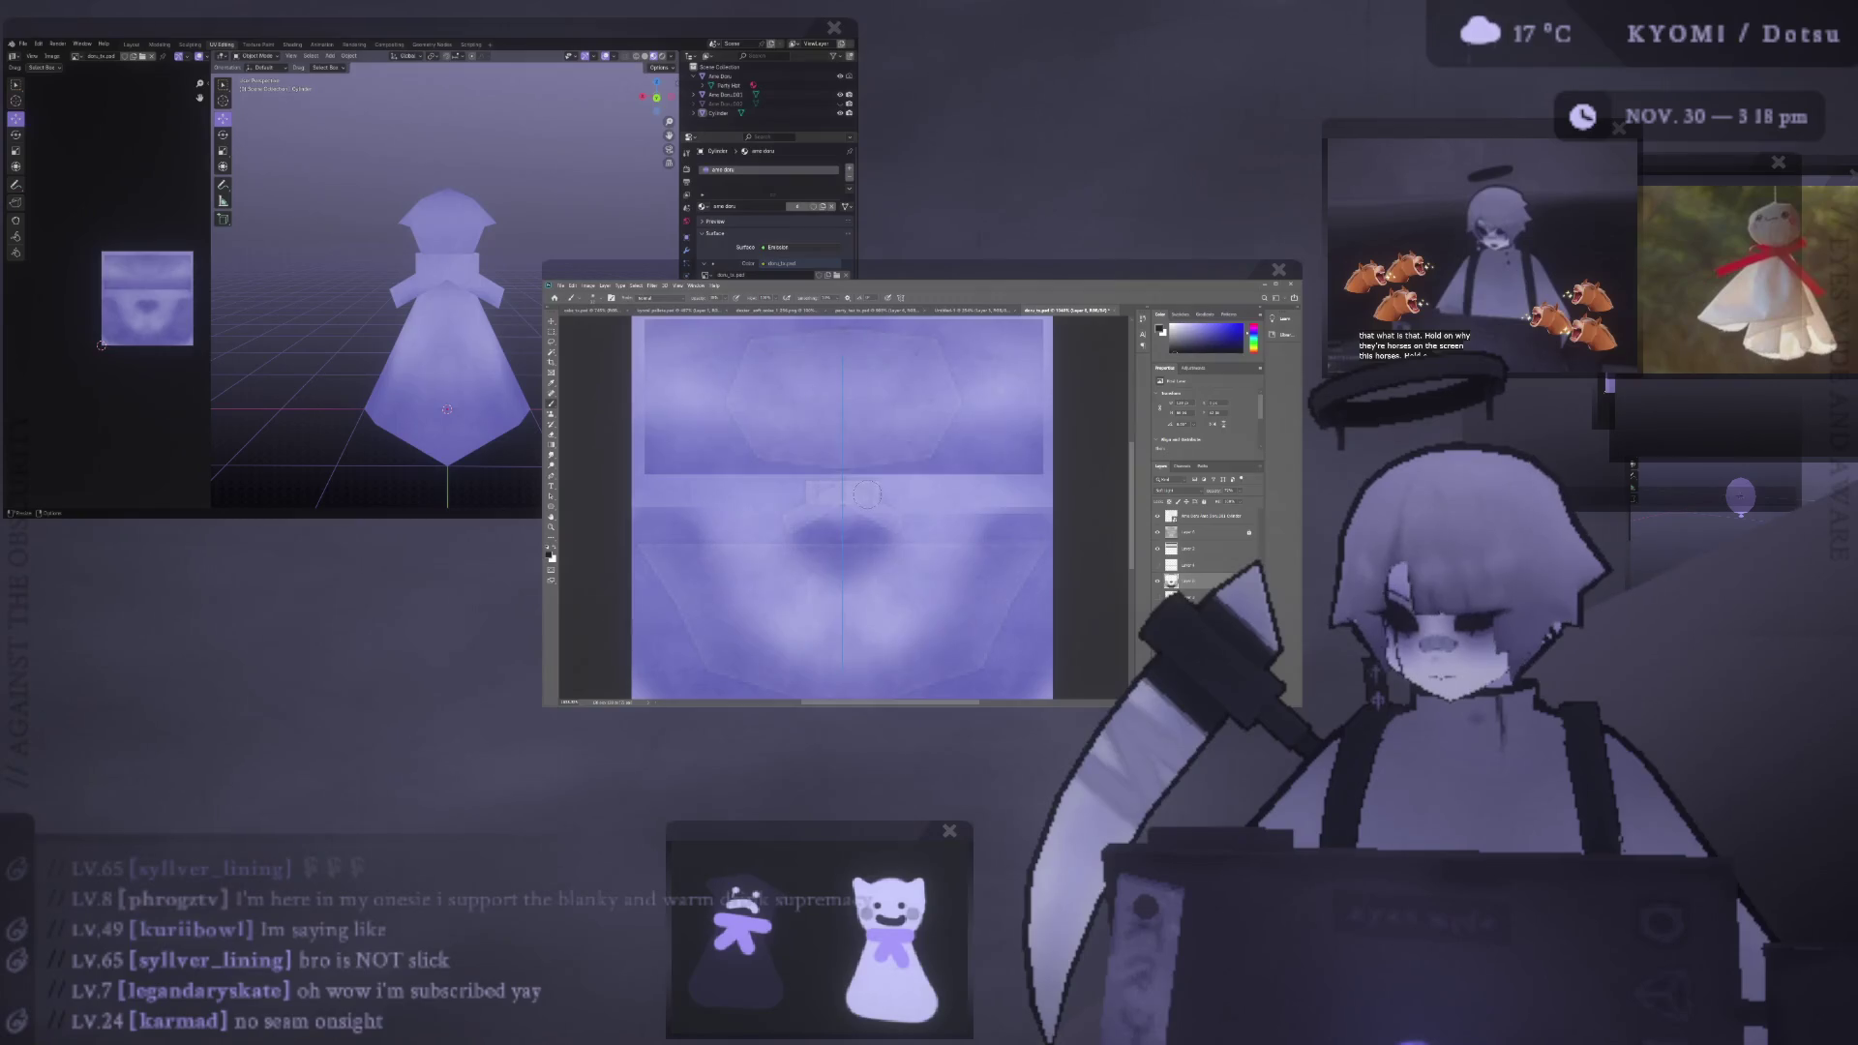
scroll(866, 494, "down", 1, "alt")
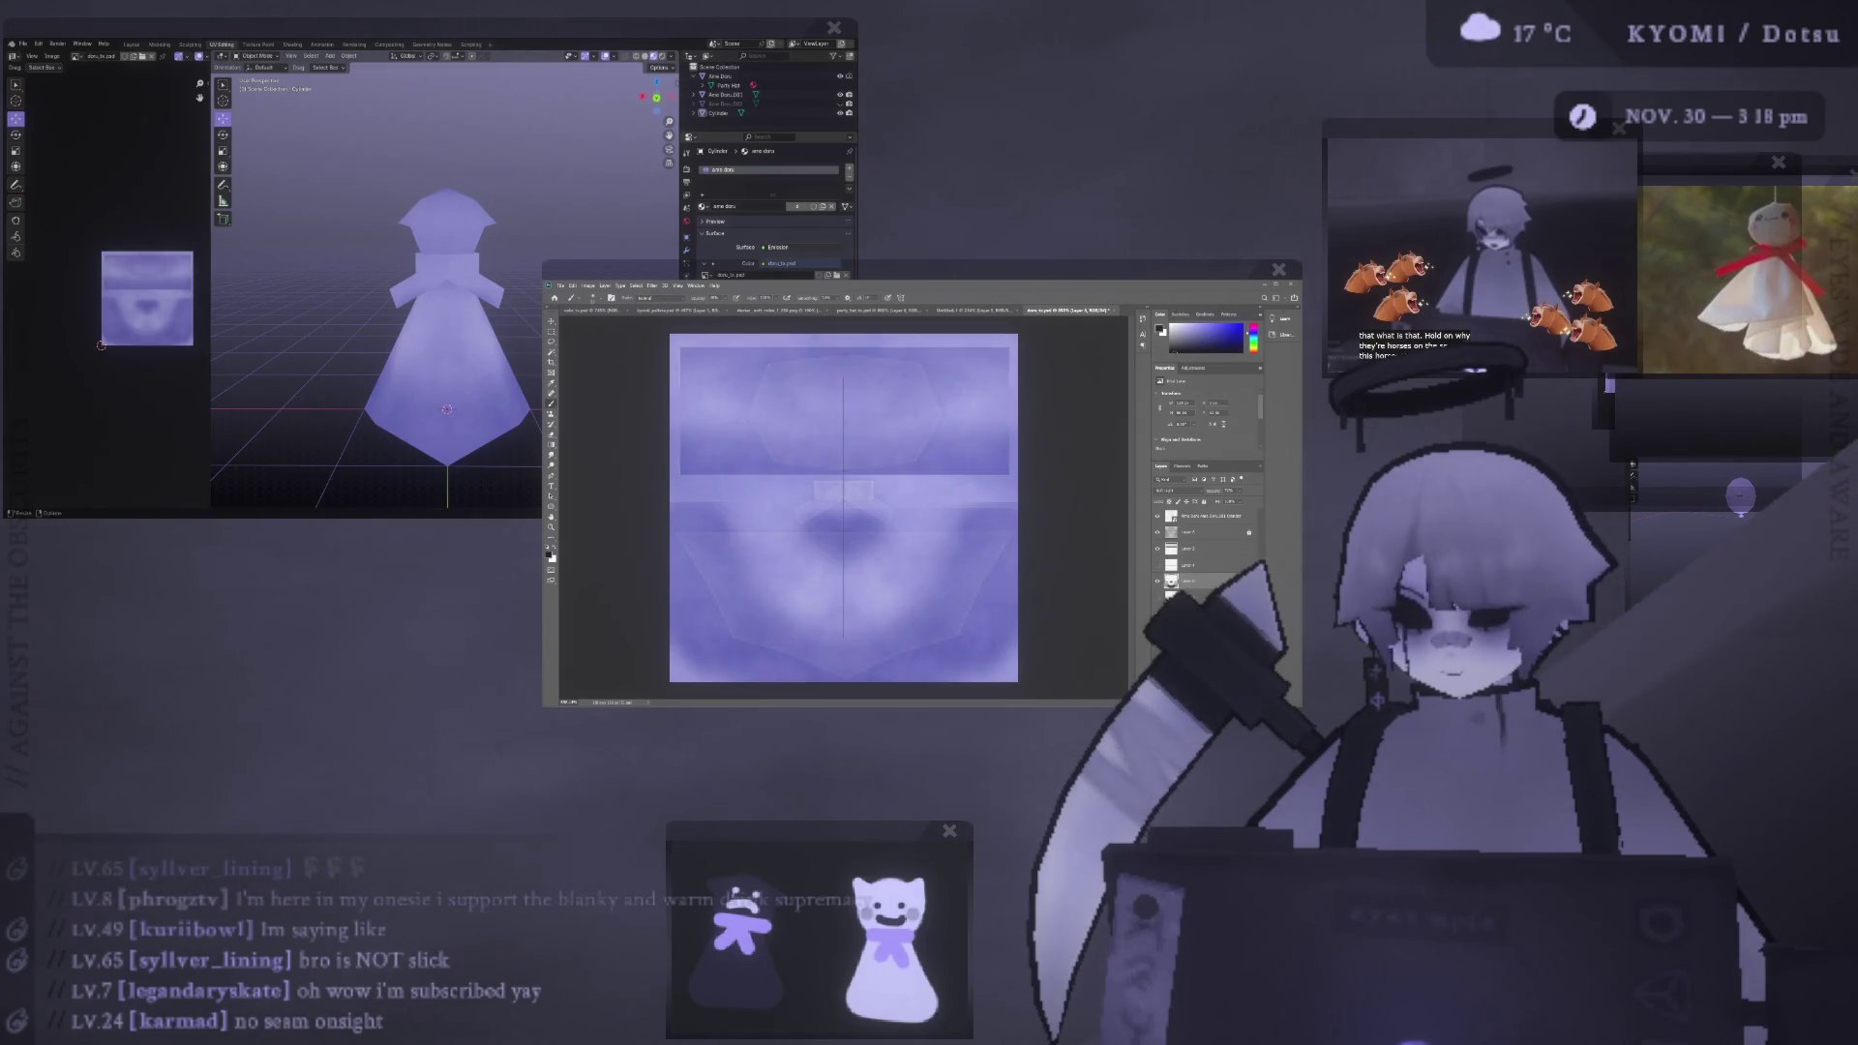
left_click(477, 400)
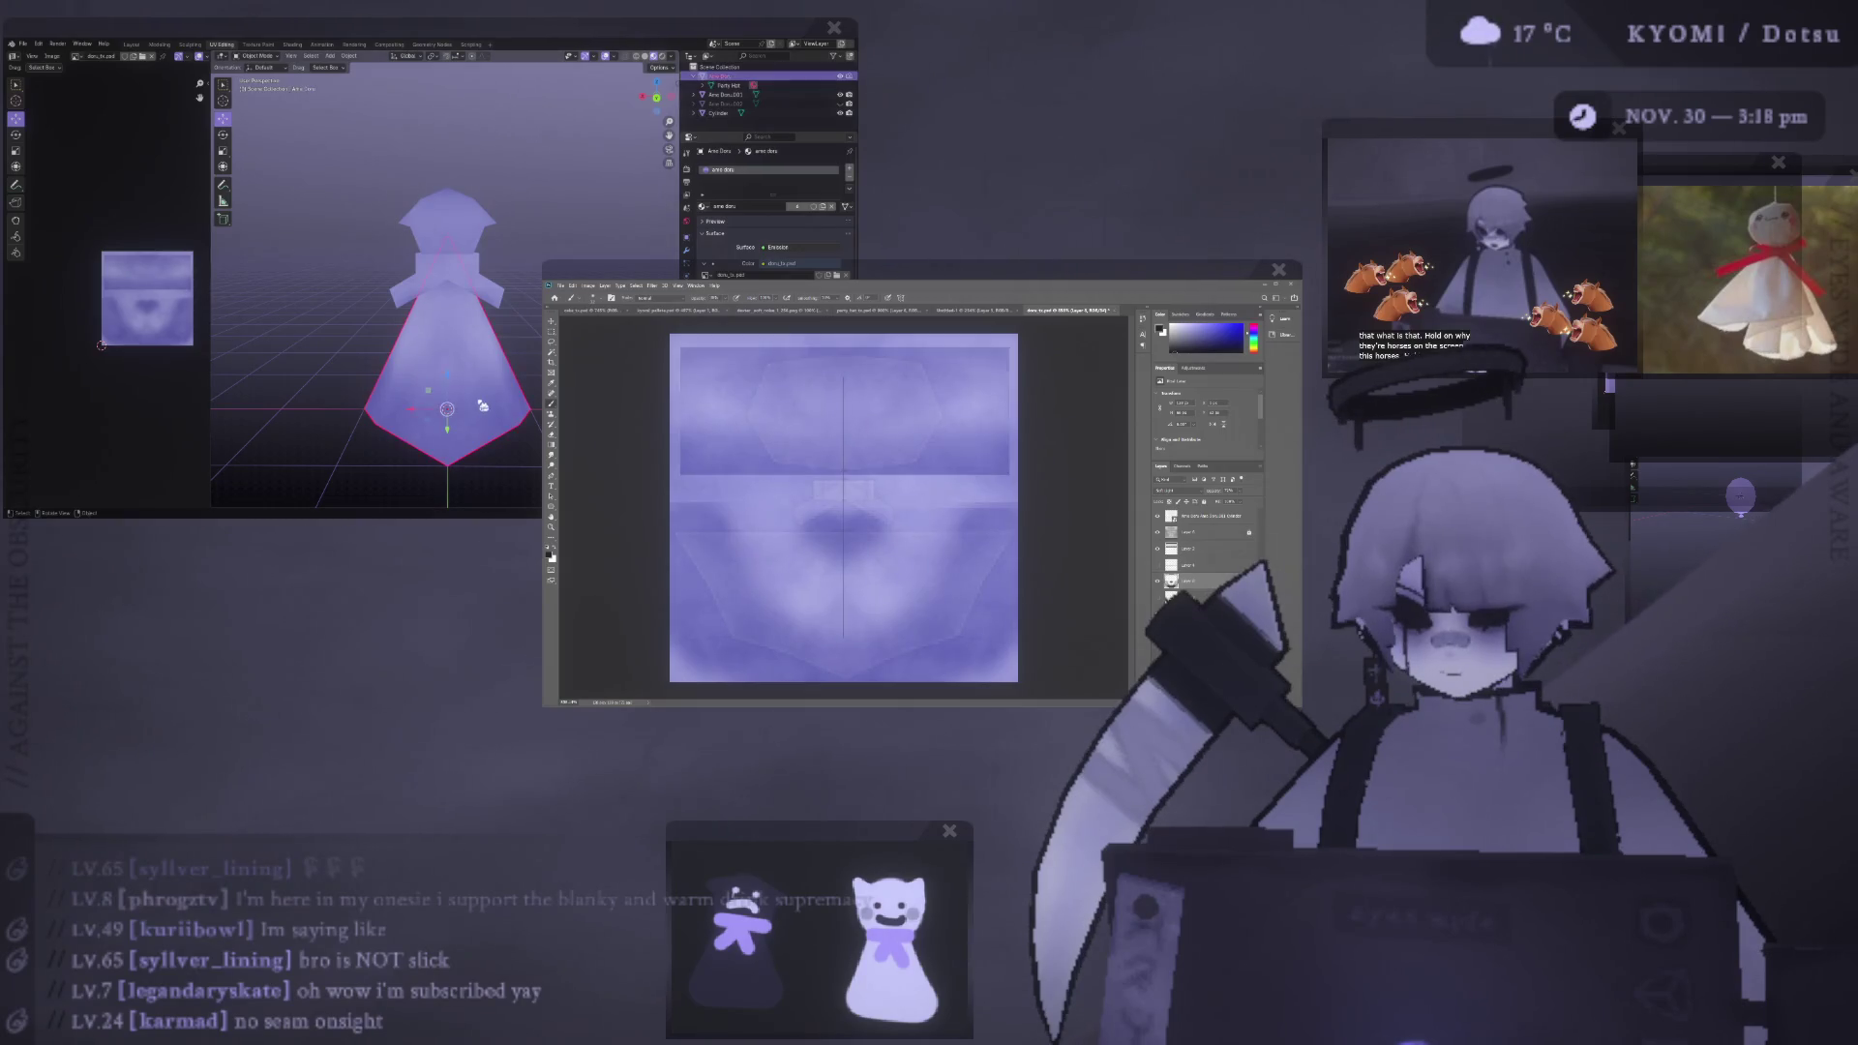
key("Tab")
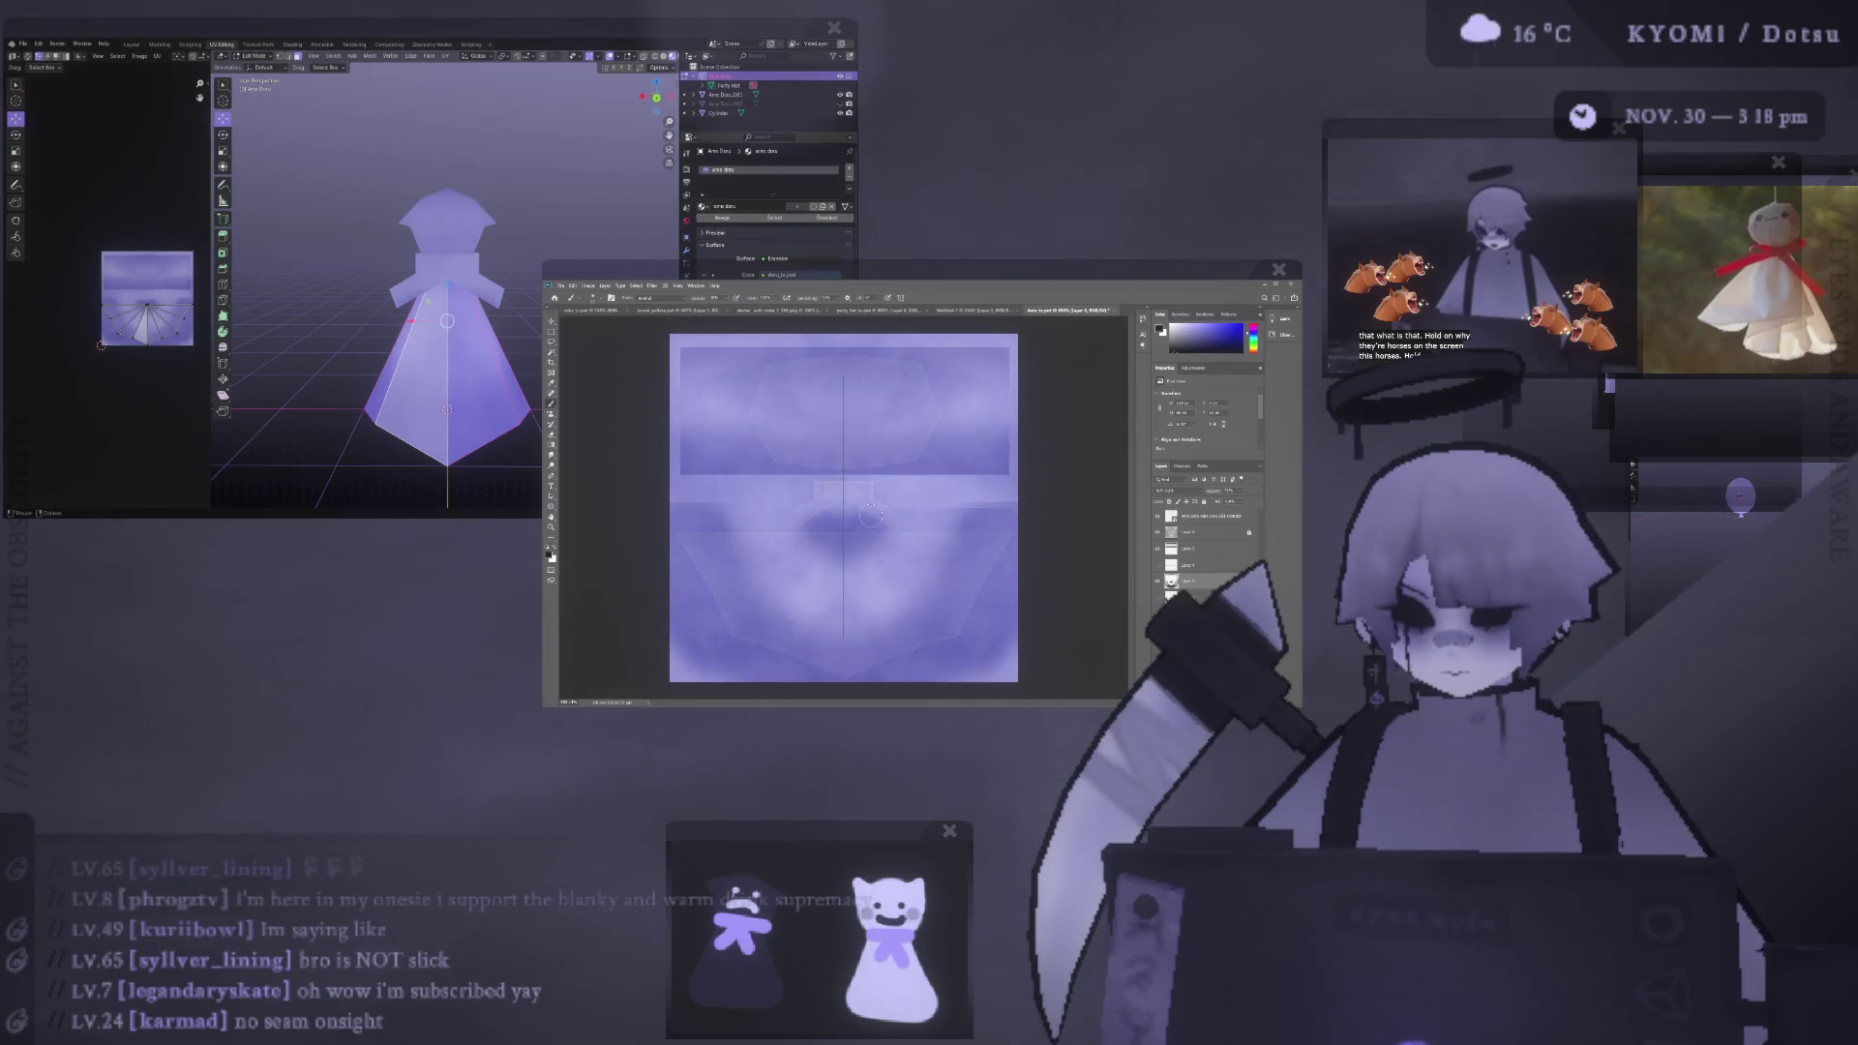
- Fill a marquee-selected middle band with lighter purple, then exit to a front view
key("m")
left_click_drag(670, 485, 1044, 527)
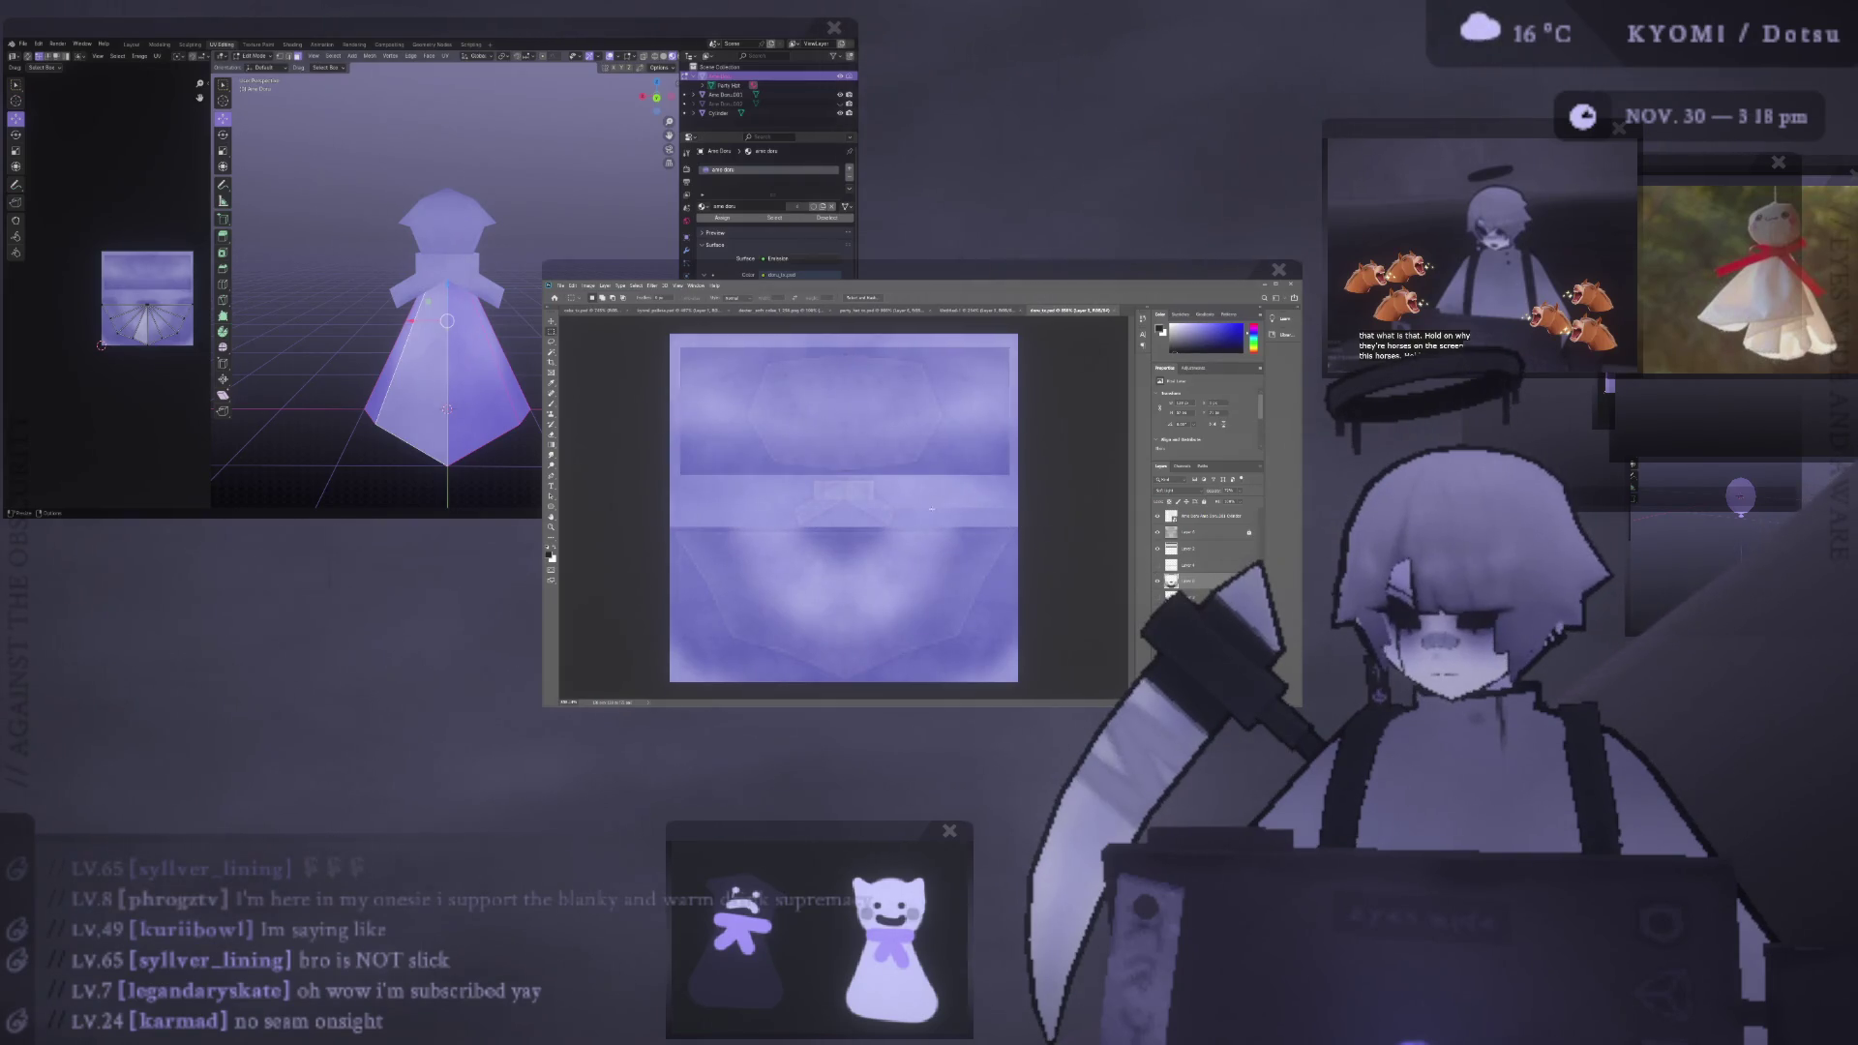
scroll(447, 319, "up", 2)
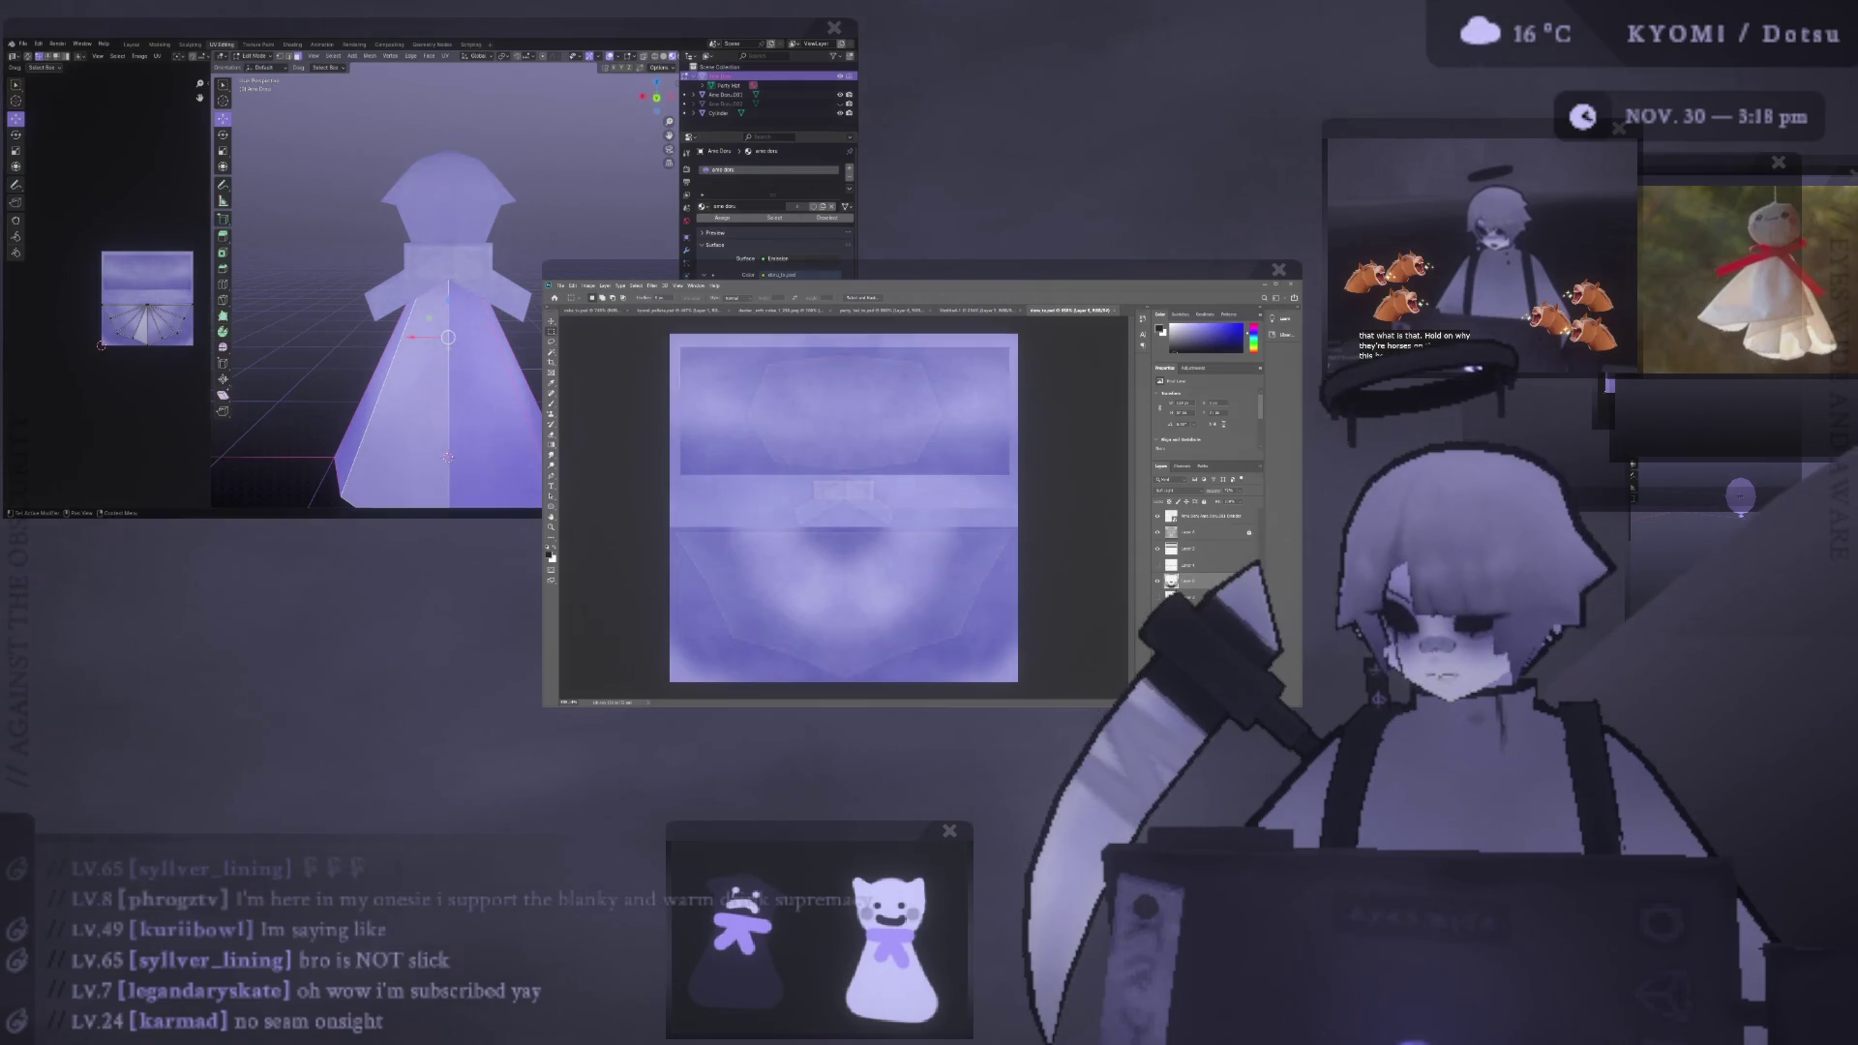
key("alt+BackSpace")
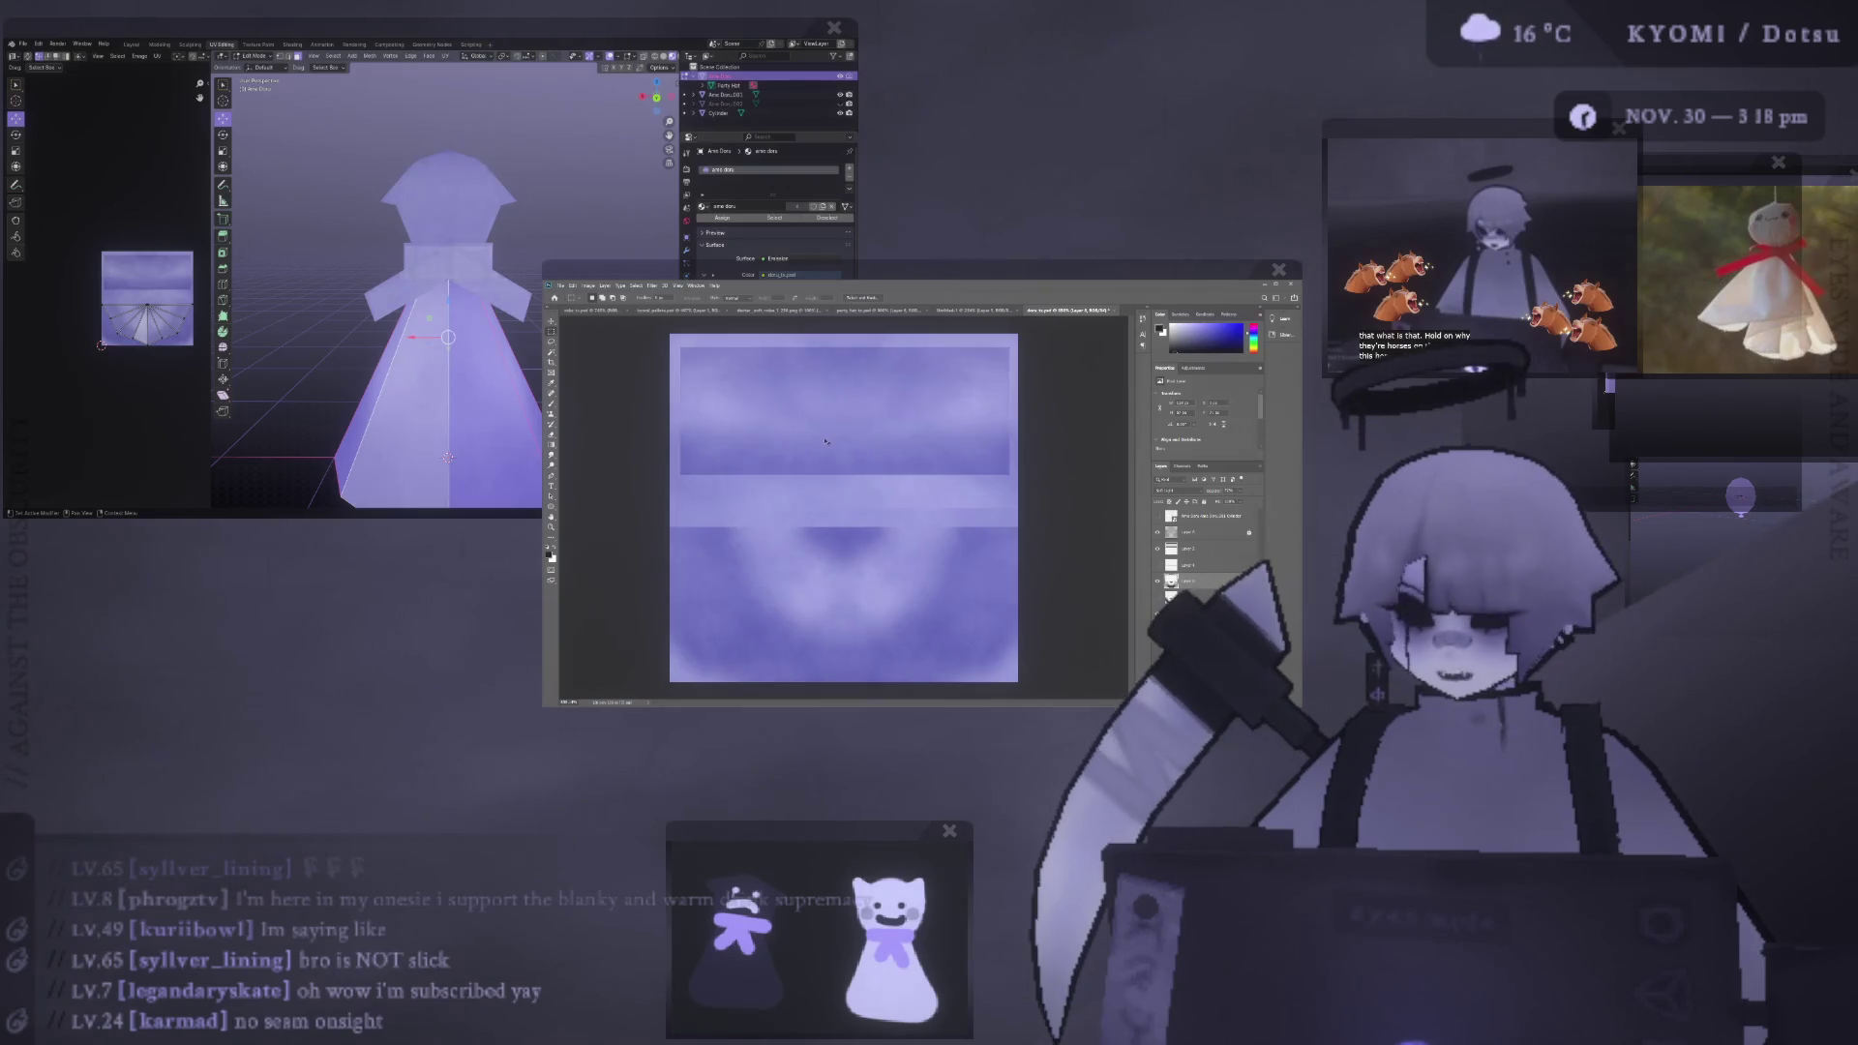
middle_click_drag(320, 290, 228, 286)
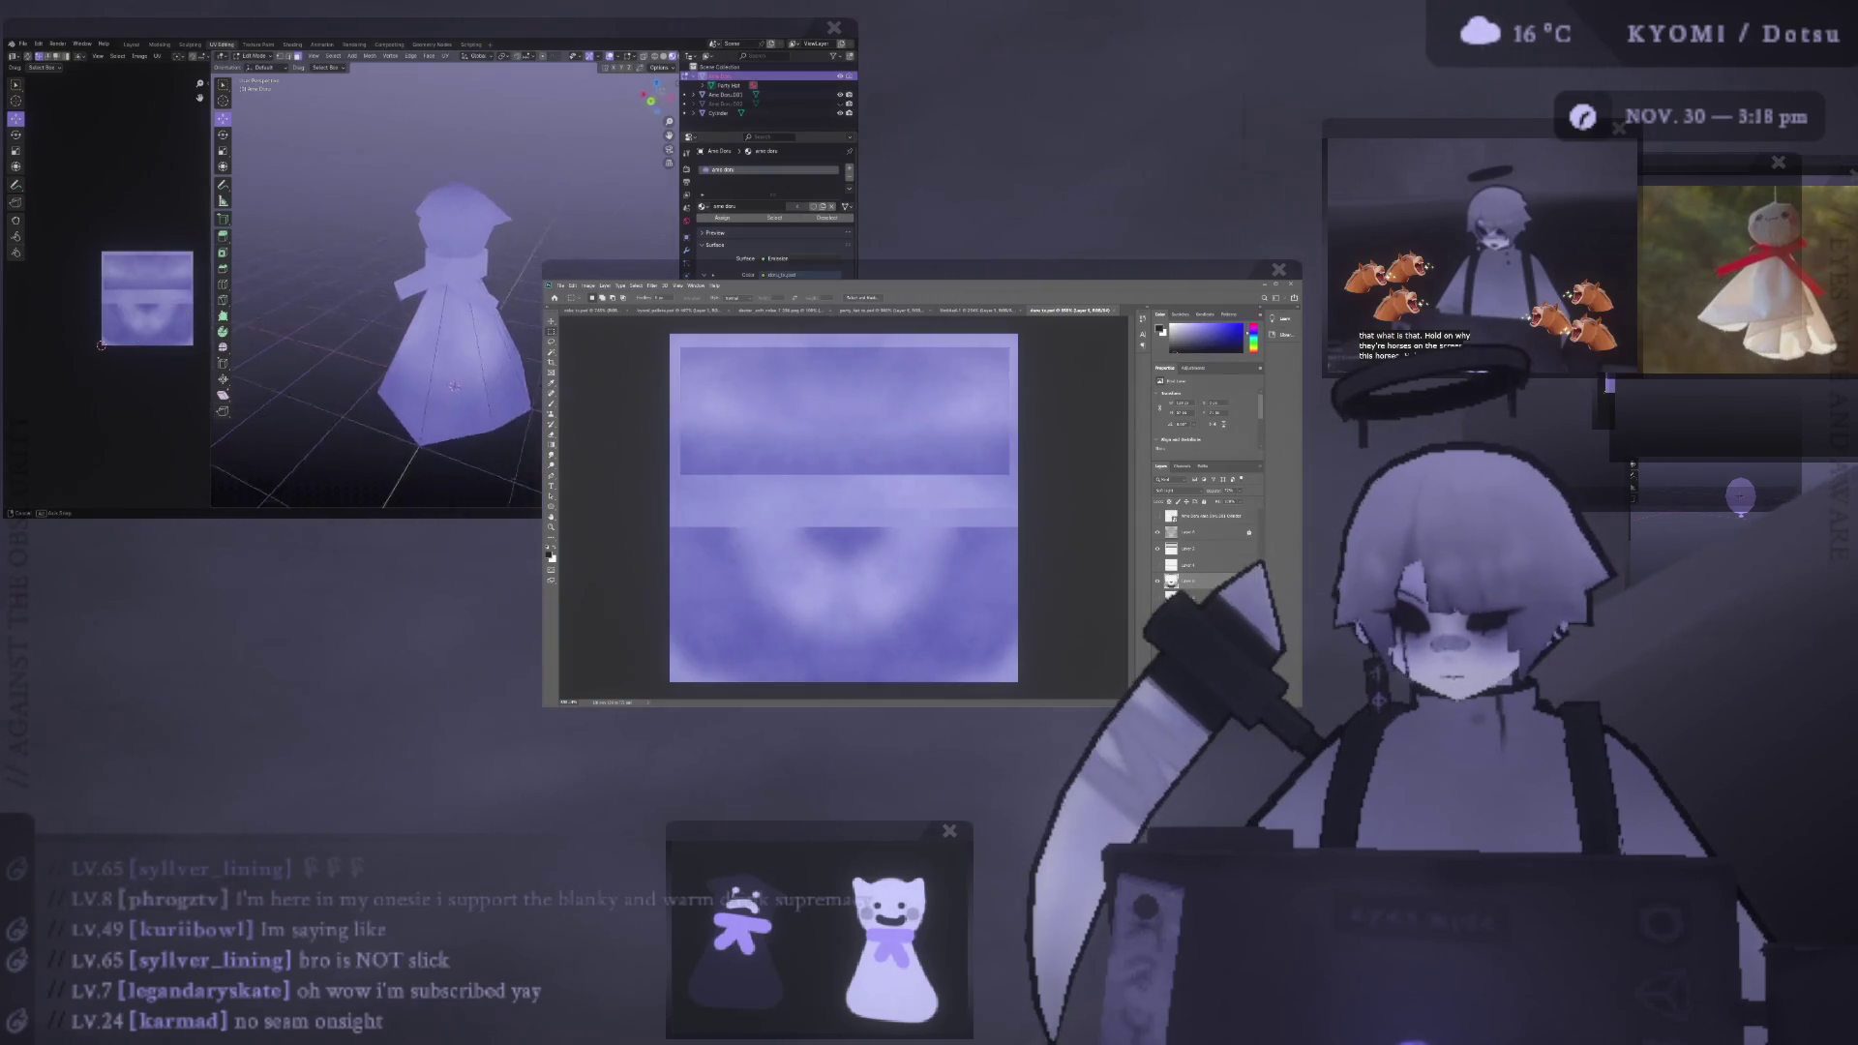
key("Tab")
key("KP_1")
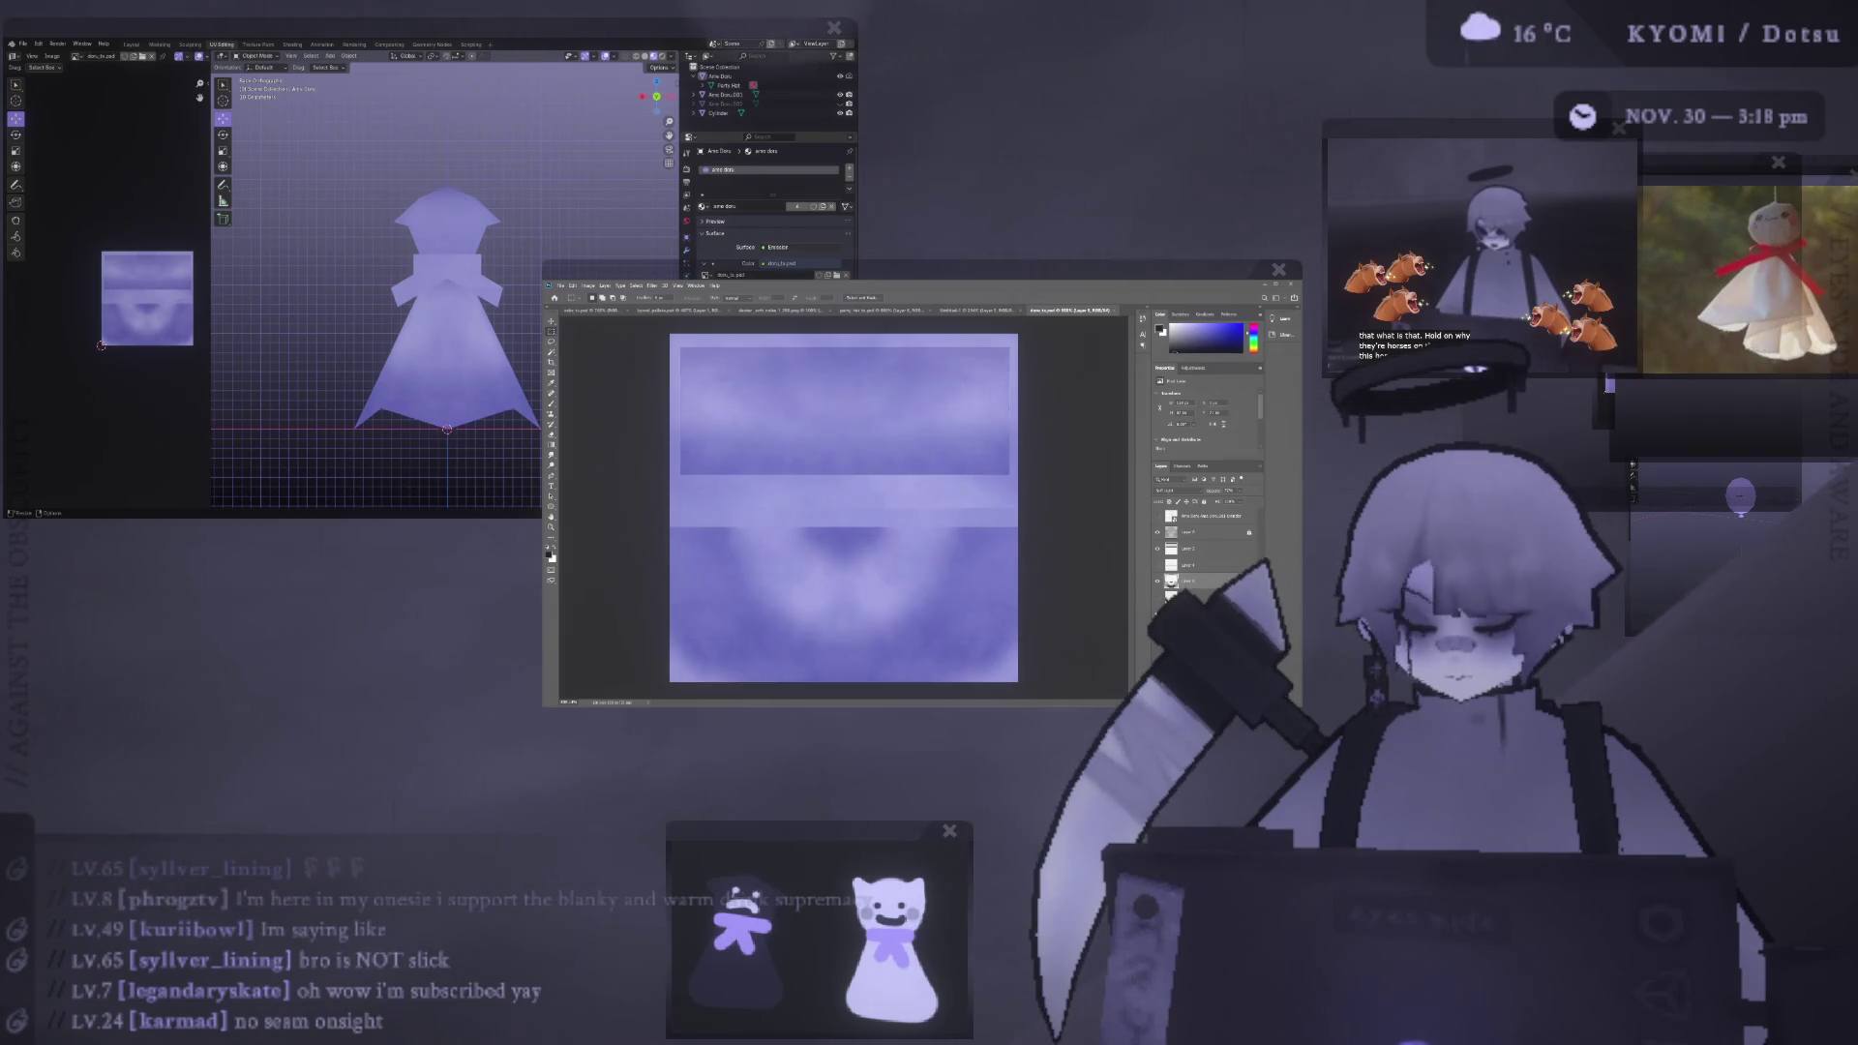
mouse_move(440, 387)
middle_mouse_down()
mouse_move(454, 368)
mouse_move(350, 166)
mouse_move(375, 324)
mouse_move(388, 307)
middle_mouse_up()
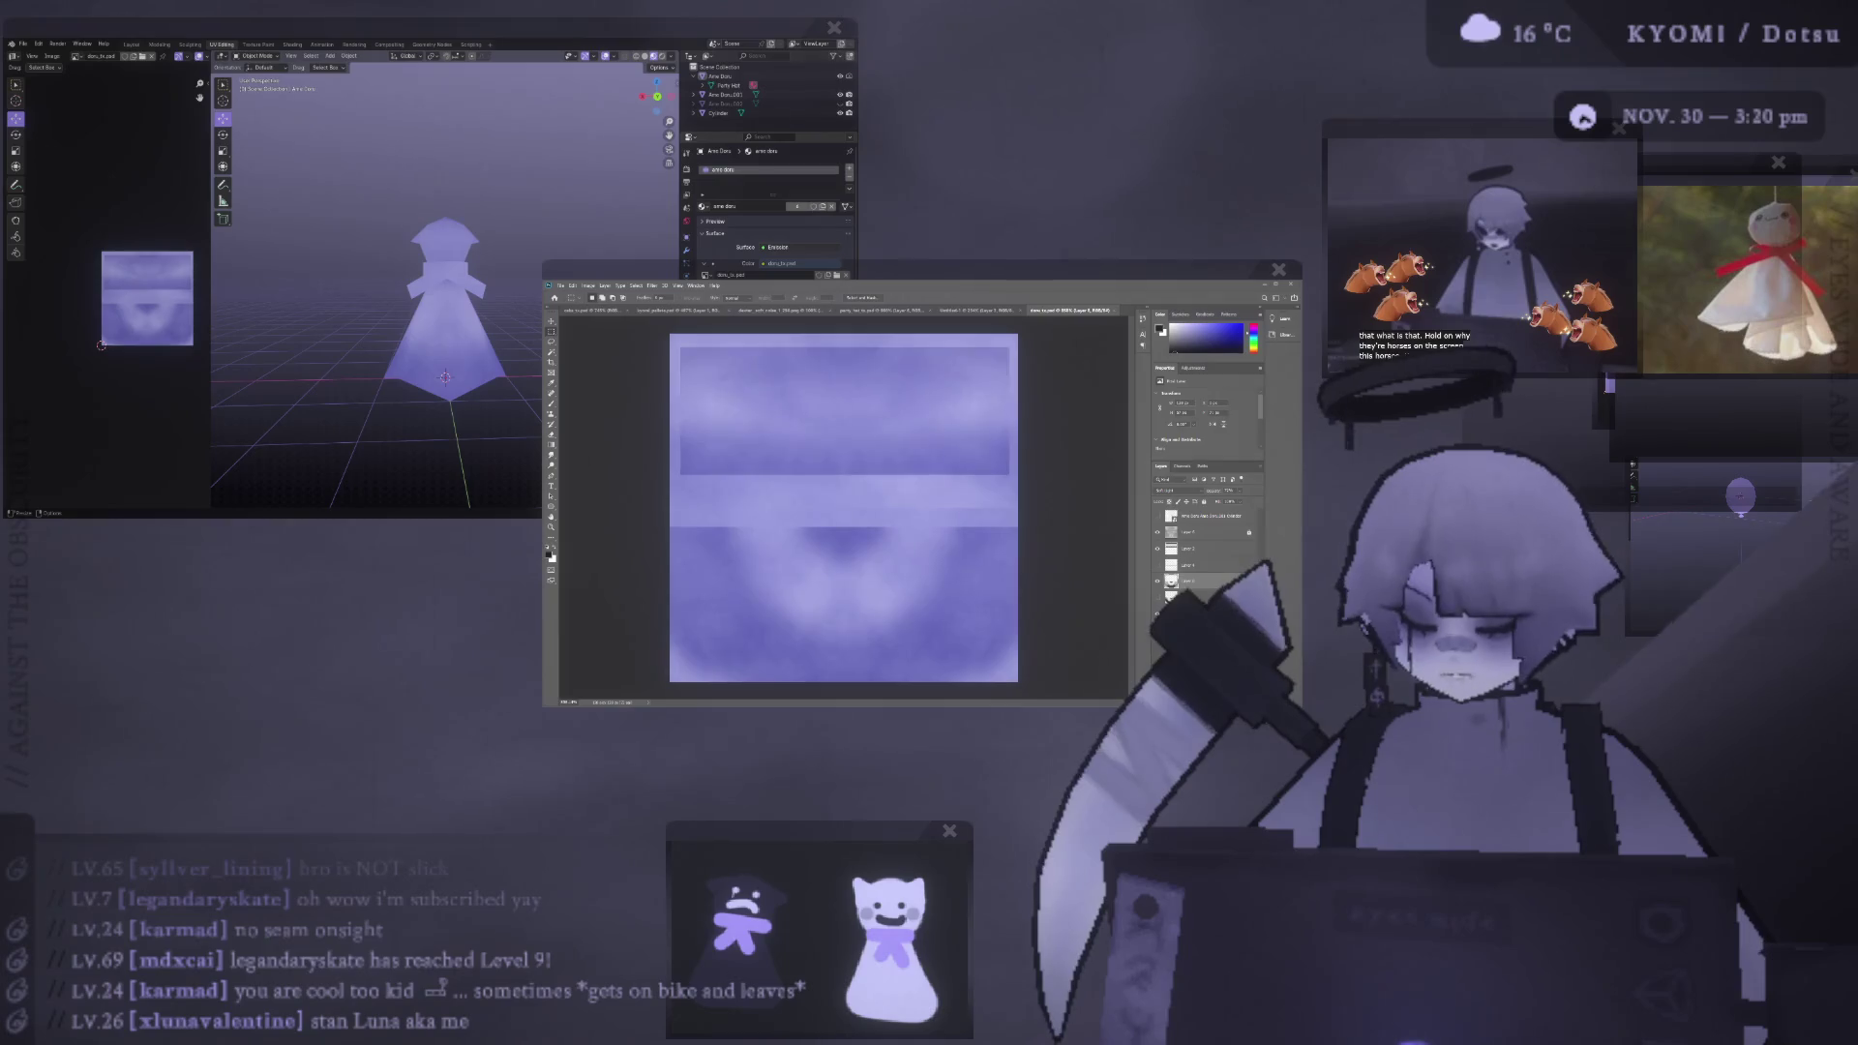
middle_click_drag(284, 383, 369, 312)
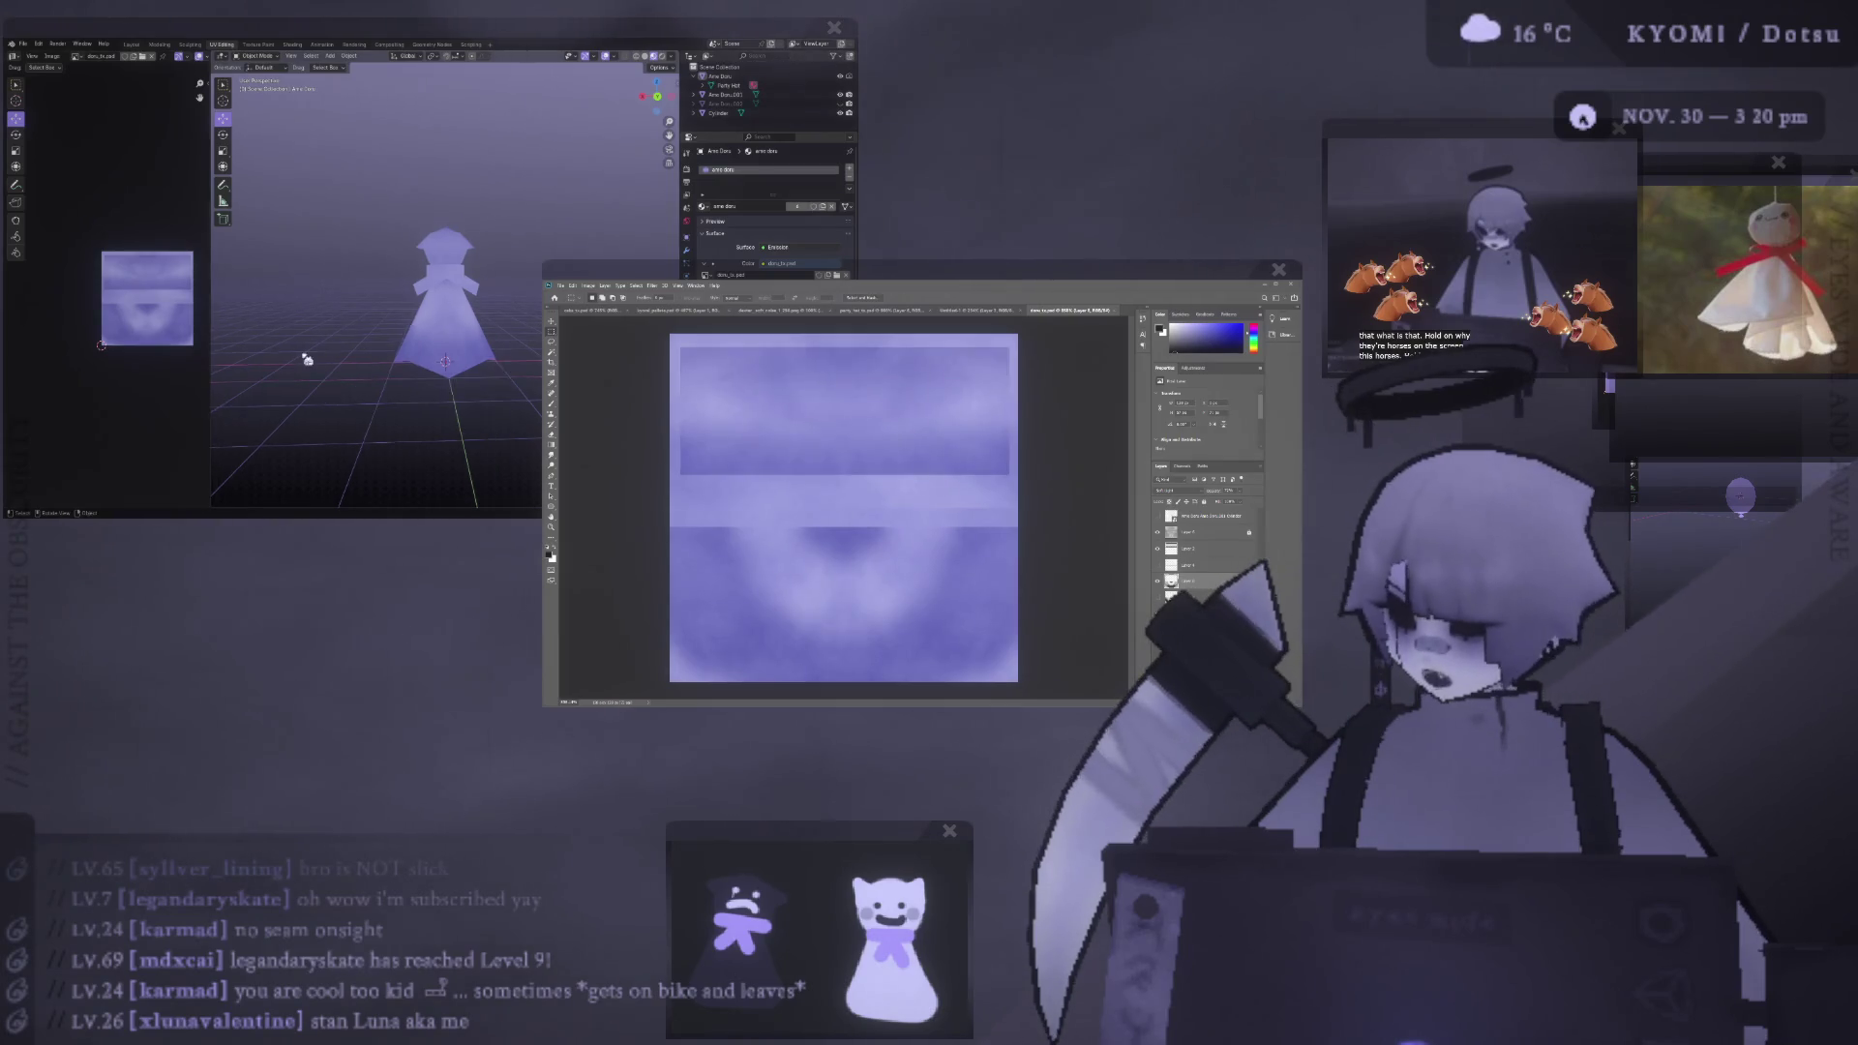
- Set up a smaller brush on Layer 2 to darken the top band
scroll(368, 312, "up", 2)
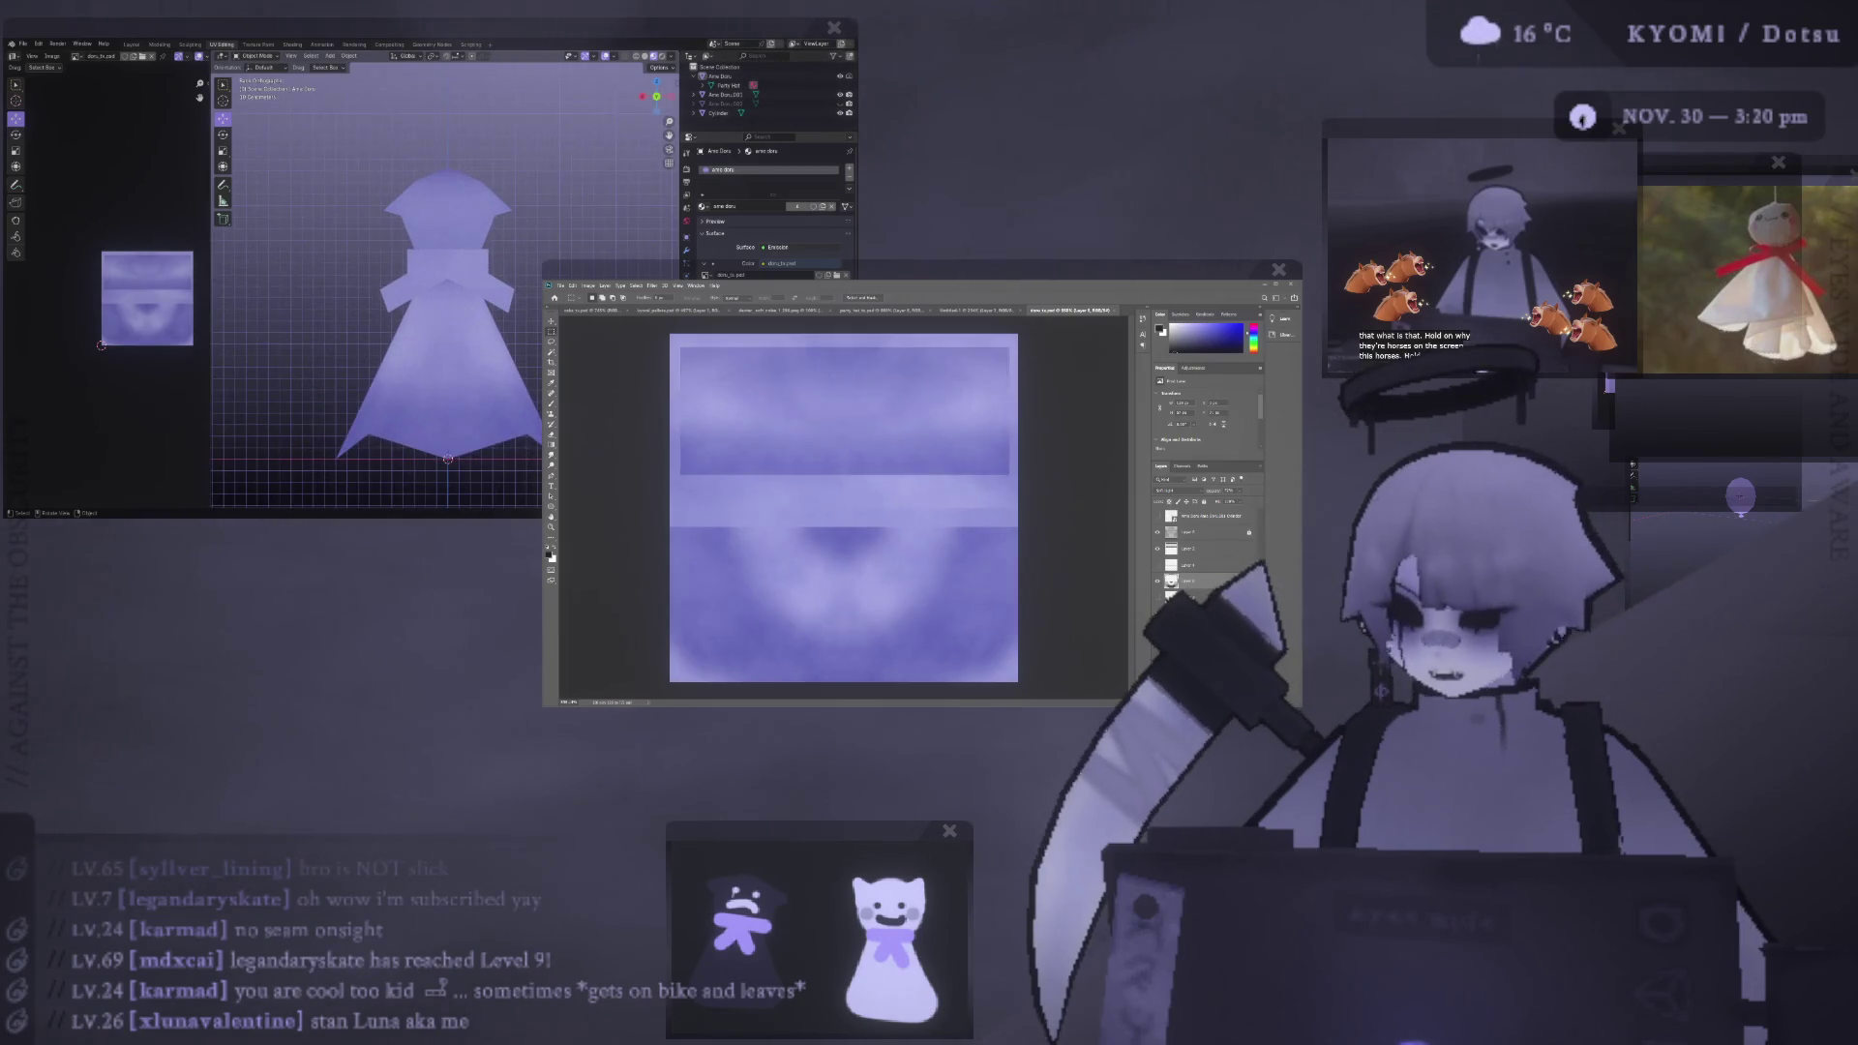
key("b")
left_click(1189, 548)
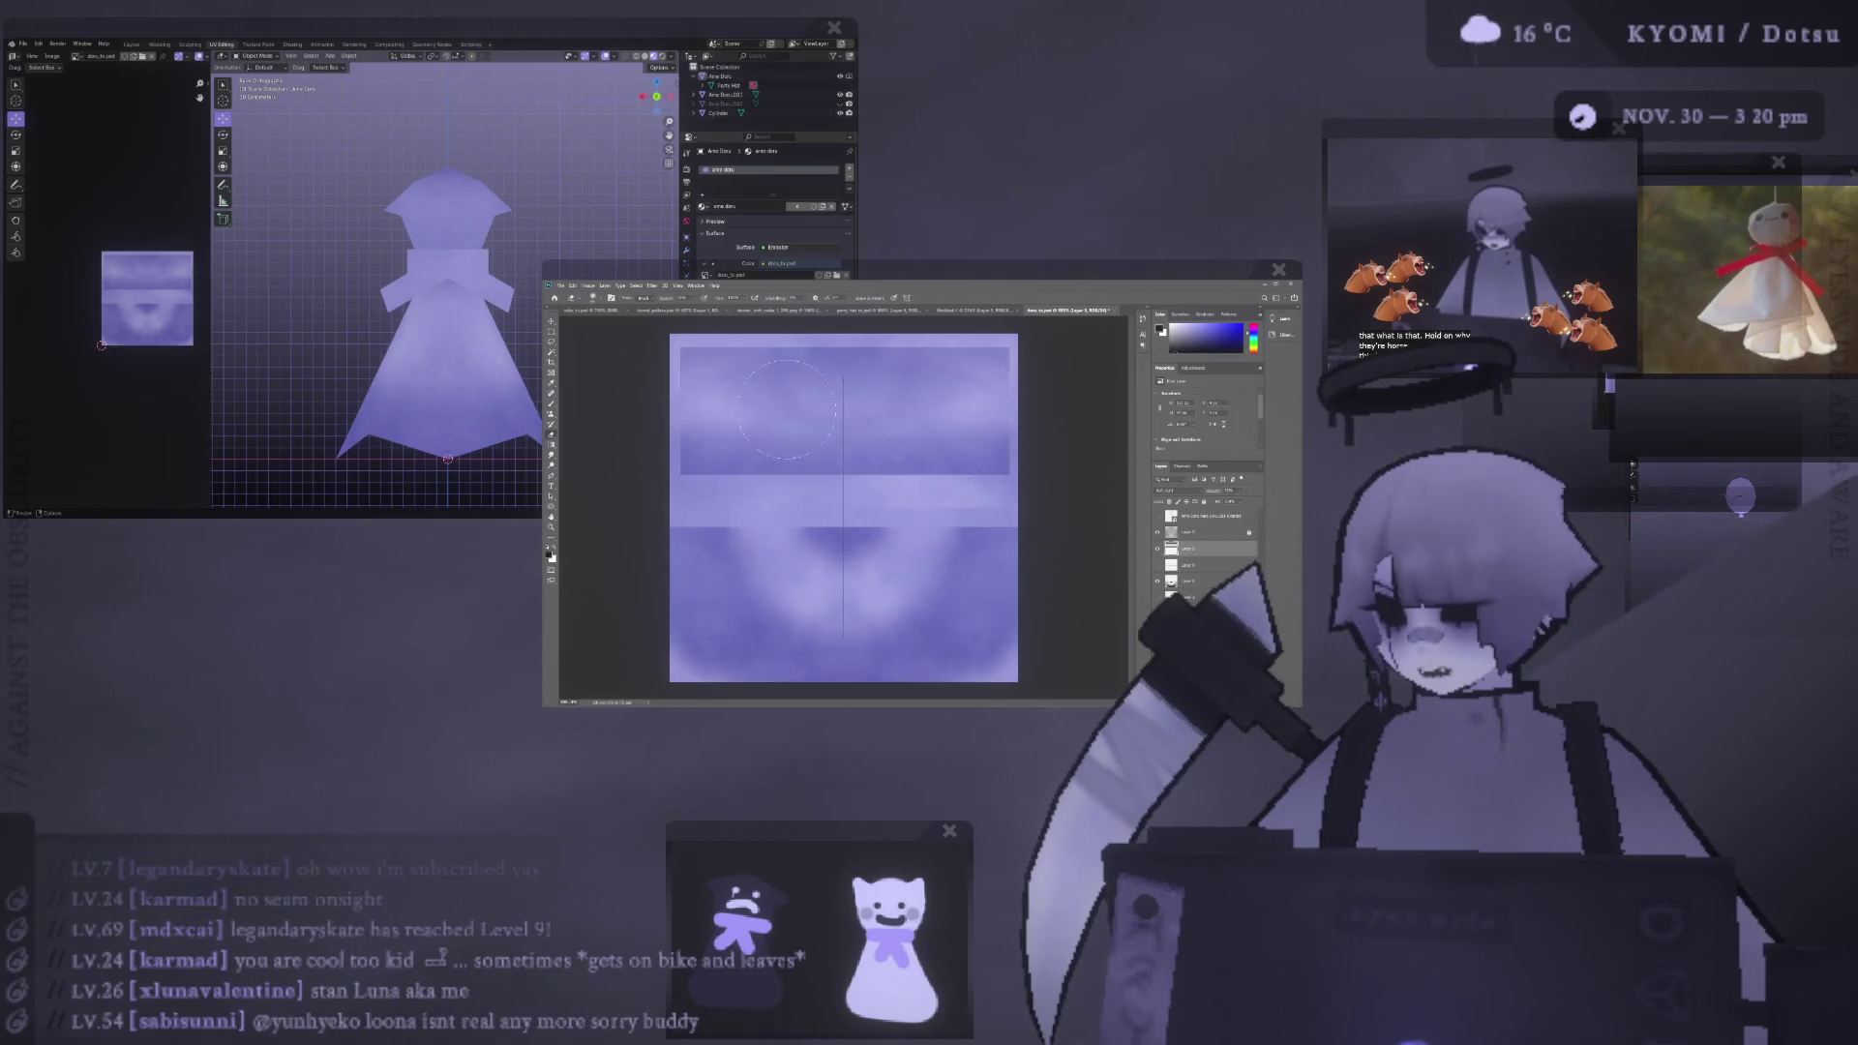
right_click_drag(963, 426, 914, 404, "alt")
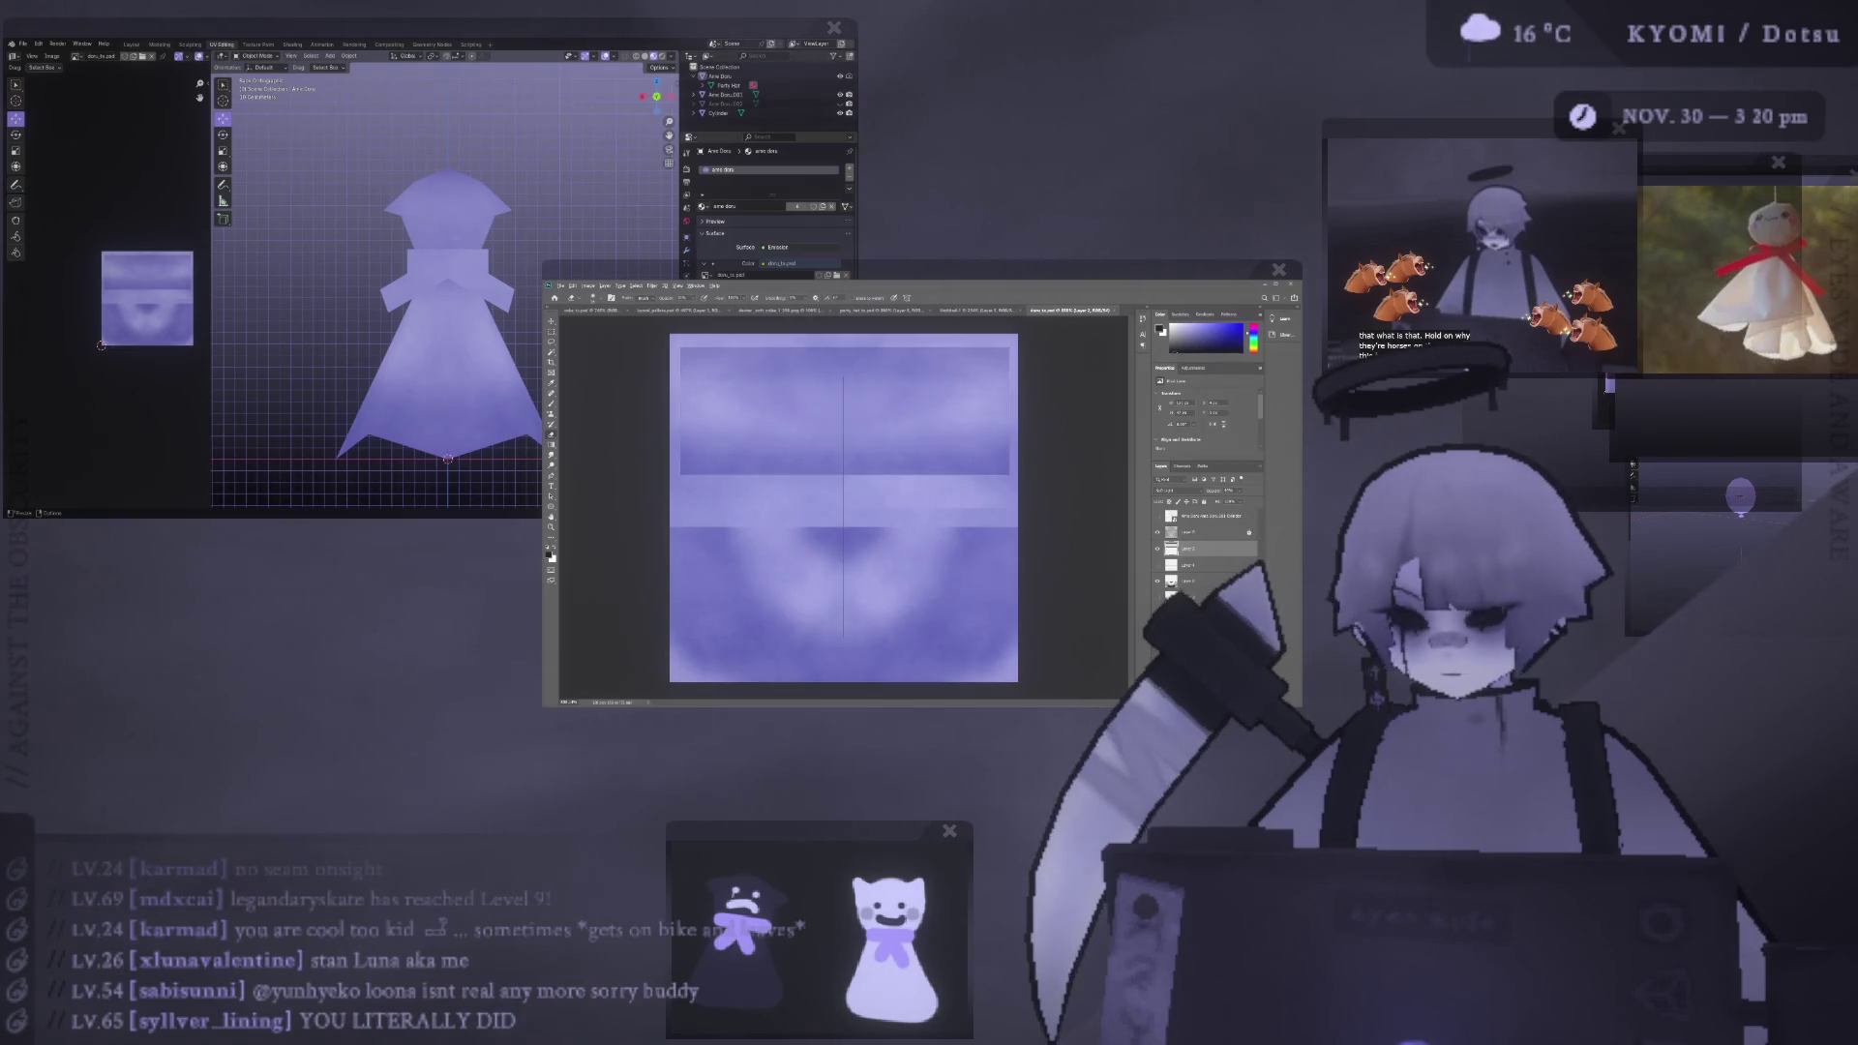
mouse_move(290, 310)
middle_mouse_down()
mouse_move(350, 339)
mouse_move(354, 317)
middle_mouse_up()
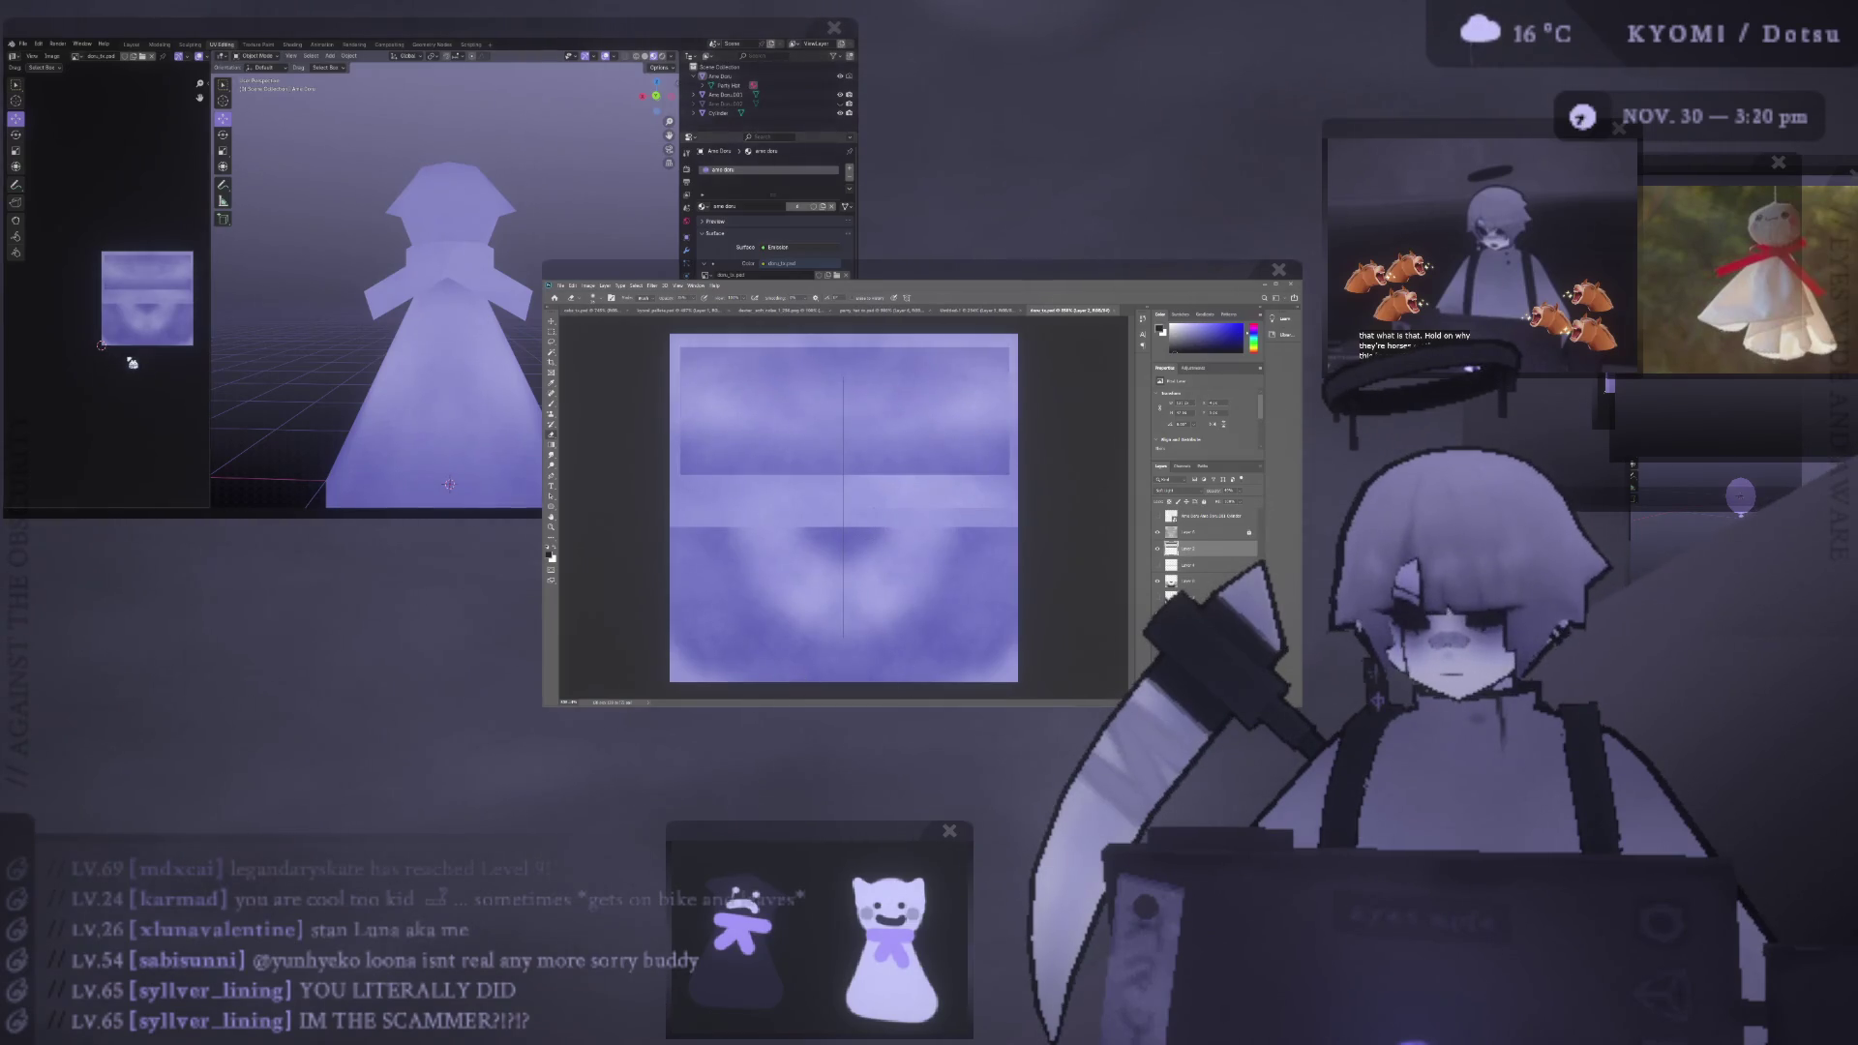
key("KP_1")
middle_click_drag(310, 326, 333, 342)
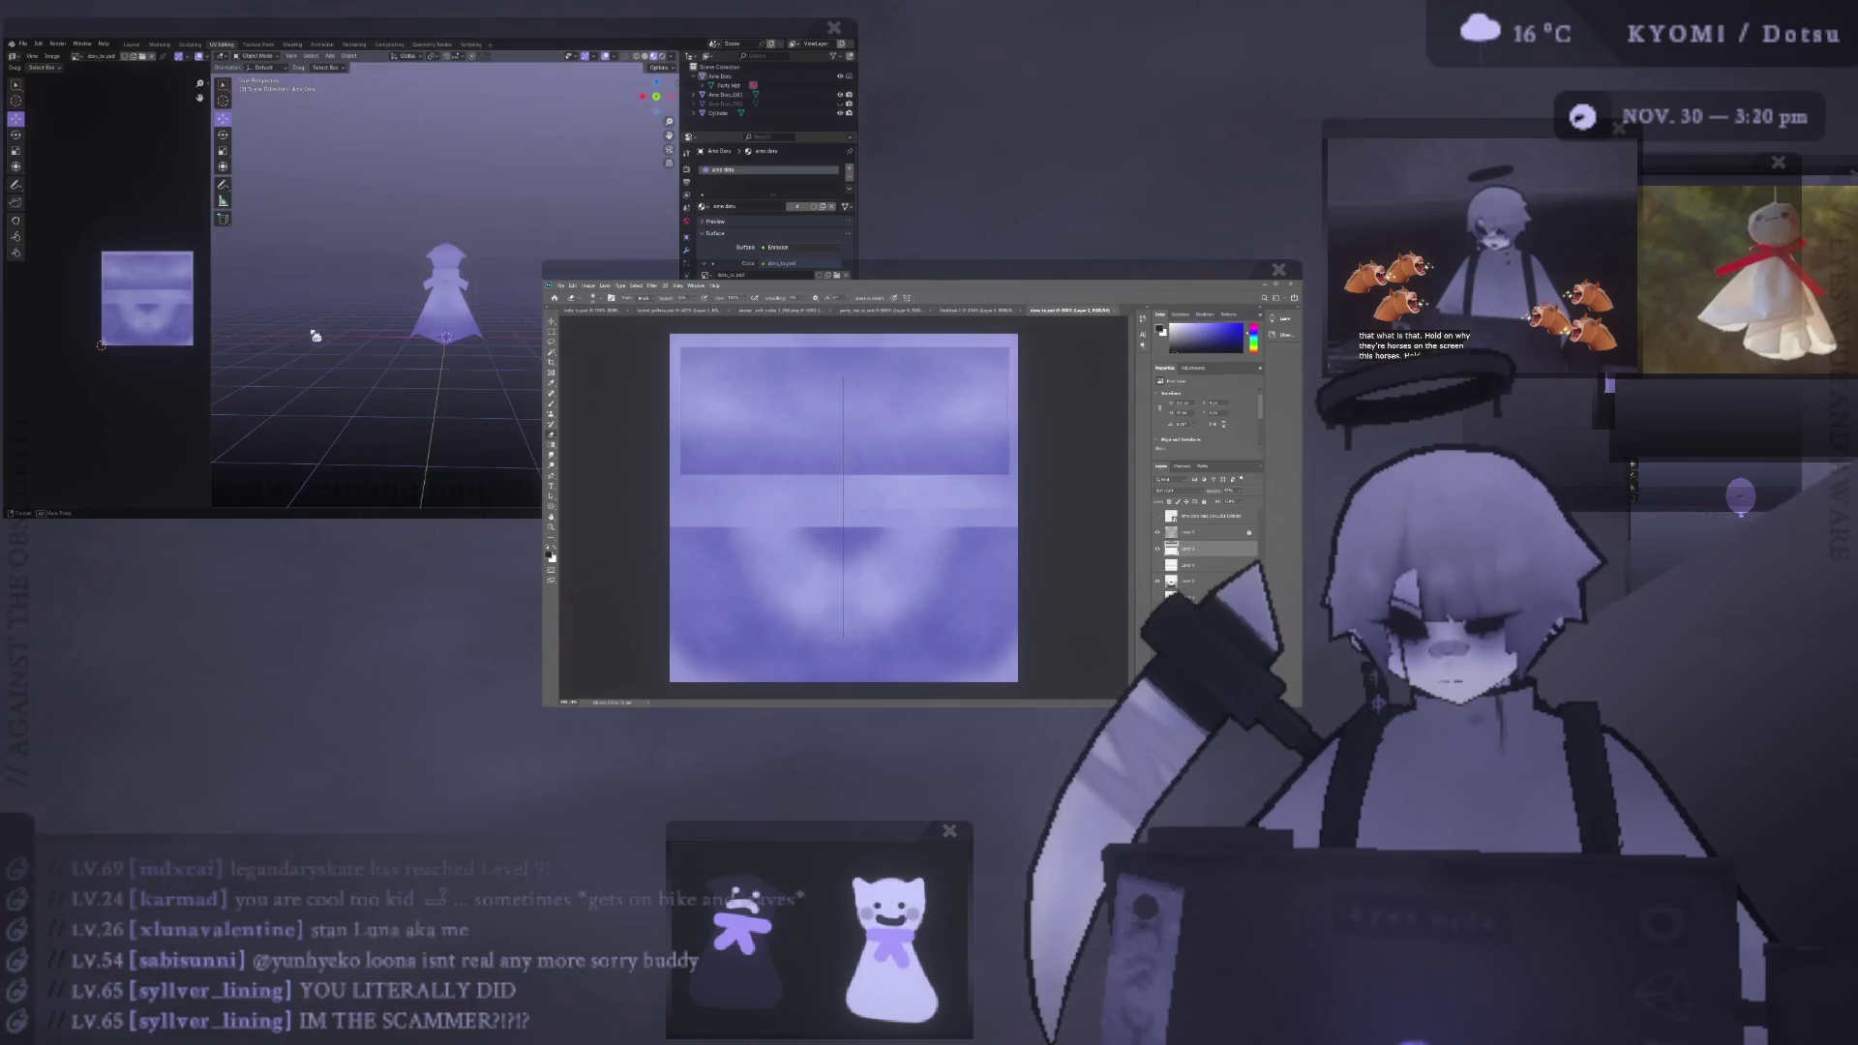
scroll(333, 343, "up", 2)
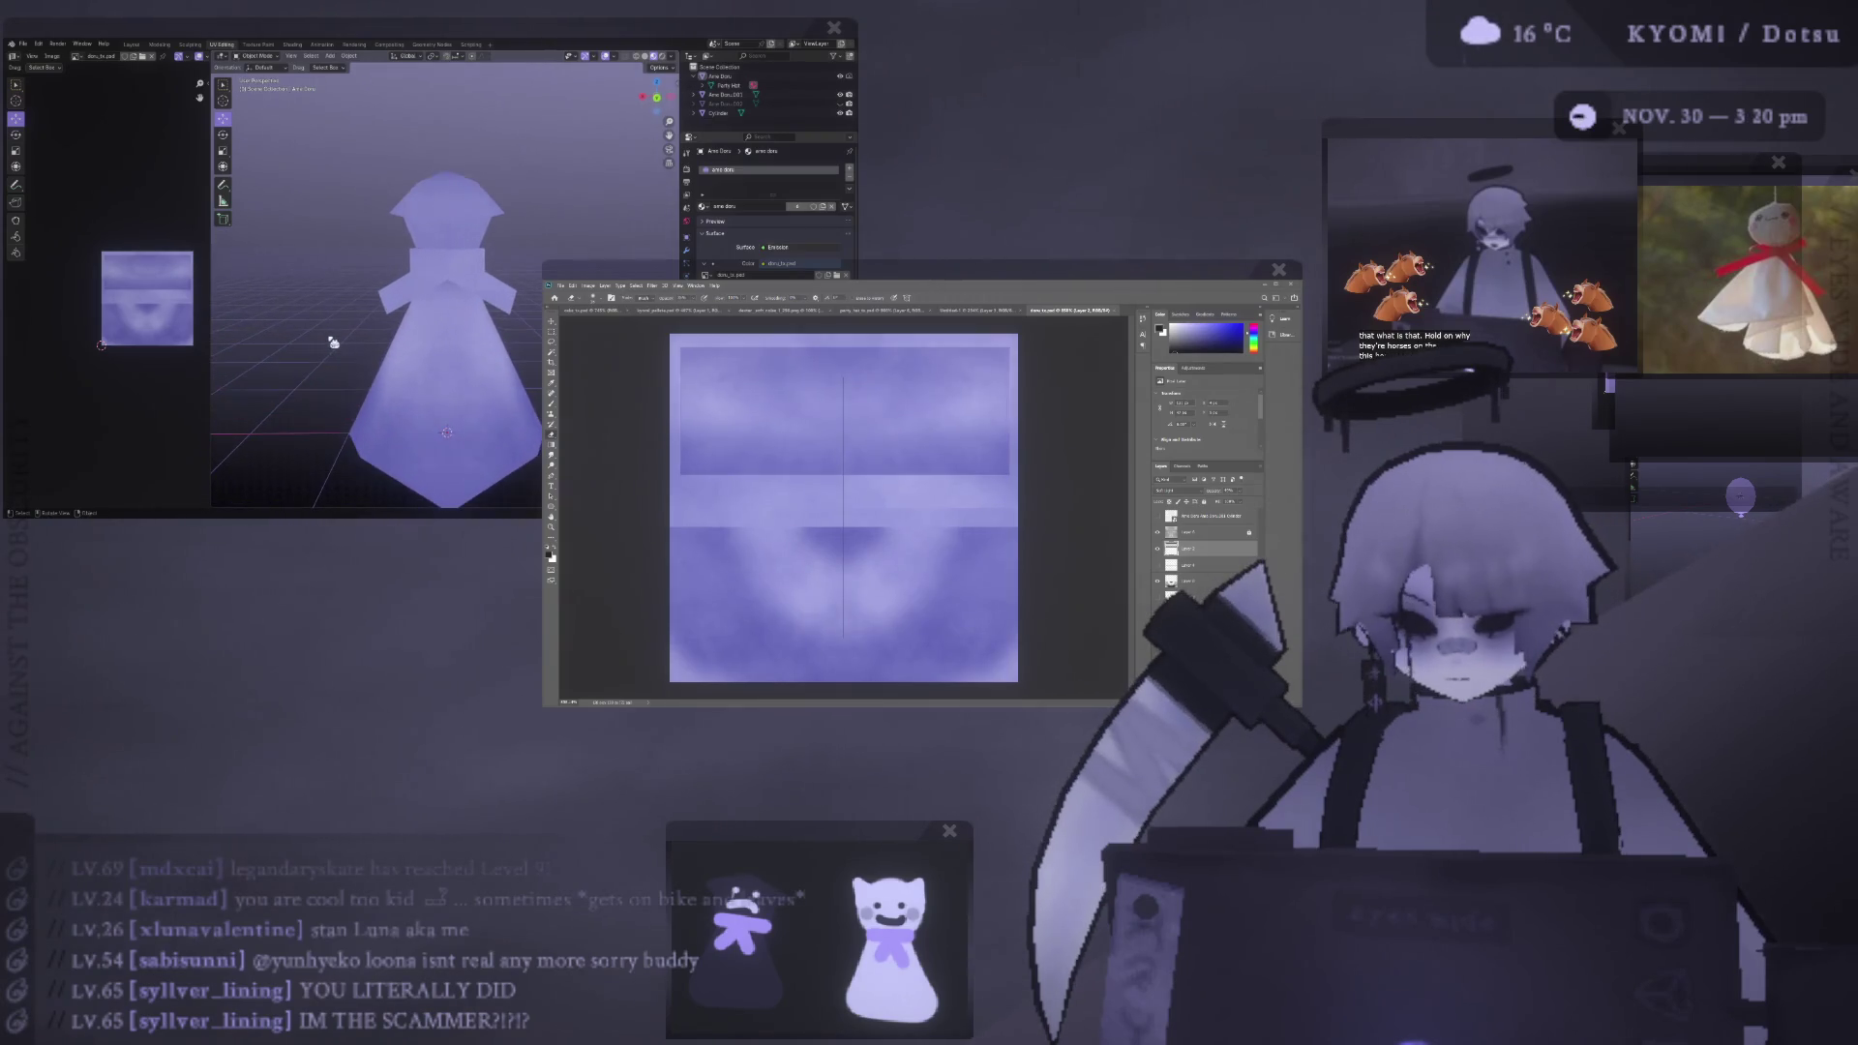
scroll(360, 312, "down", 3)
middle_click_drag(469, 298, 469, 436, "alt")
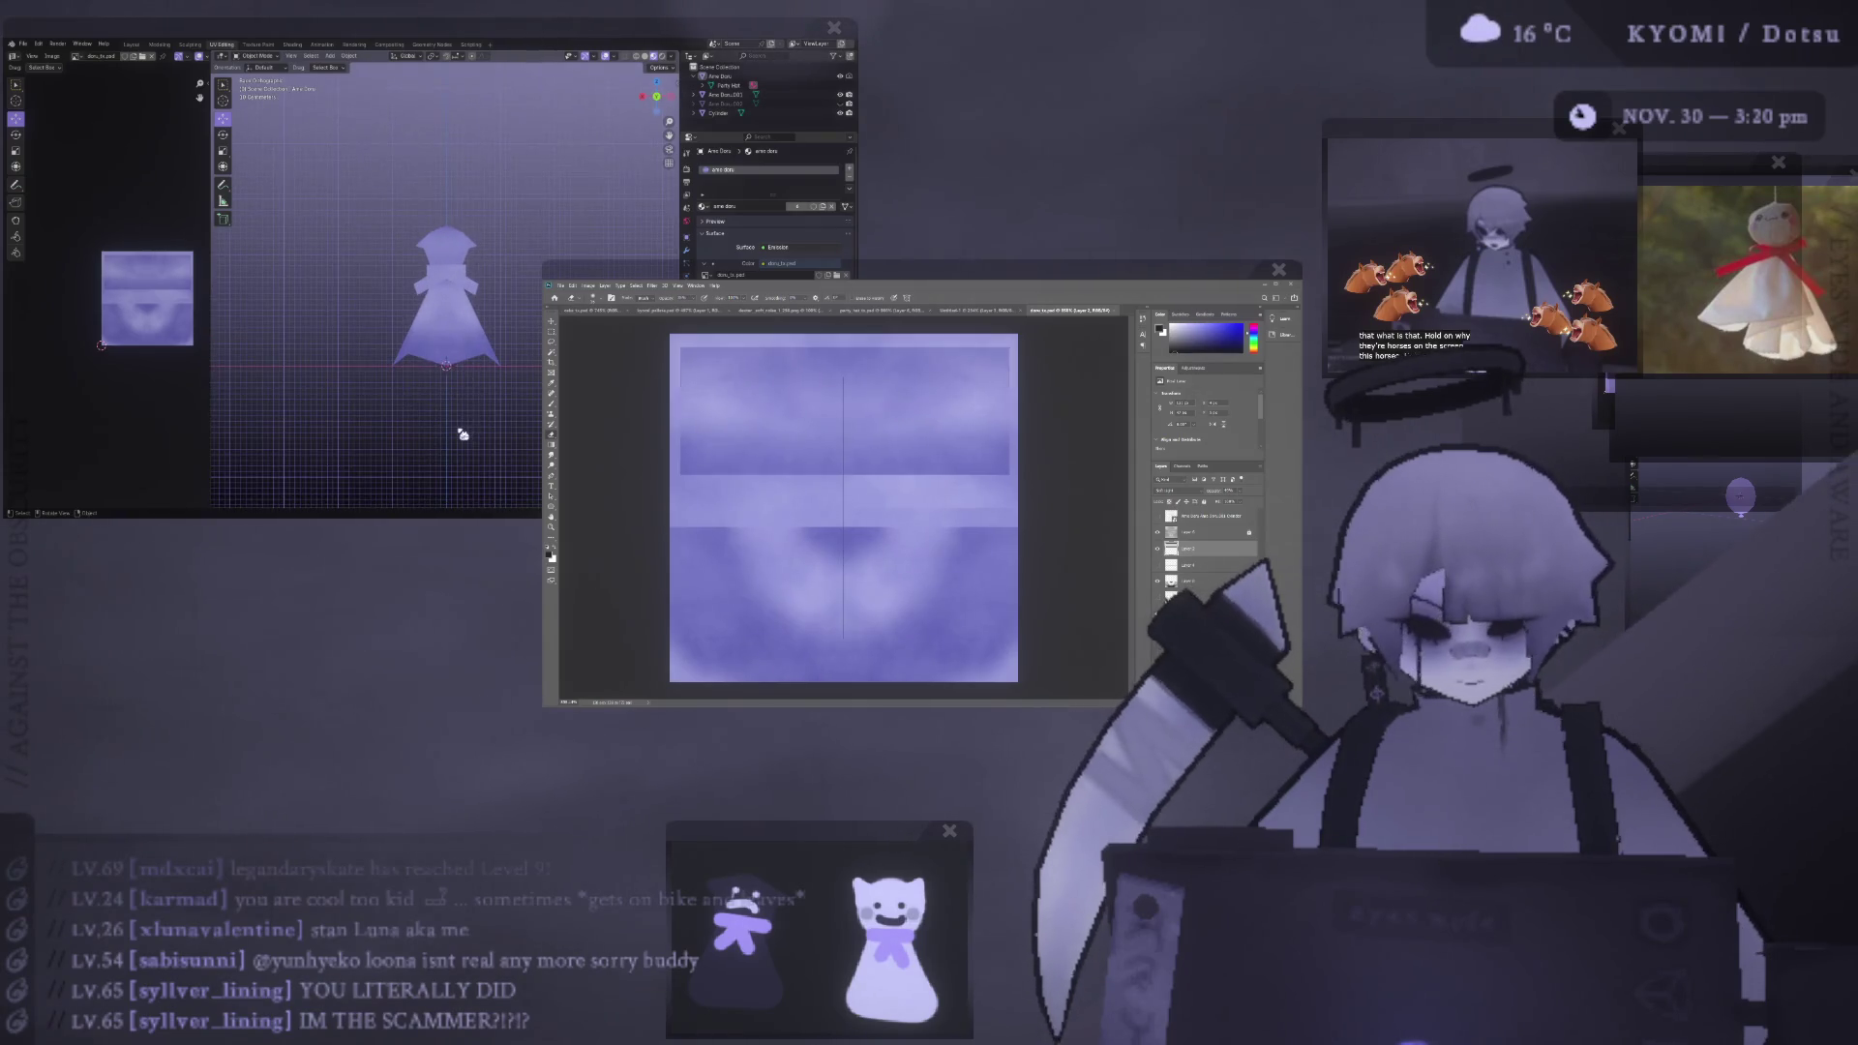
left_click(460, 344)
scroll(460, 344, "up", 2)
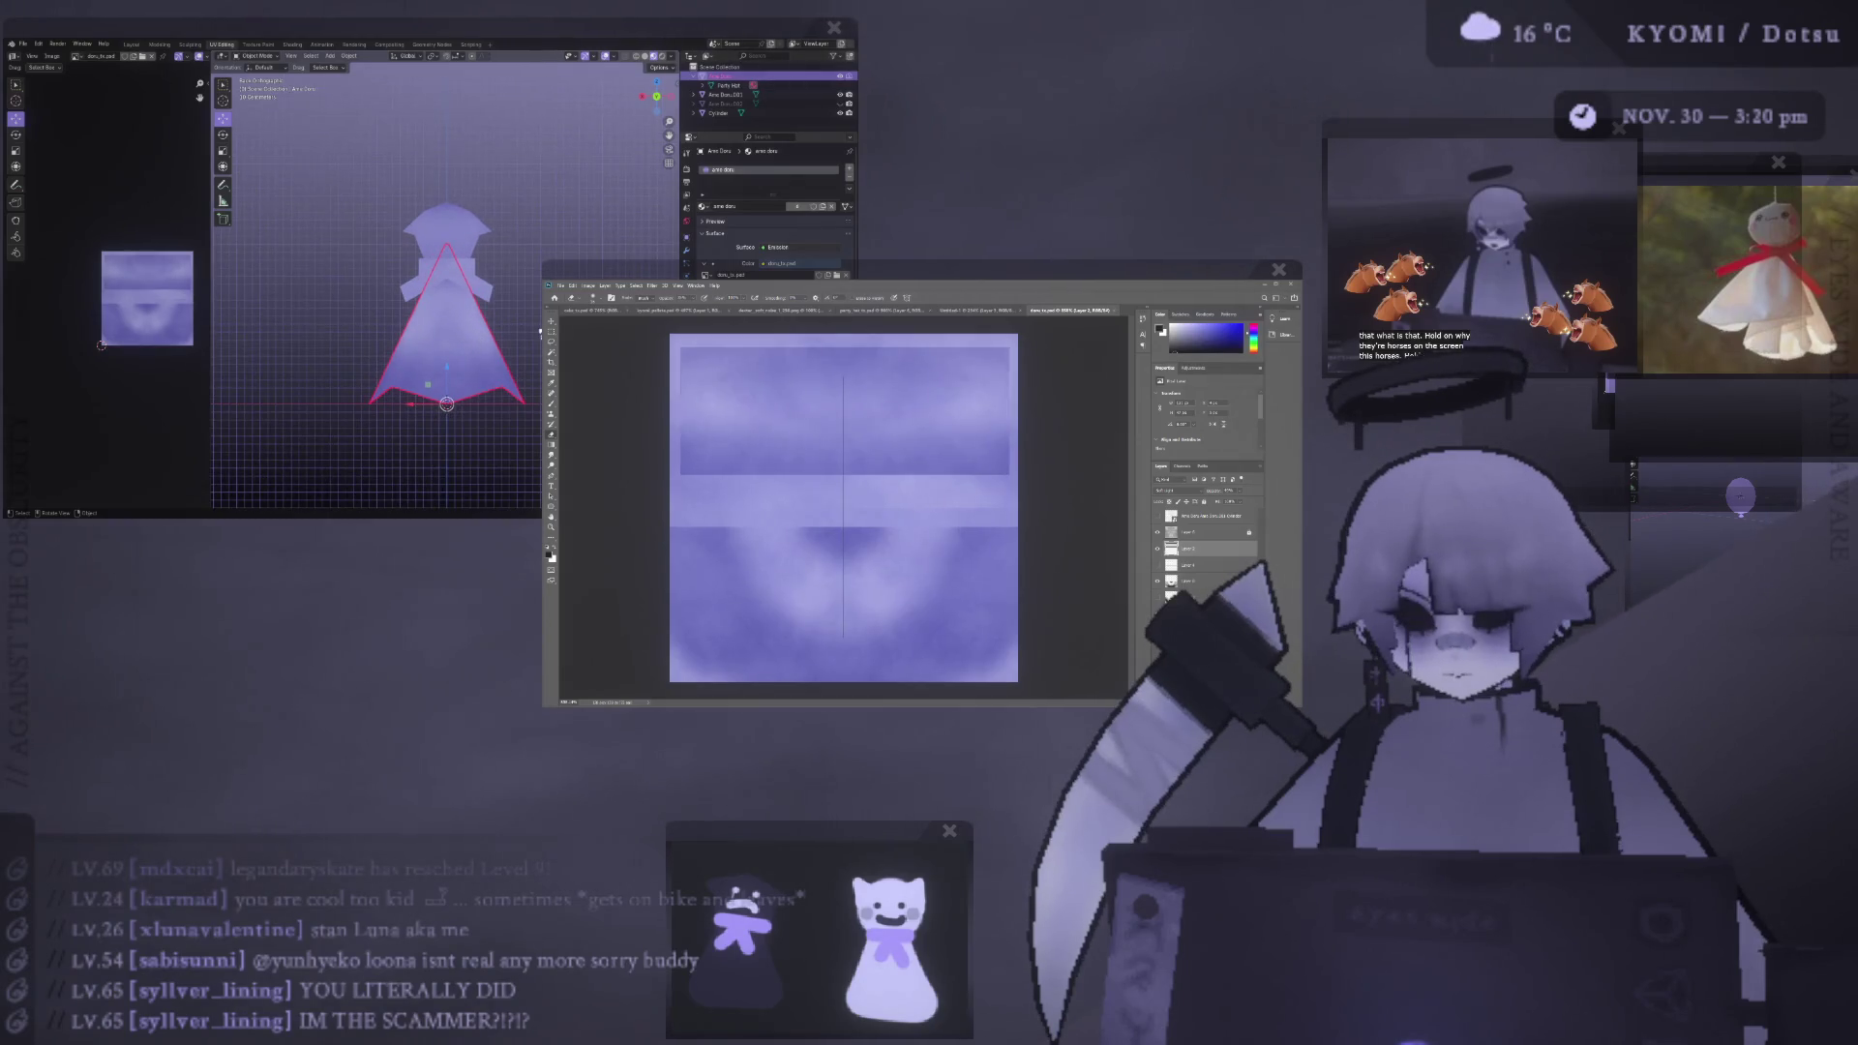
scroll(539, 334, "down", 2)
scroll(539, 337, "down", 1)
scroll(539, 337, "down", 1)
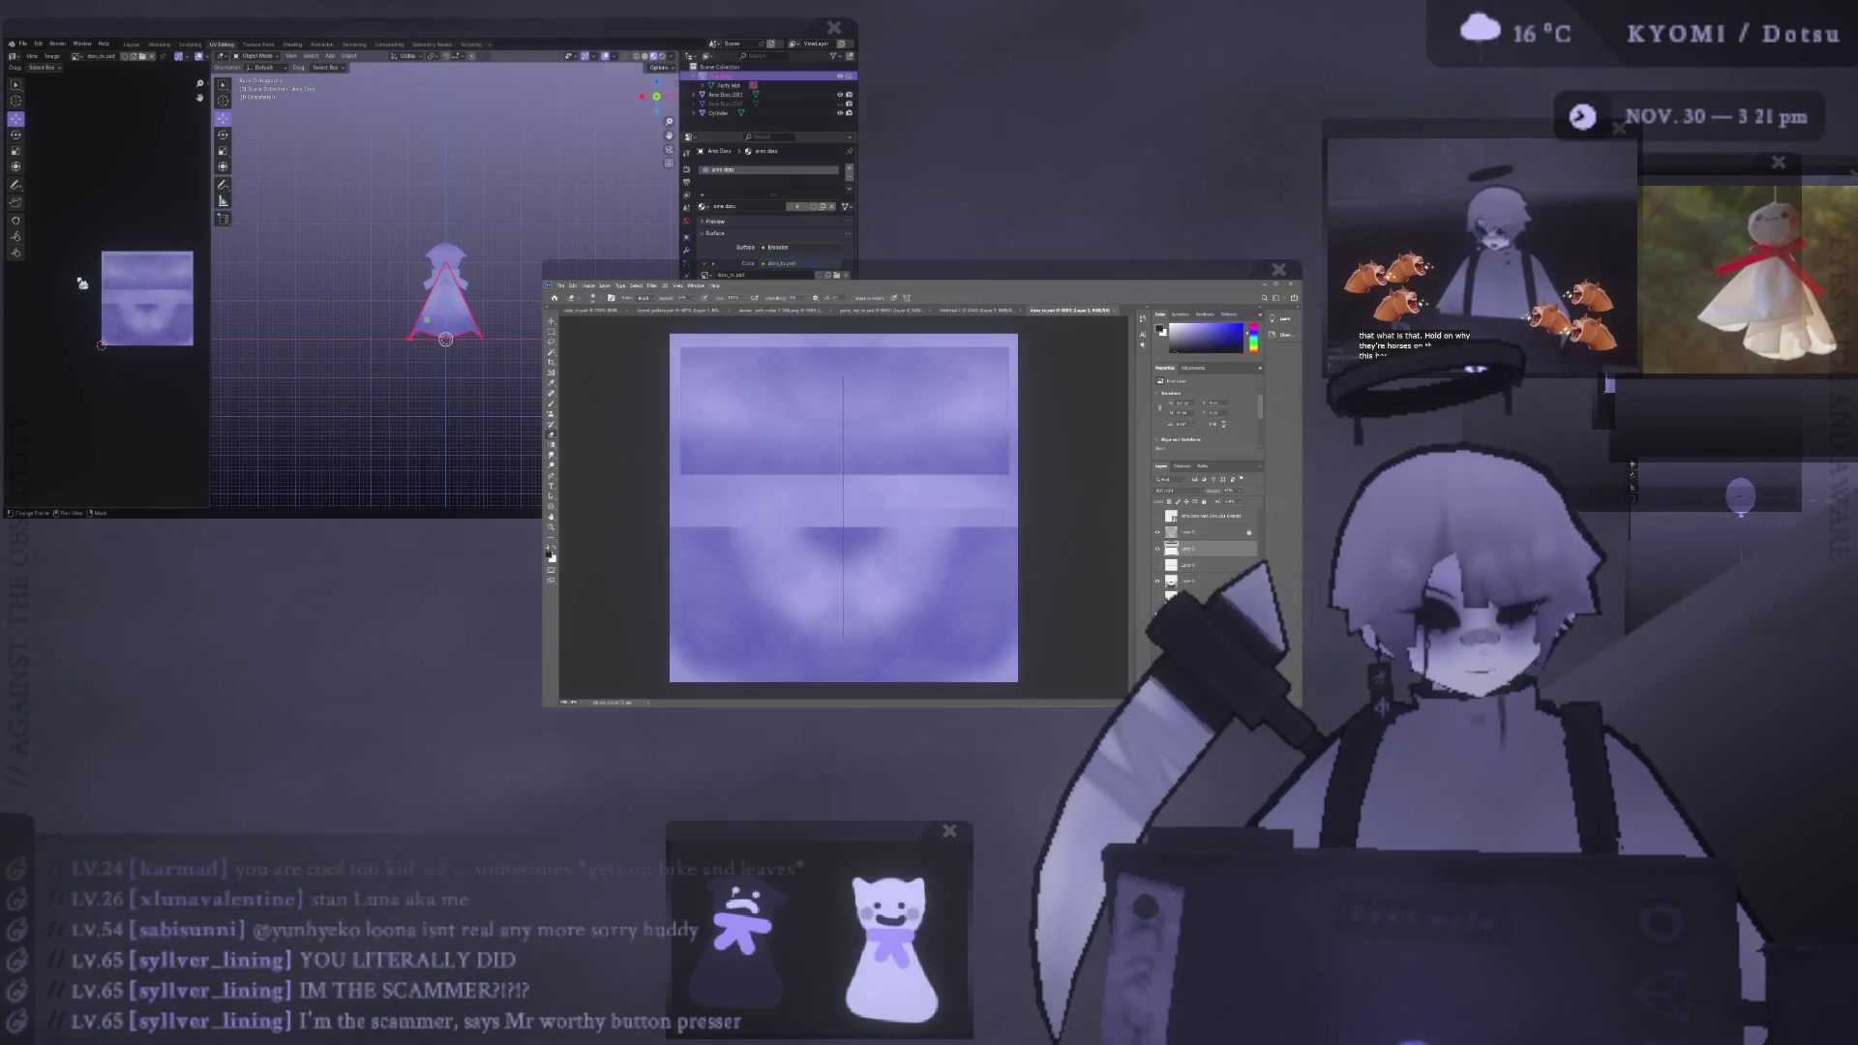
scroll(494, 296, "up", 2)
left_click(499, 298)
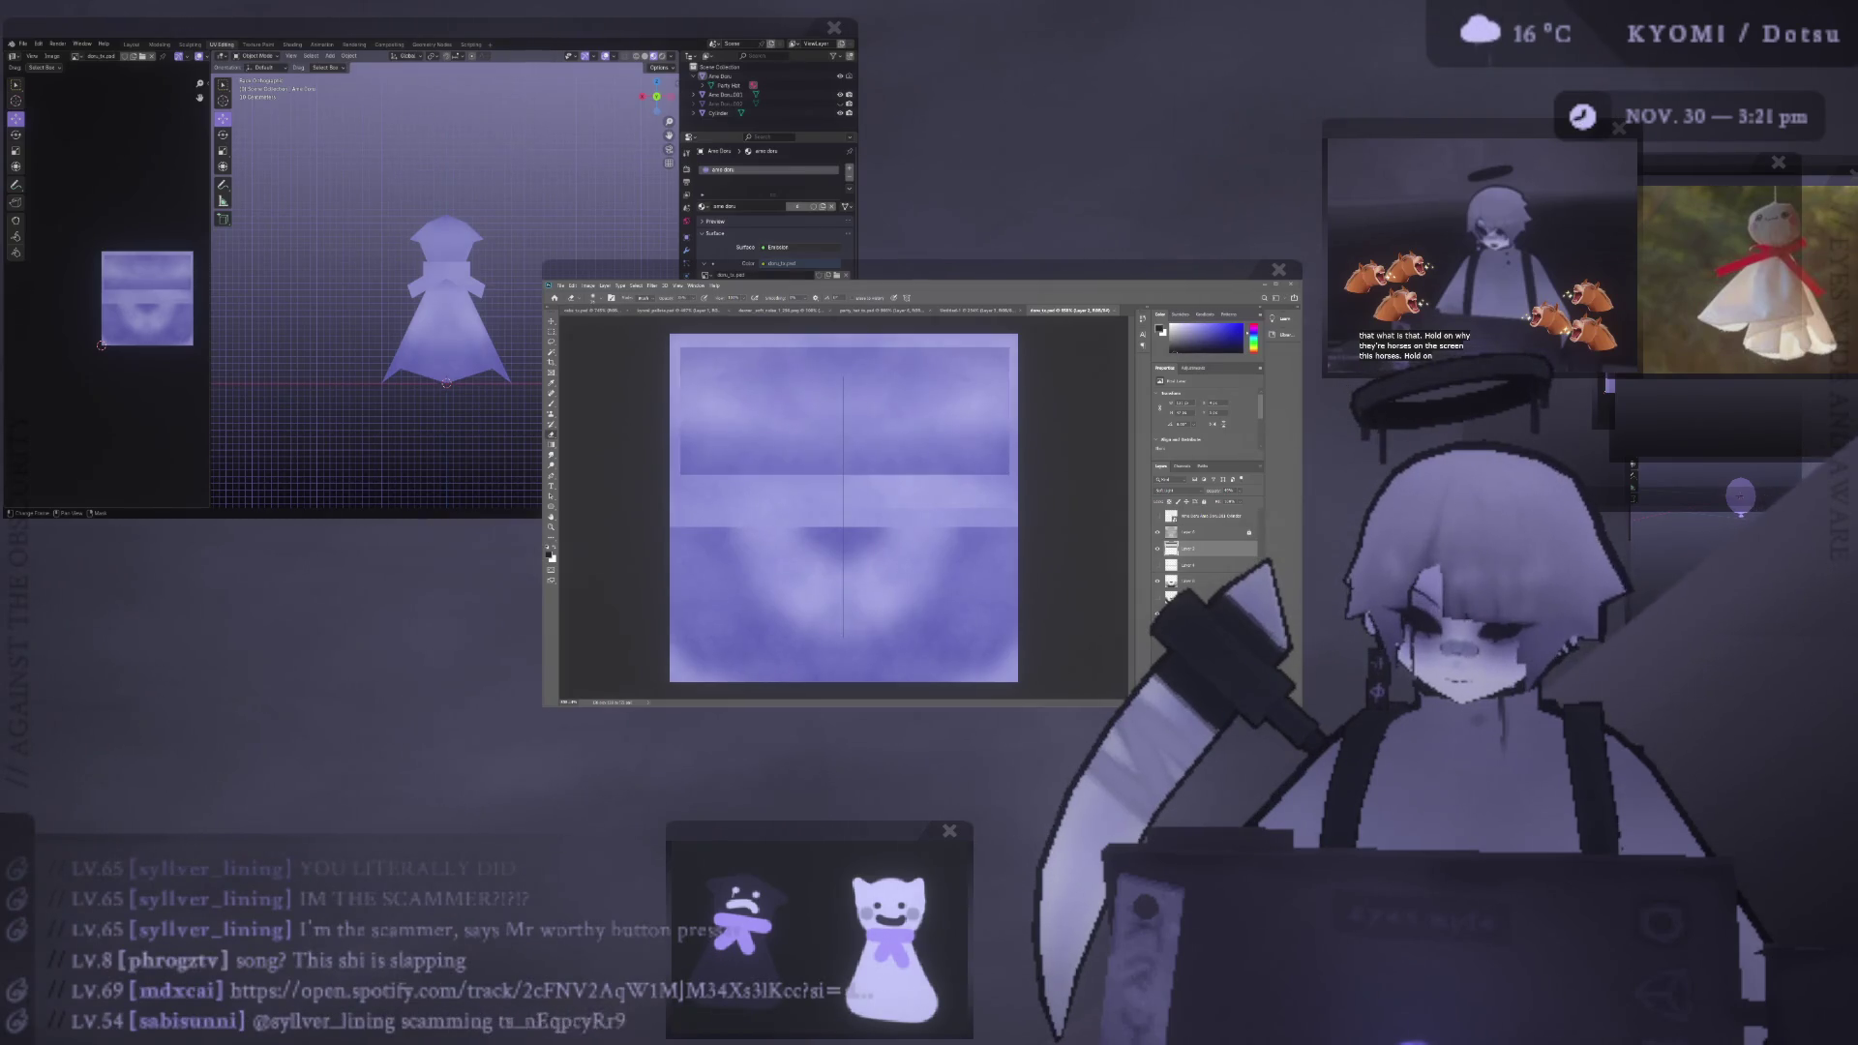
left_click(461, 314)
scroll(460, 309, "up", 3)
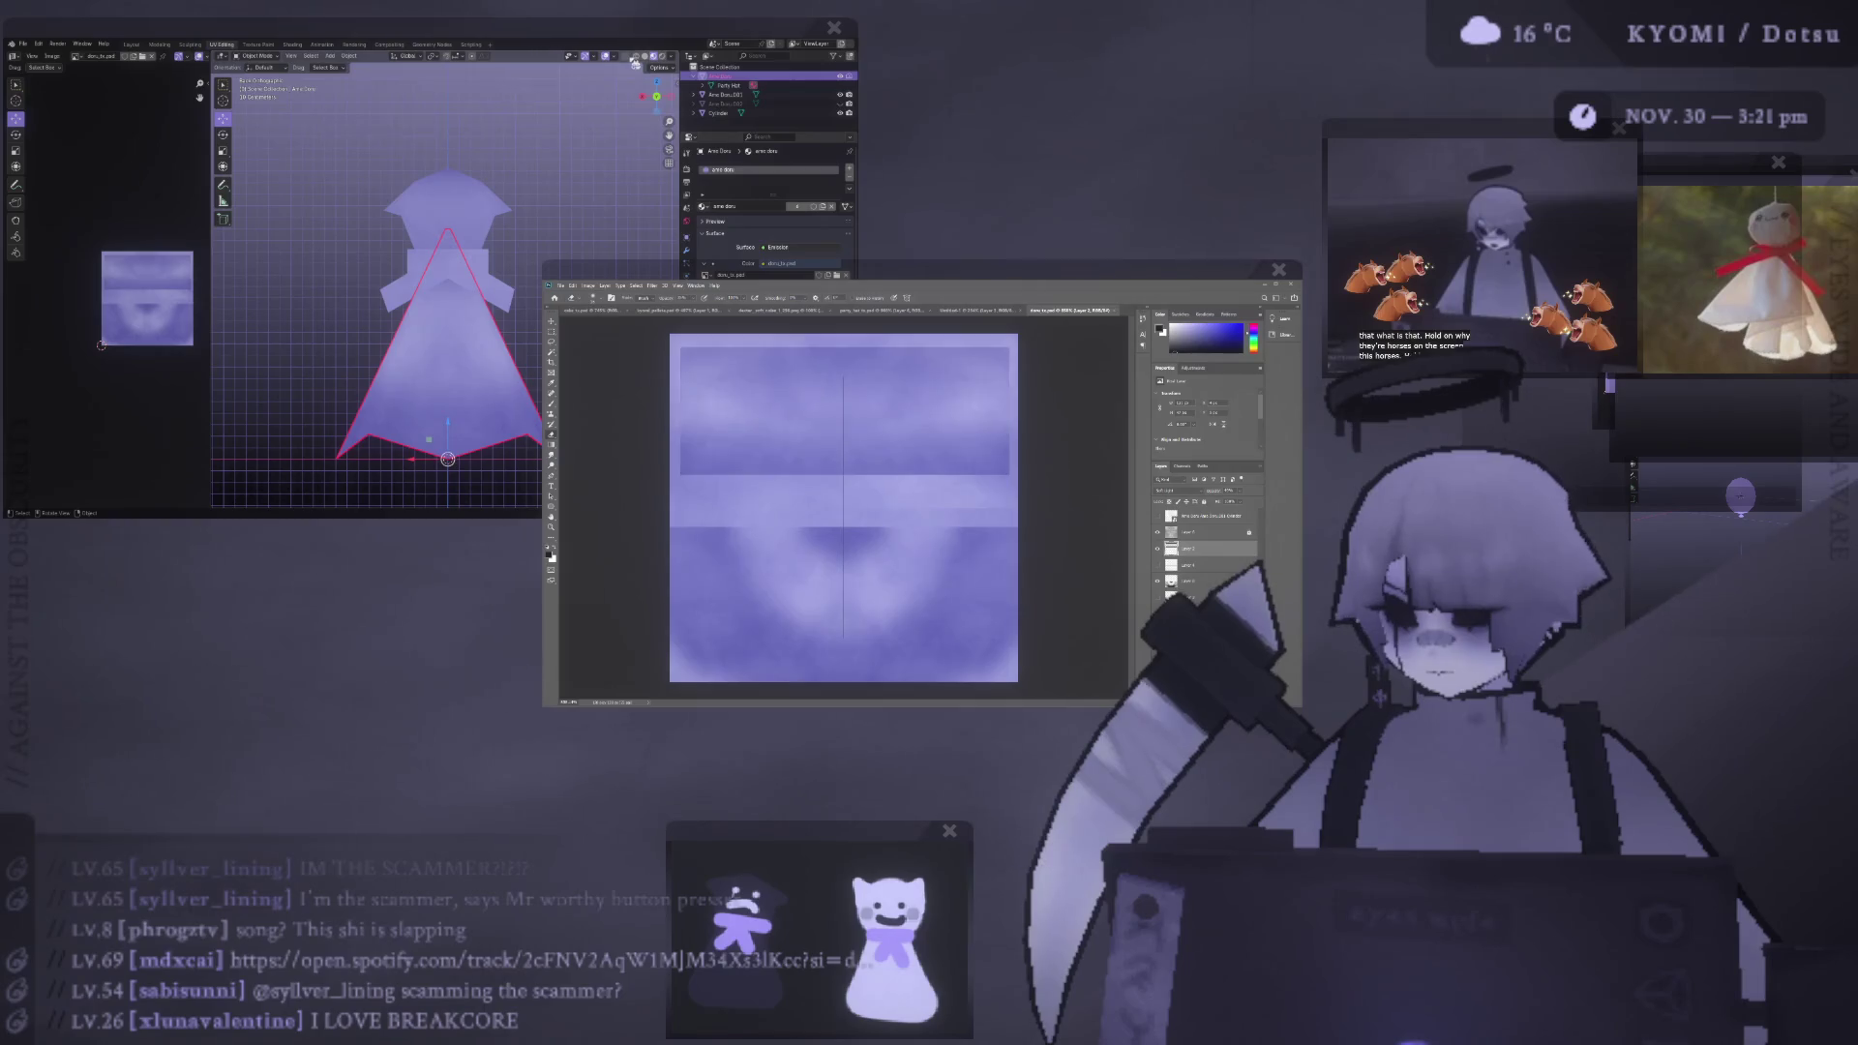
scroll(580, 193, "down", 5)
mouse_move(544, 273)
middle_mouse_down()
mouse_move(507, 297)
mouse_move(494, 282)
mouse_move(523, 291)
middle_mouse_up()
scroll(494, 282, "up", 2)
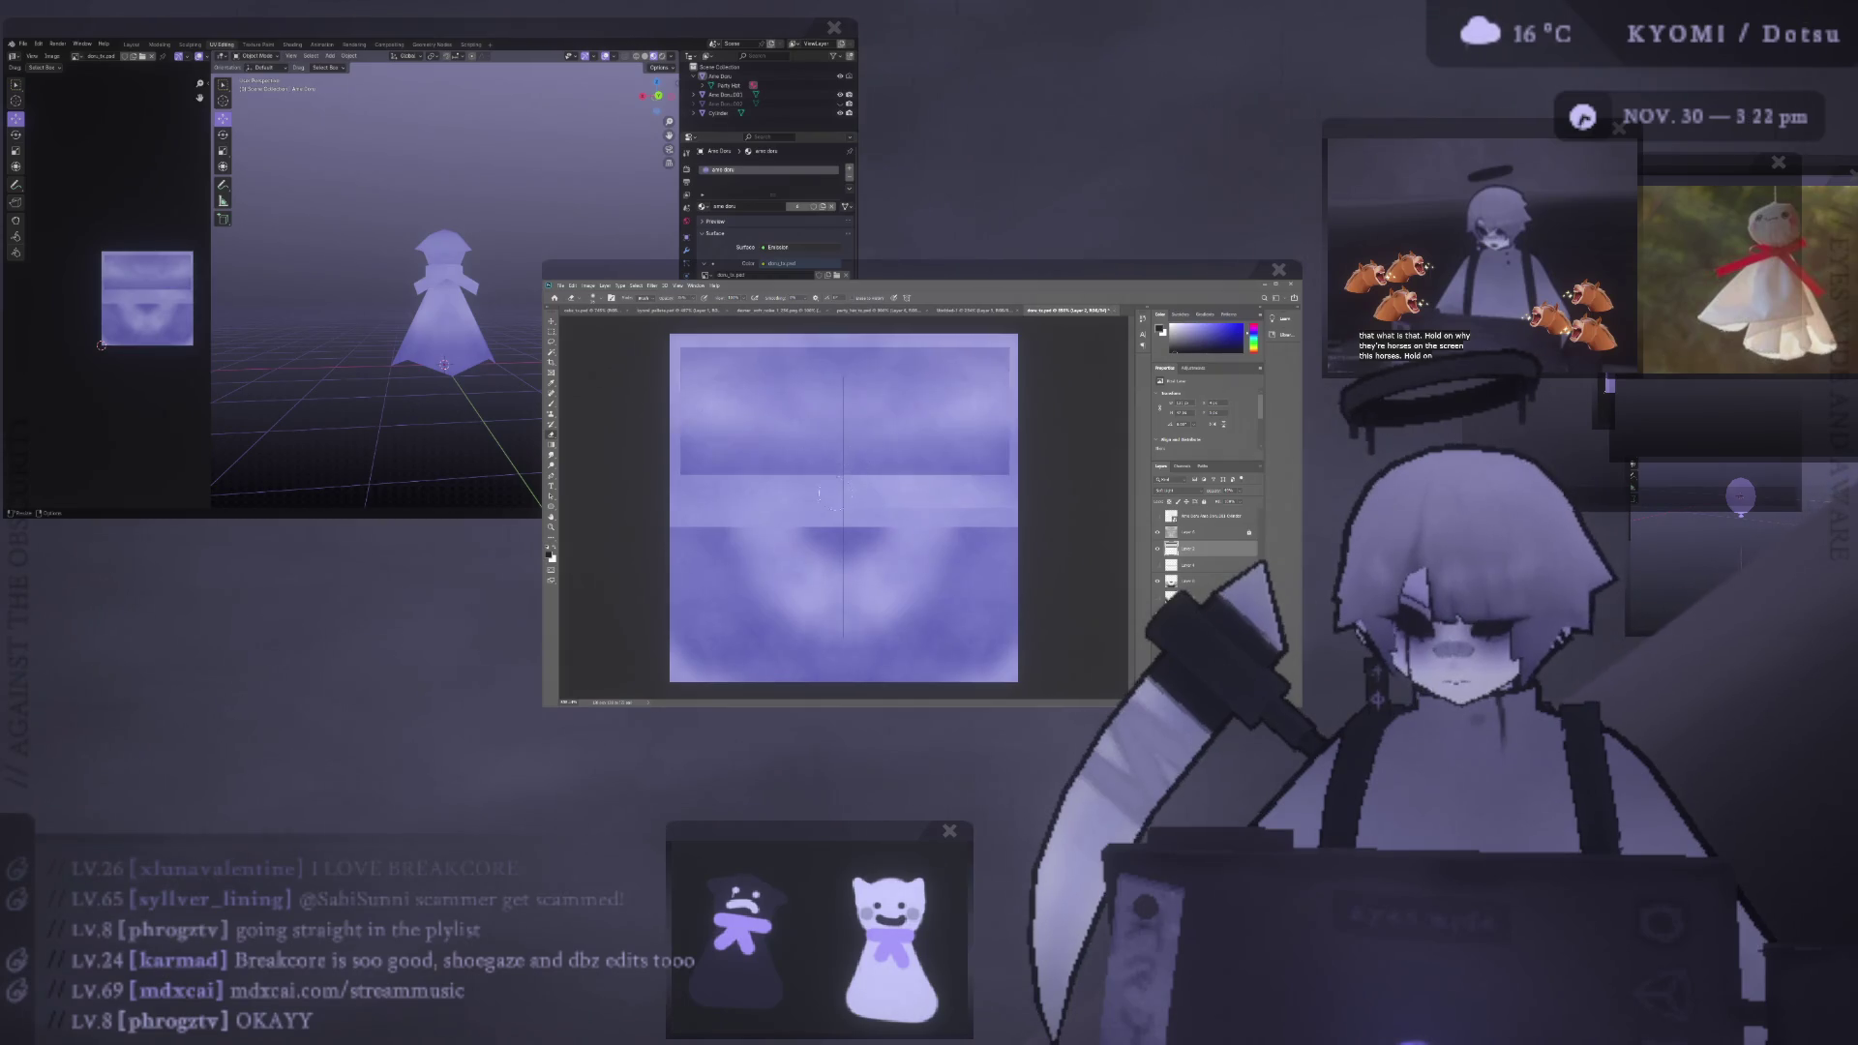
- Switch to another texture layer, fit the whole canvas in view, and pick a red-pink hue
key("ctrl+minus")
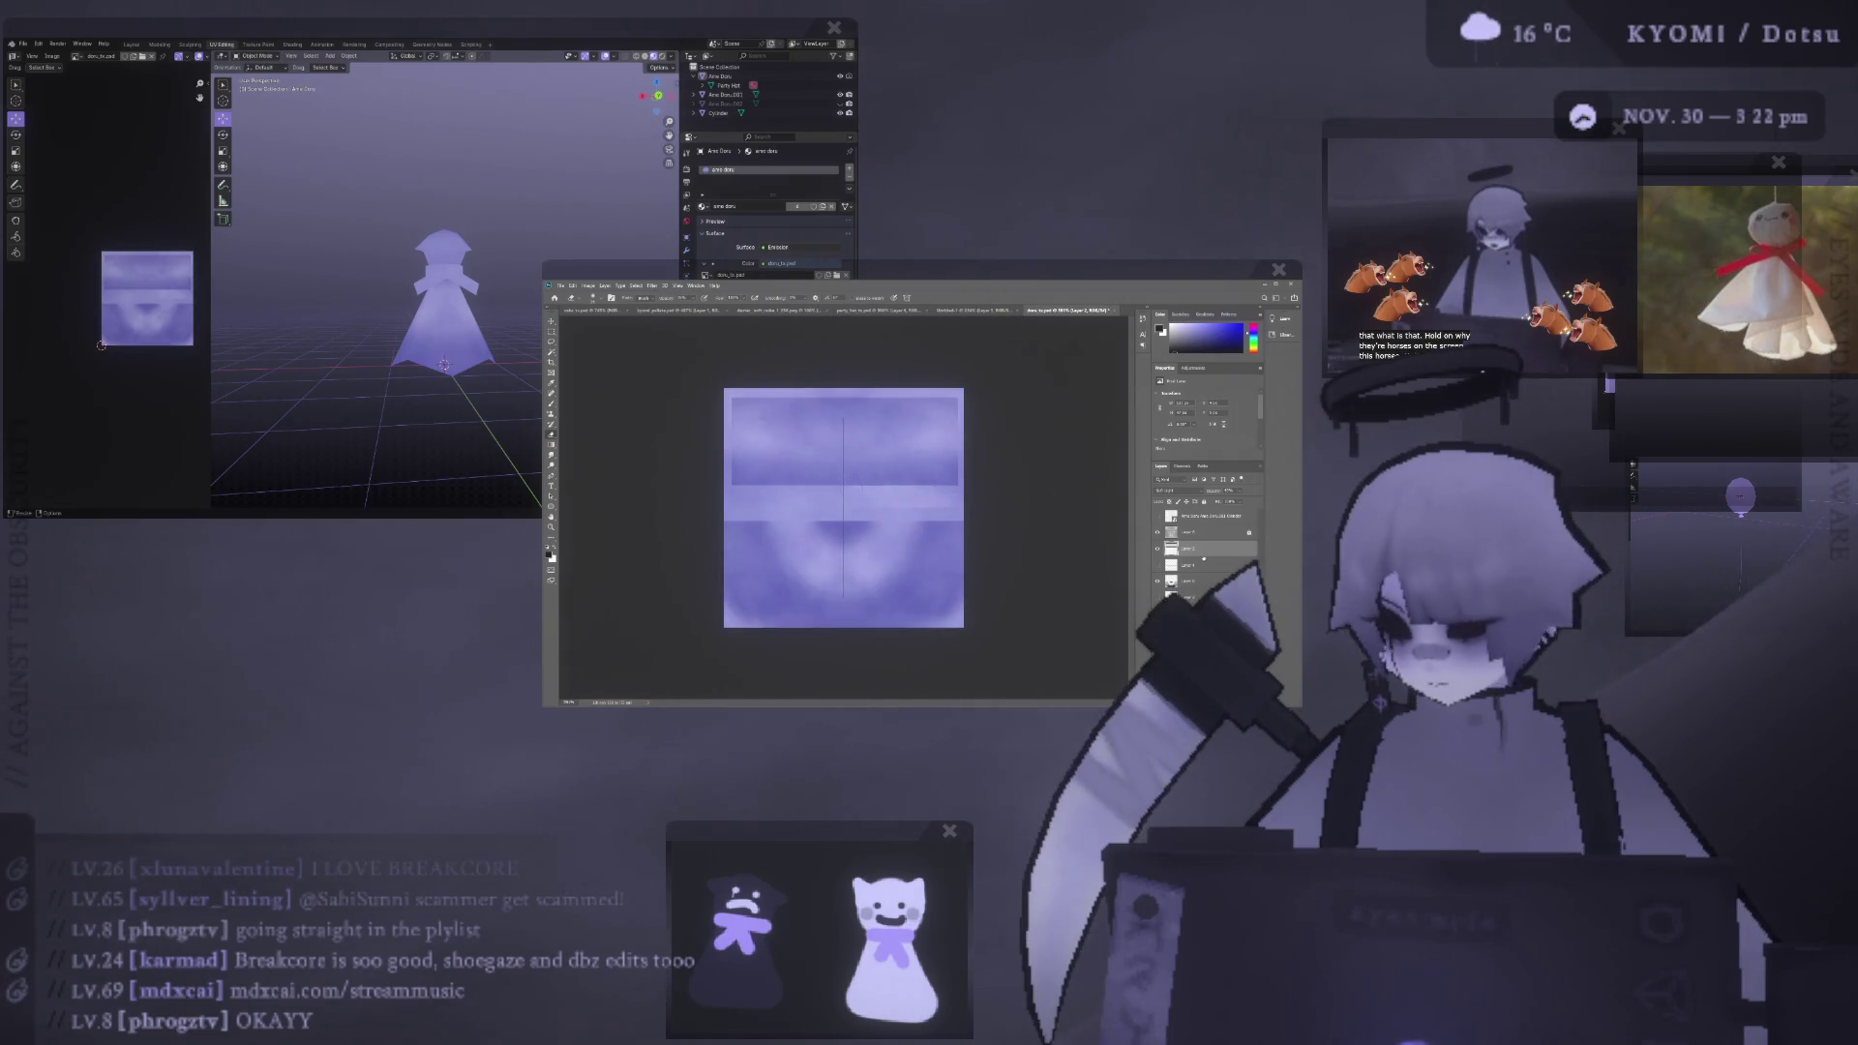
left_click(1204, 516)
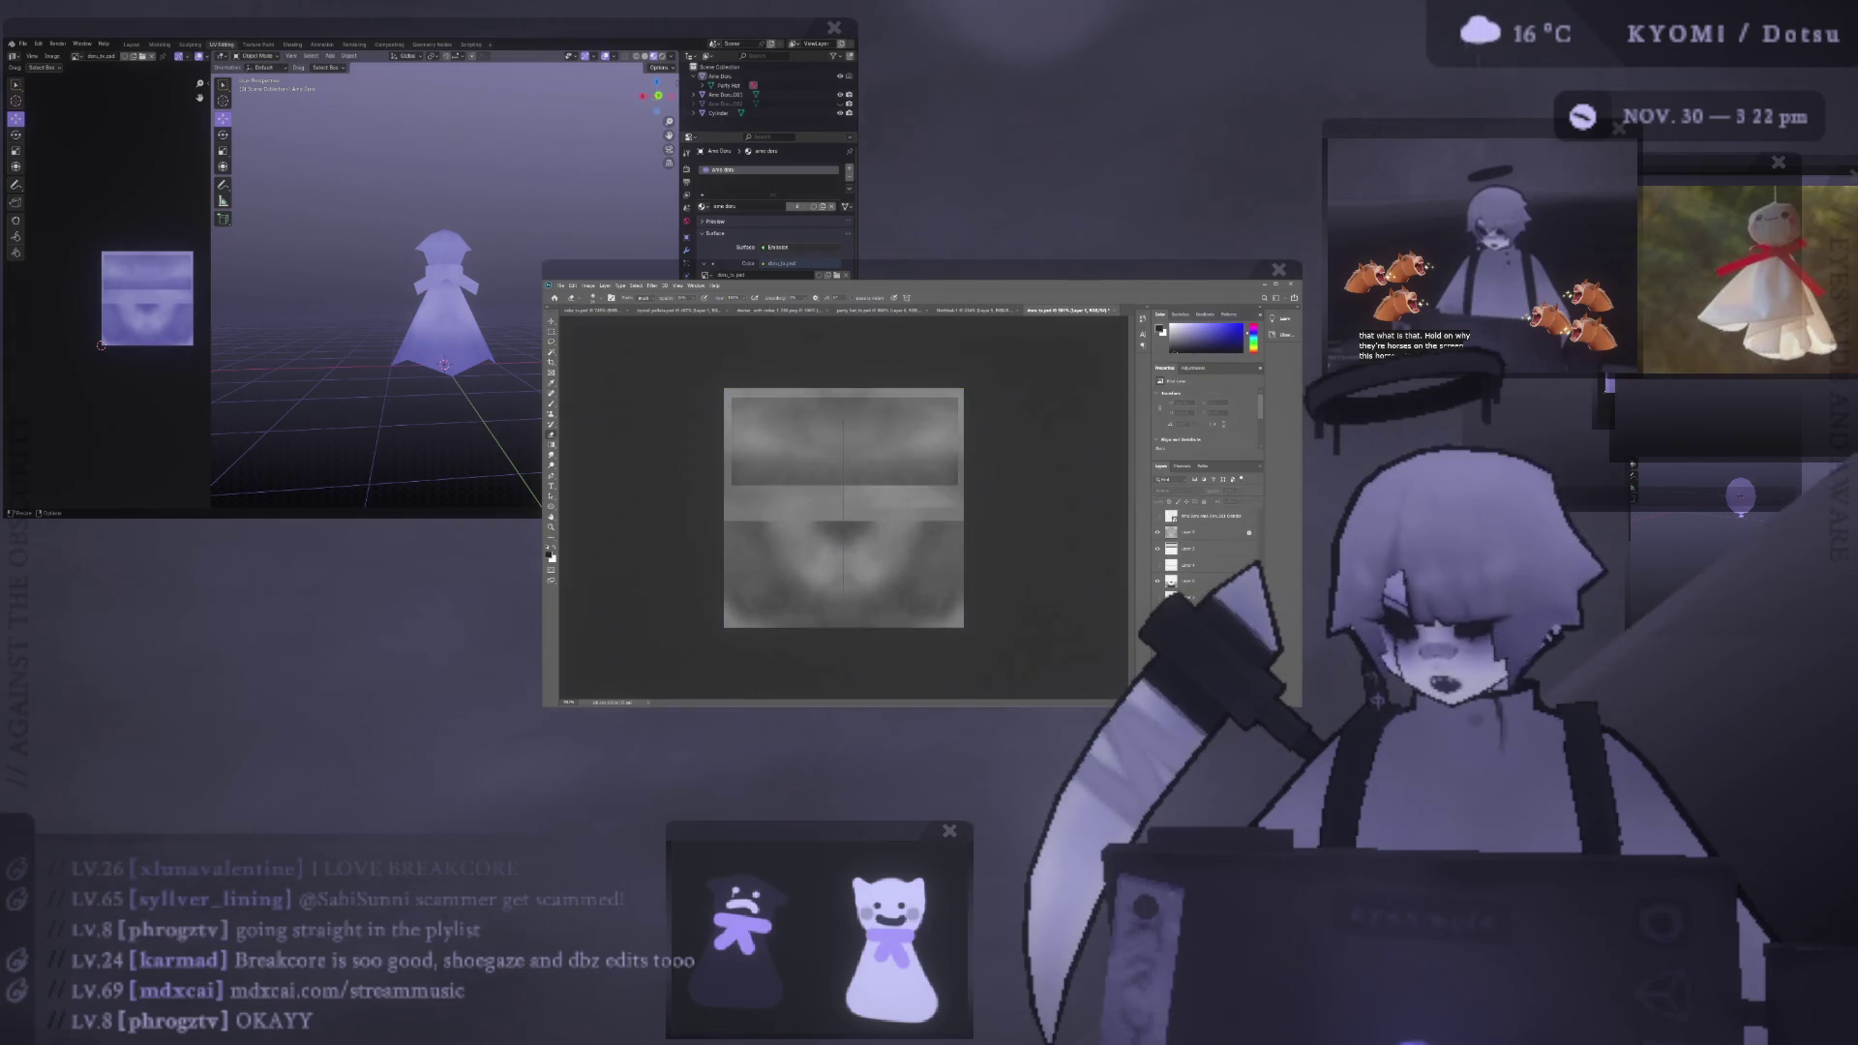
key("ctrl+plus")
key("ctrl+minus")
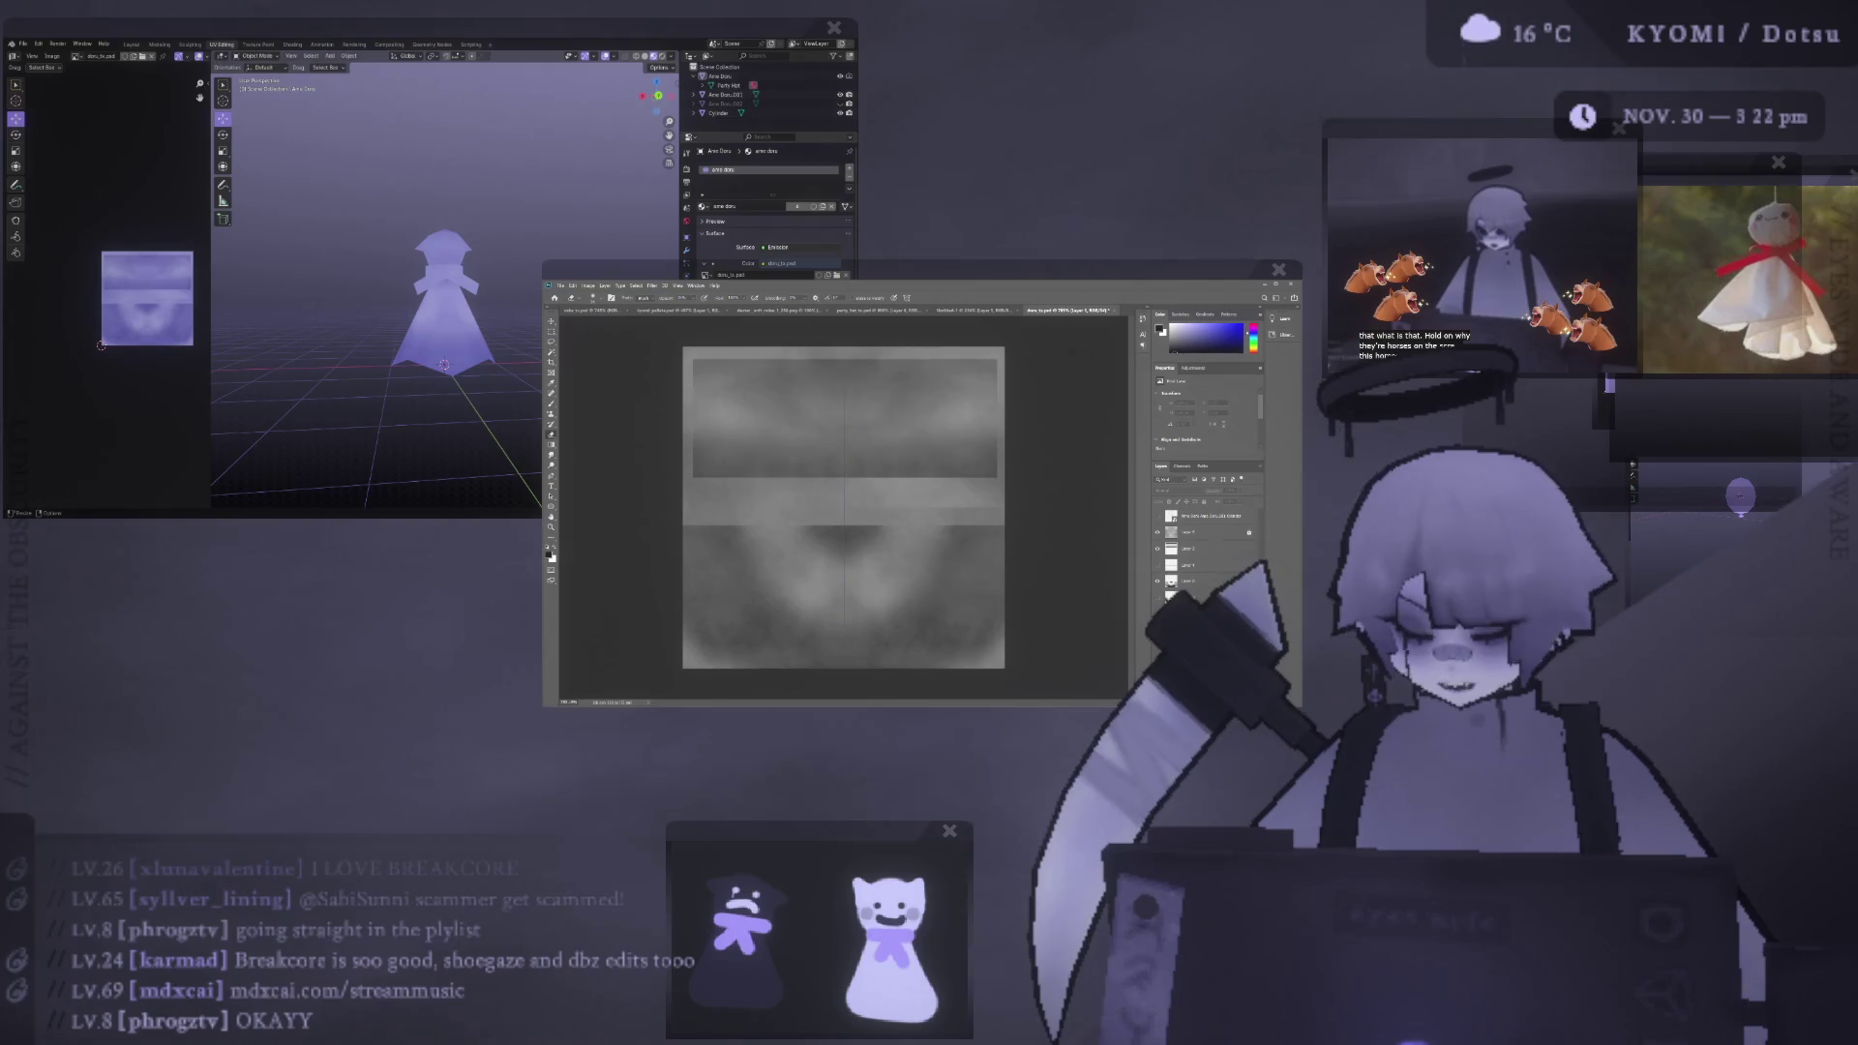
key("g")
left_click_drag(1250, 330, 1249, 322)
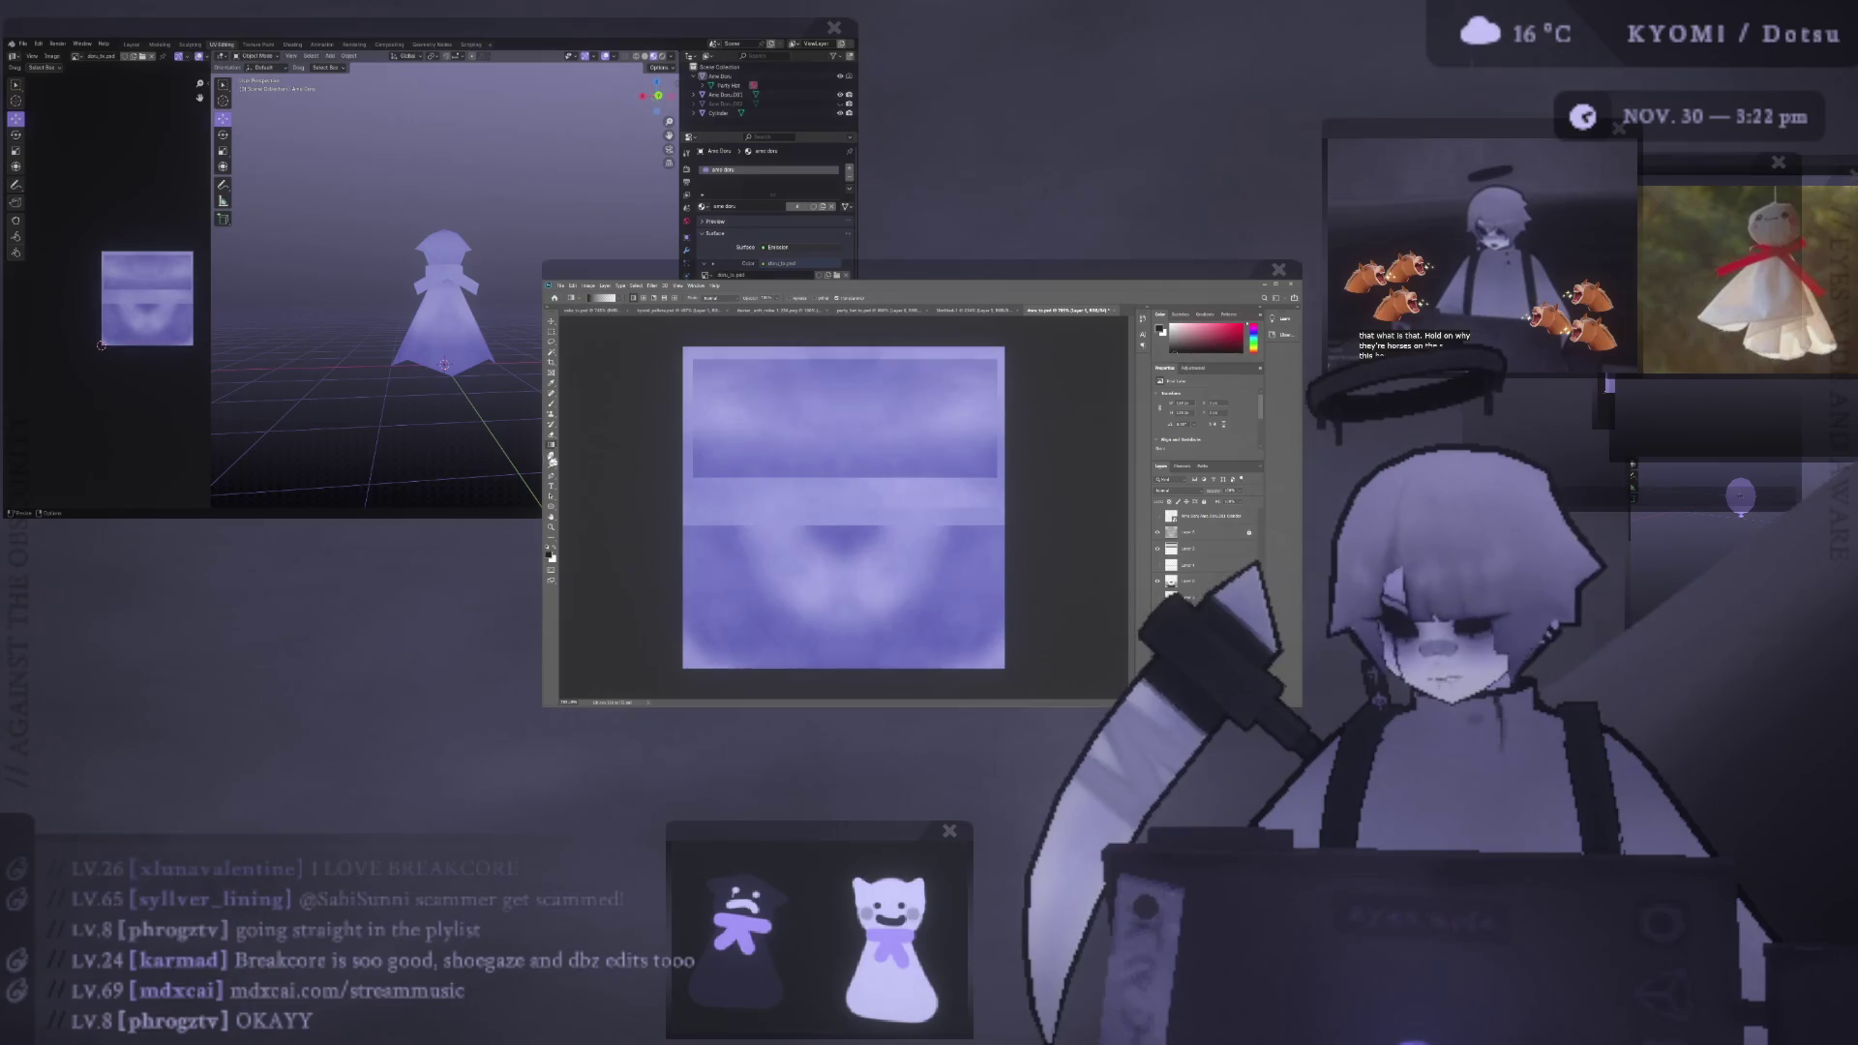
- Tint the ghost texture red-pink and reload it onto the Blender model for inspection
key("shift+g")
left_click(897, 569)
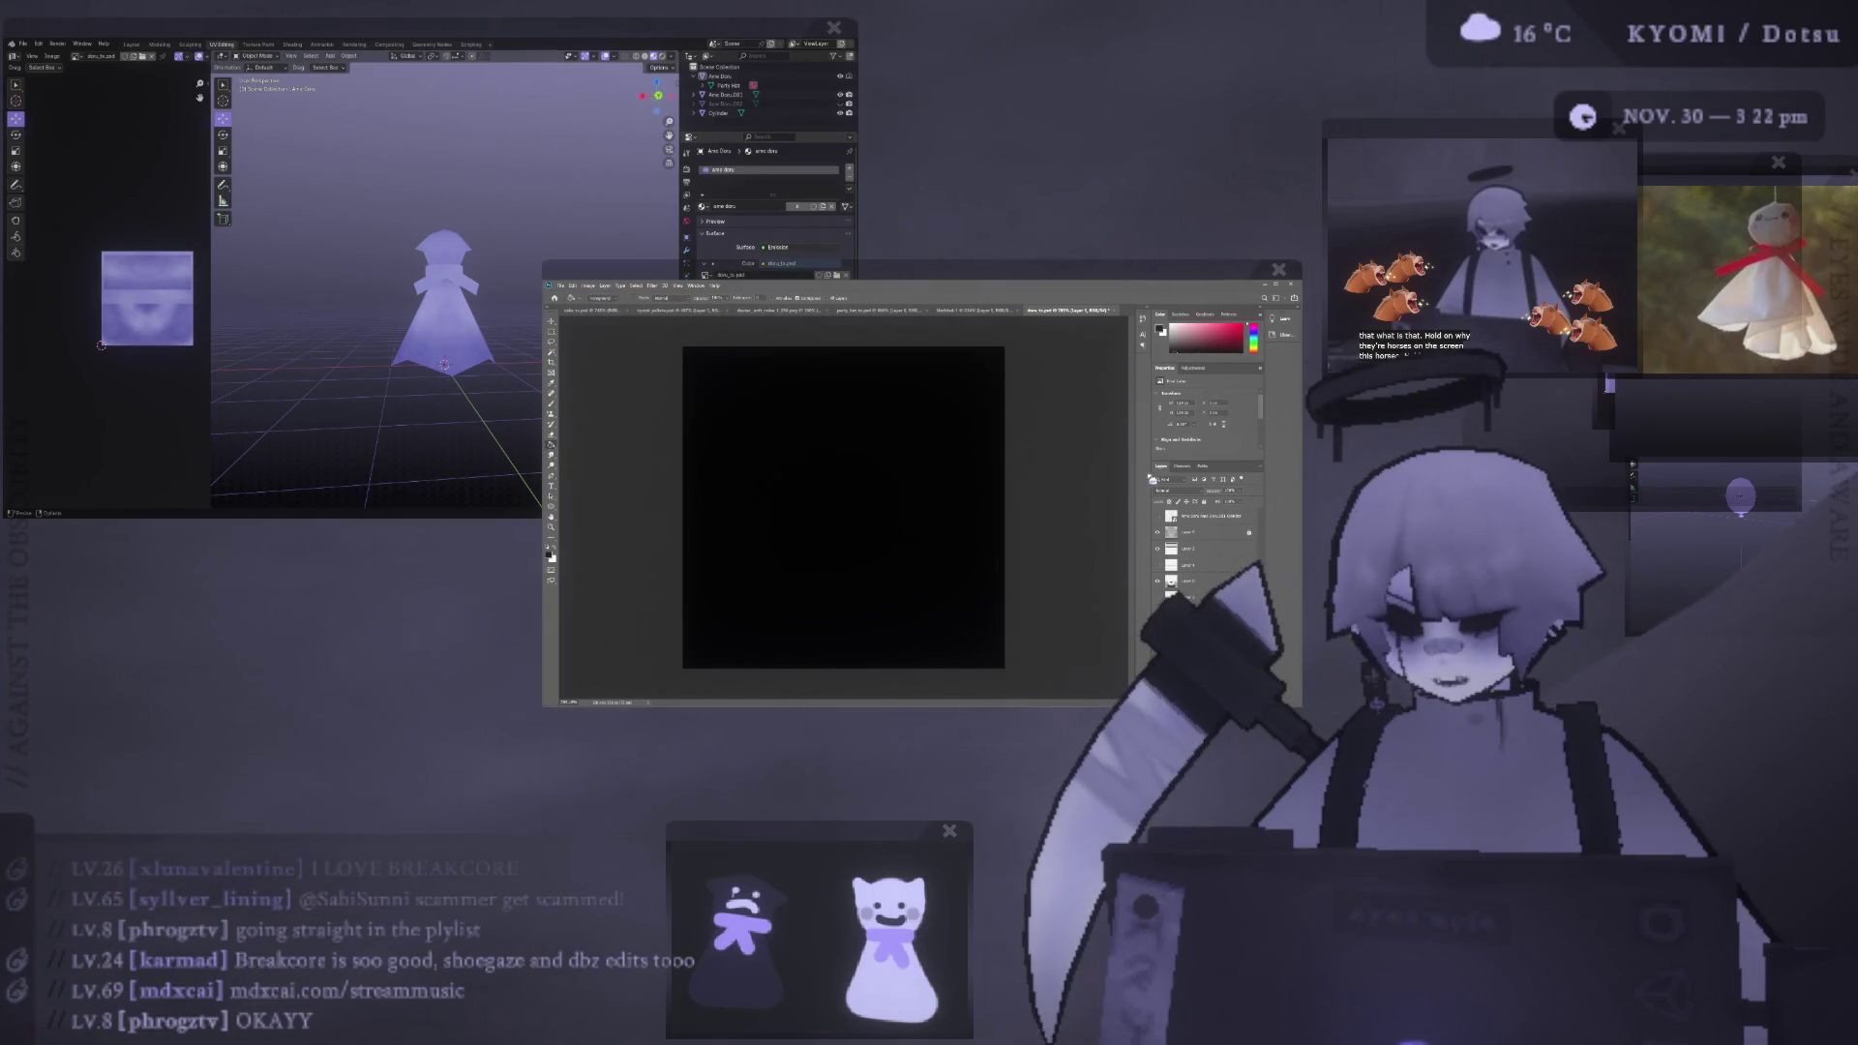
key("ctrl+z")
key("x")
left_click(900, 599)
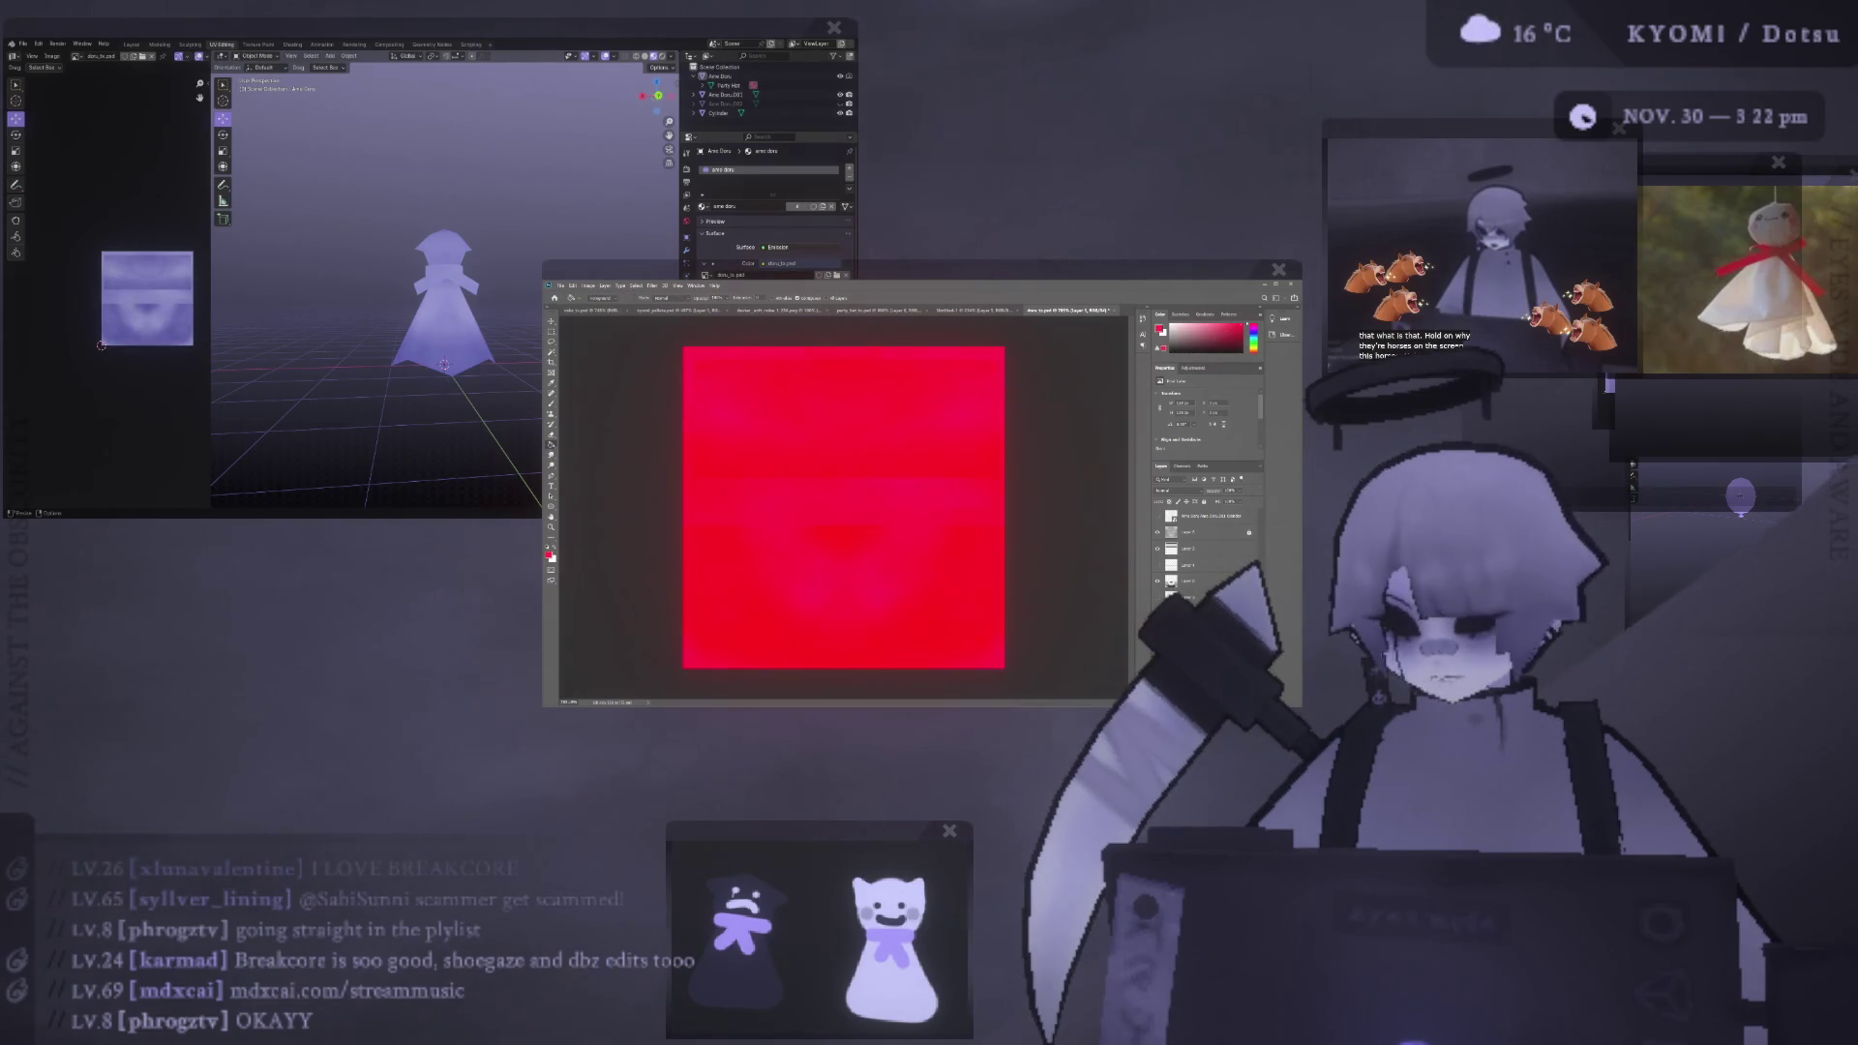
key("ctrl+z")
left_click(909, 622)
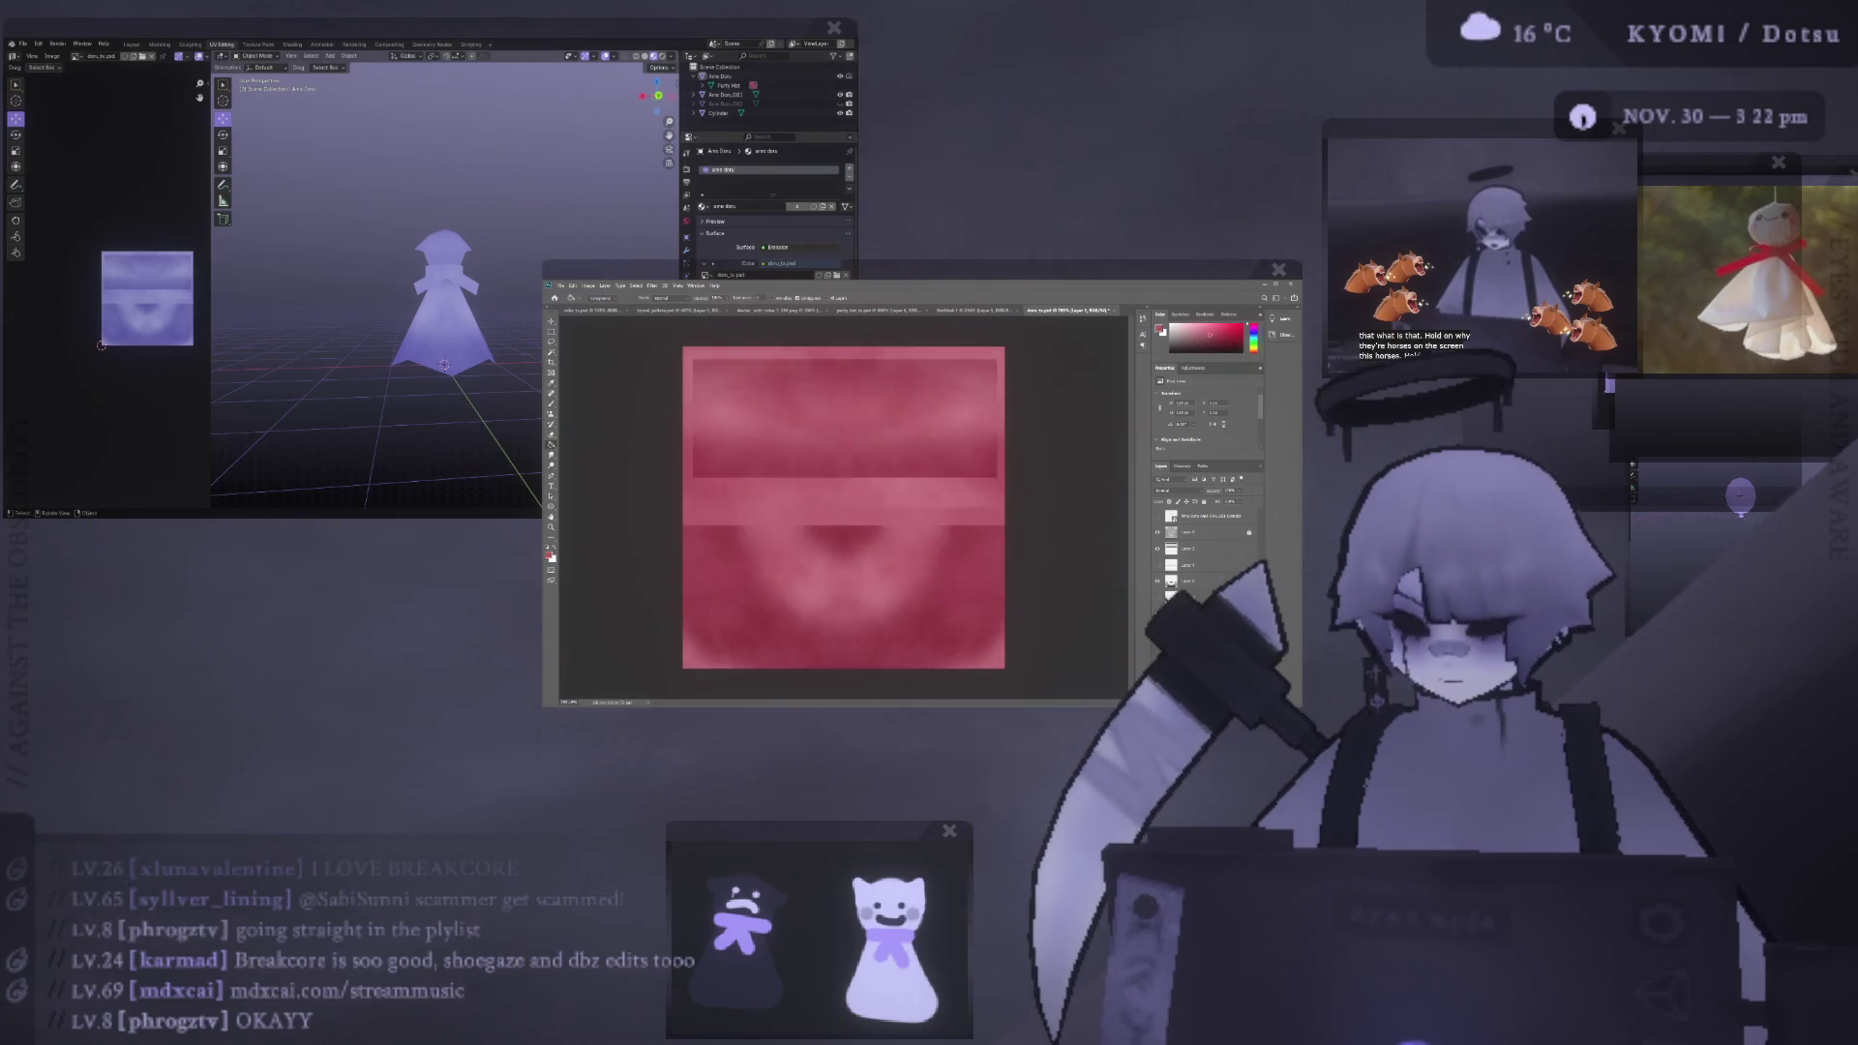
key("alt+r")
scroll(365, 324, "up", 2)
scroll(348, 360, "up", 1)
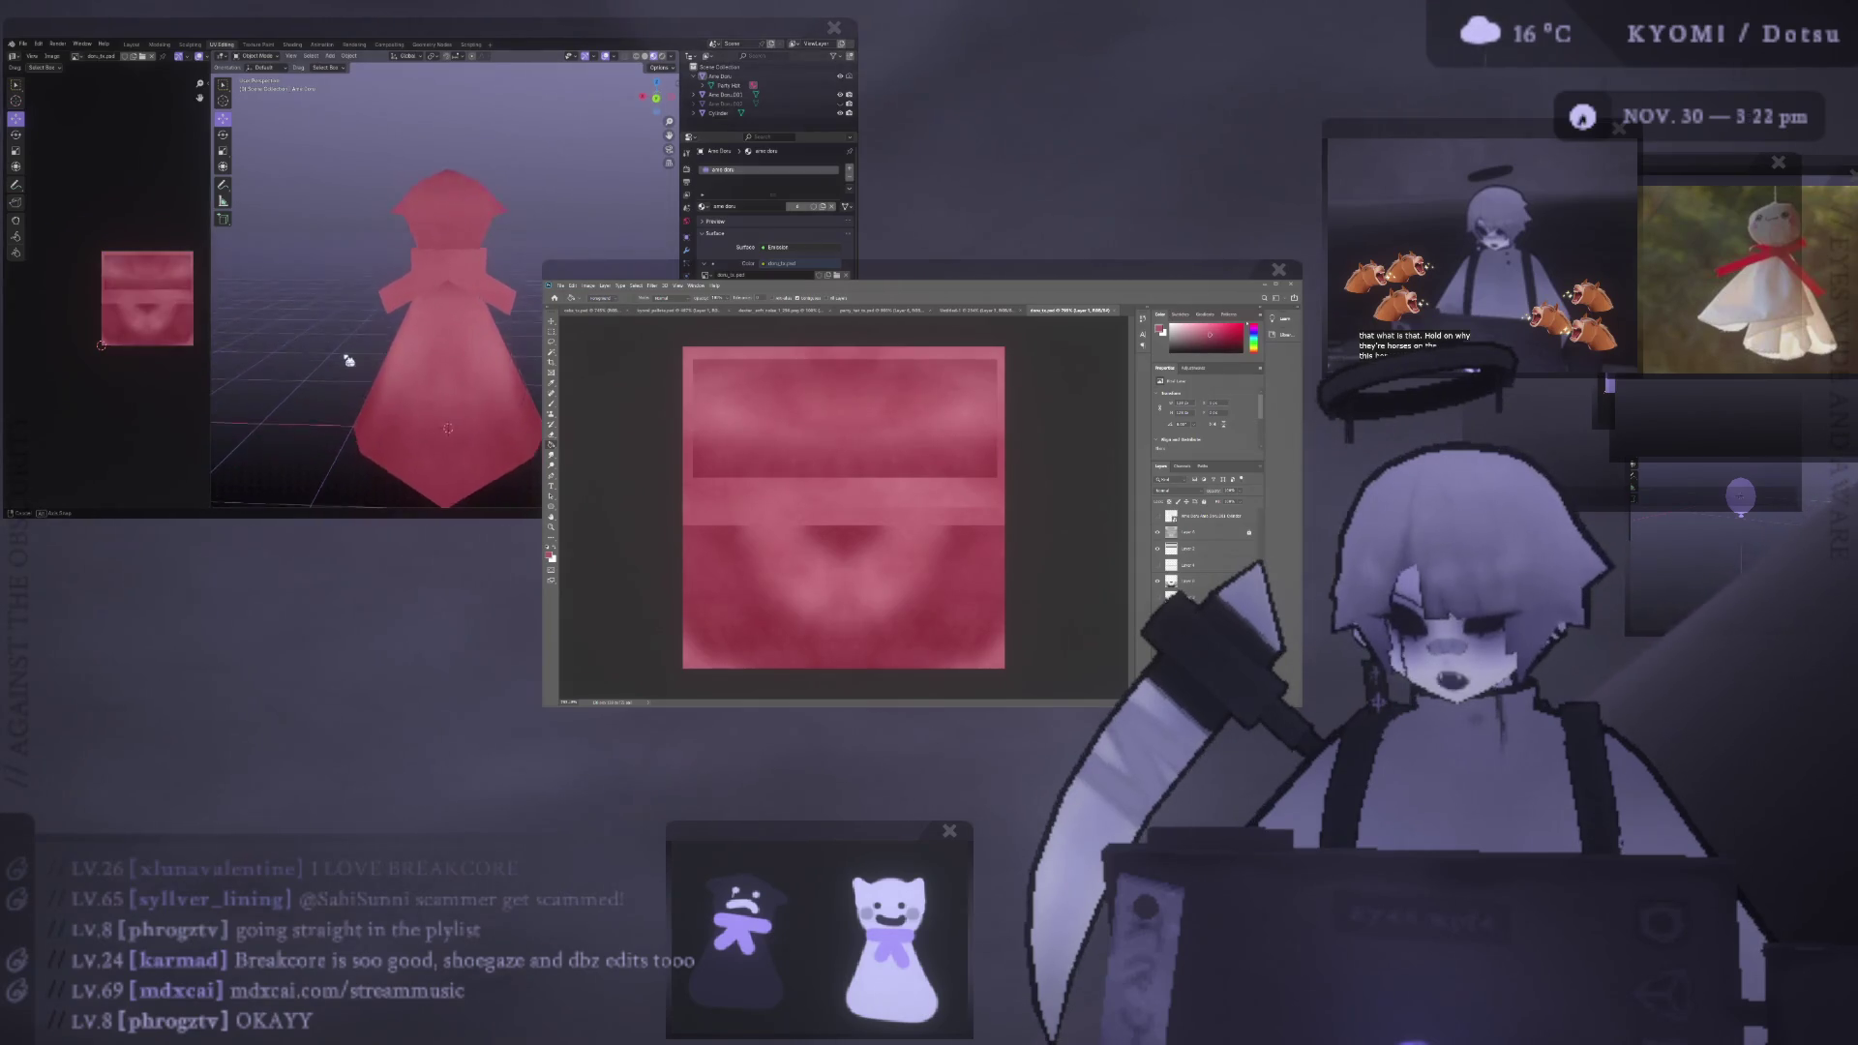
middle_click_drag(348, 360, 359, 358)
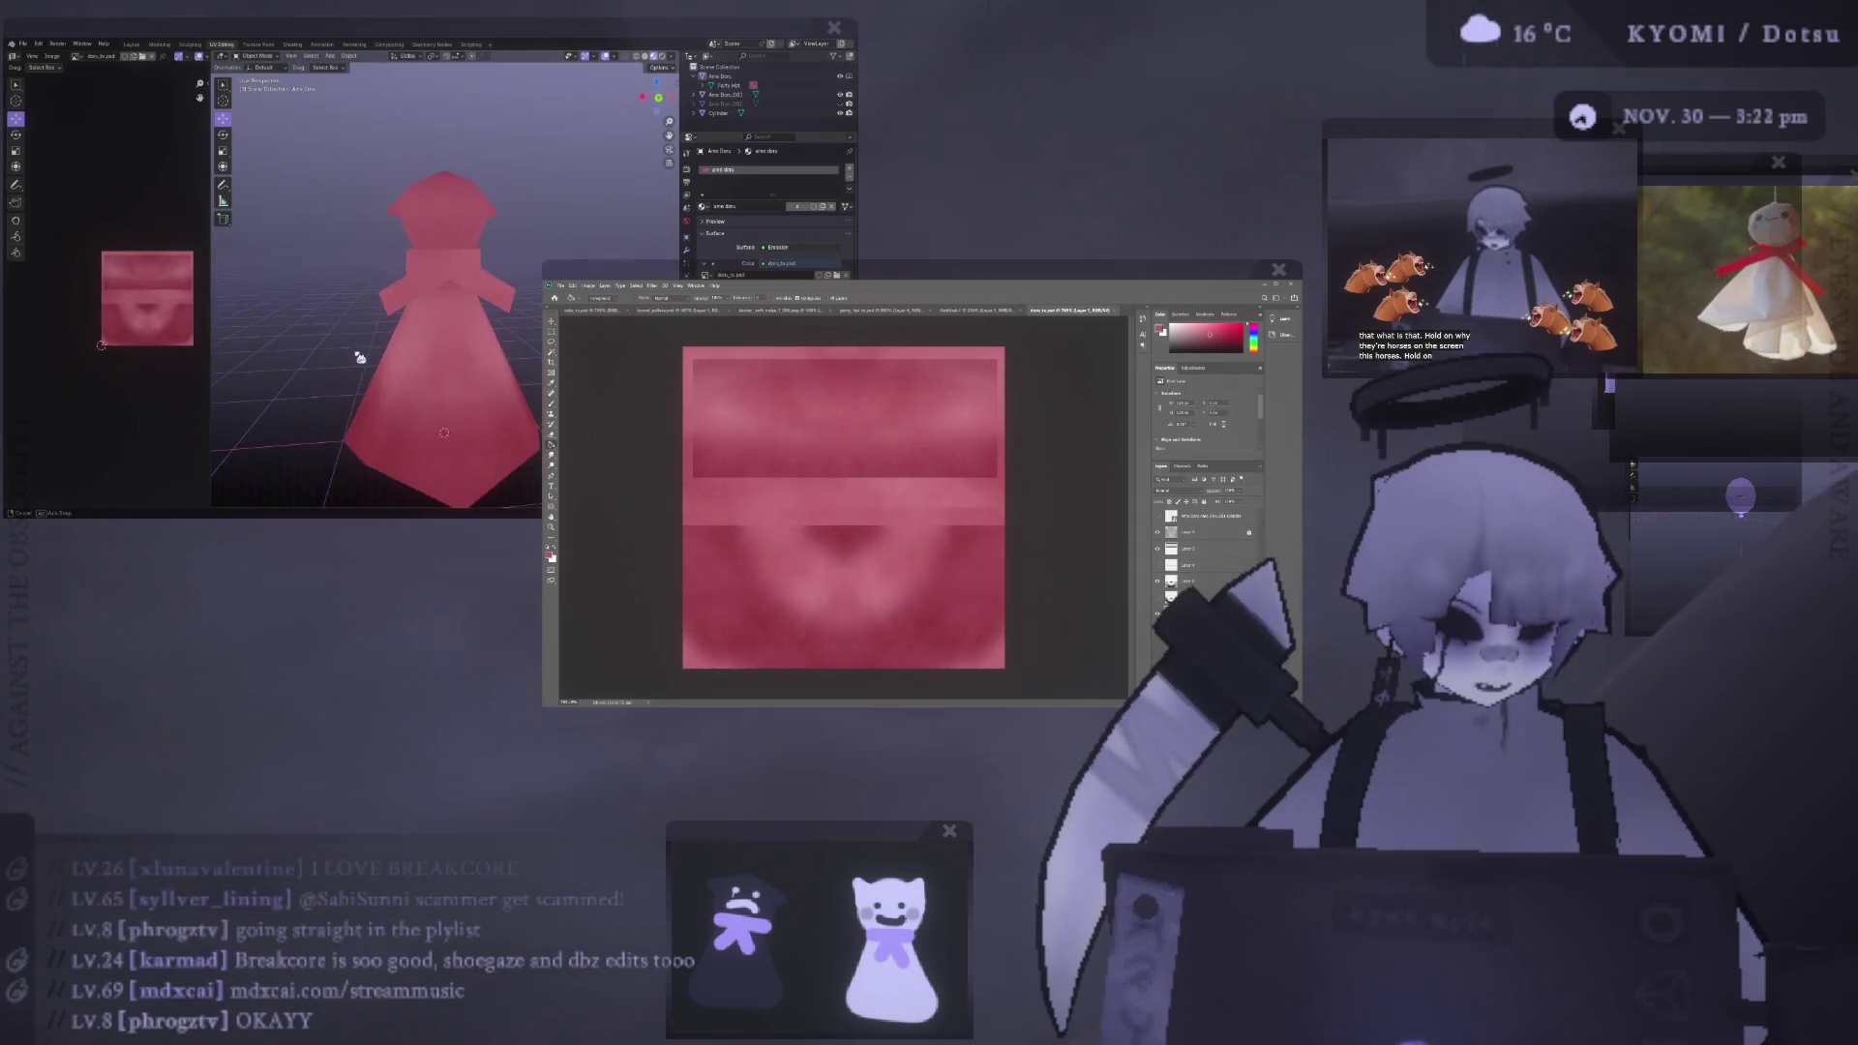
scroll(365, 357, "down", 2)
middle_click_drag(365, 358, 389, 341)
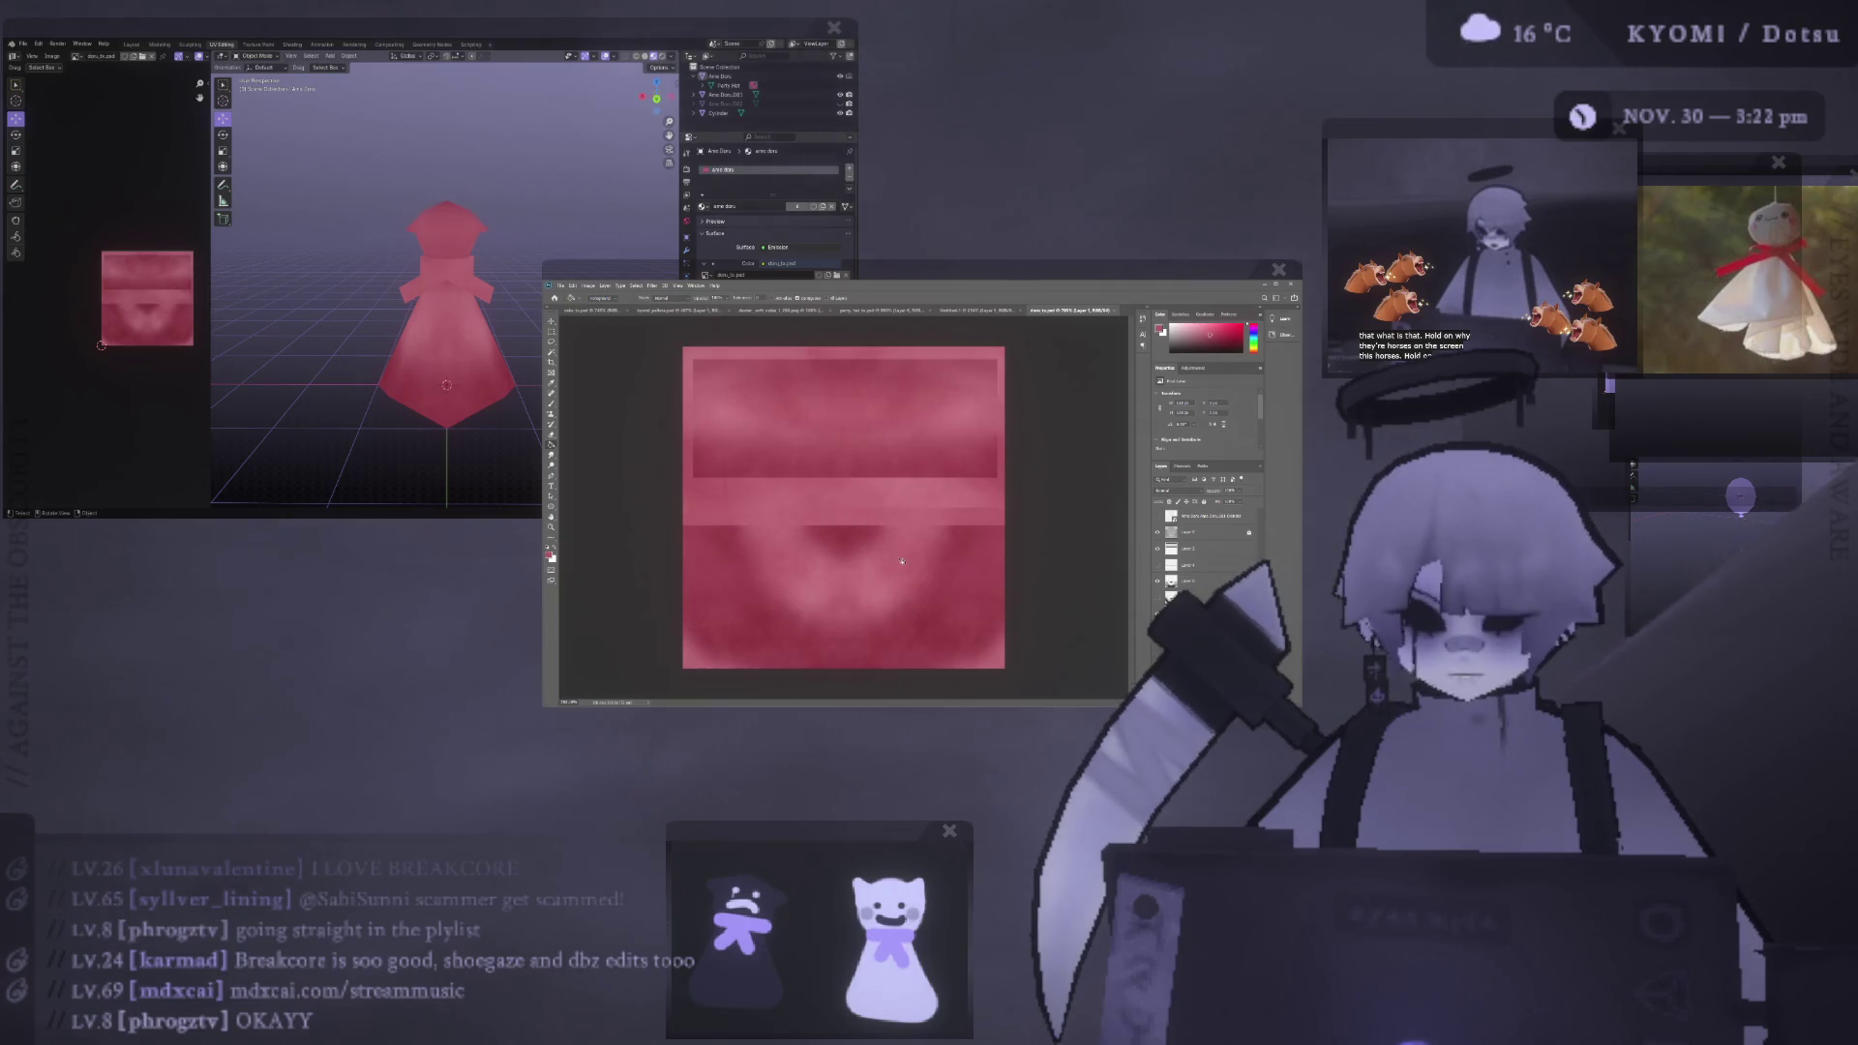
- Retint the texture a muted greyish purple after trying lighter pink and blue hues
left_click(1181, 342)
left_click(1255, 338)
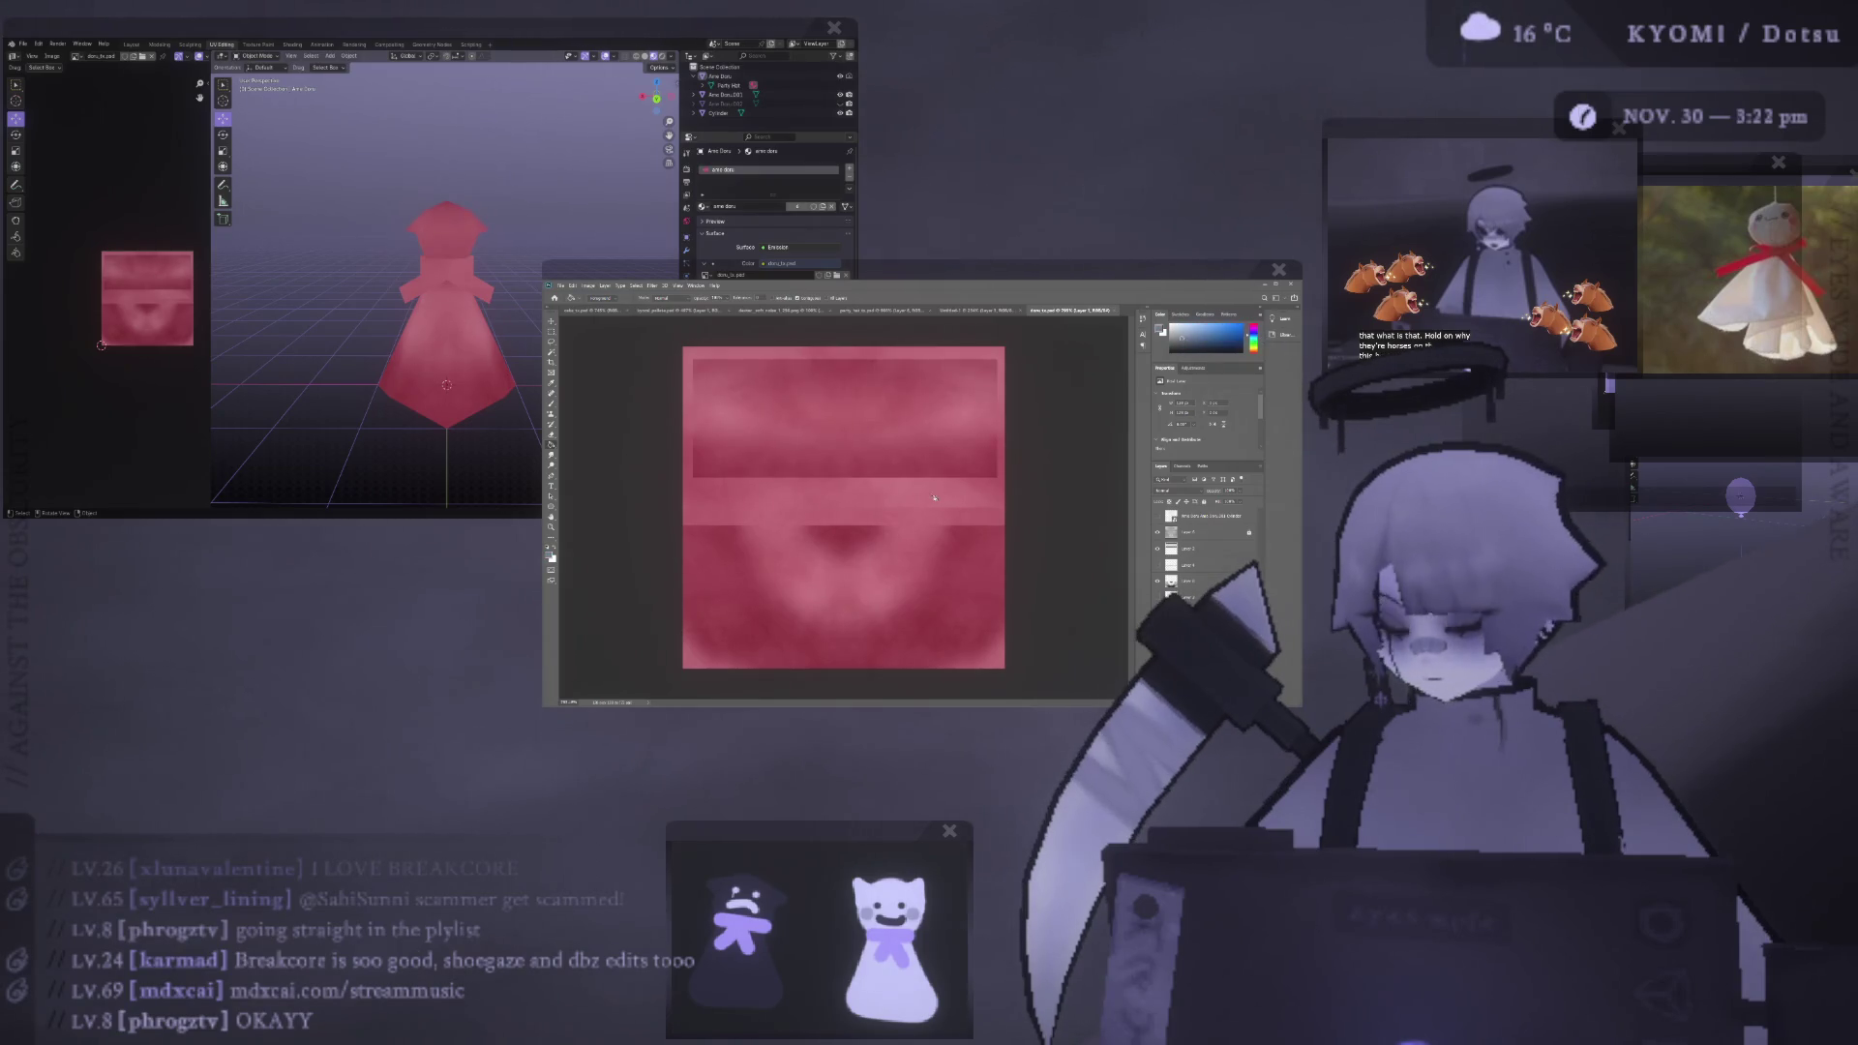
left_click(1260, 346)
left_click(1255, 335)
left_click(853, 532)
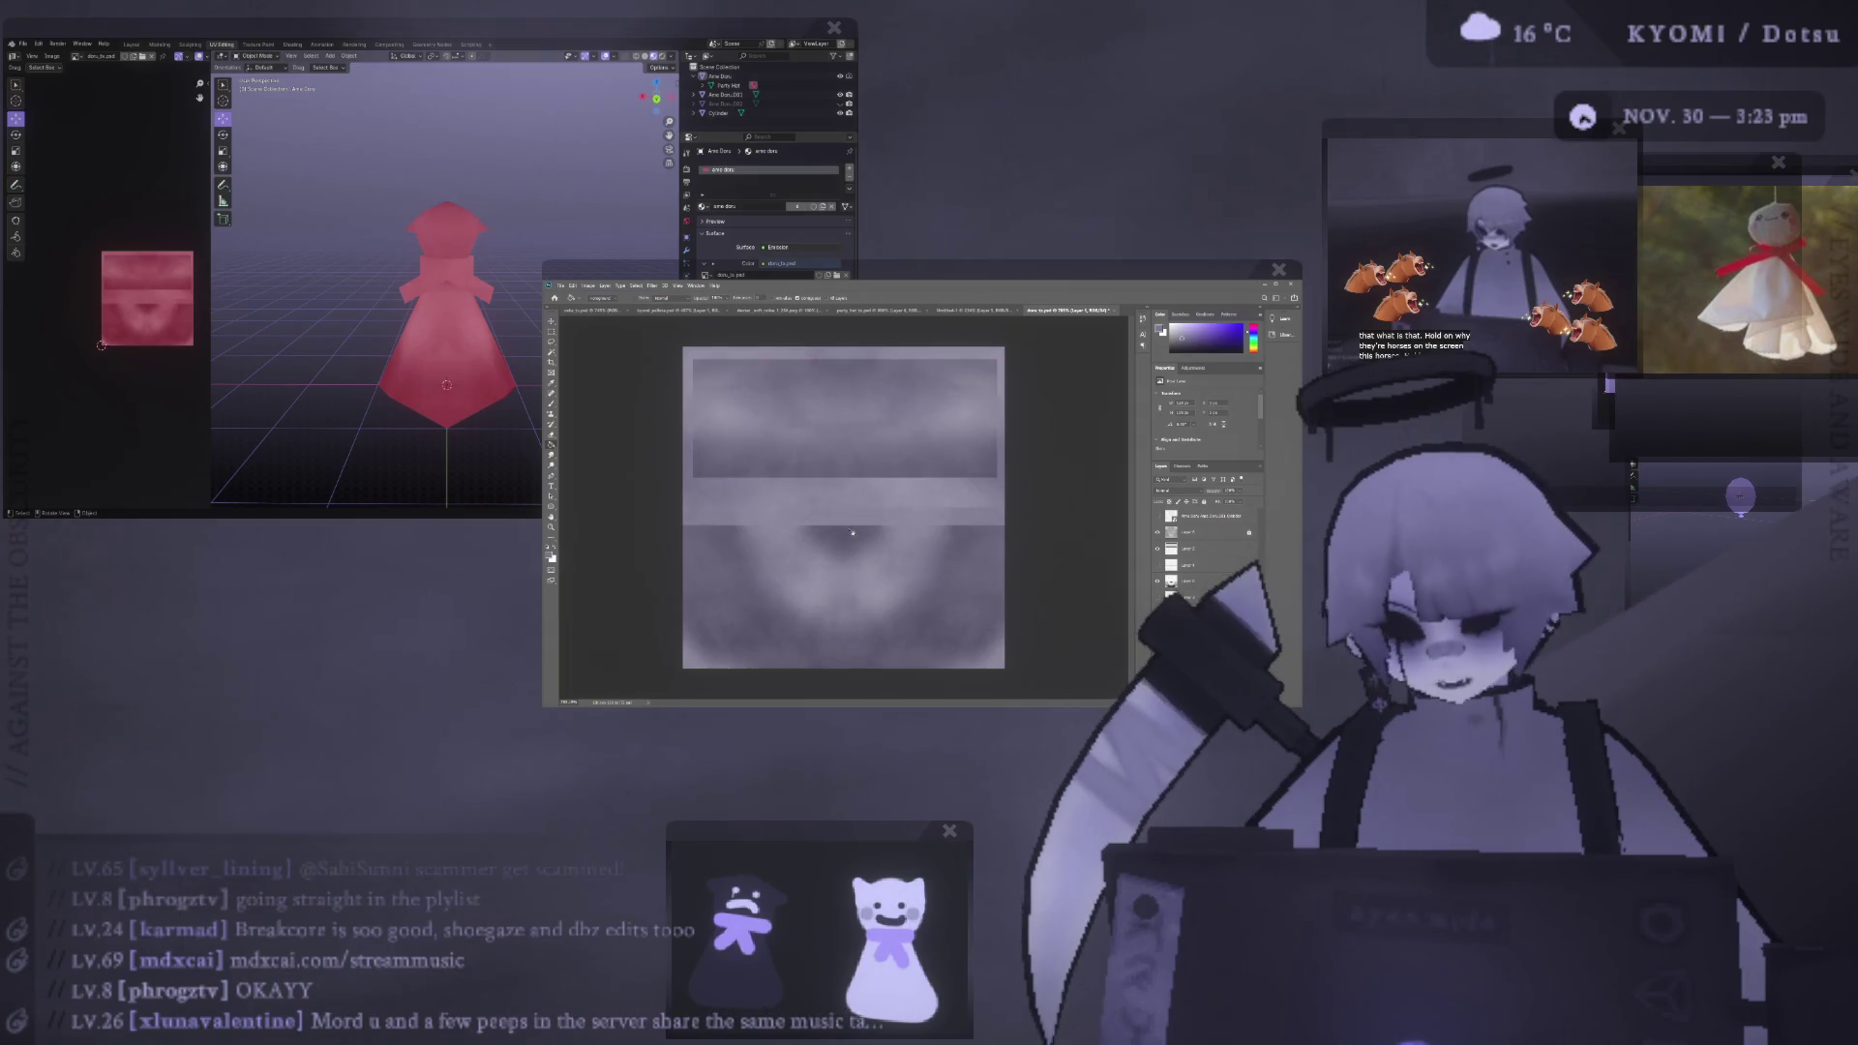
- Marquee-select a rectangle across the texture's middle band
key("m")
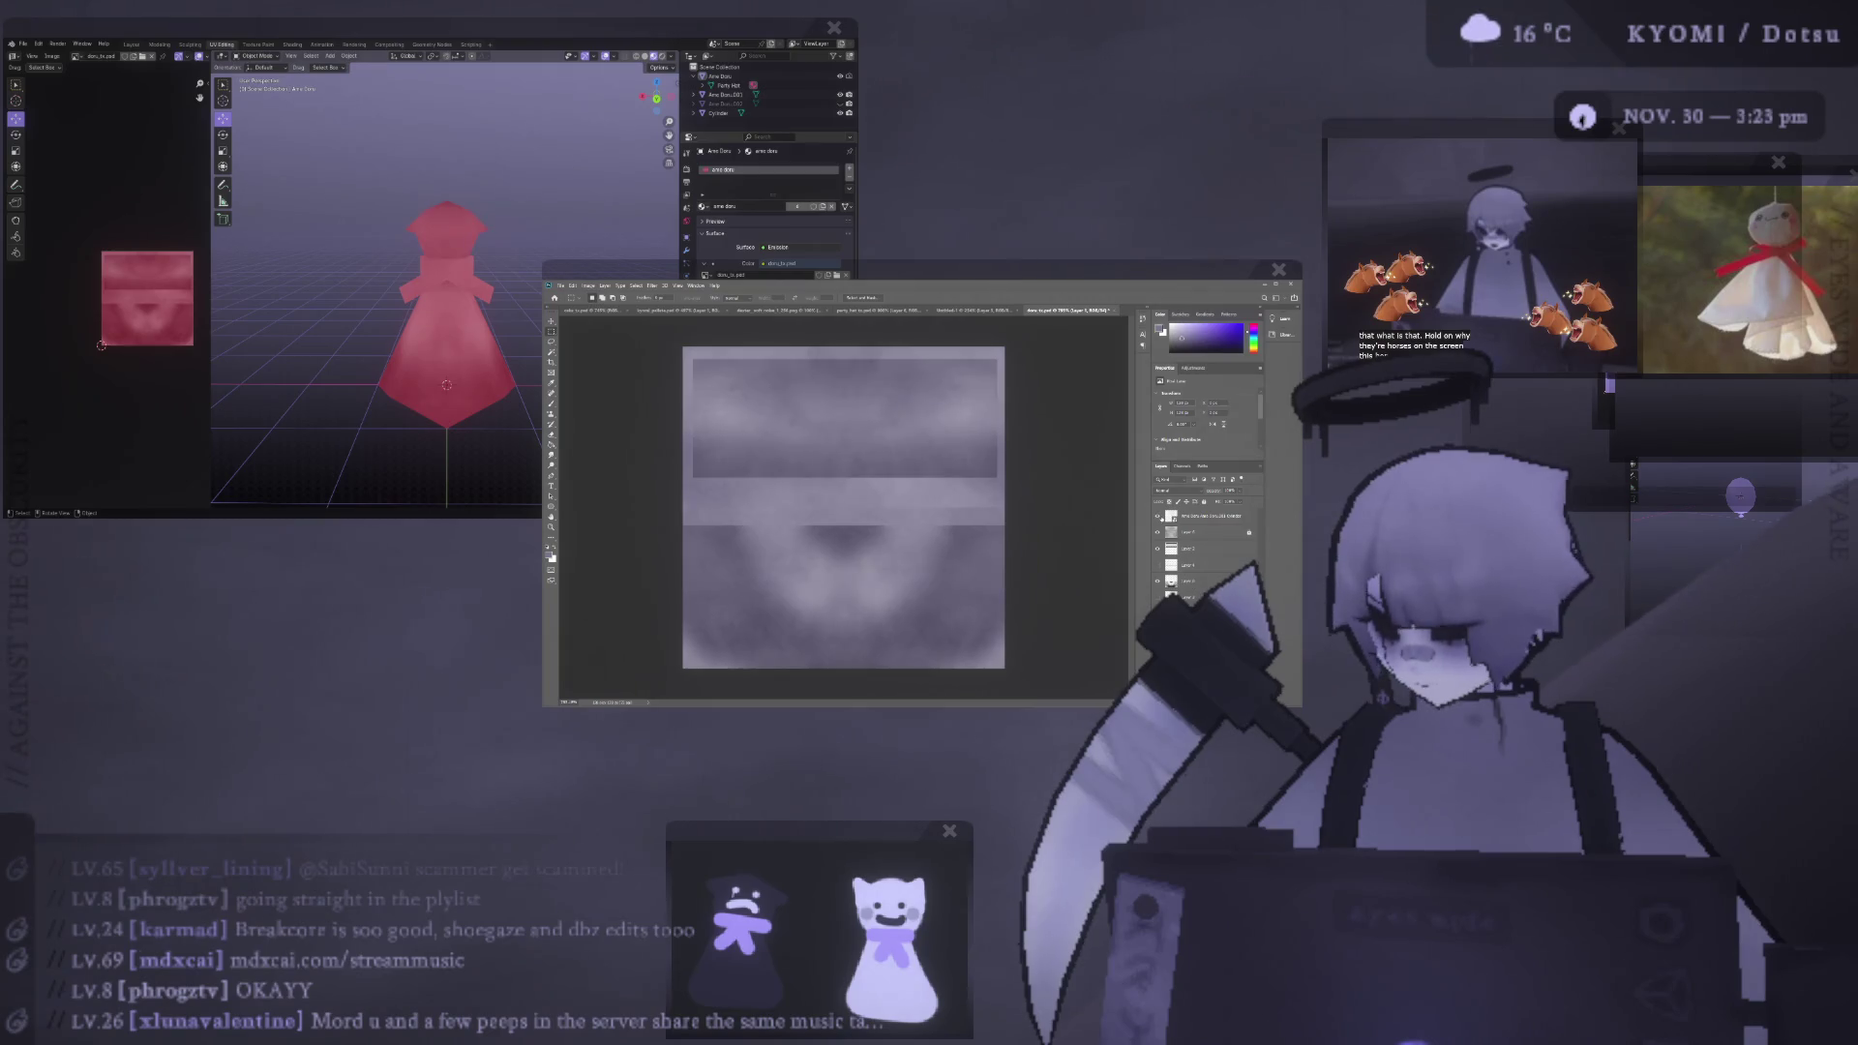
left_click_drag(801, 492, 902, 528)
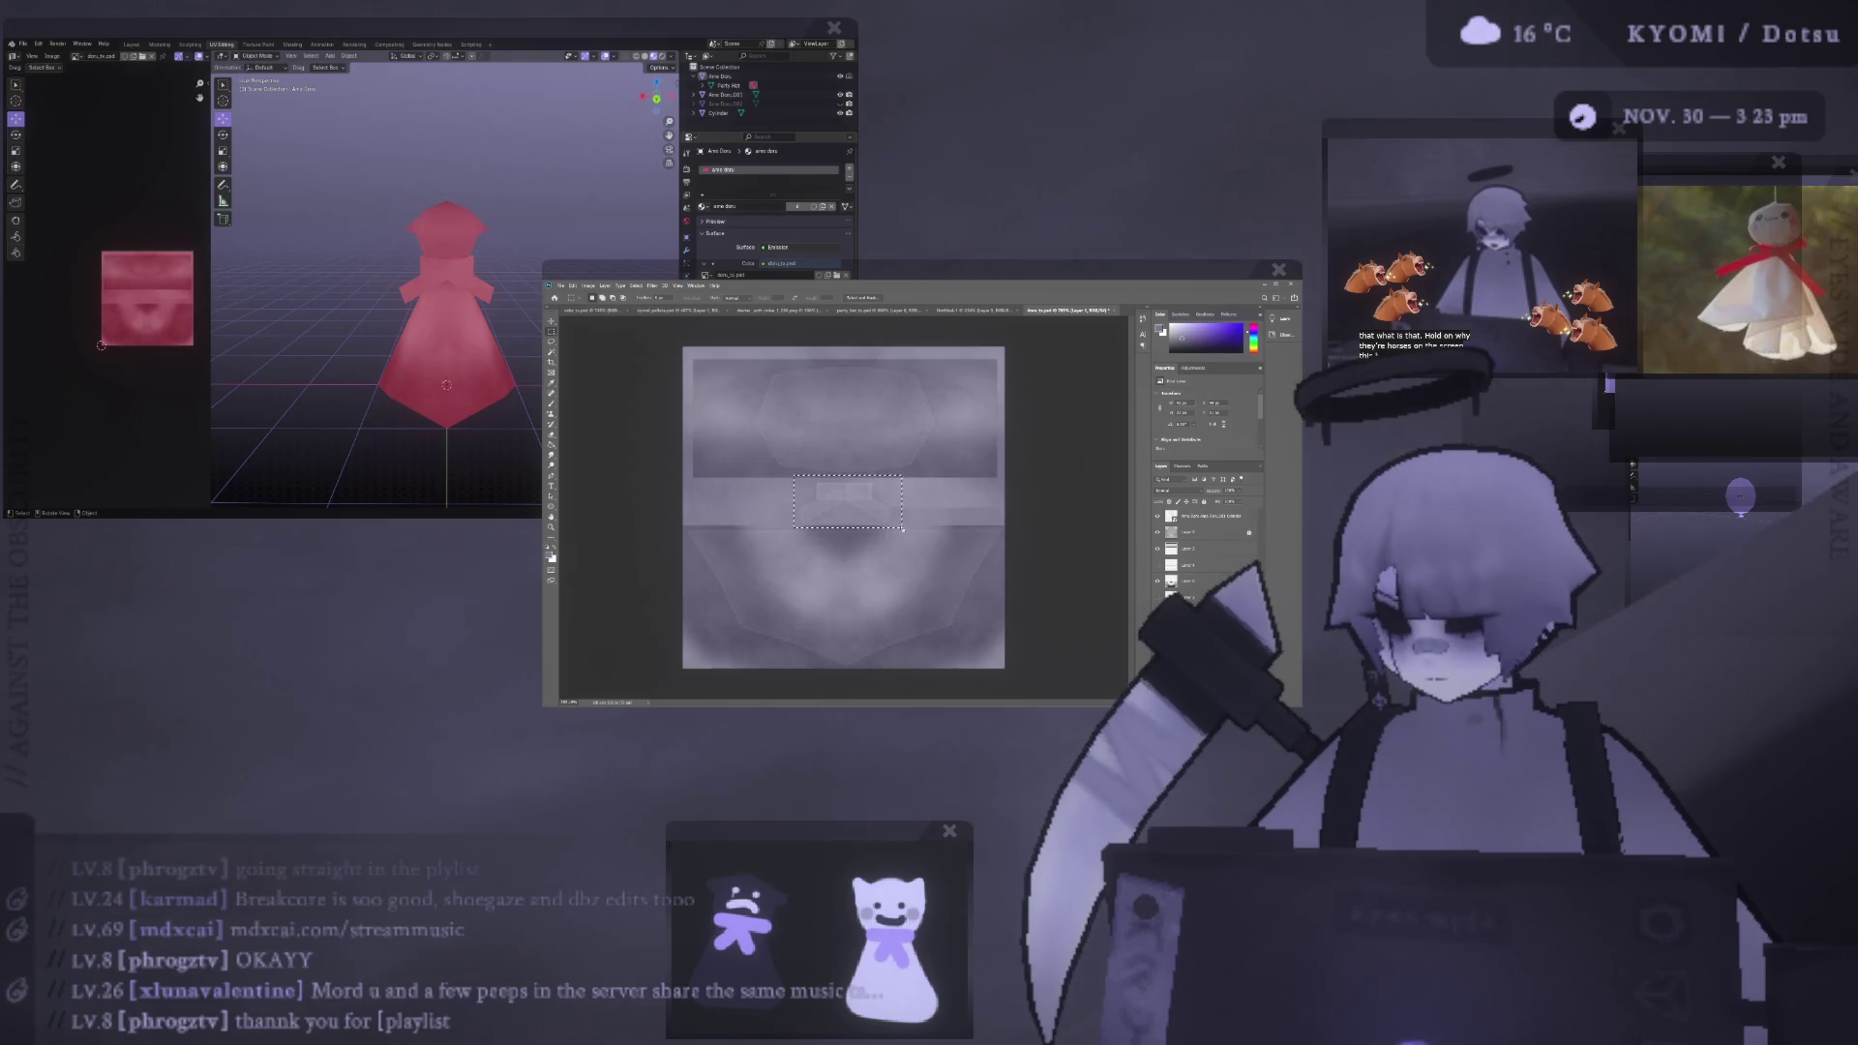
key("g")
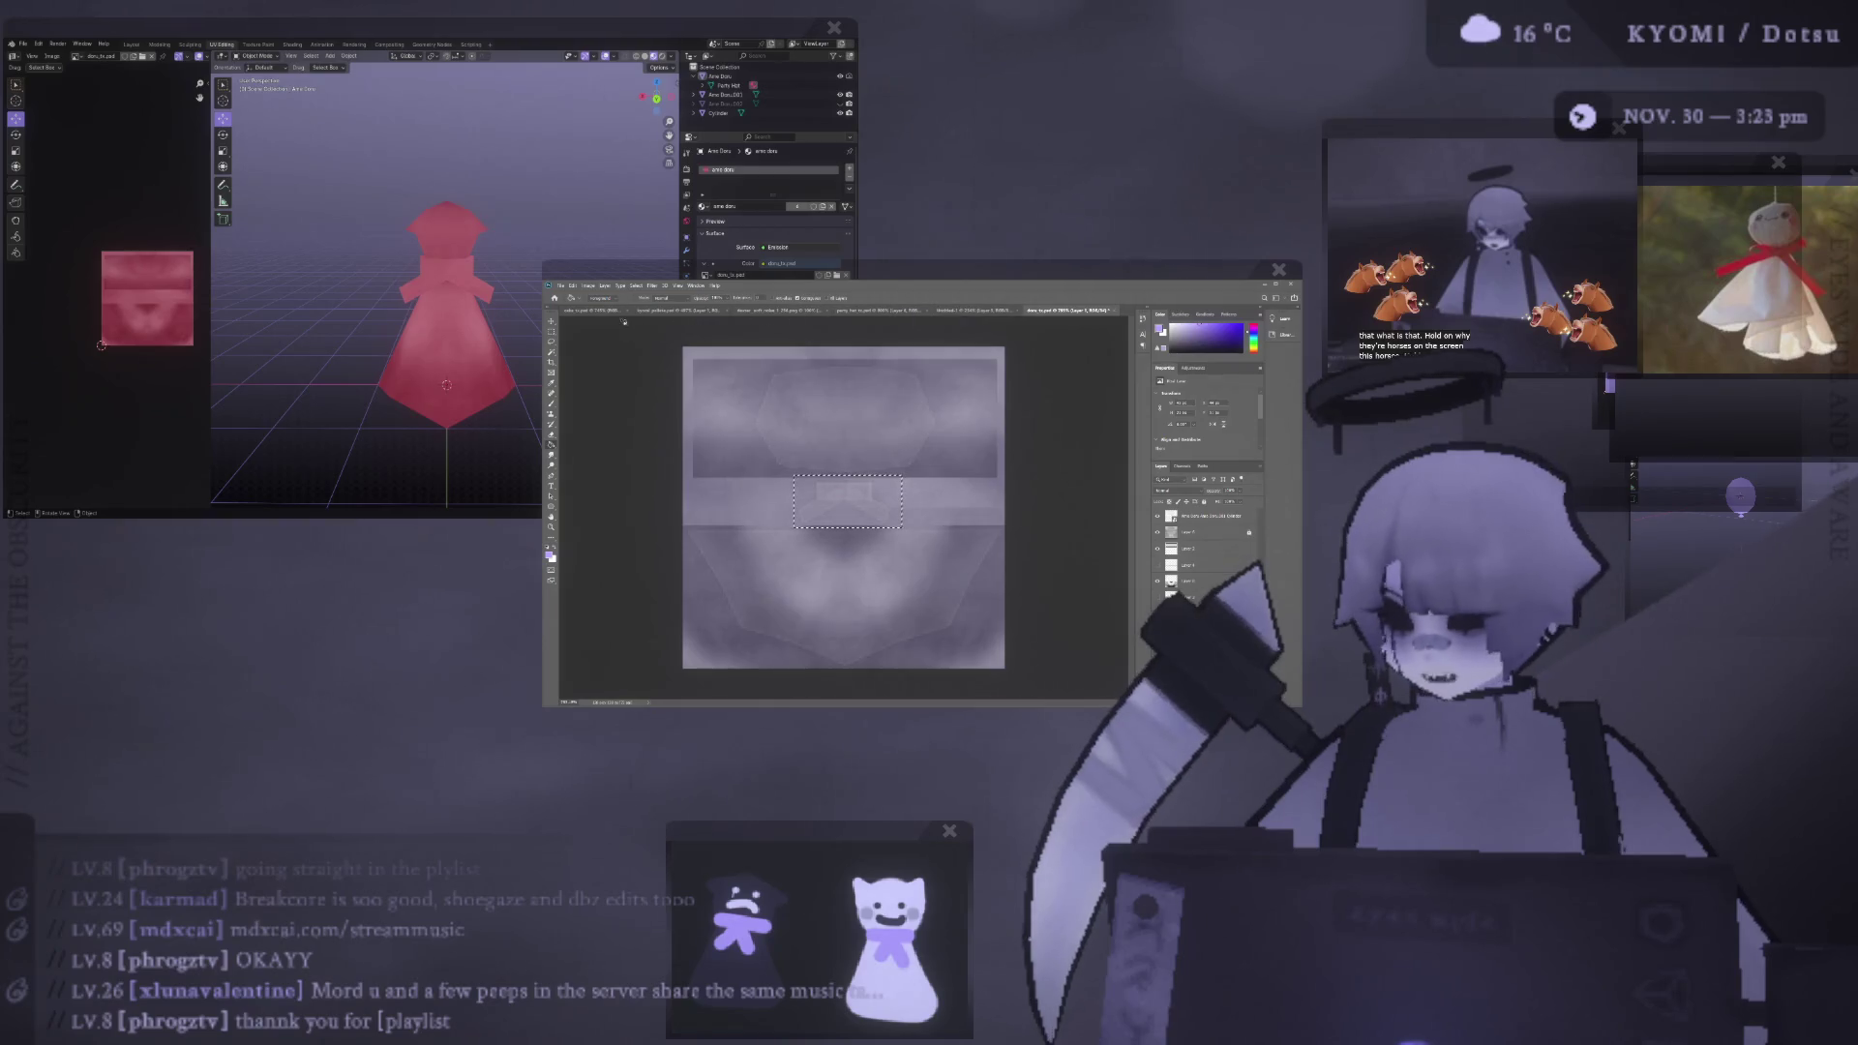
left_click(678, 311)
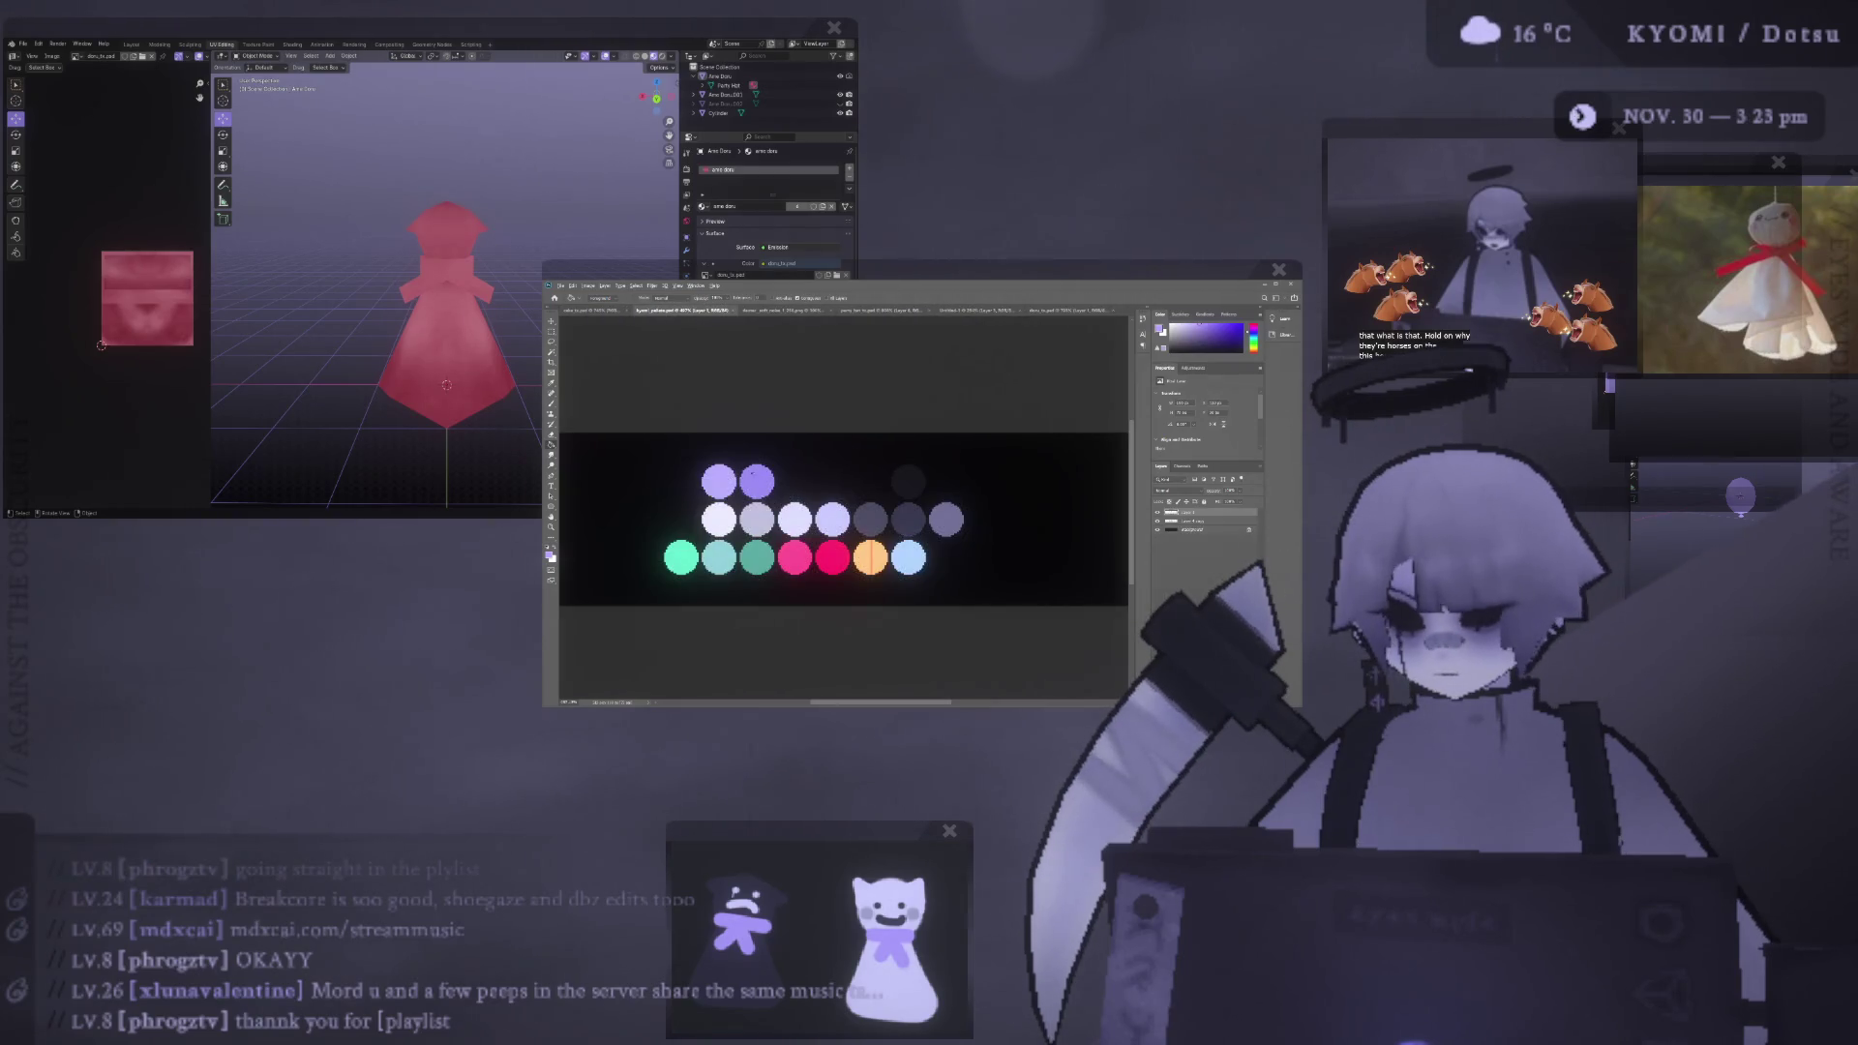
left_click(1064, 311)
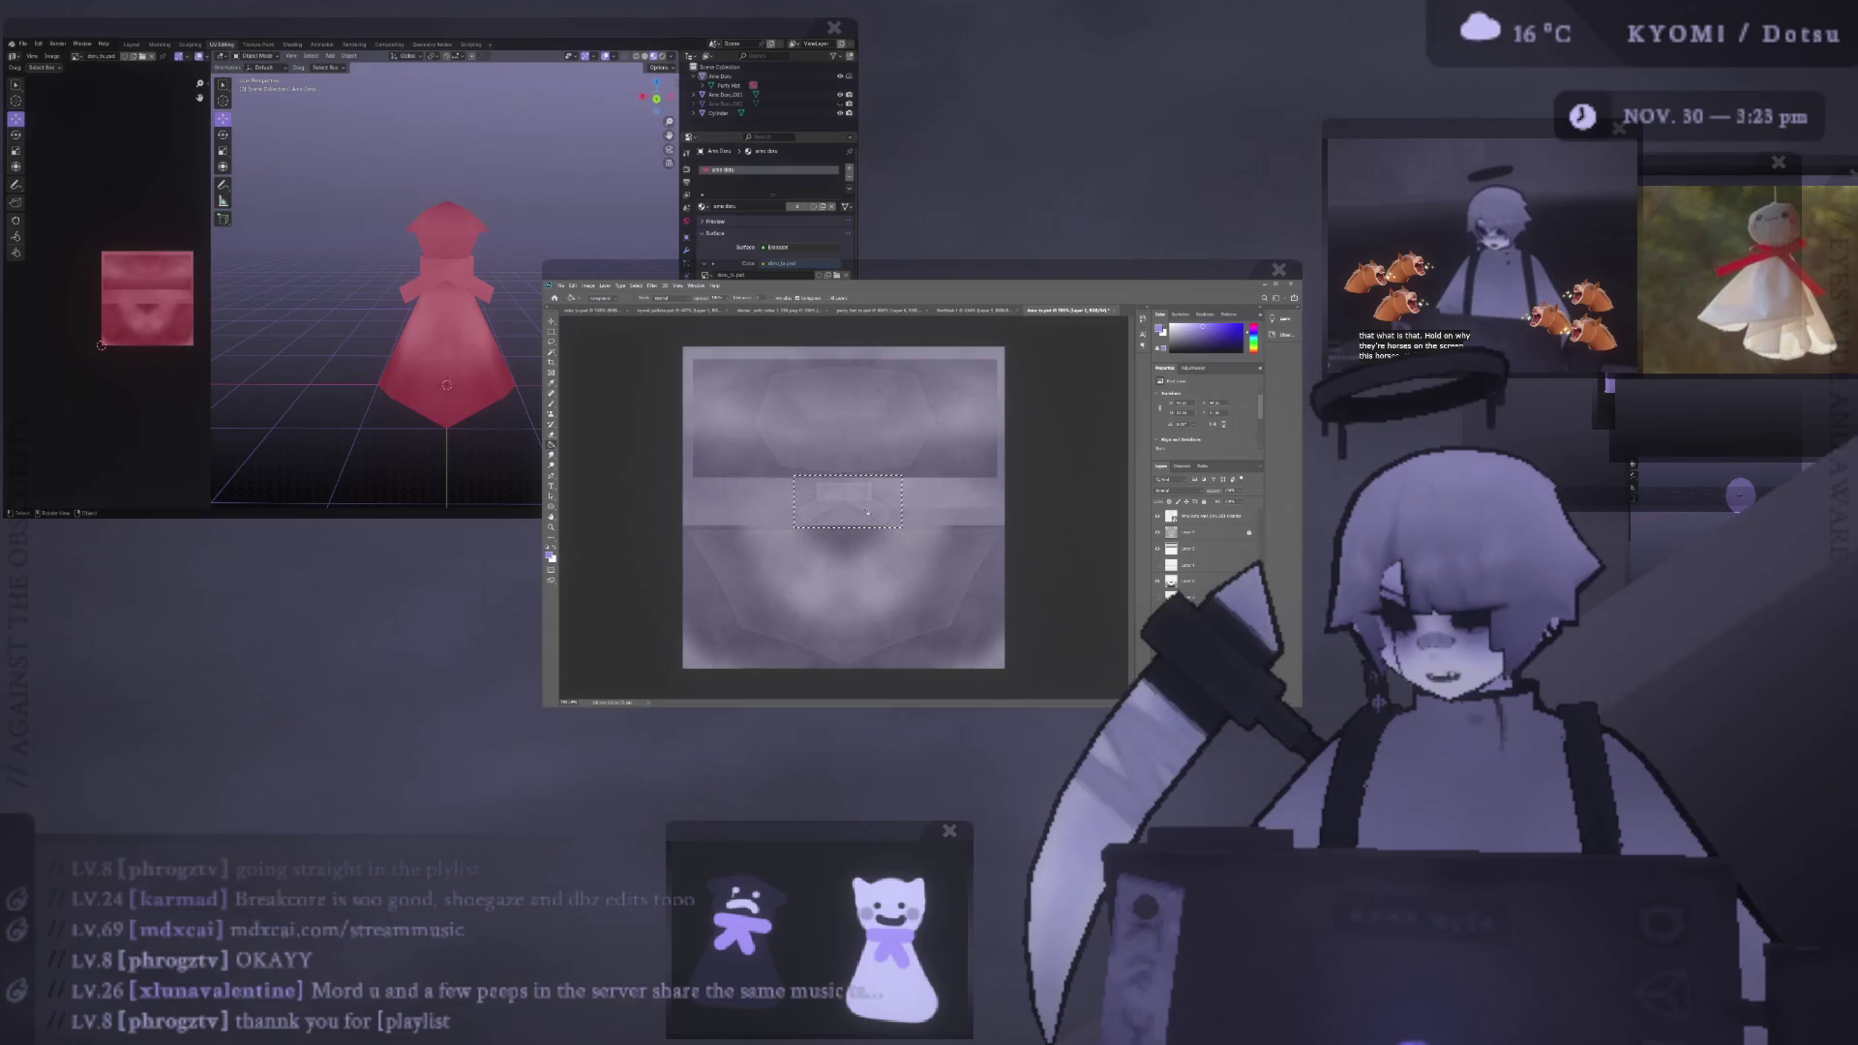
- Fill the band selection with purple and adjust its opacity to semi-transparent lavender
key("alt+BackSpace")
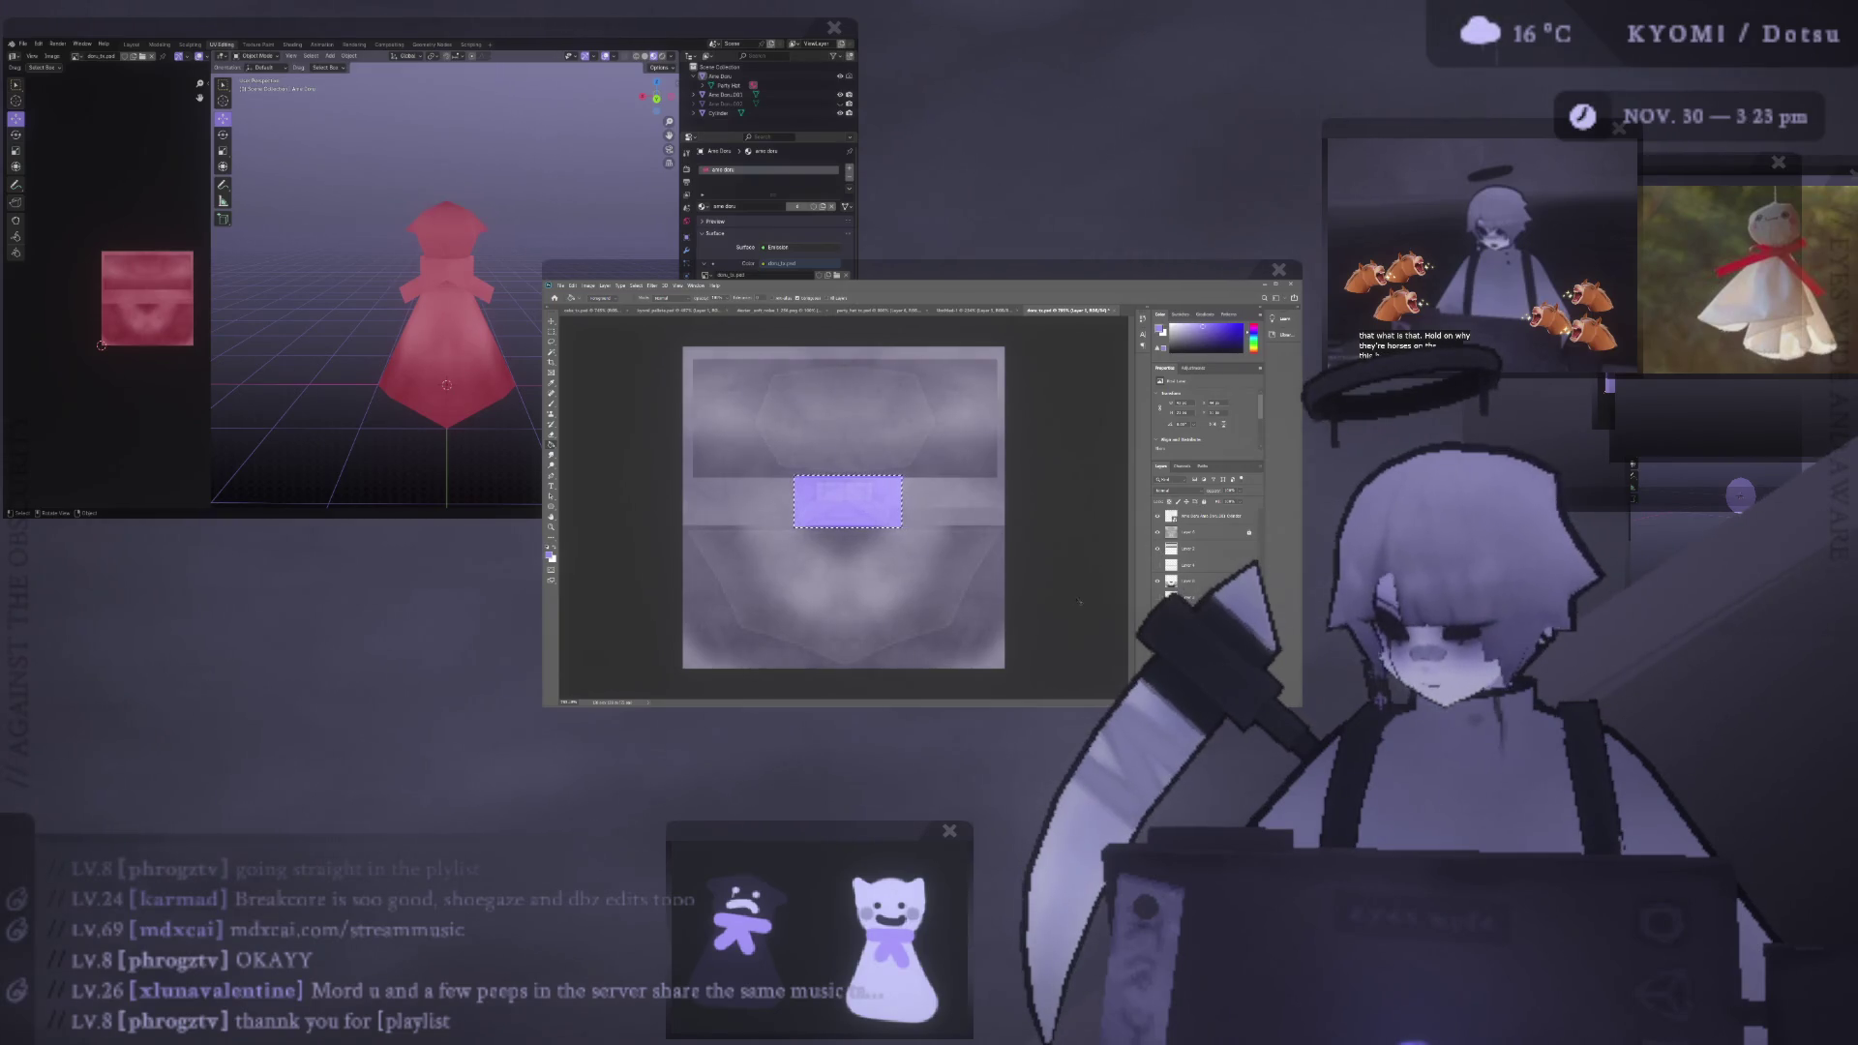
key("ctrl+z")
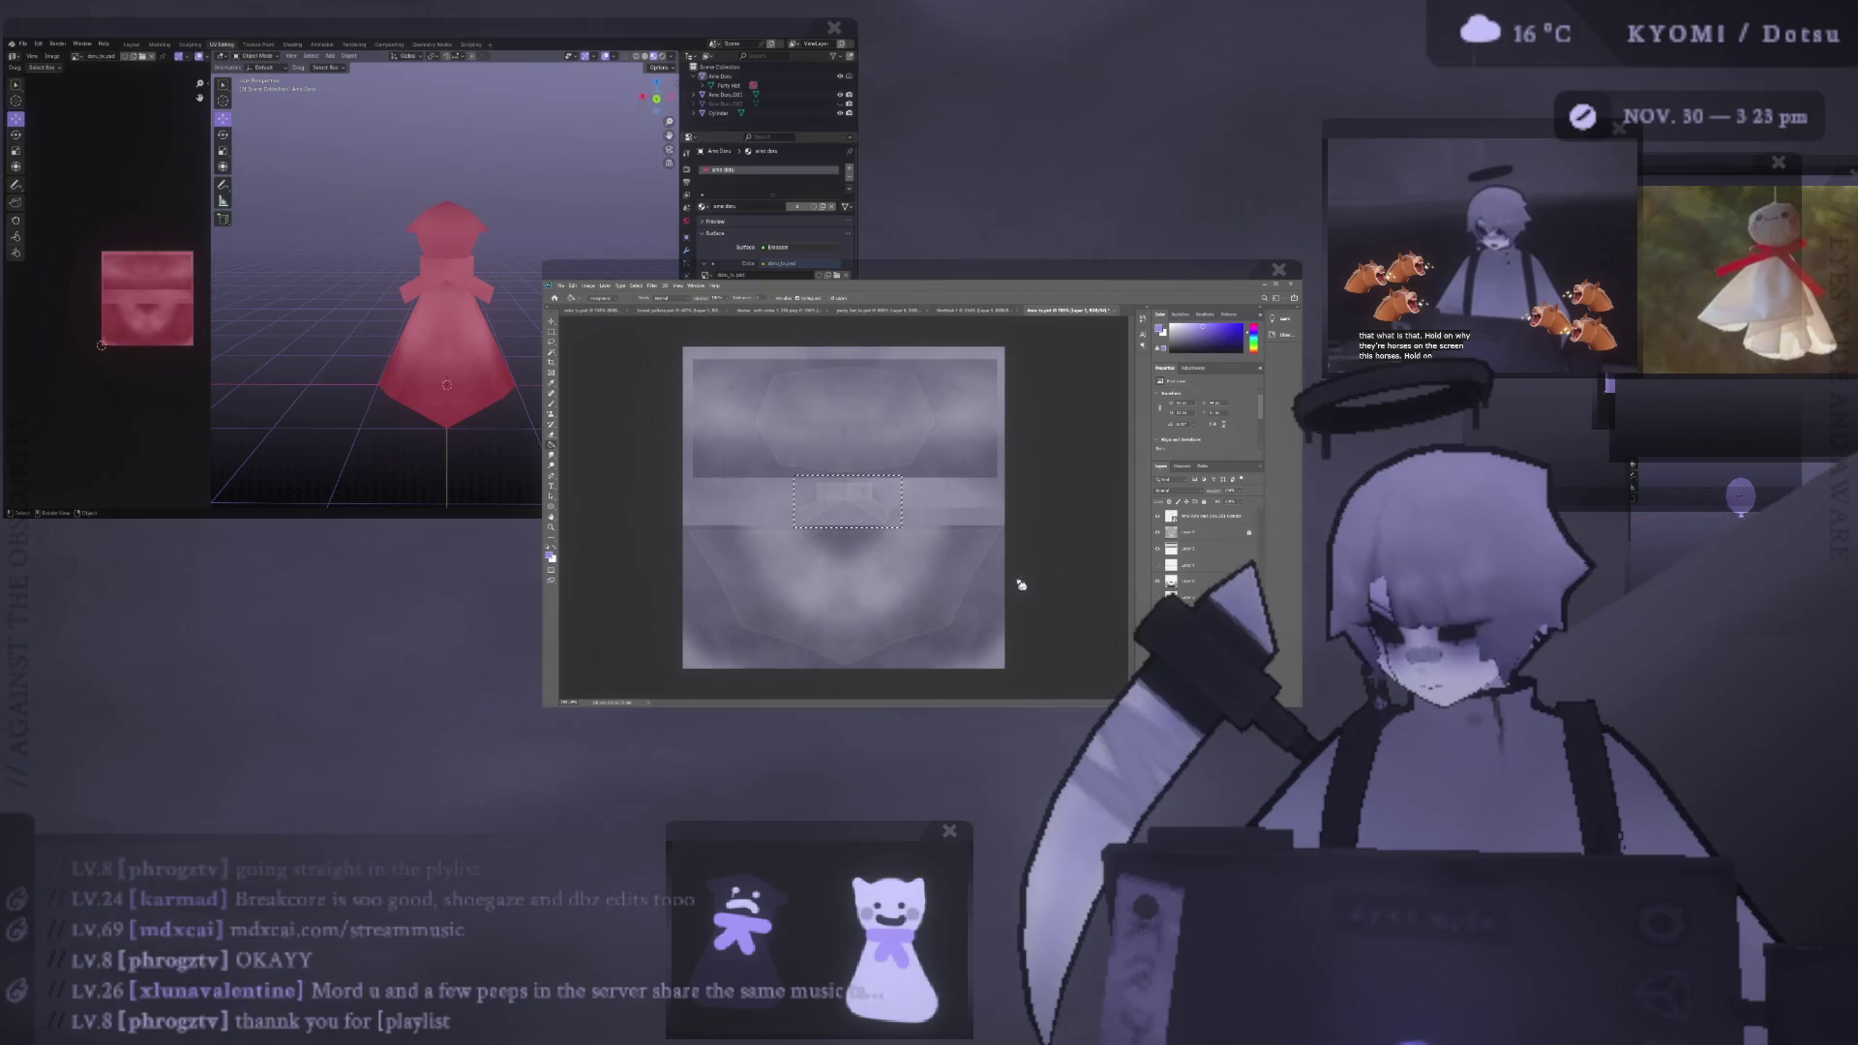
left_click(857, 506)
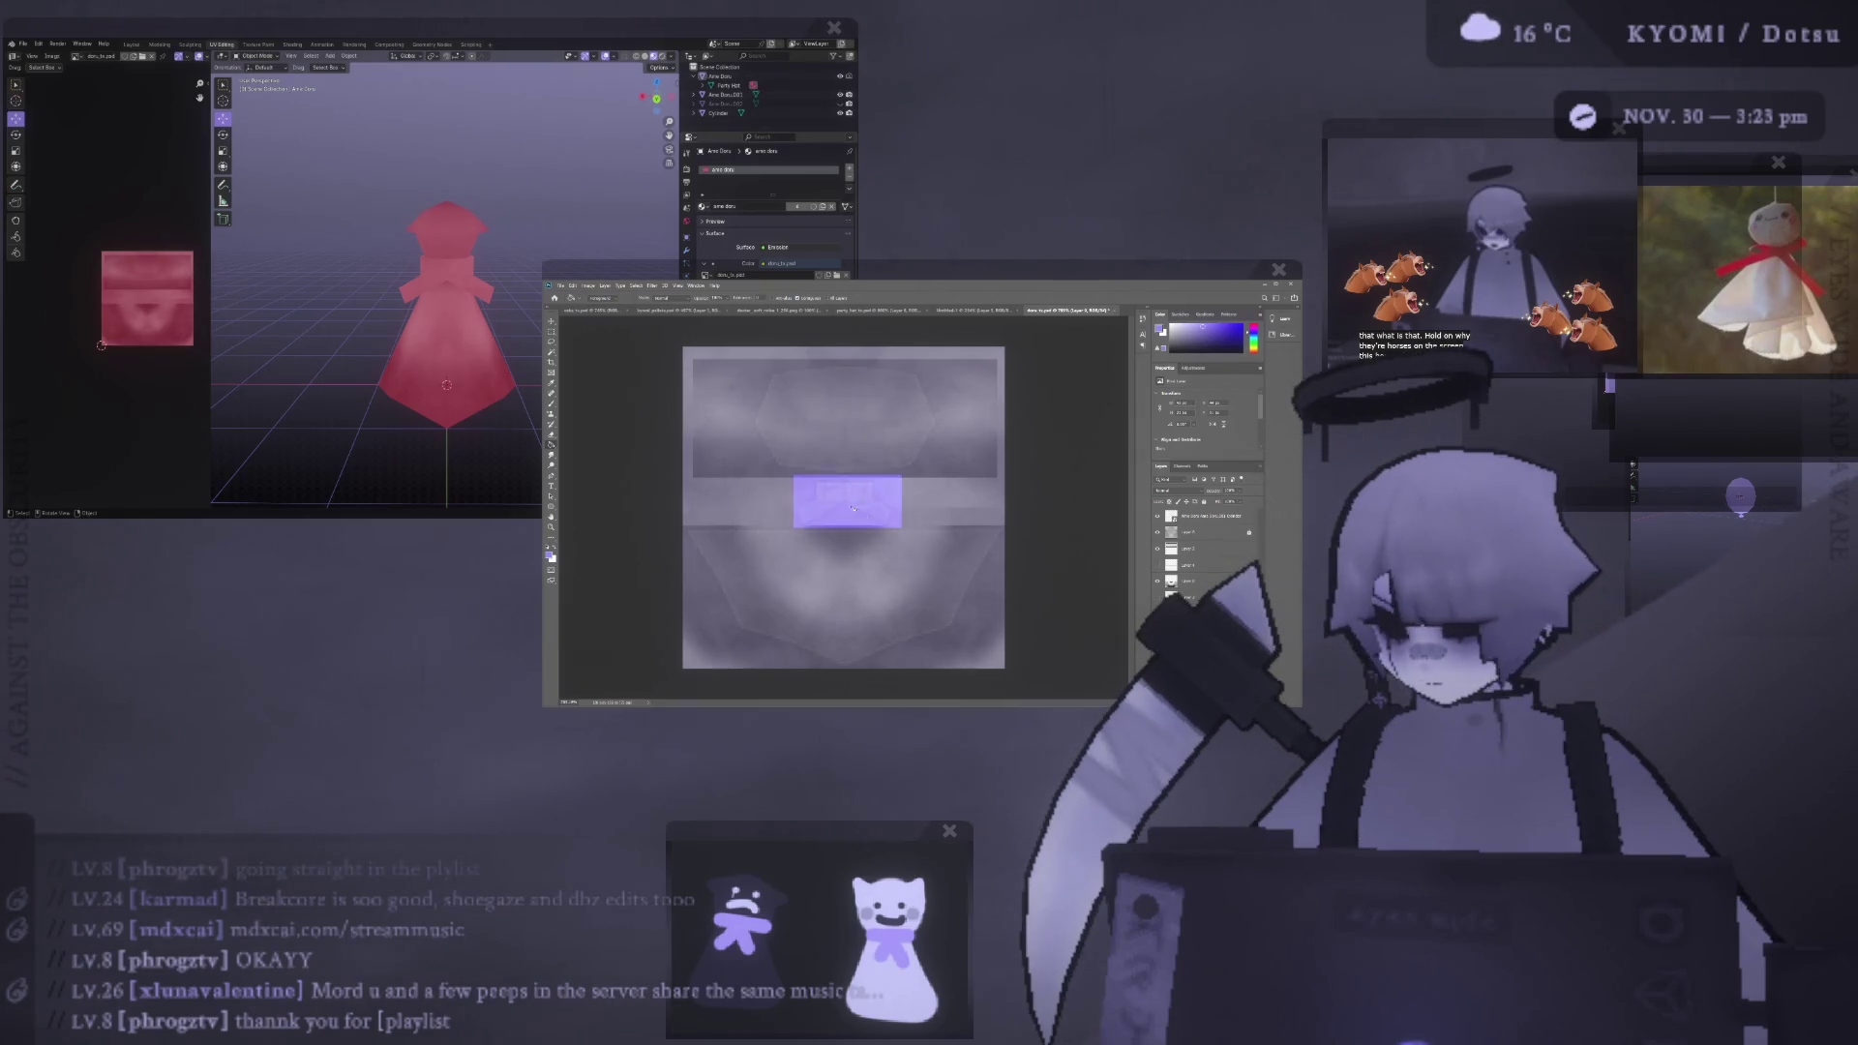
left_click_drag(1245, 500, 1241, 505)
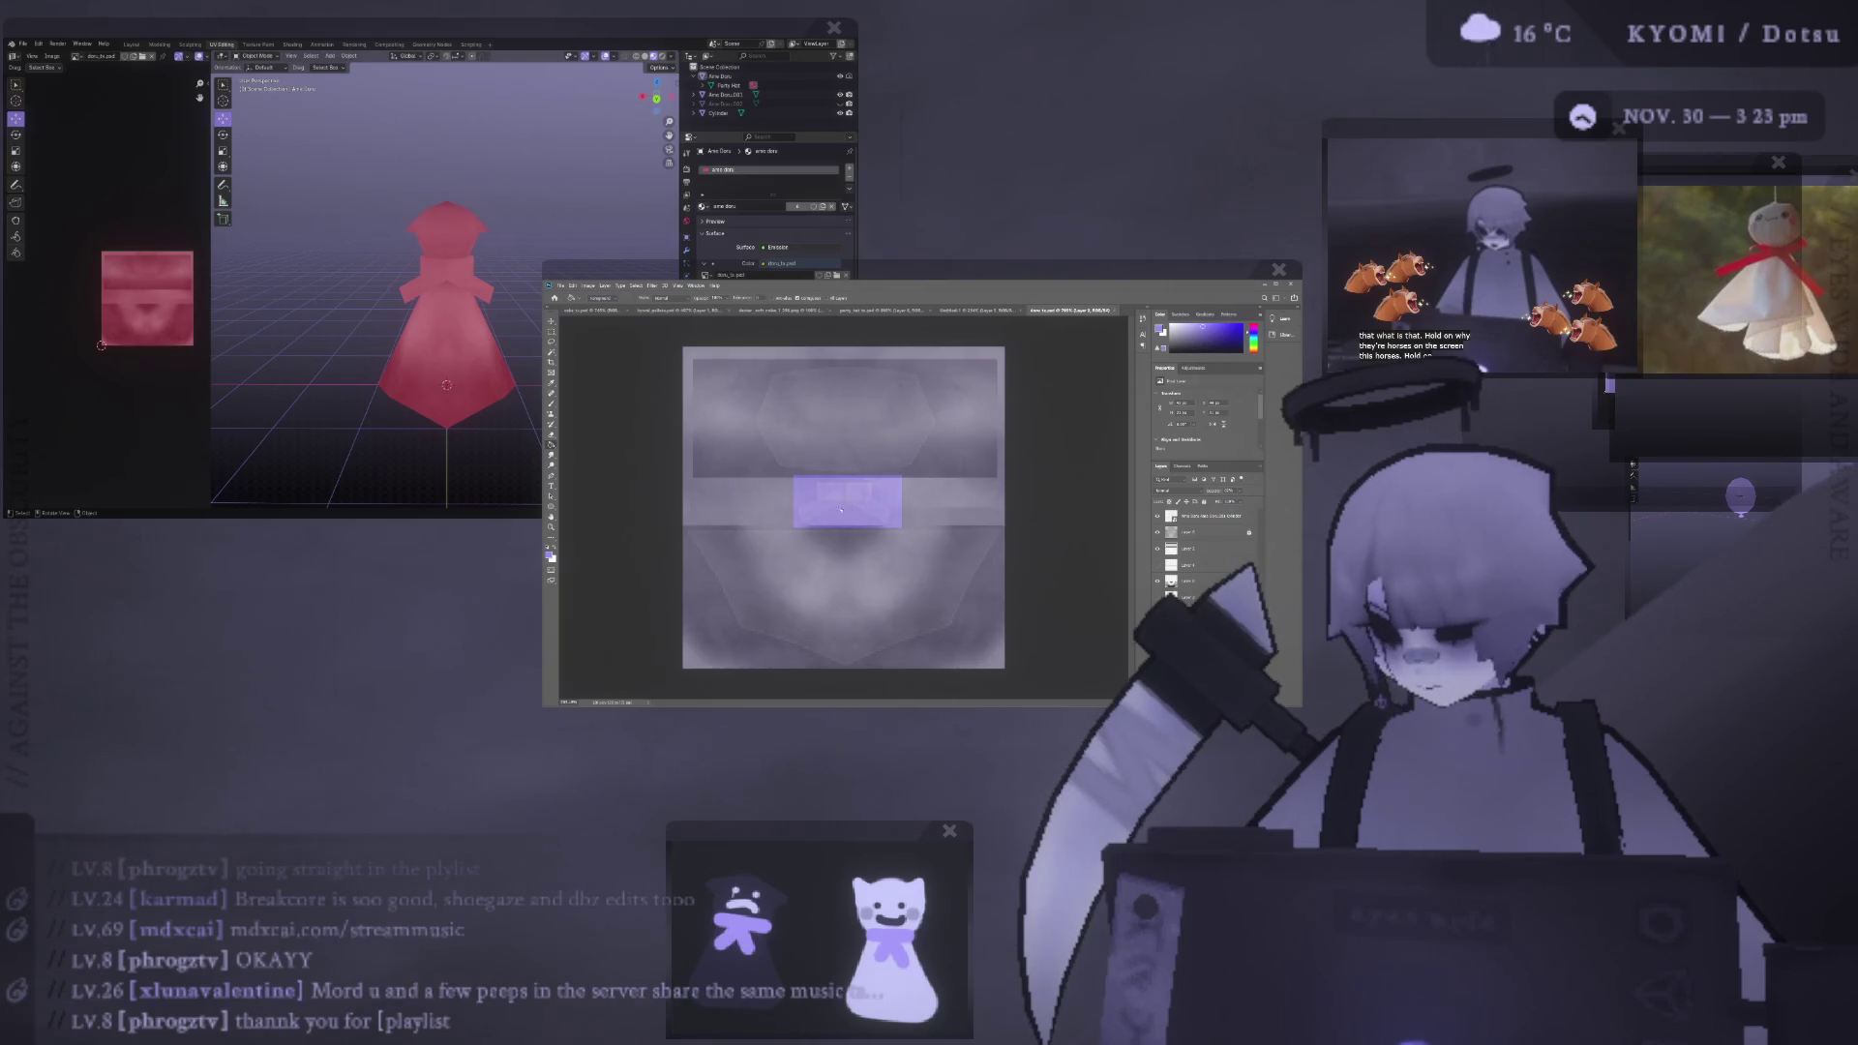
left_click(850, 489)
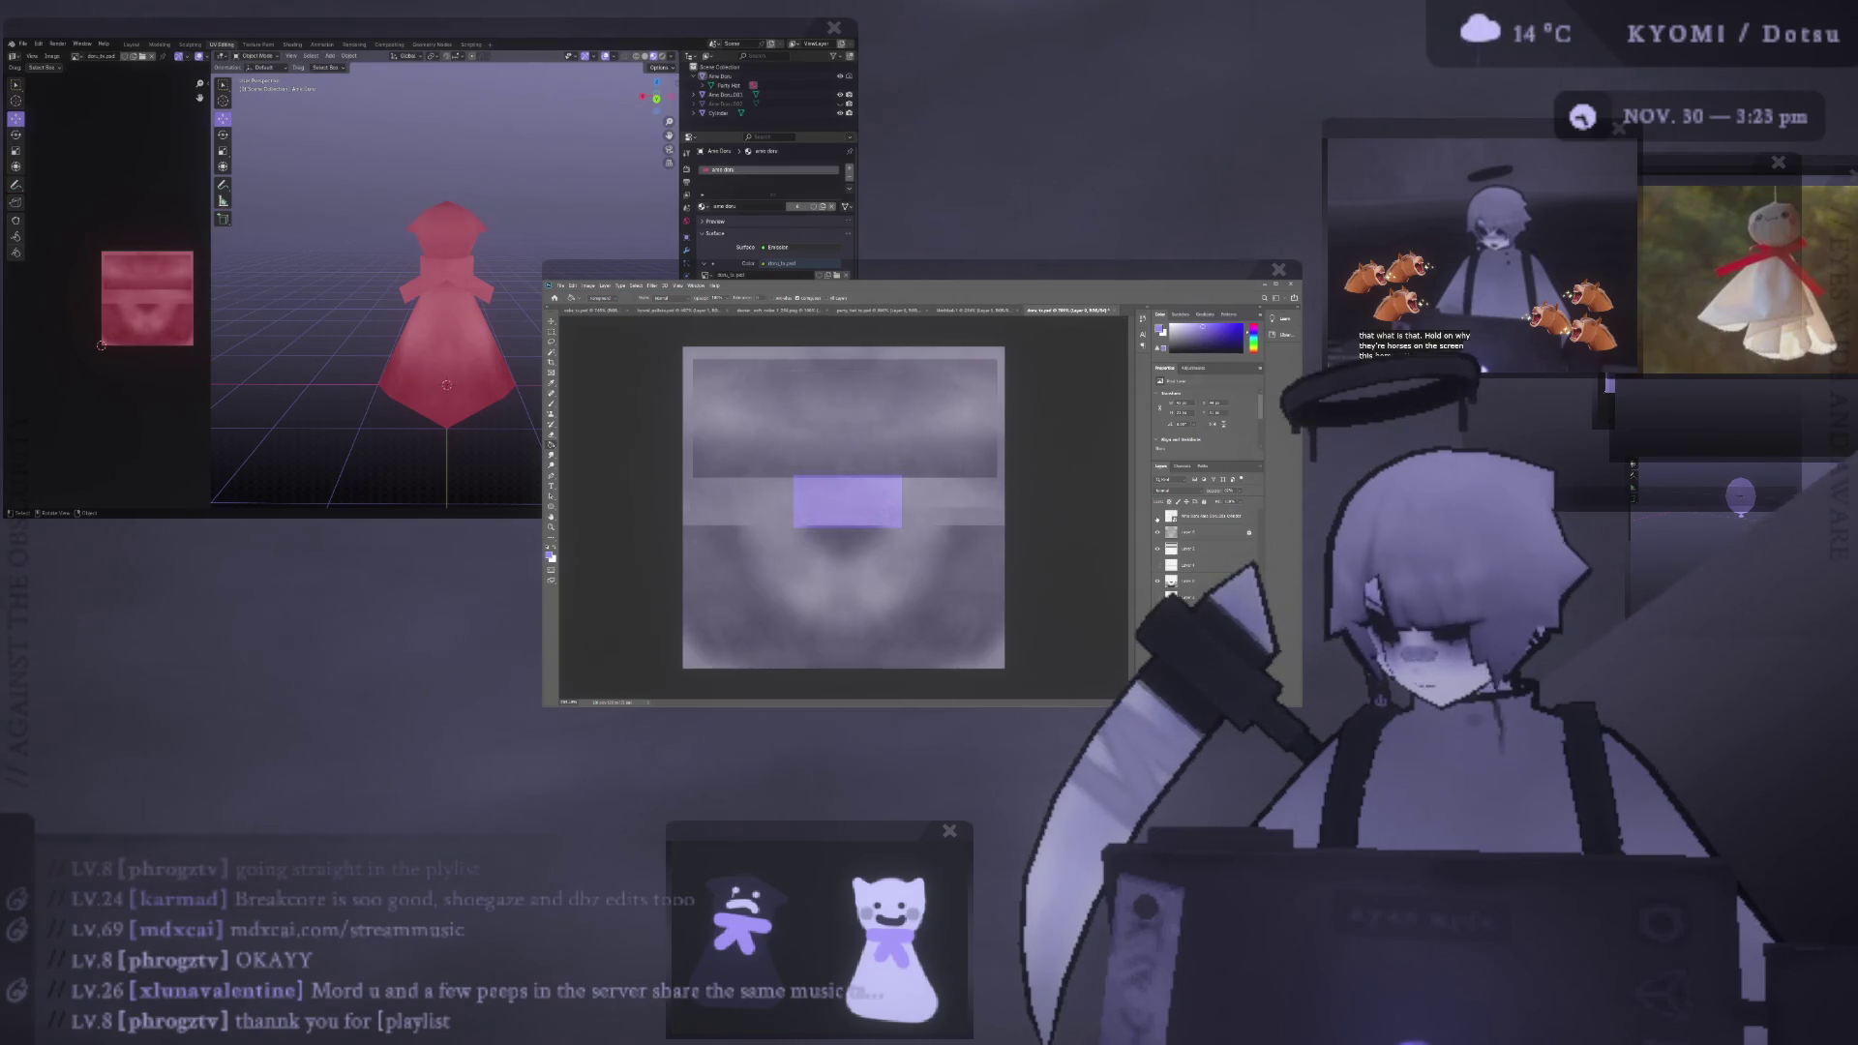
mouse_move(365, 323)
middle_mouse_down()
mouse_move(506, 298)
mouse_move(377, 318)
middle_mouse_up()
scroll(377, 317, "up", 2)
- Zoom, orbit and snap the Blender view to the back to inspect the neck band
scroll(376, 326, "up", 3)
scroll(377, 319, "up", 2)
scroll(378, 315, "up", 2)
scroll(504, 320, "up", 3)
scroll(504, 321, "down", 5)
middle_click_drag(504, 321, 443, 349)
key("ctrl+KP_1")
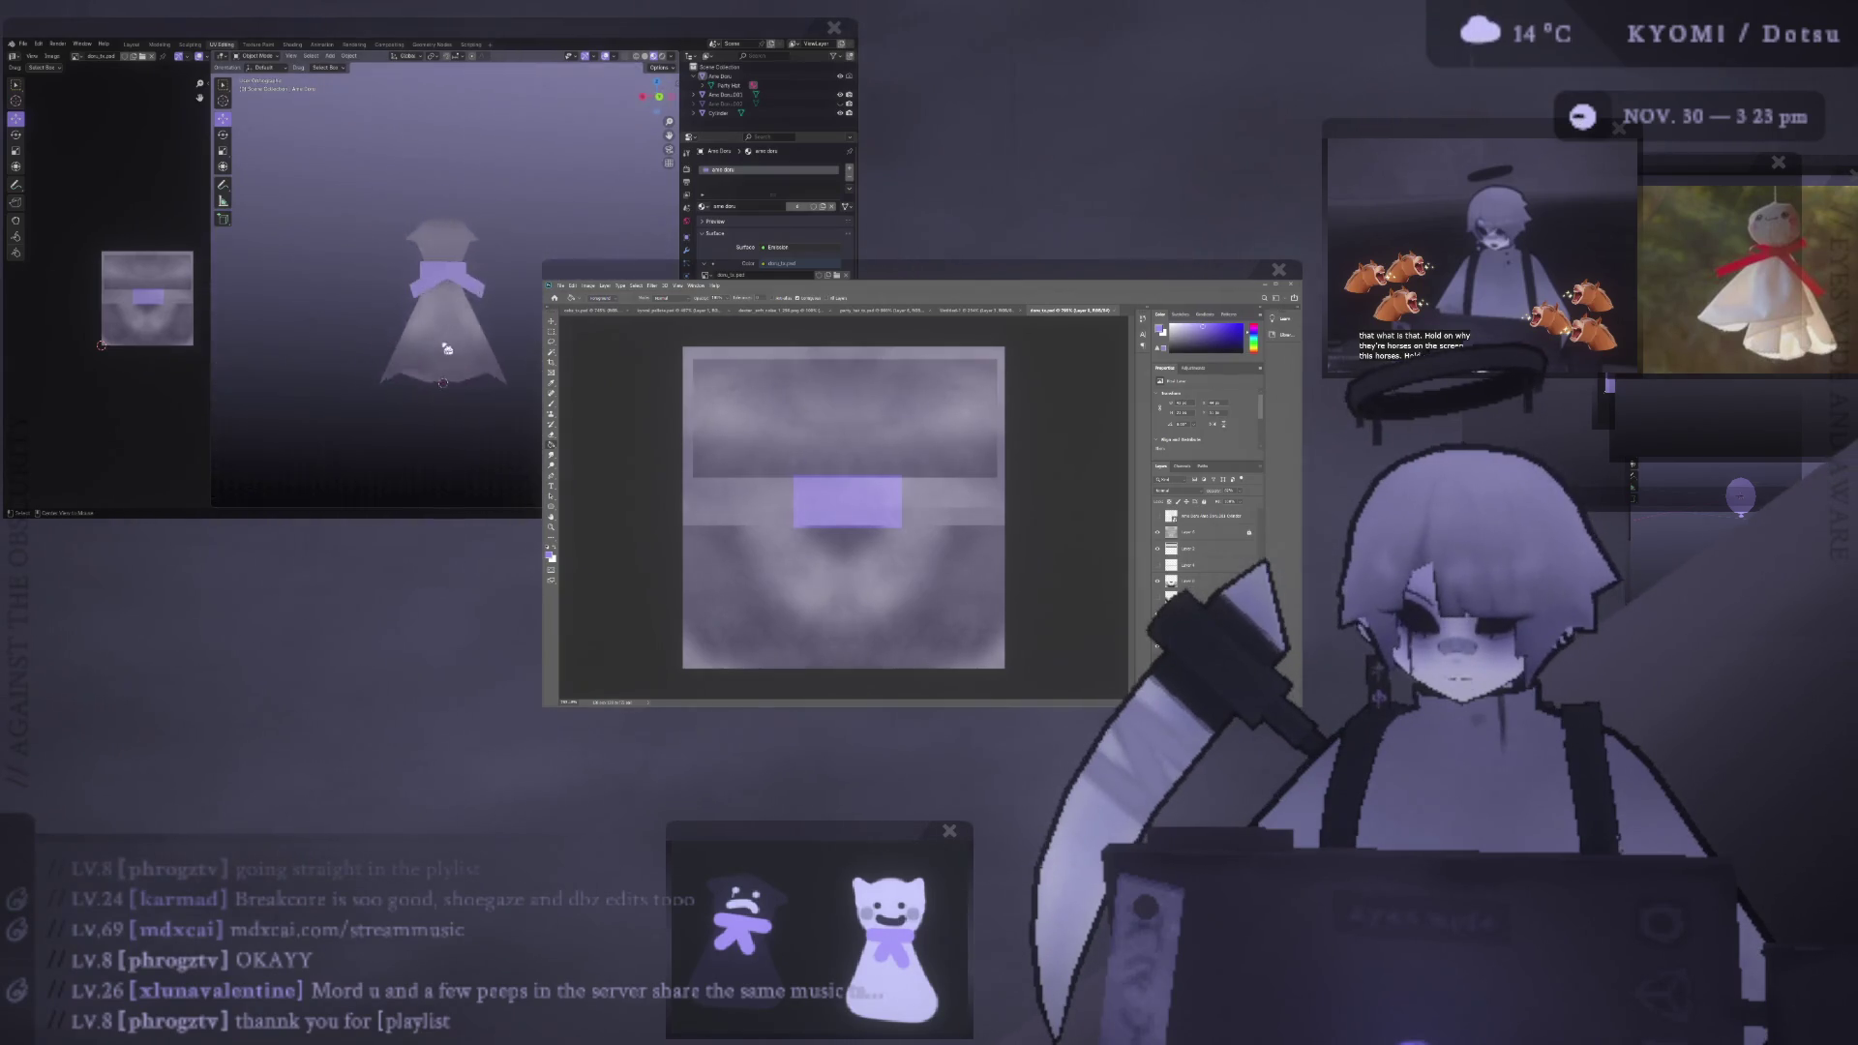
scroll(442, 349, "up", 3)
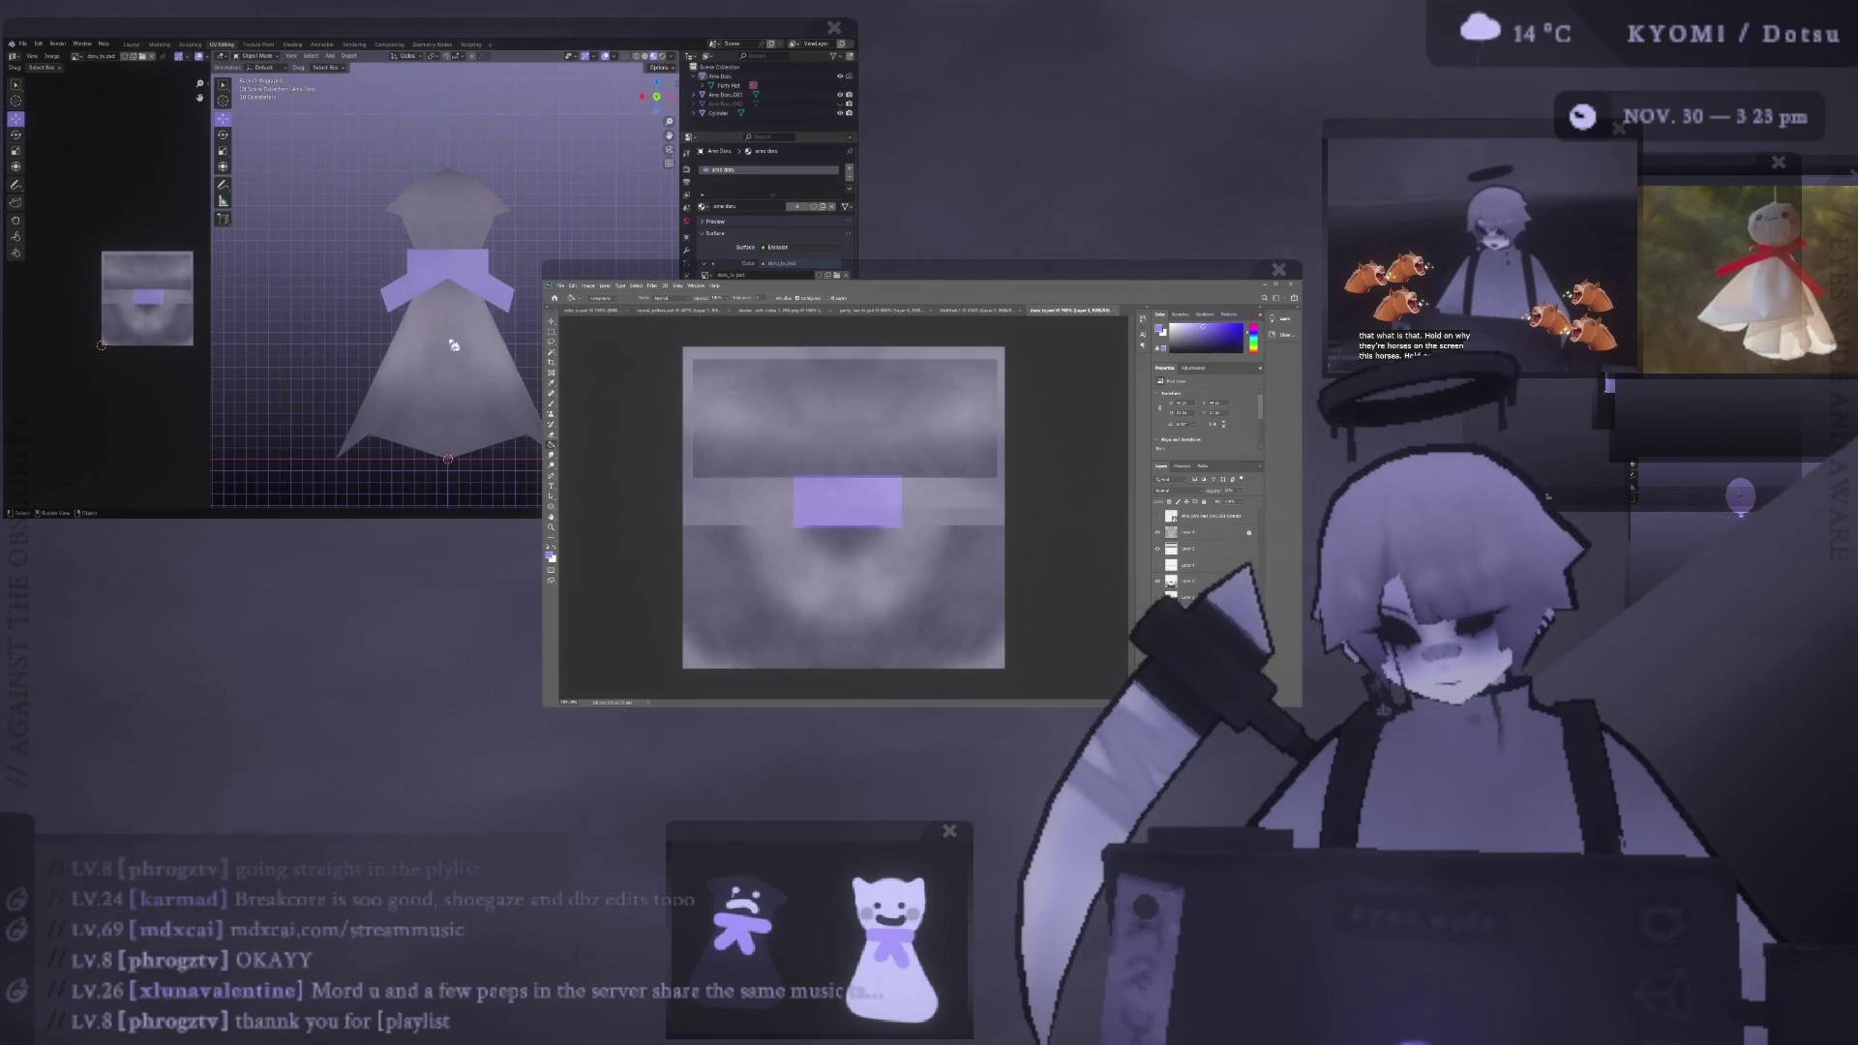
scroll(507, 333, "down", 2)
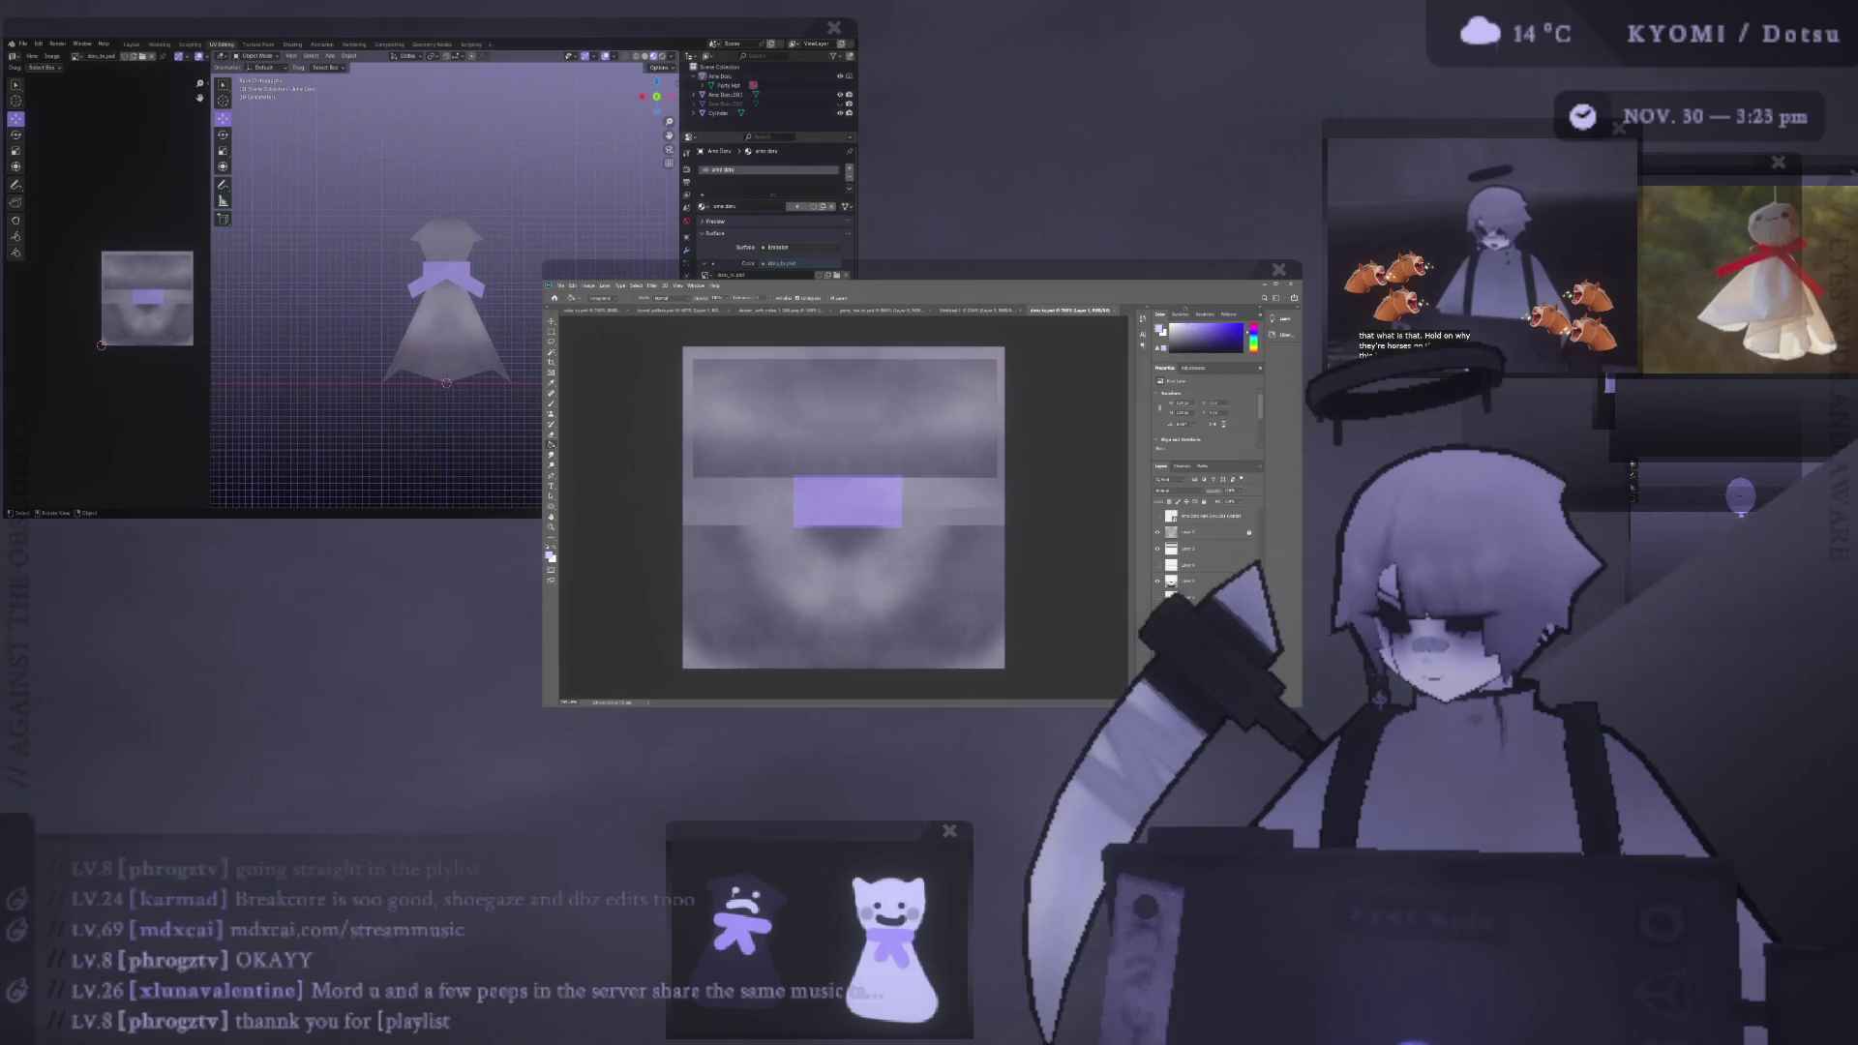
- Apply a light lavender tint after several retries, then desaturate the texture back to grey
left_click(937, 560)
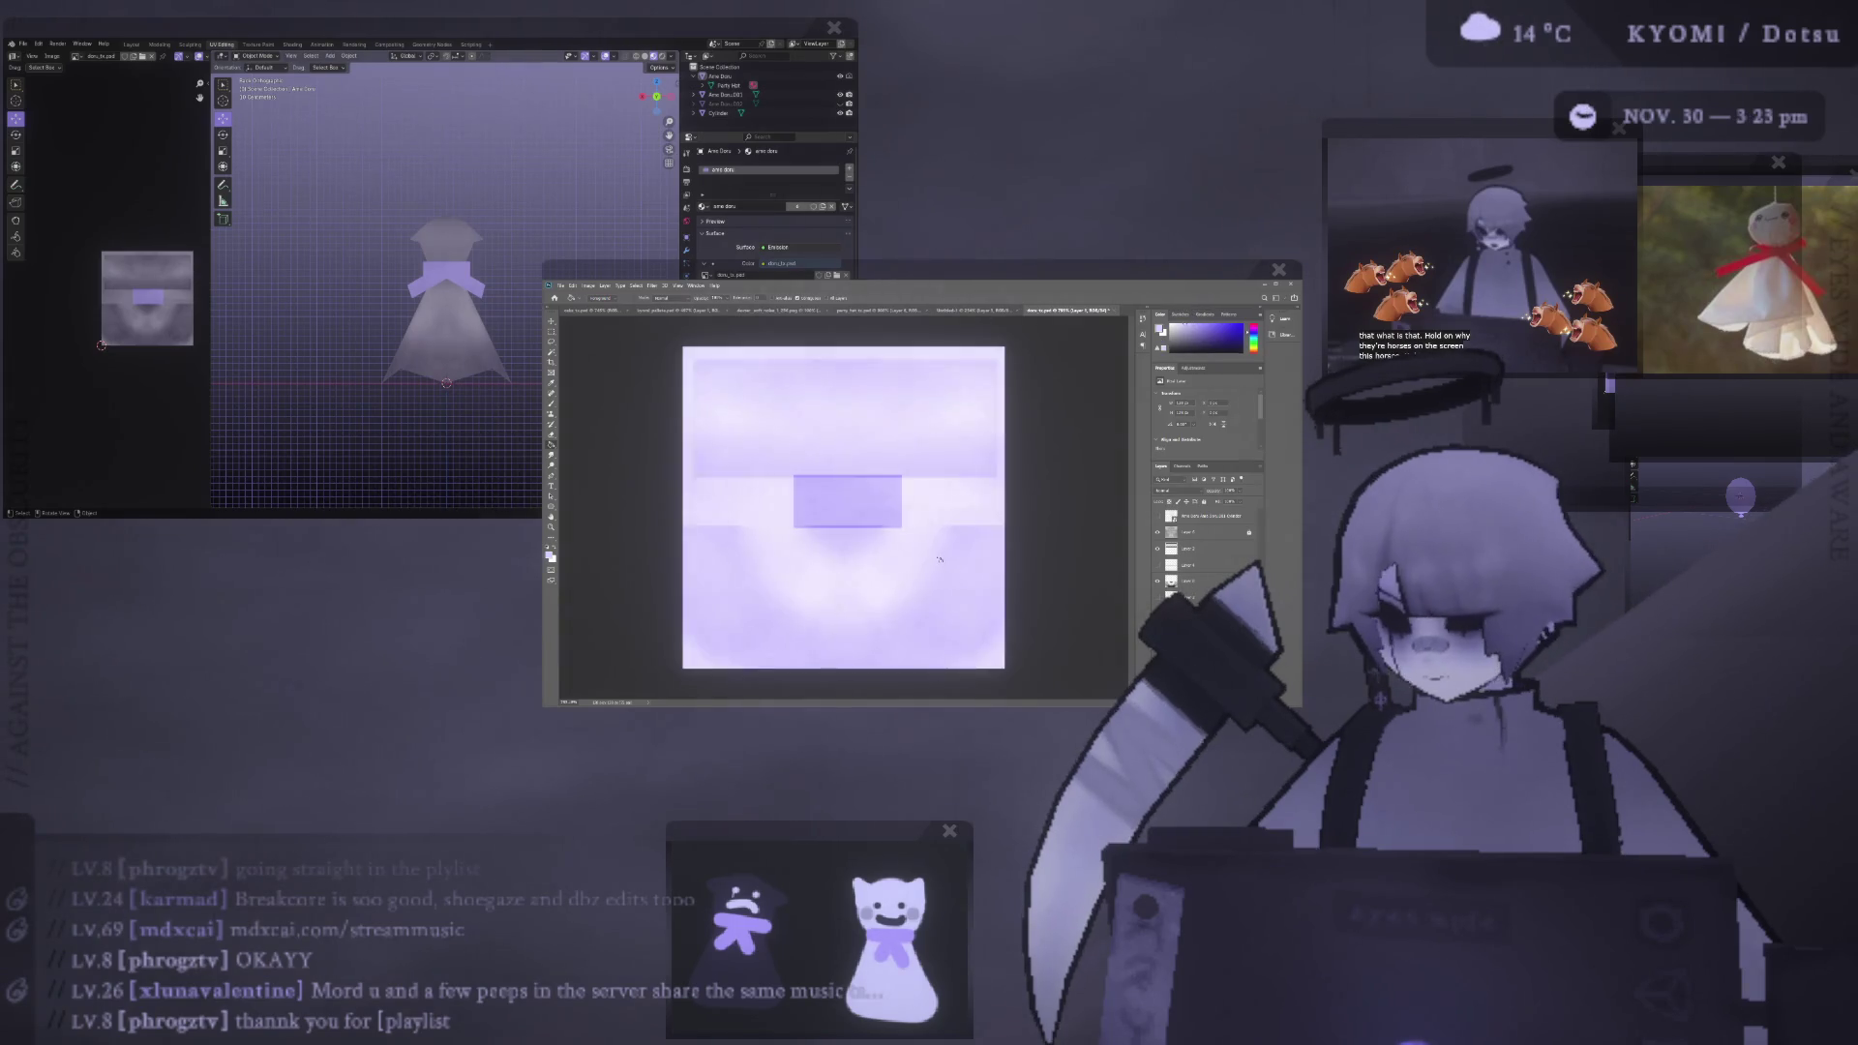
key("ctrl+z")
left_click(929, 539)
key("ctrl+z")
left_click(974, 526)
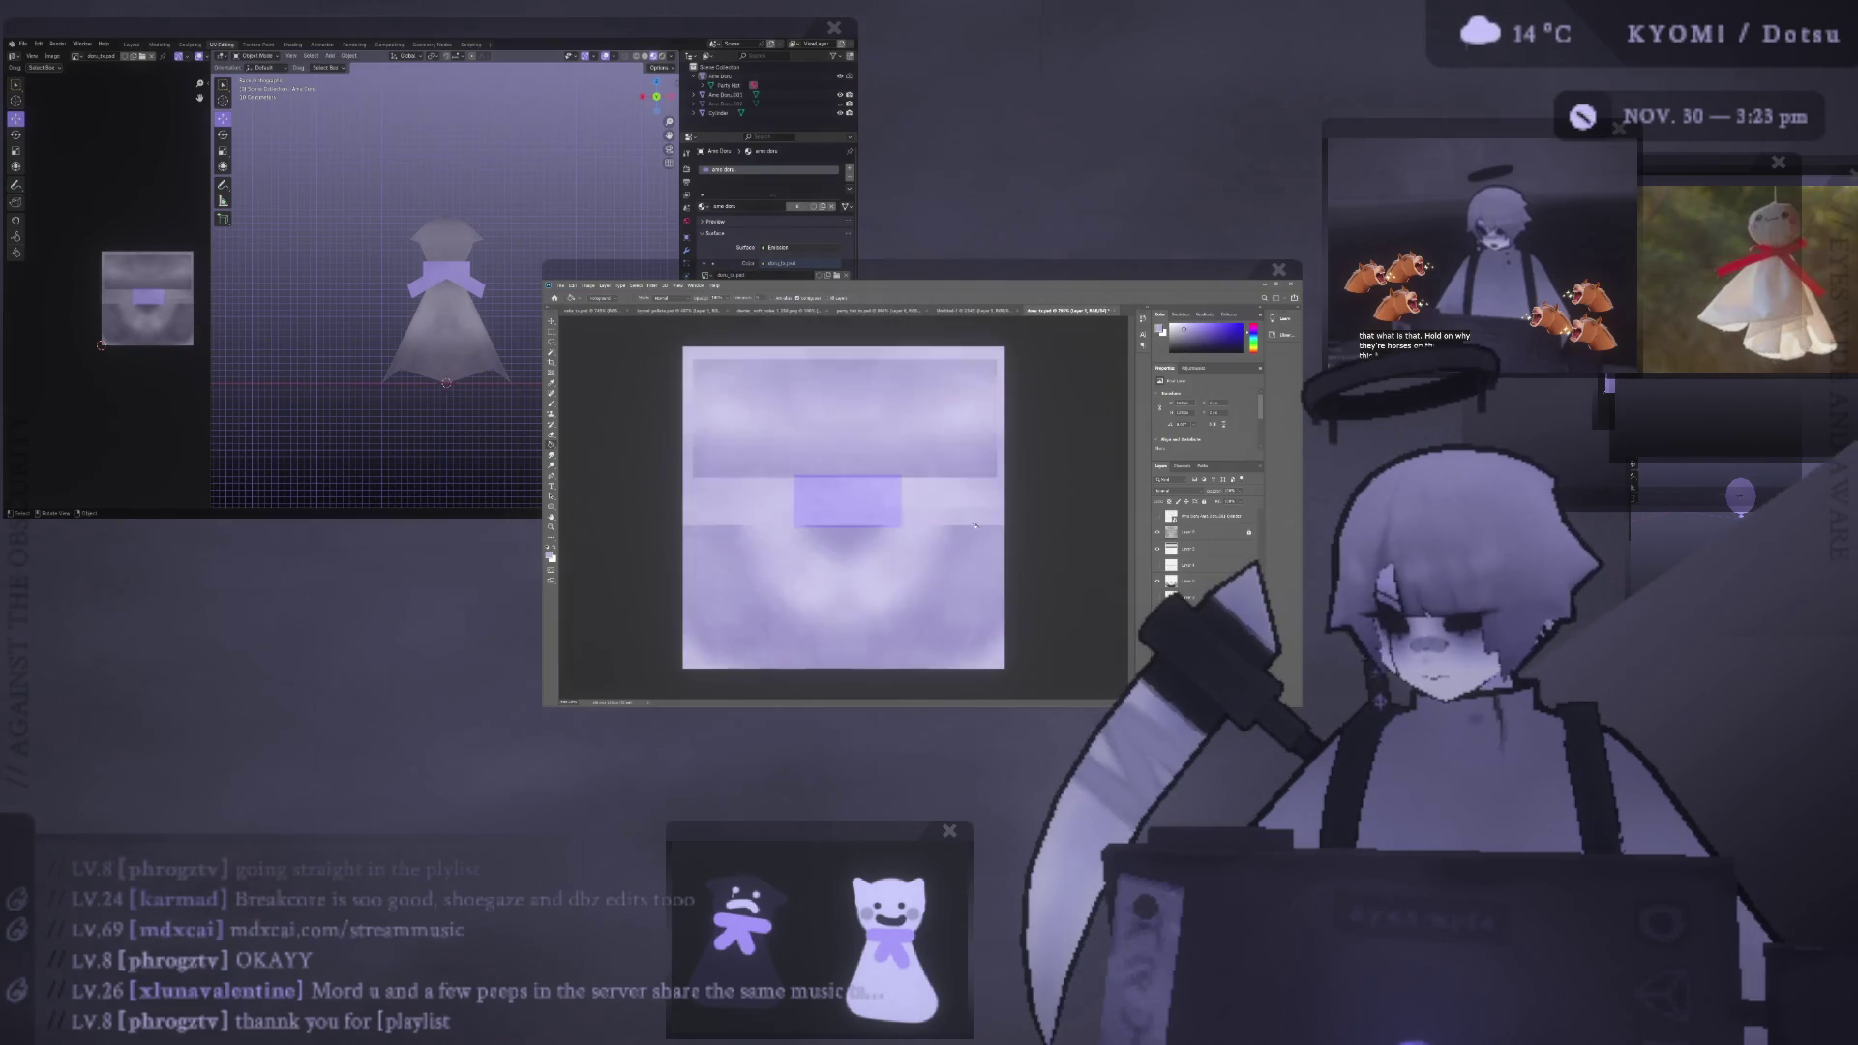
key("ctrl+z")
left_click(972, 534)
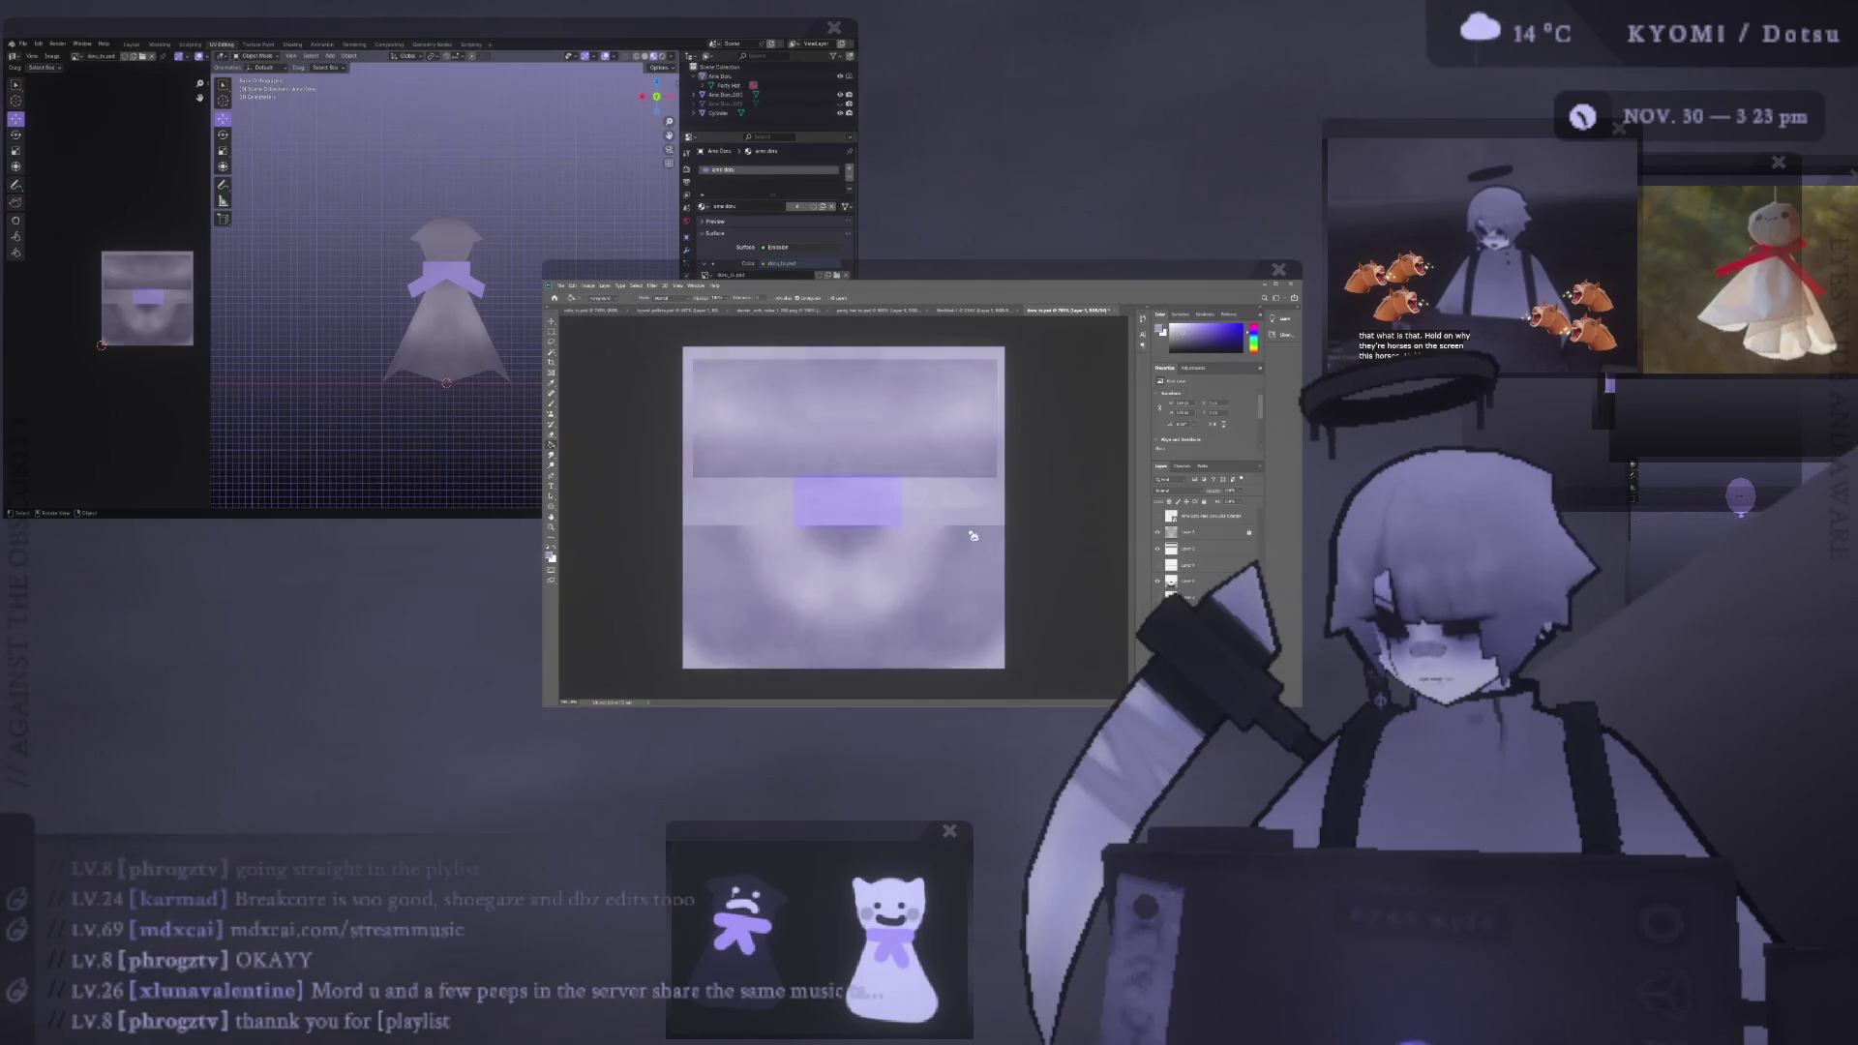
mouse_move(320, 387)
middle_mouse_down()
mouse_move(385, 268)
mouse_move(334, 263)
mouse_move(352, 271)
middle_mouse_up()
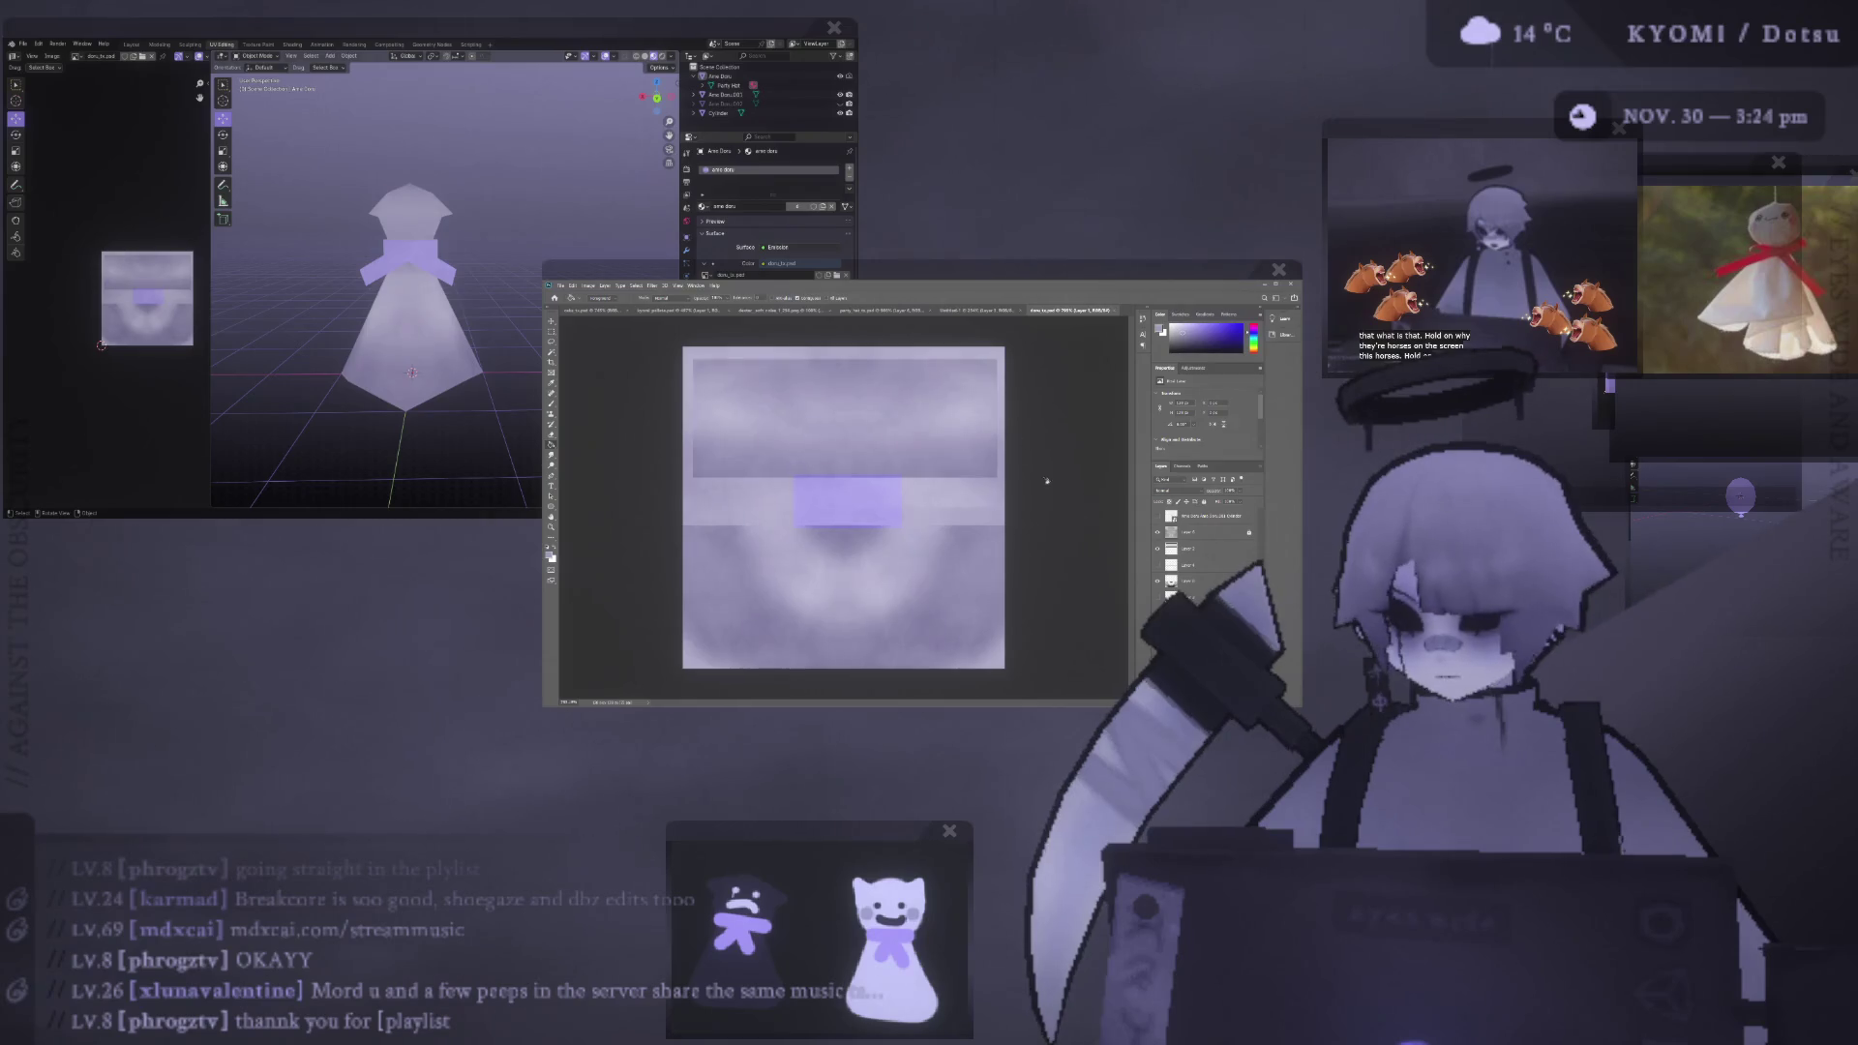
key("ctrl+shift+u")
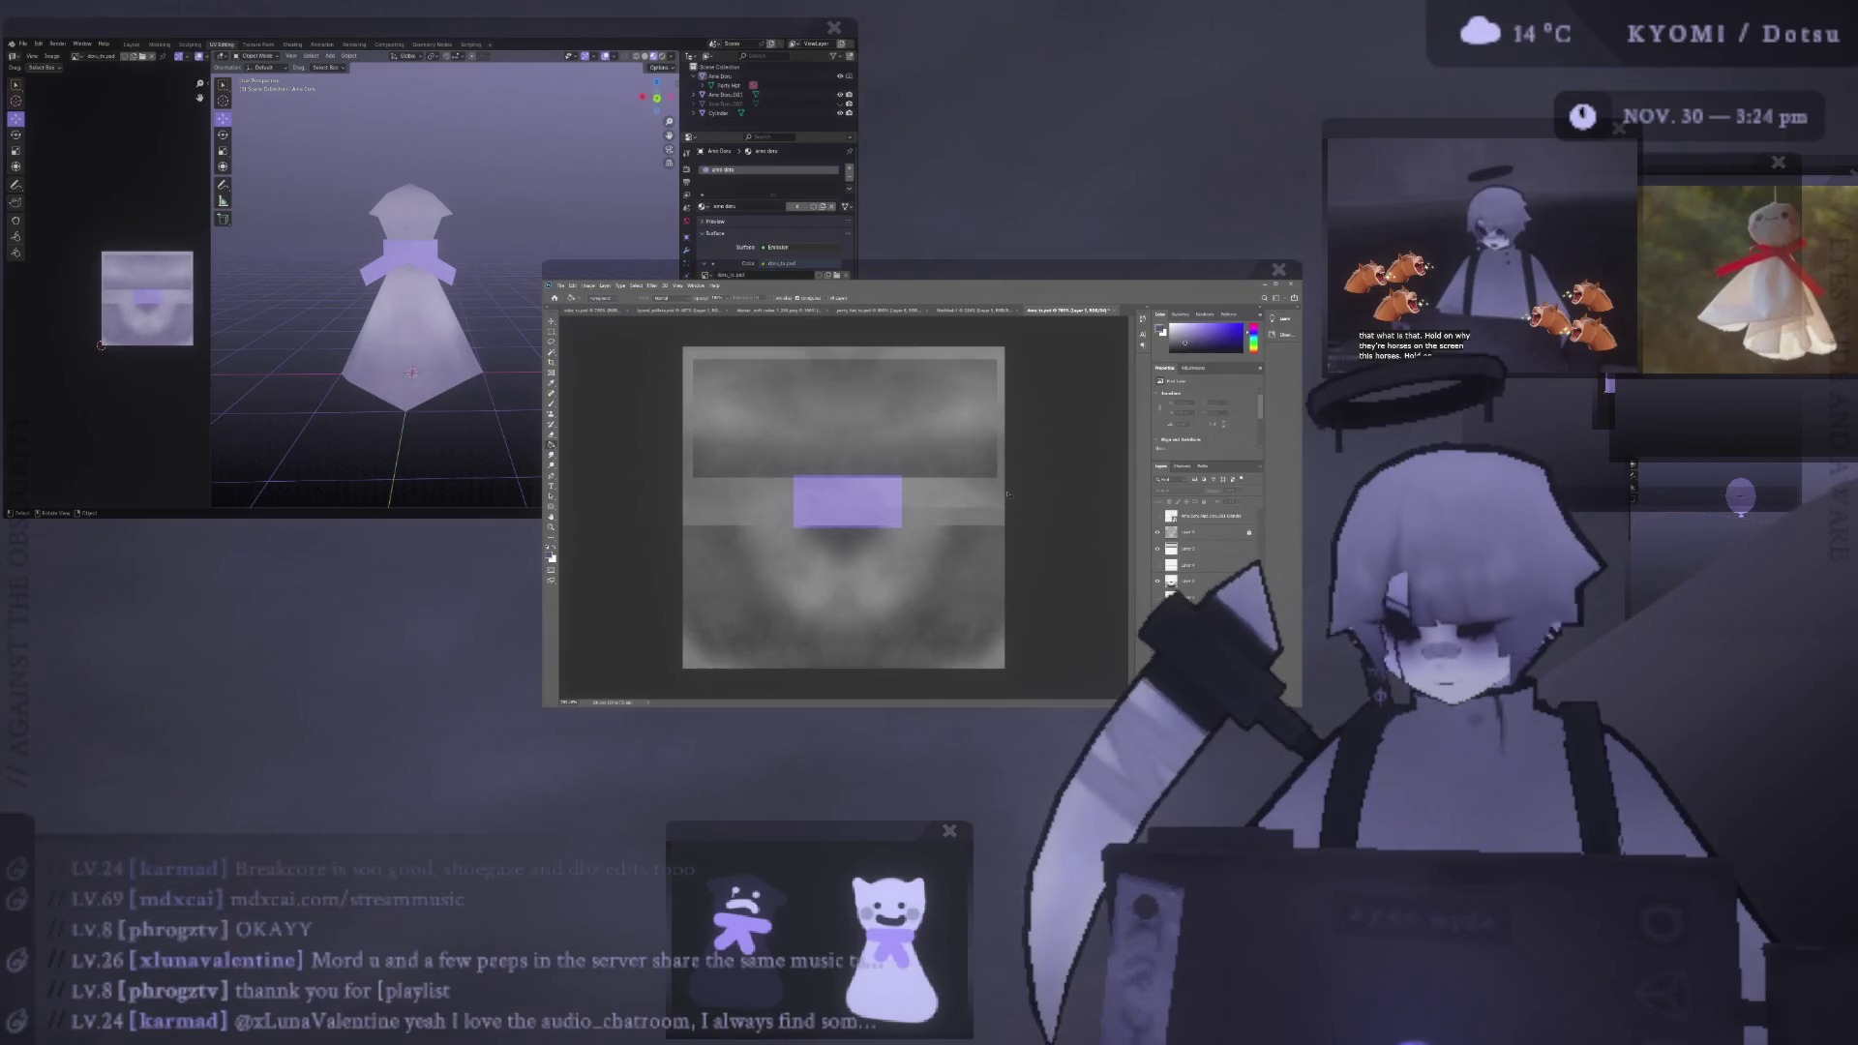
- Restore the purple-tinted texture and orbit around the Blender ghost to inspect it
key("ctrl+z")
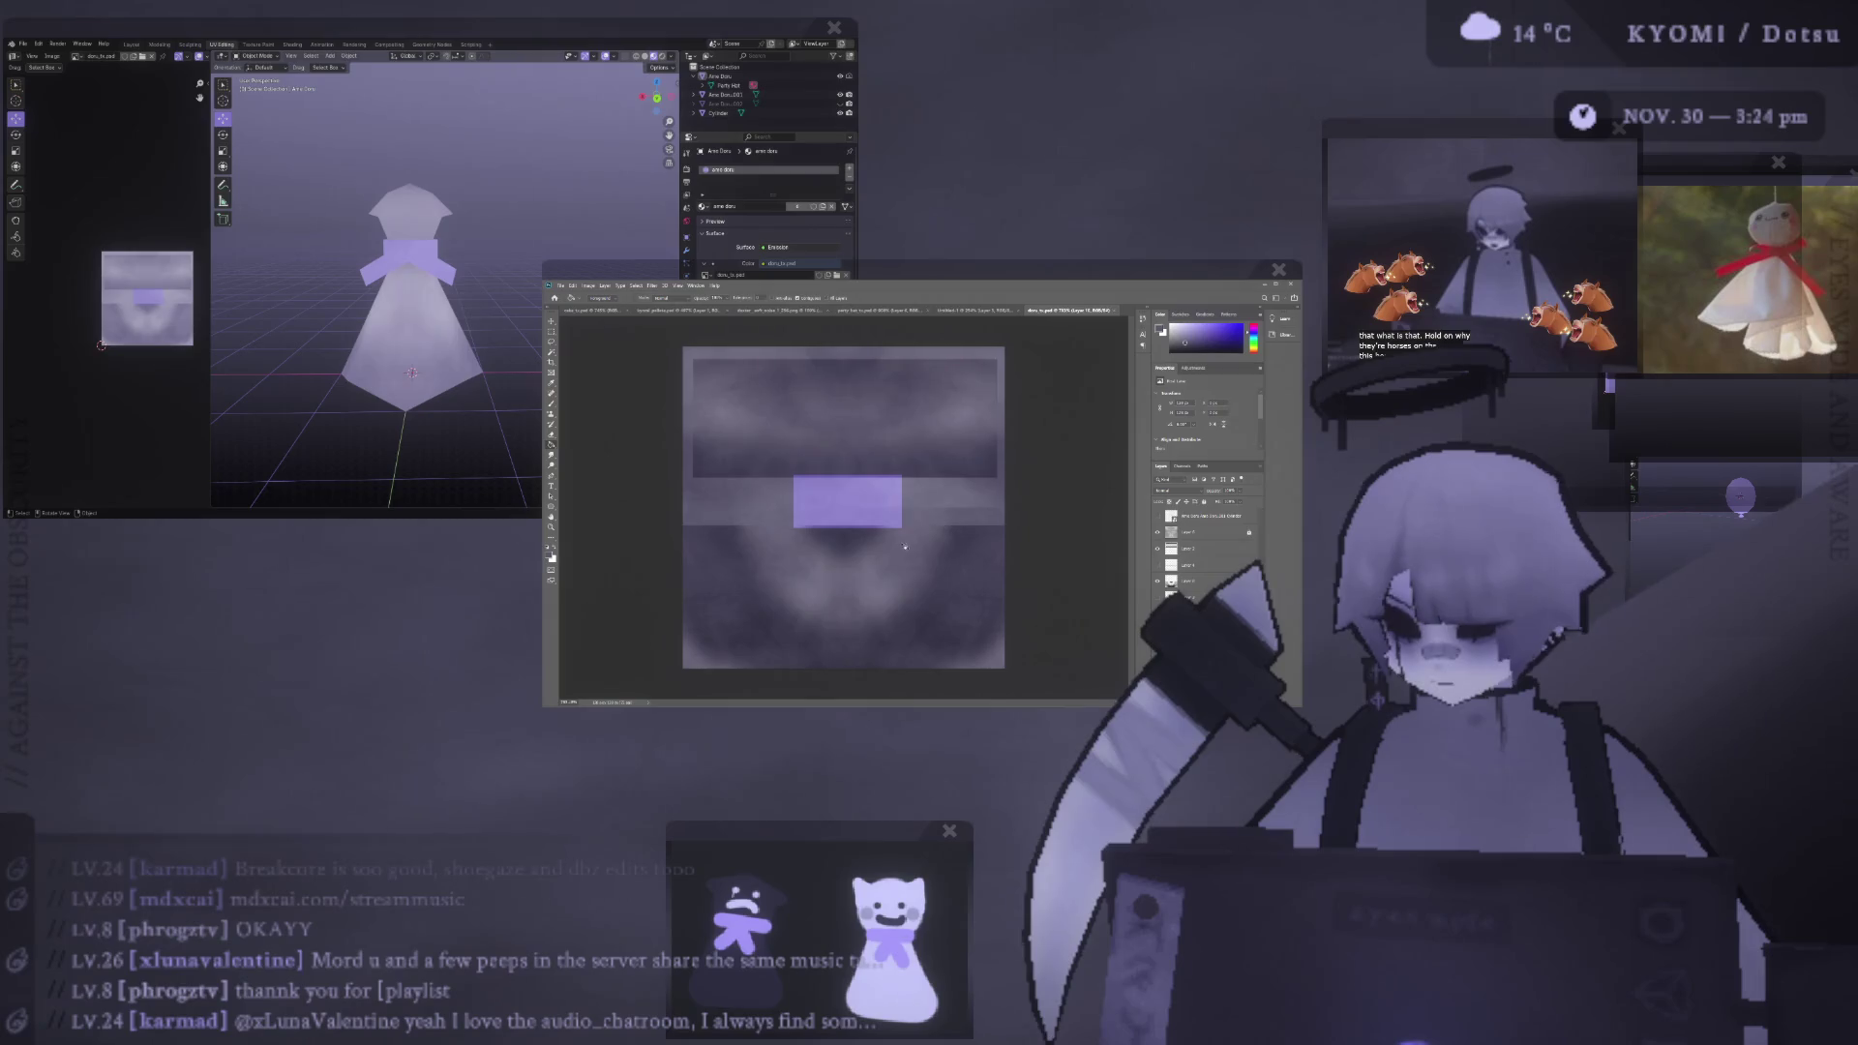
scroll(437, 320, "down", 3)
middle_click_drag(425, 319, 350, 351)
scroll(354, 360, "up", 2)
scroll(358, 369, "up", 3)
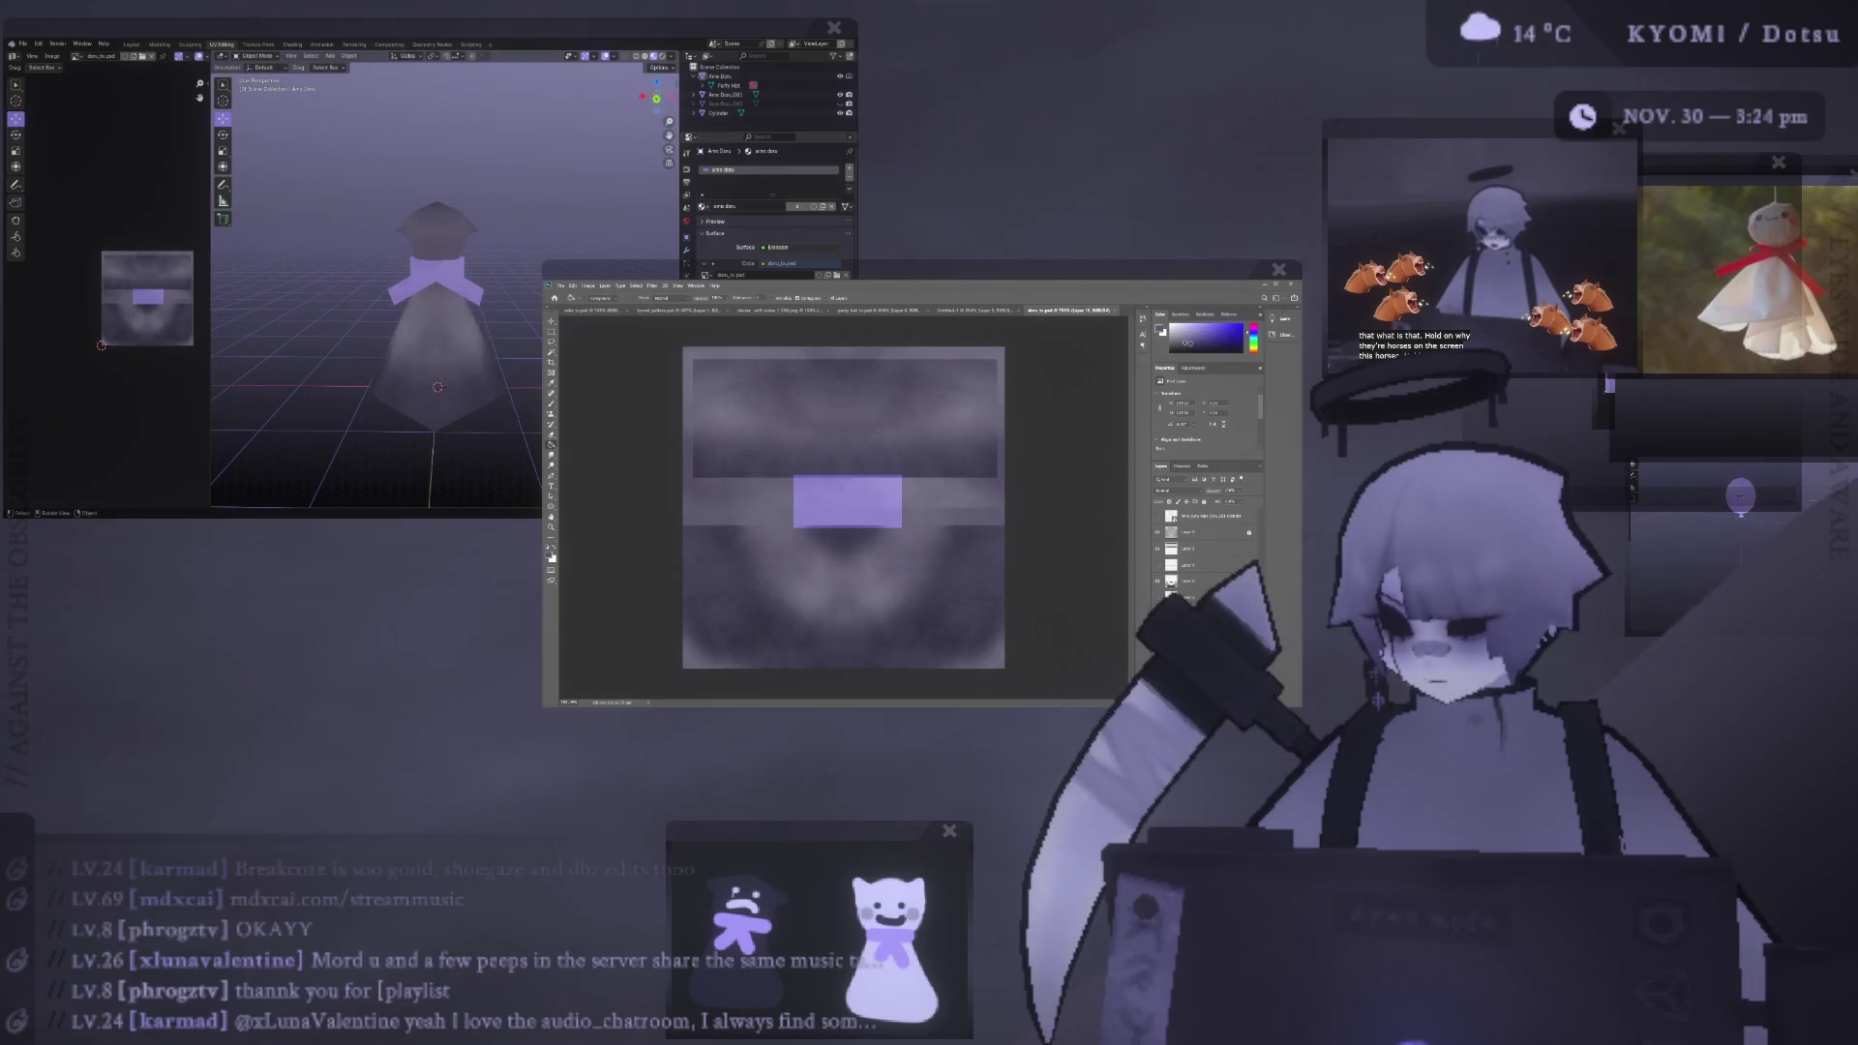
scroll(349, 348, "down", 3)
scroll(341, 345, "up", 2)
middle_click_drag(341, 345, 394, 323)
scroll(341, 334, "up", 2)
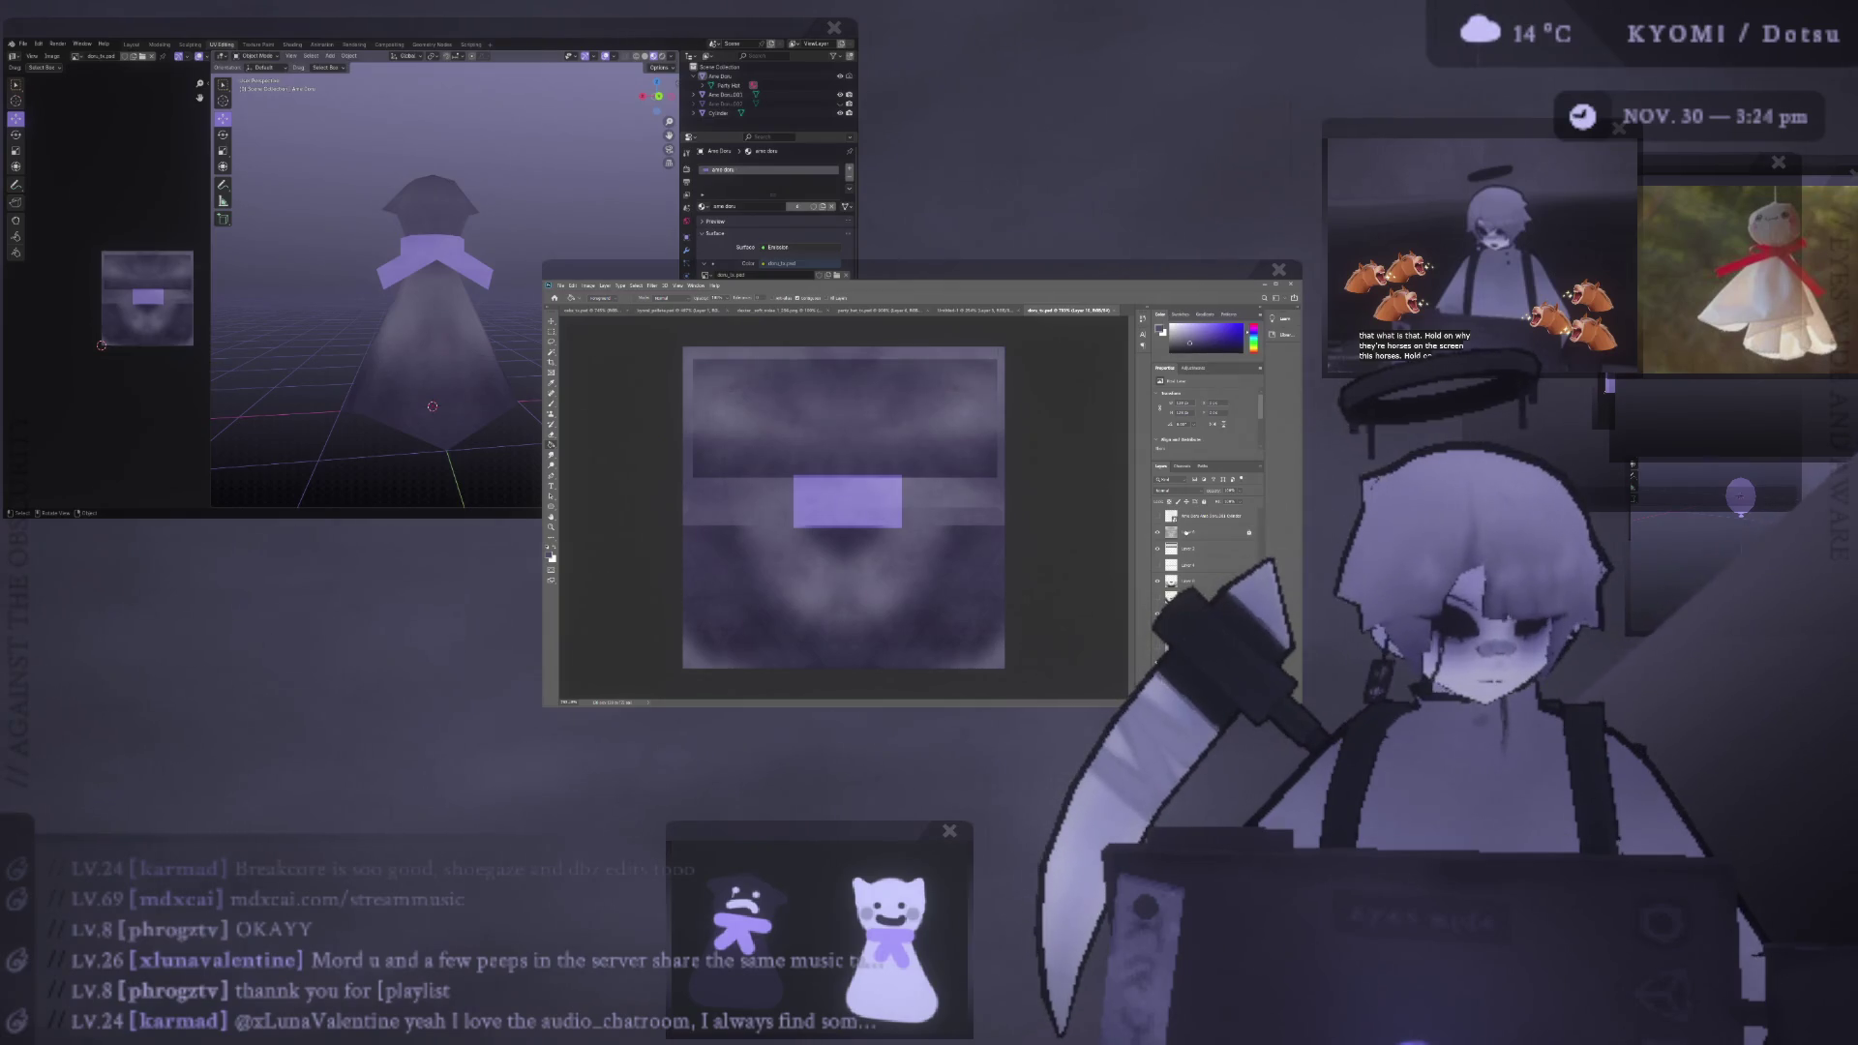
mouse_move(389, 342)
middle_mouse_down()
mouse_move(401, 427)
mouse_move(400, 346)
middle_mouse_up()
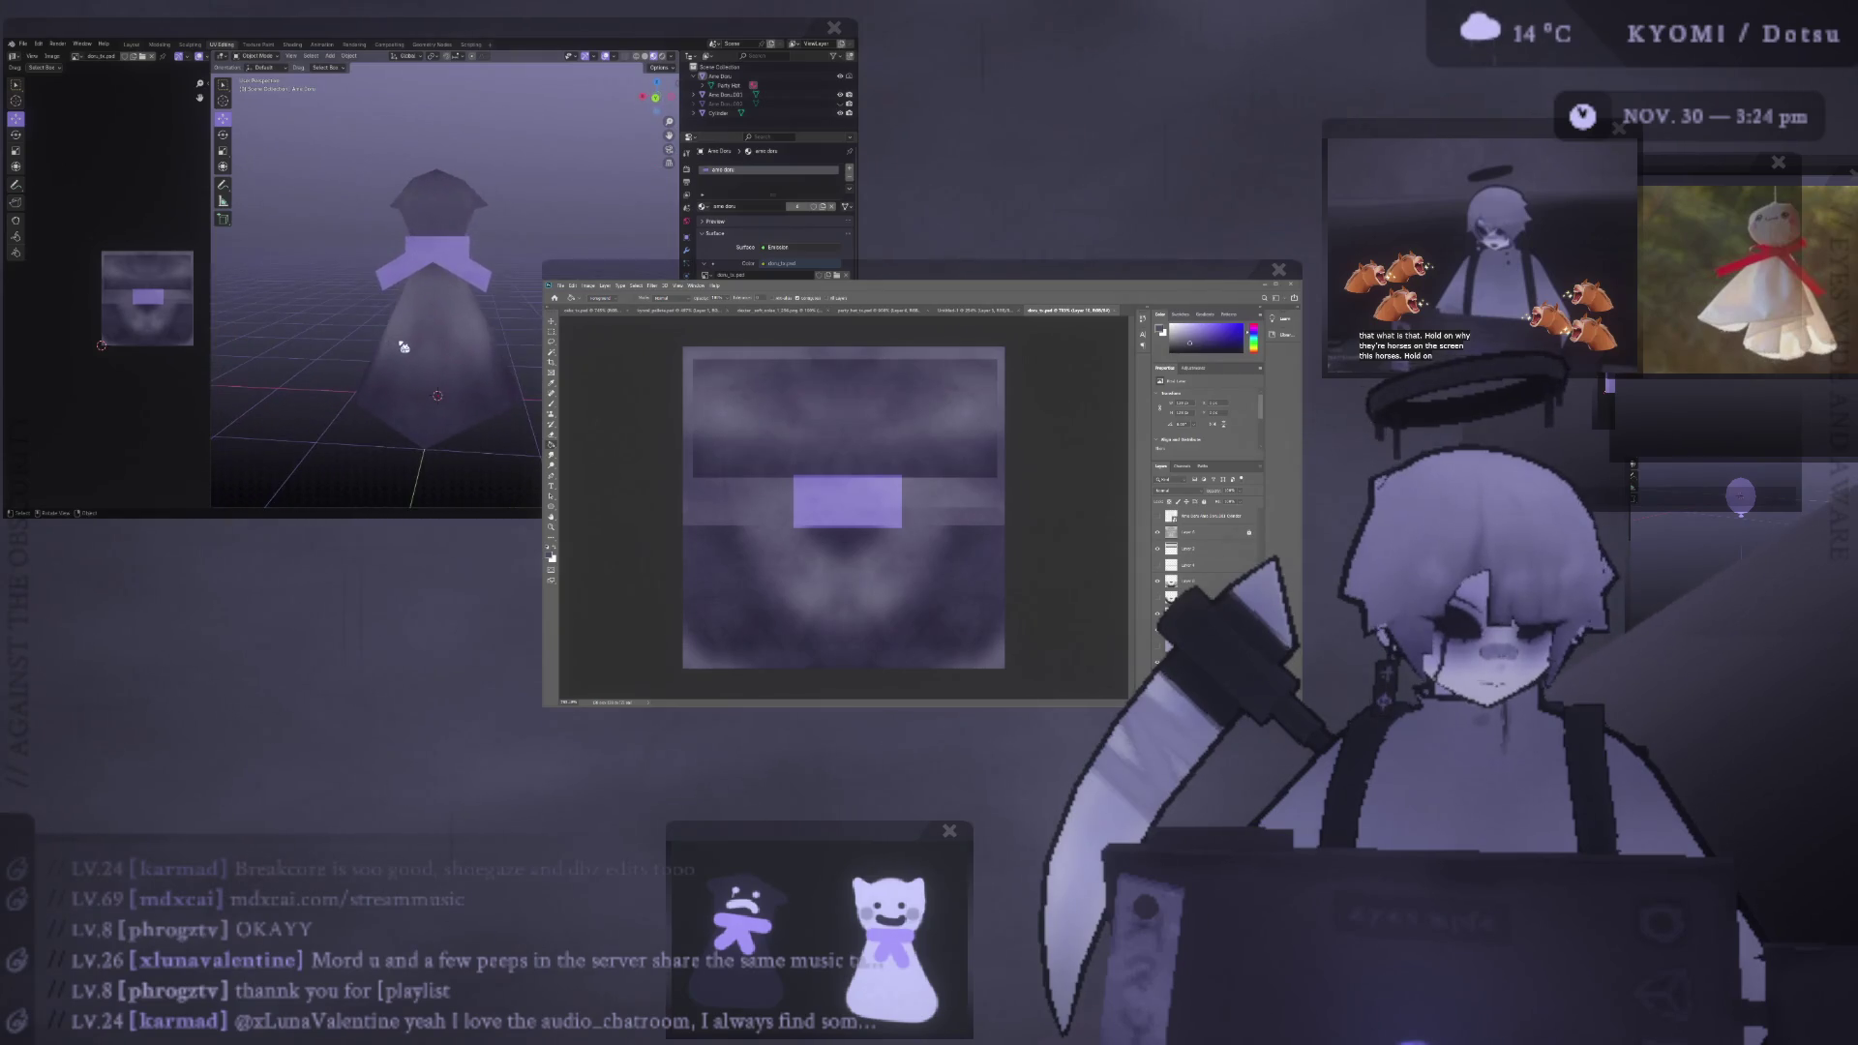
- Add a new Layer 11, hide it, and select the layer beneath
key("ctrl+j")
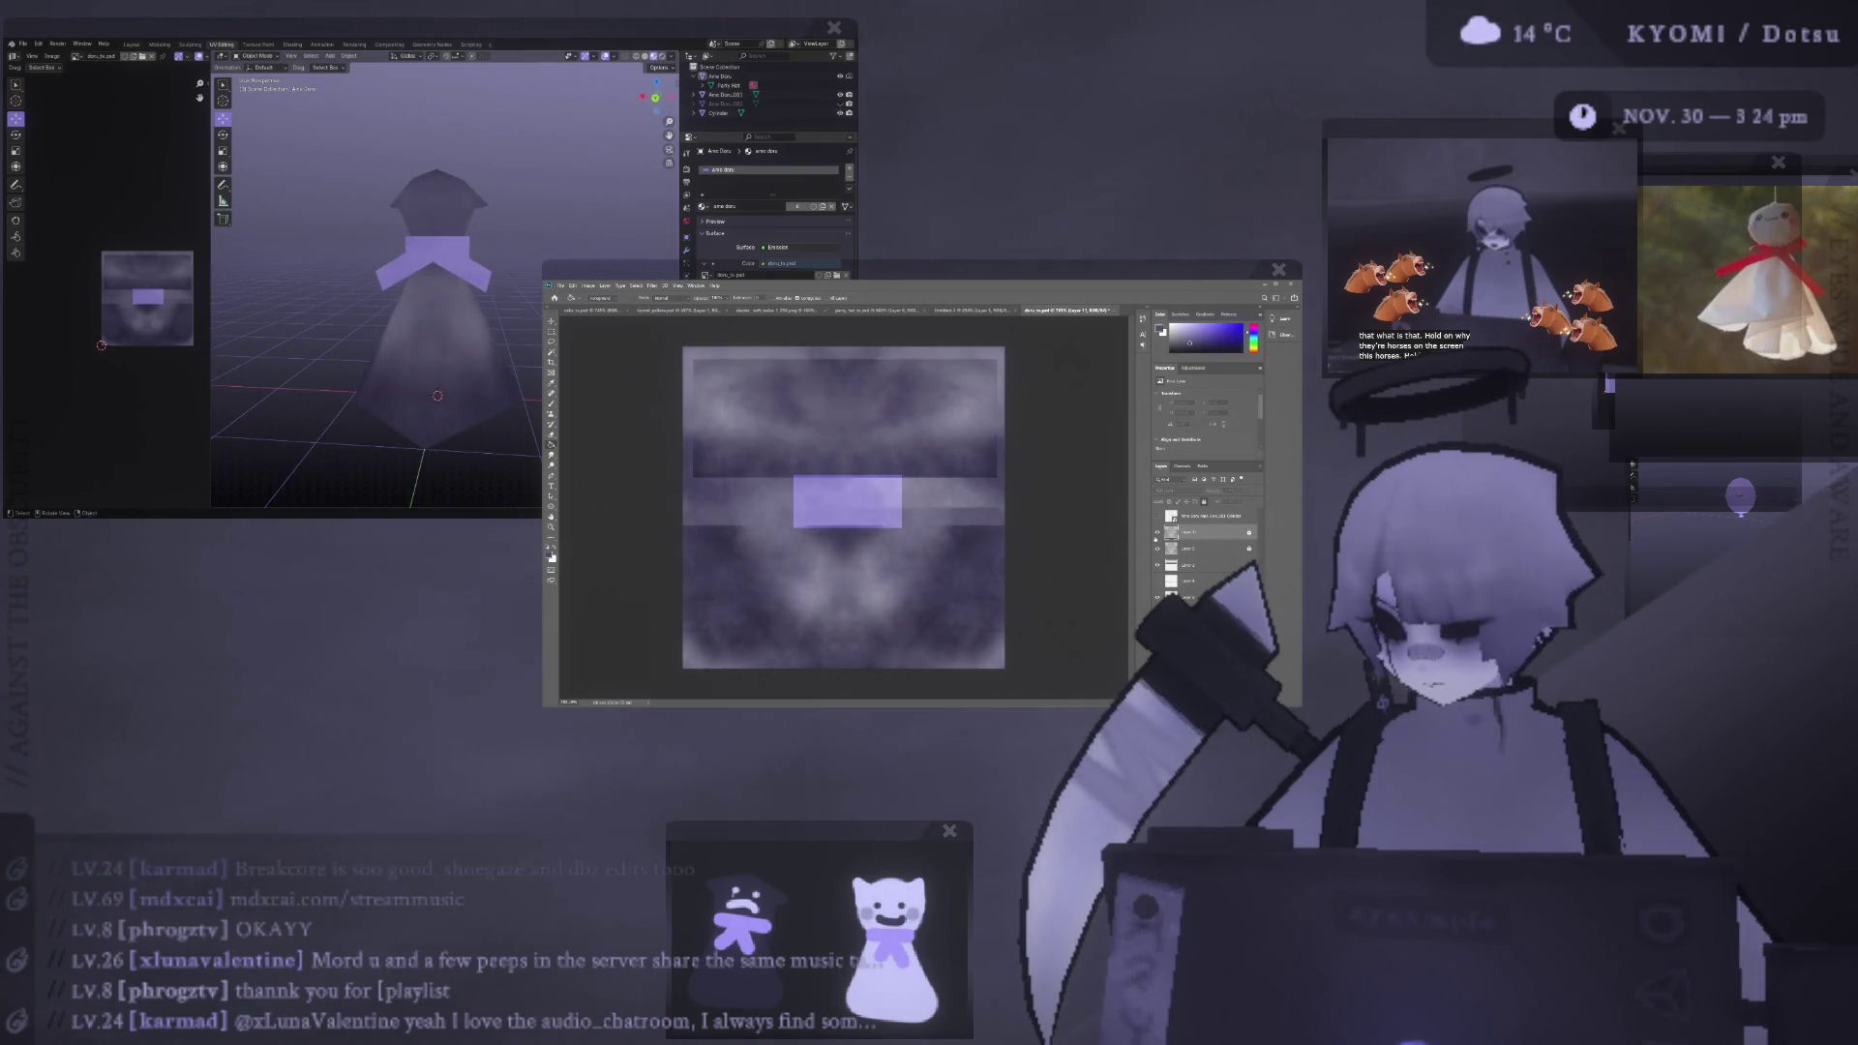
left_click(1157, 532)
left_click(1200, 548)
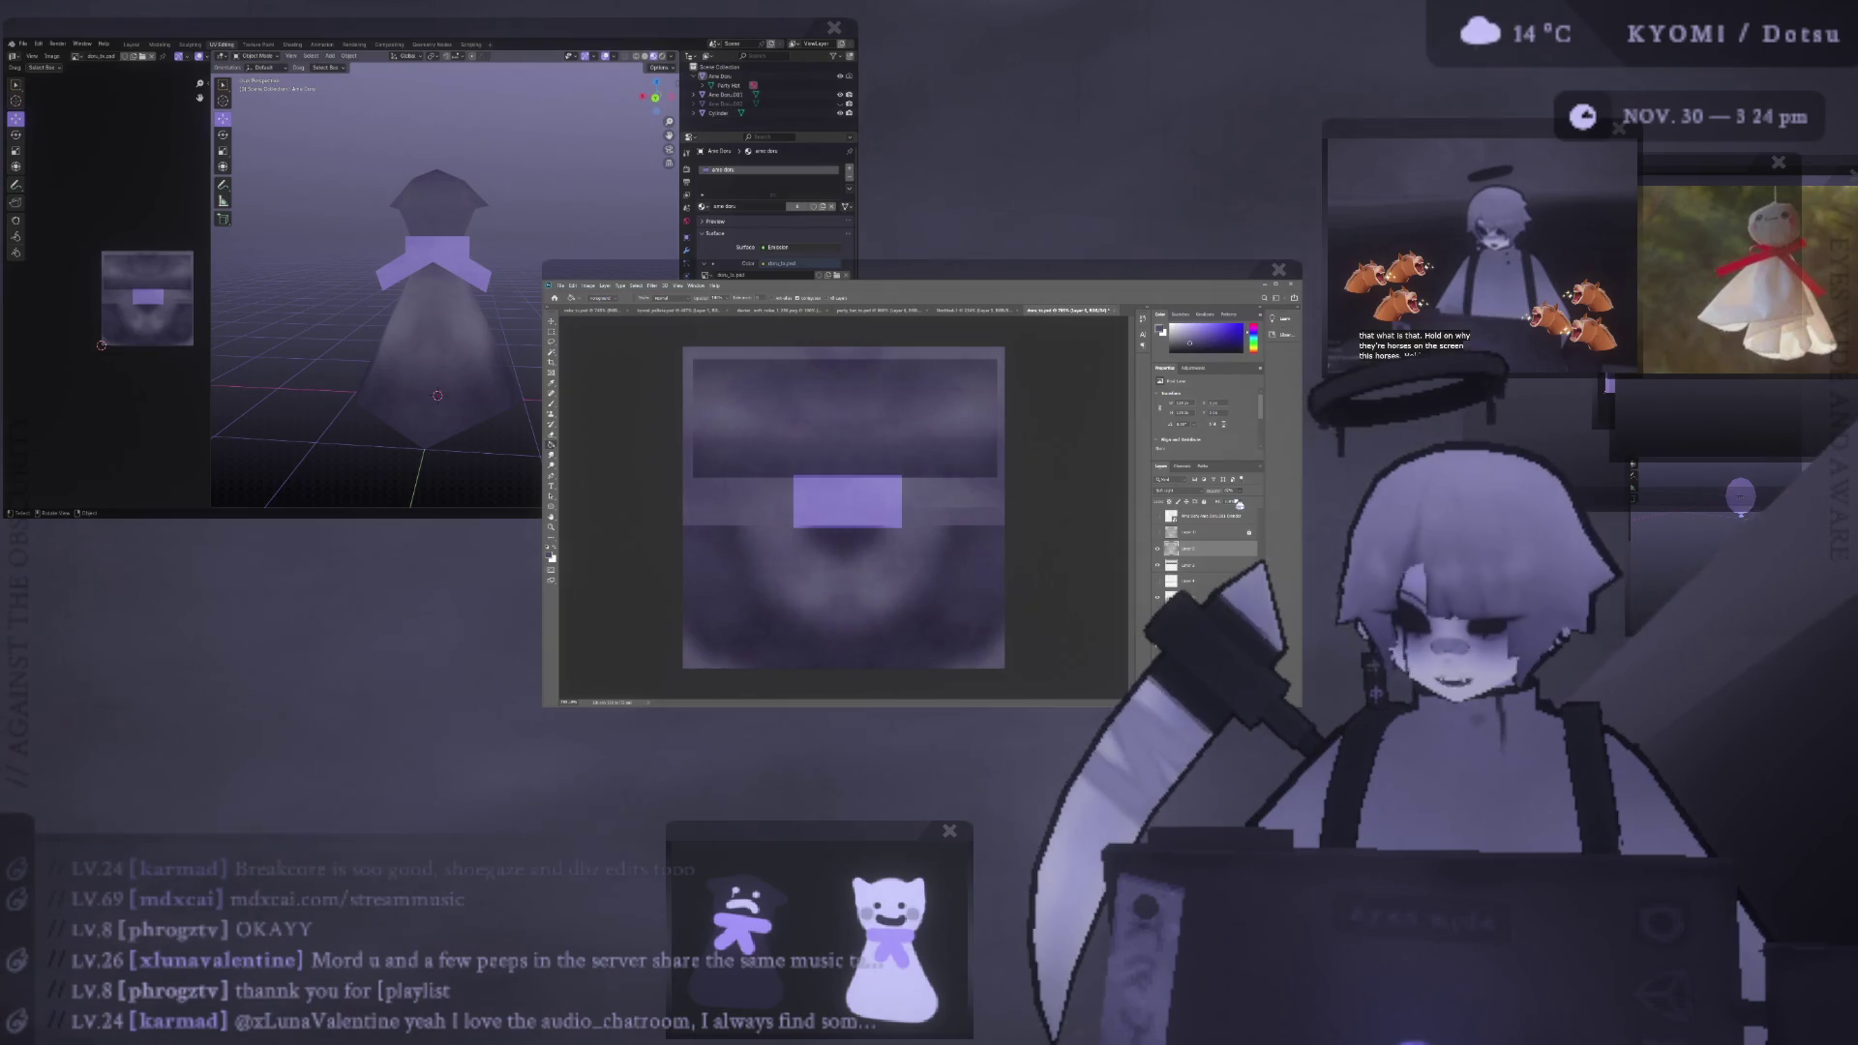
- Switch to a front orthographic view and test the band semi-transparent before restoring full opacity
mouse_move(464, 320)
middle_mouse_down()
mouse_move(397, 358)
mouse_move(399, 333)
mouse_move(463, 387)
mouse_move(512, 347)
middle_mouse_up()
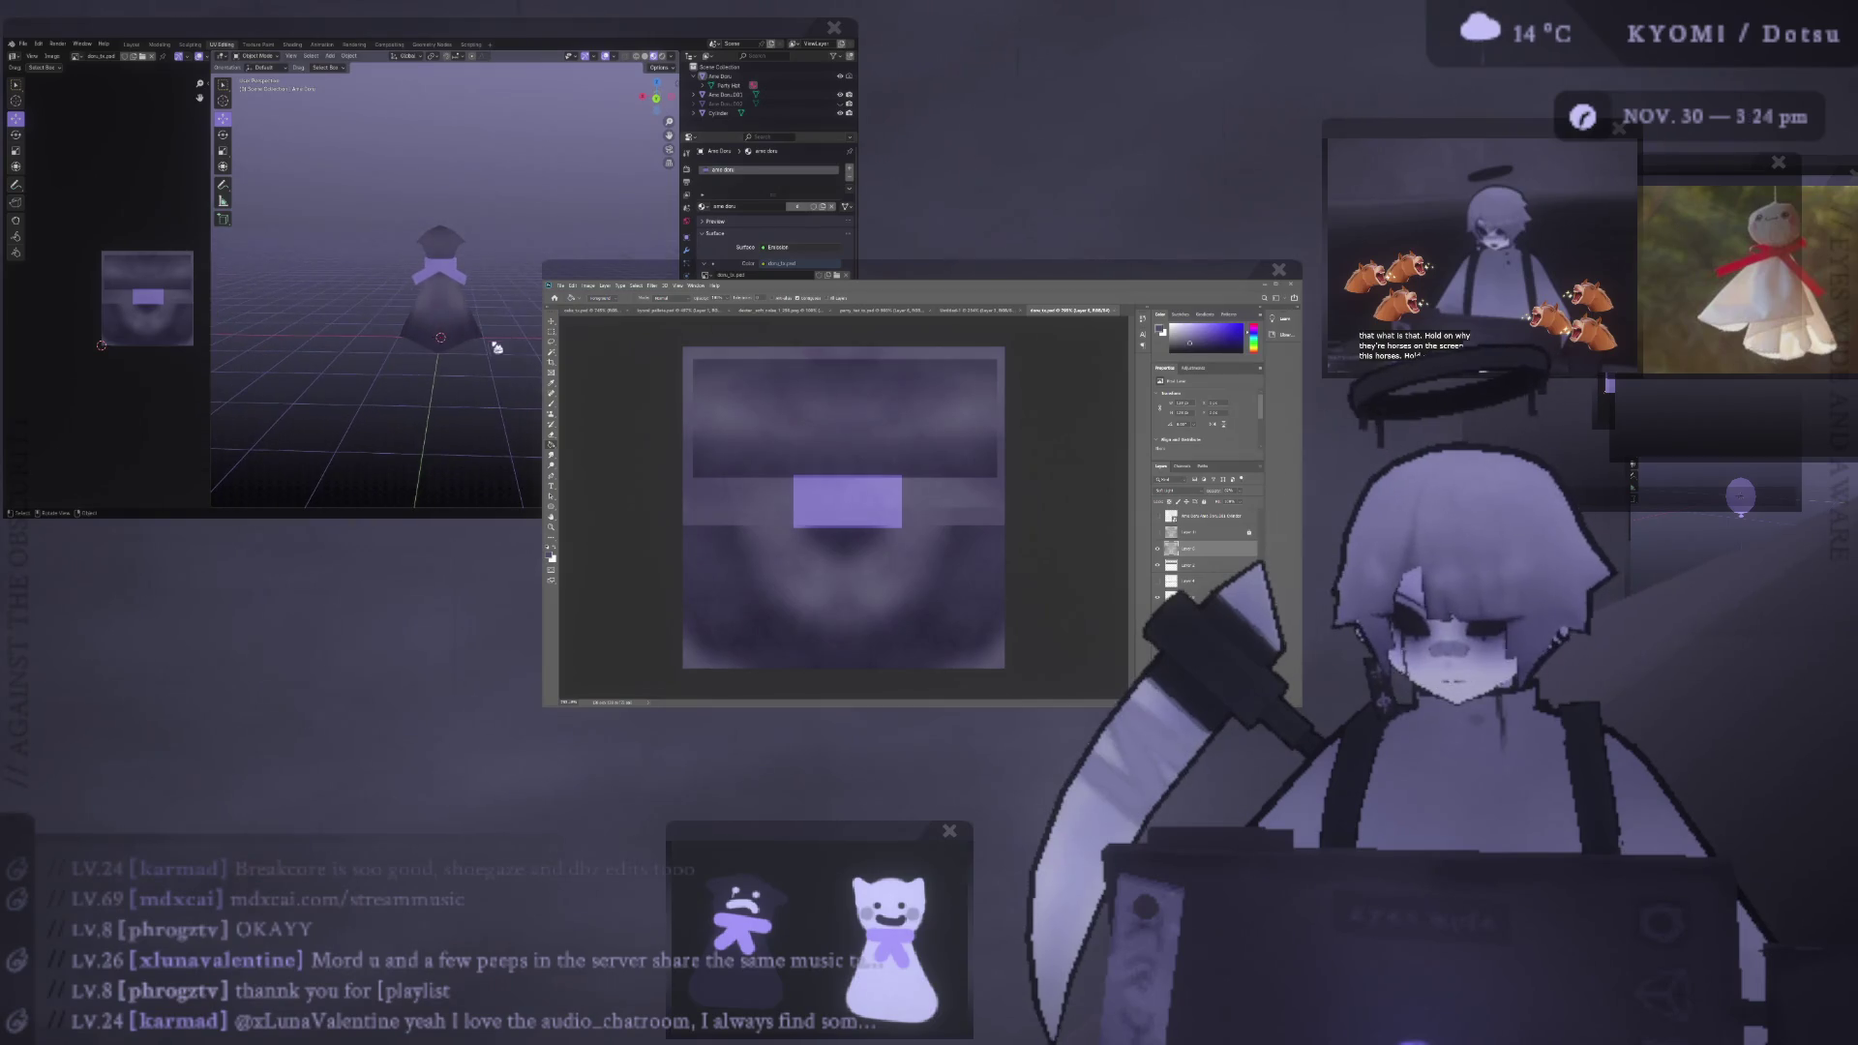
scroll(511, 347, "up", 1)
scroll(512, 346, "up", 3)
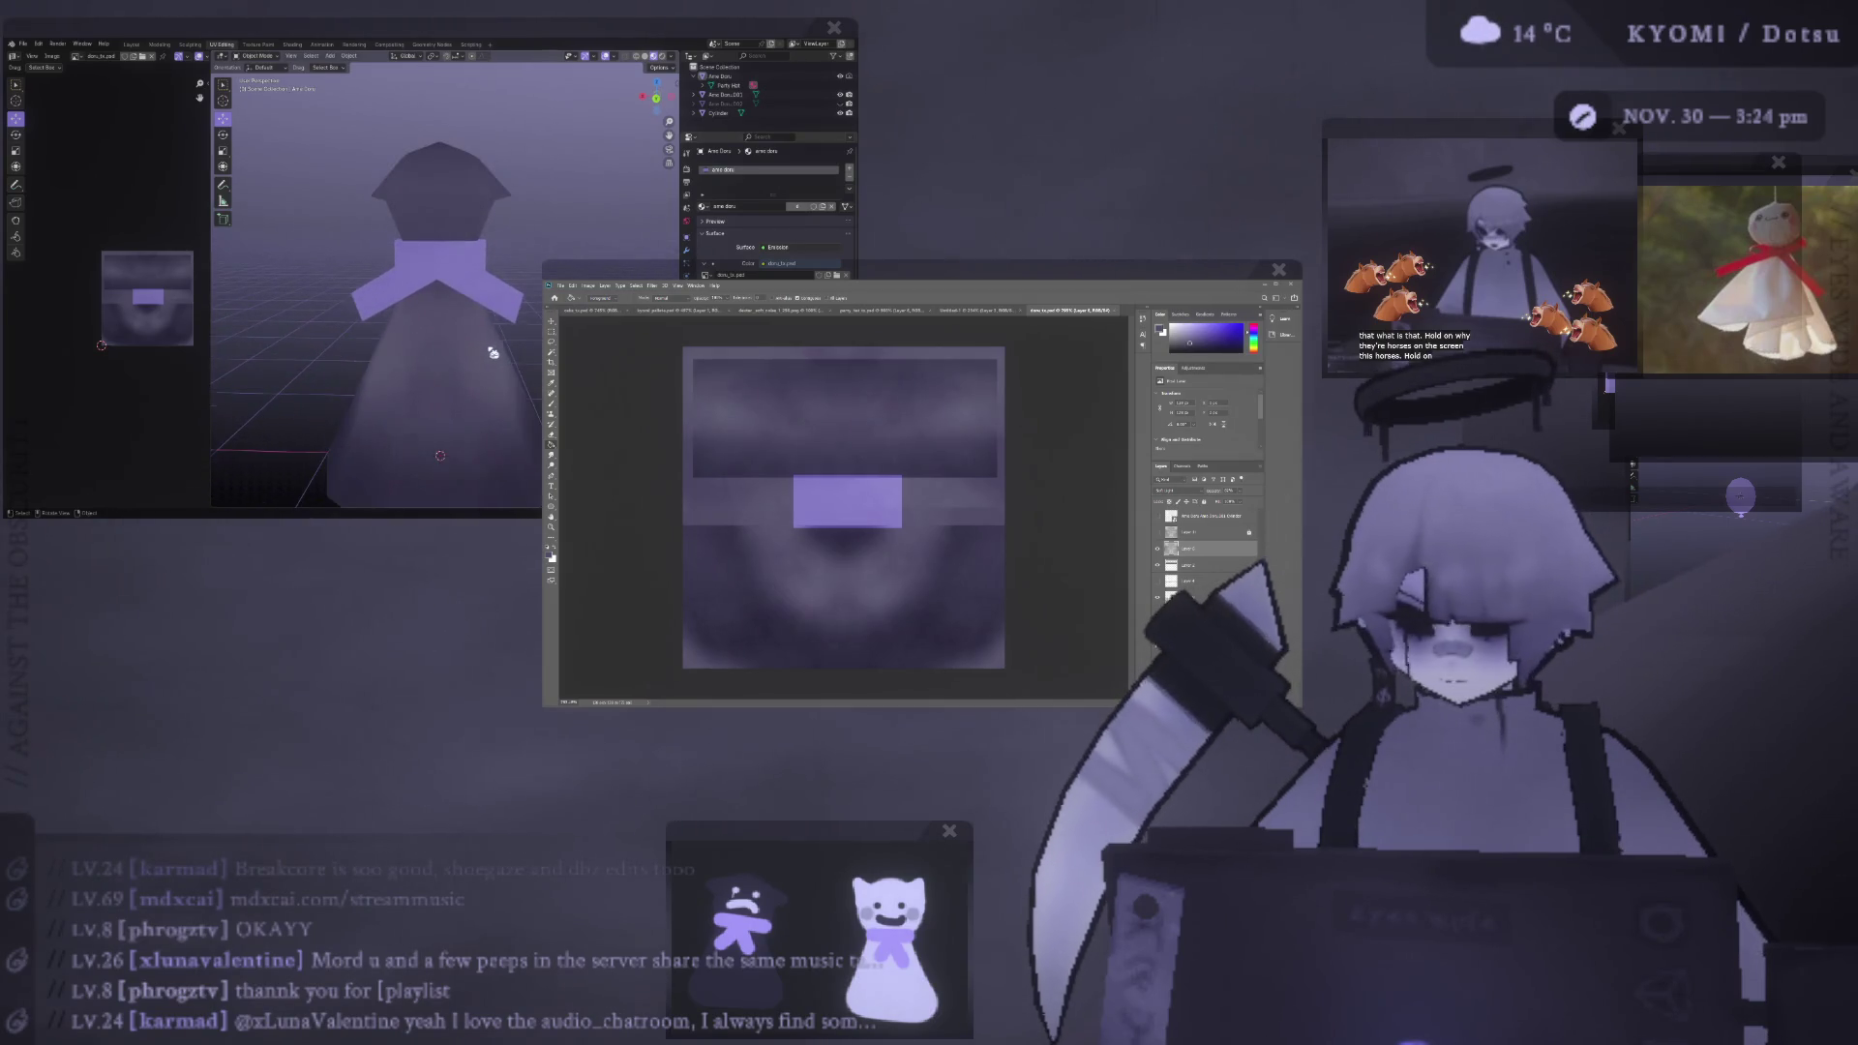
scroll(512, 347, "up", 3)
scroll(823, 487, "up", 1, "alt")
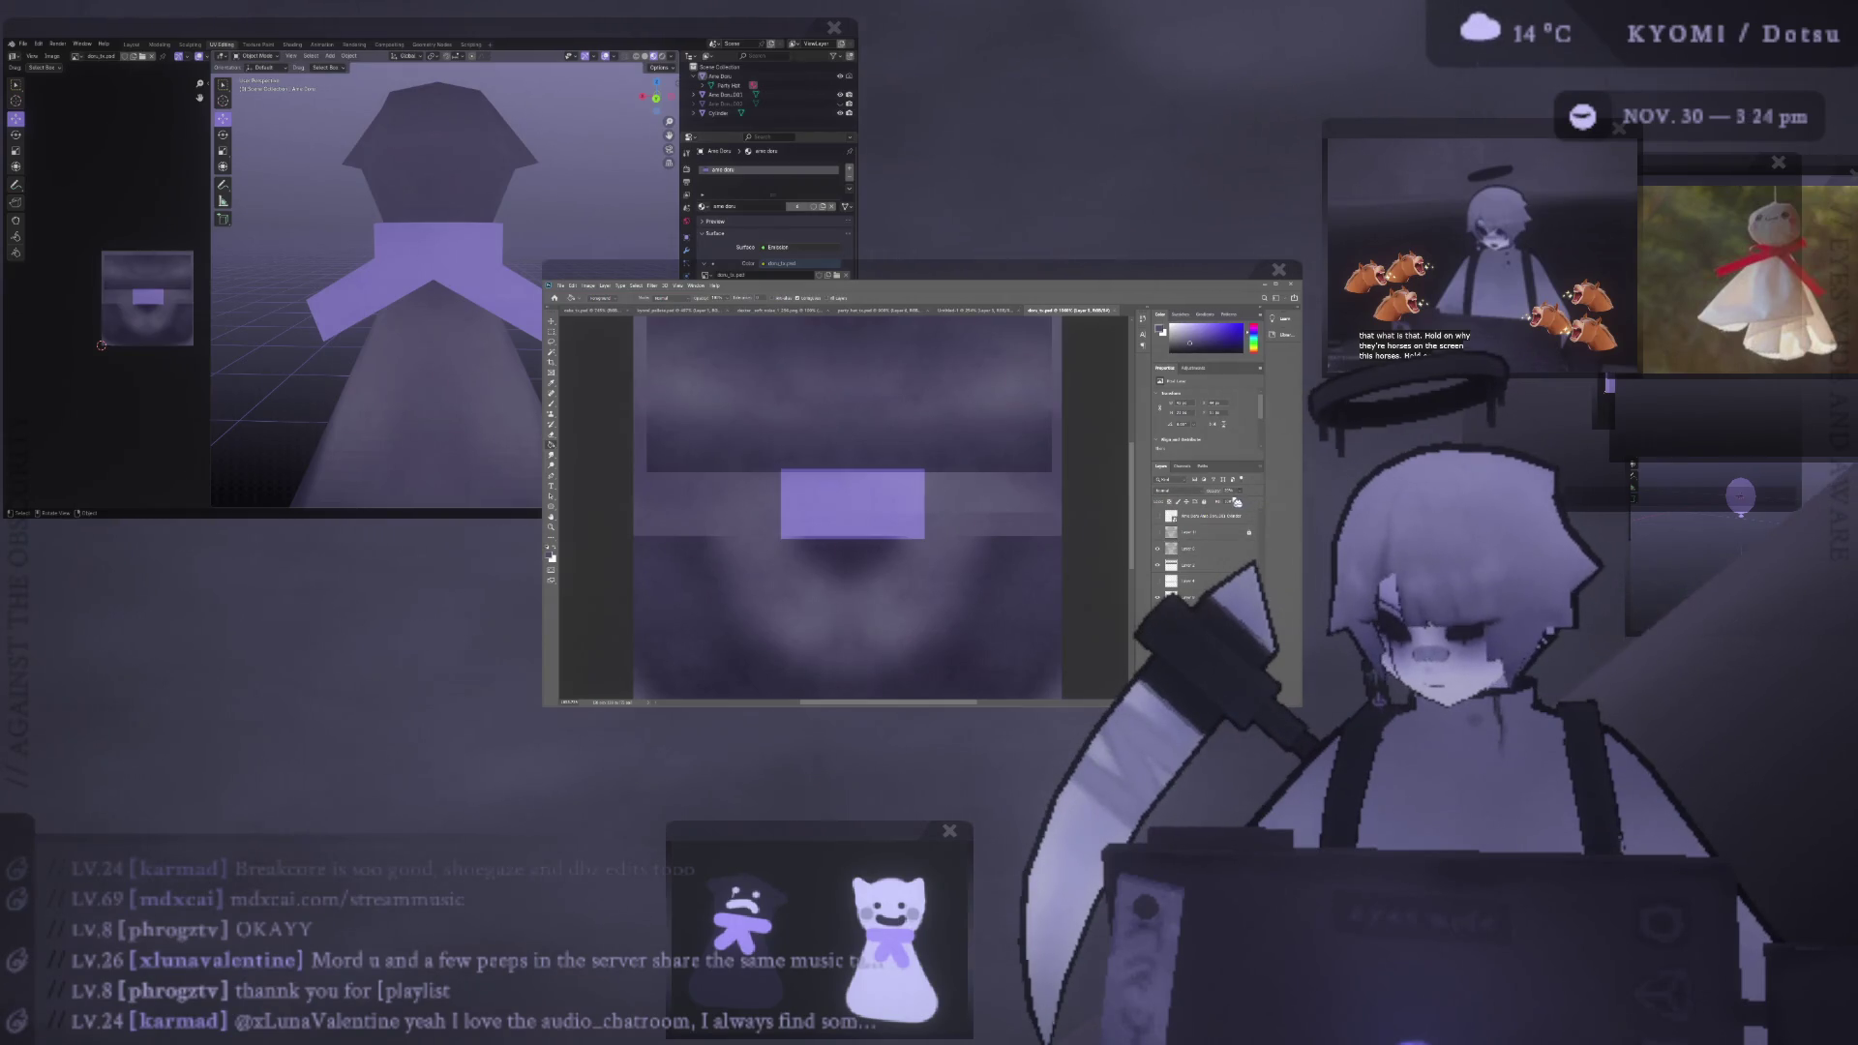
key("5")
scroll(218, 304, "down", 3)
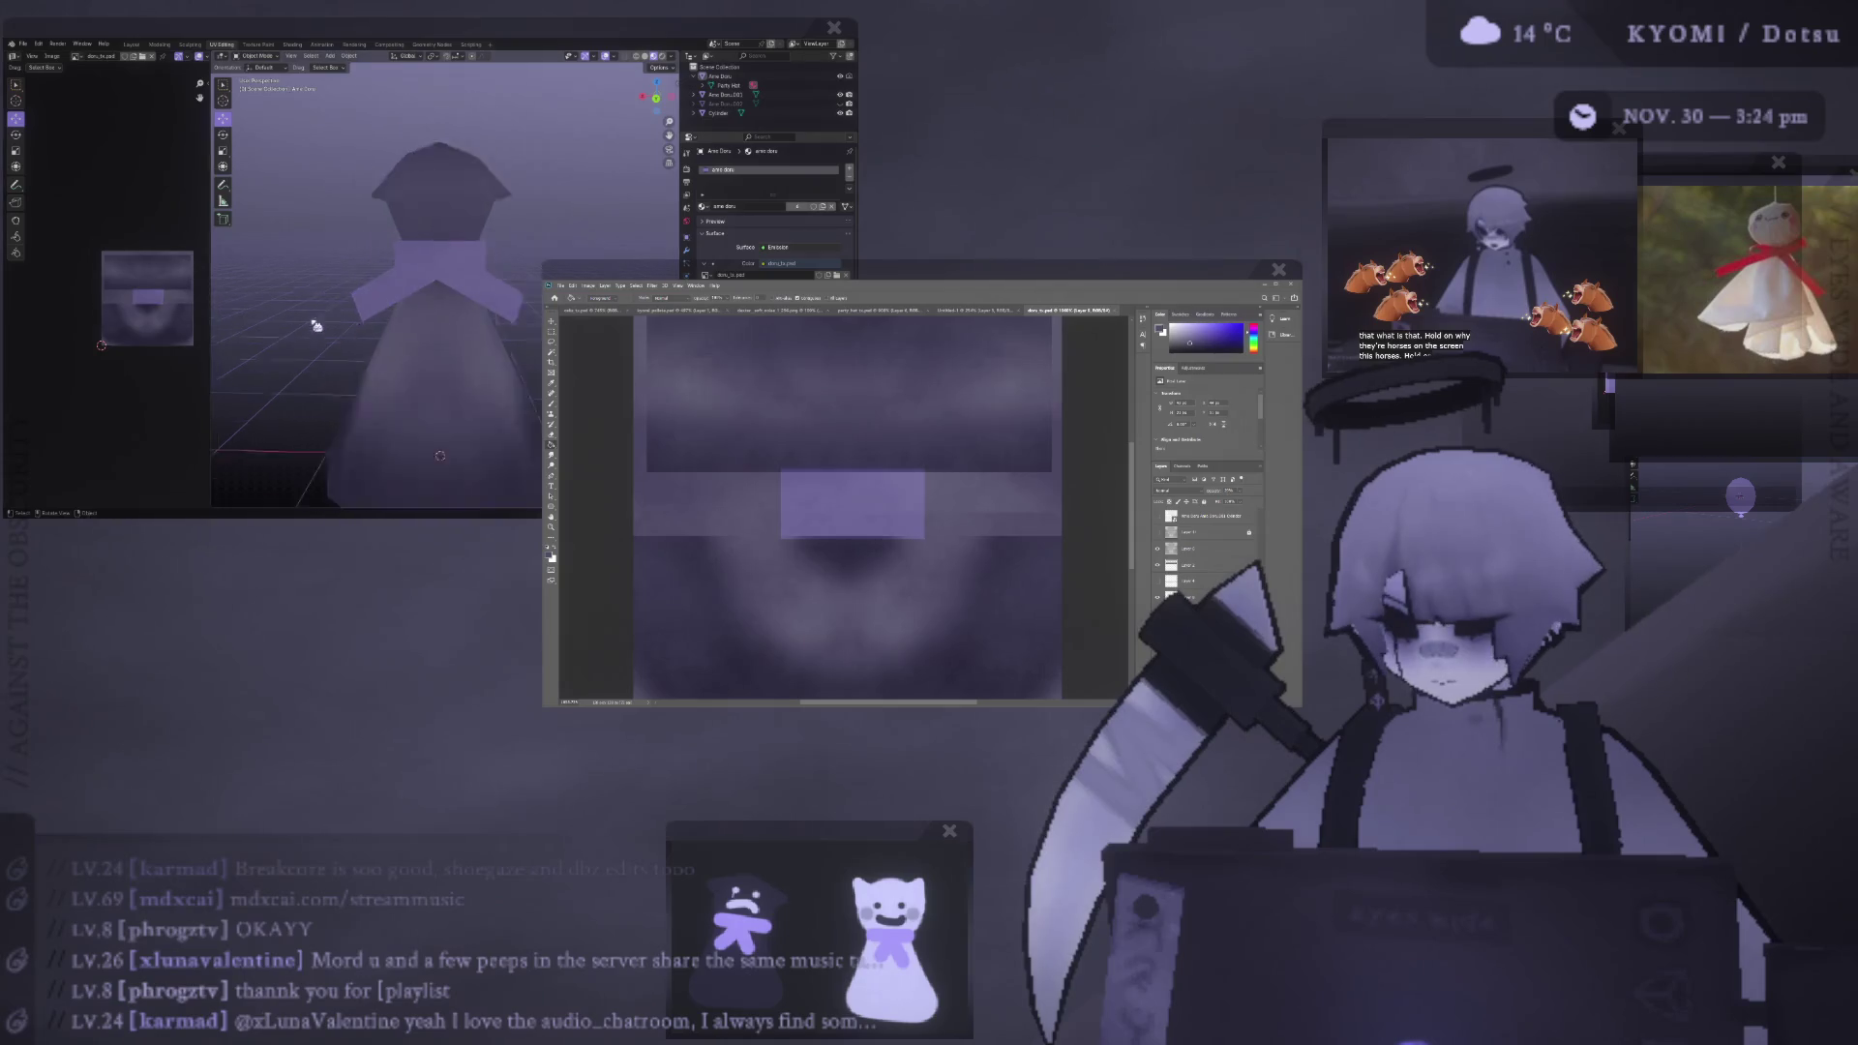
scroll(271, 305, "down", 3)
key("KP_1")
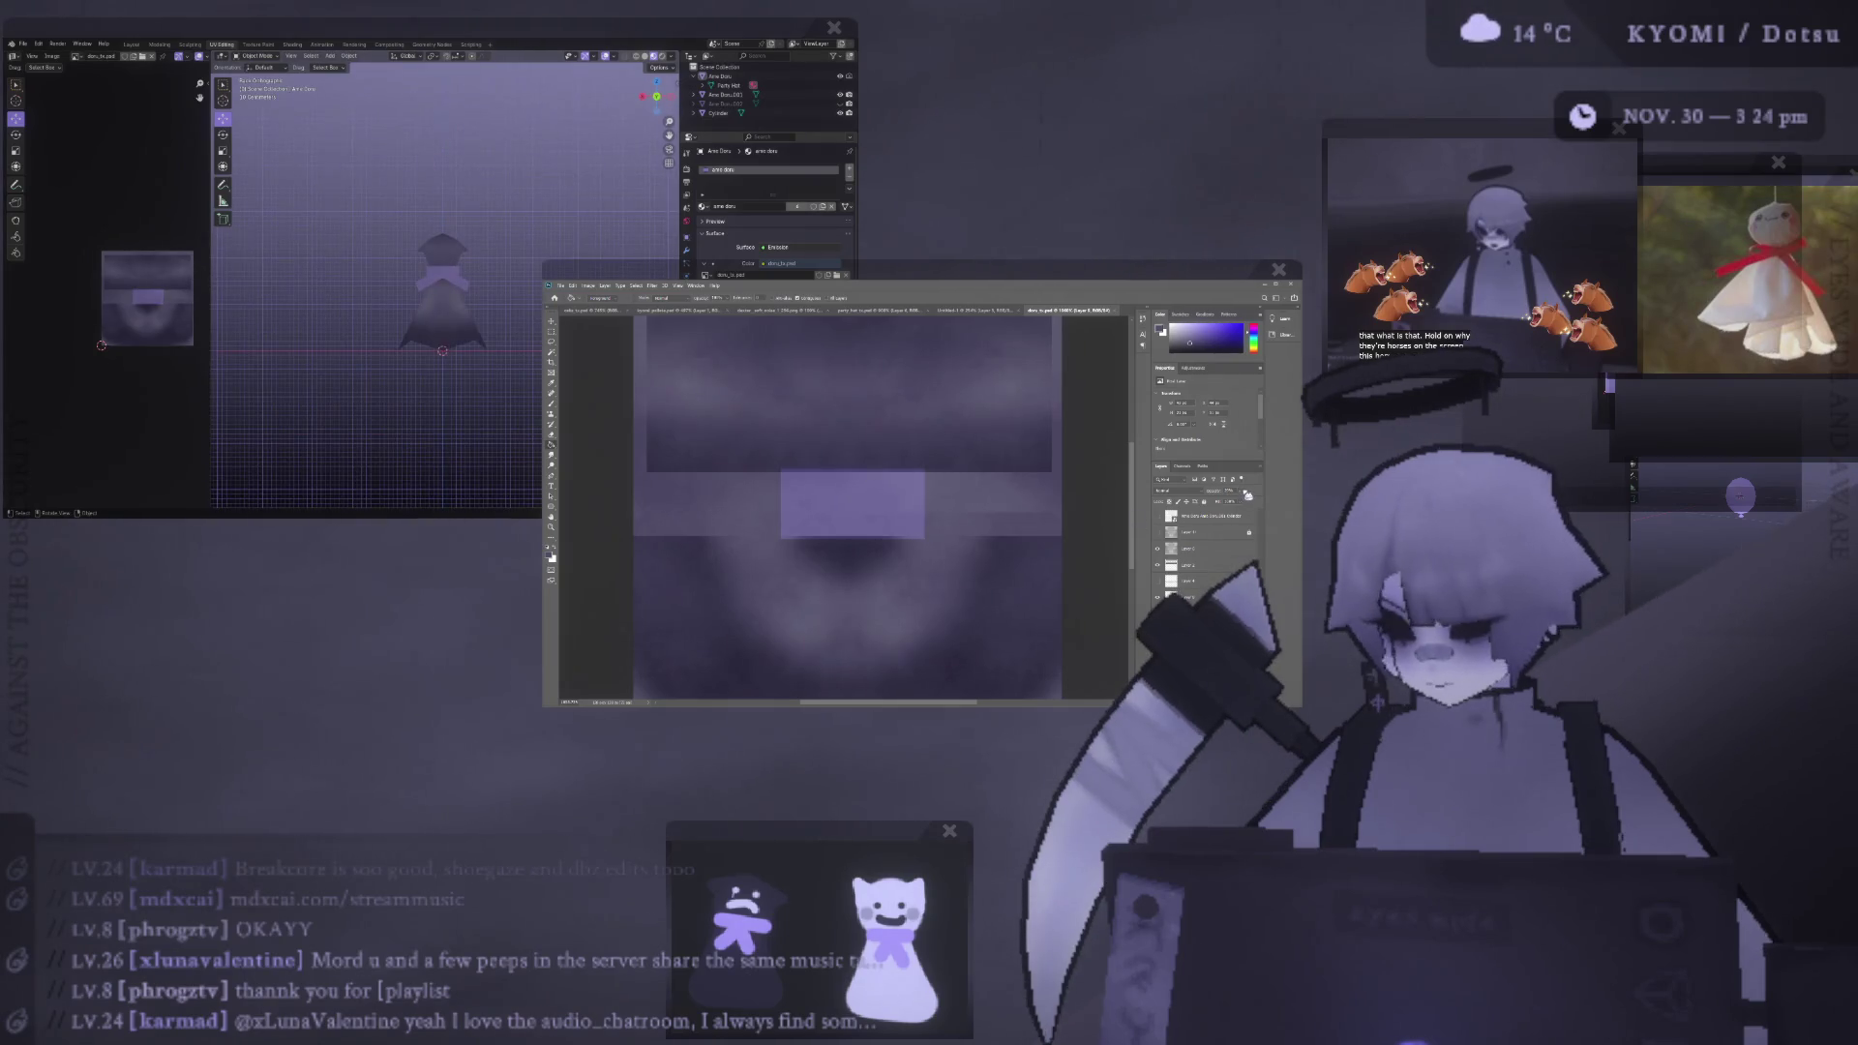
key("0")
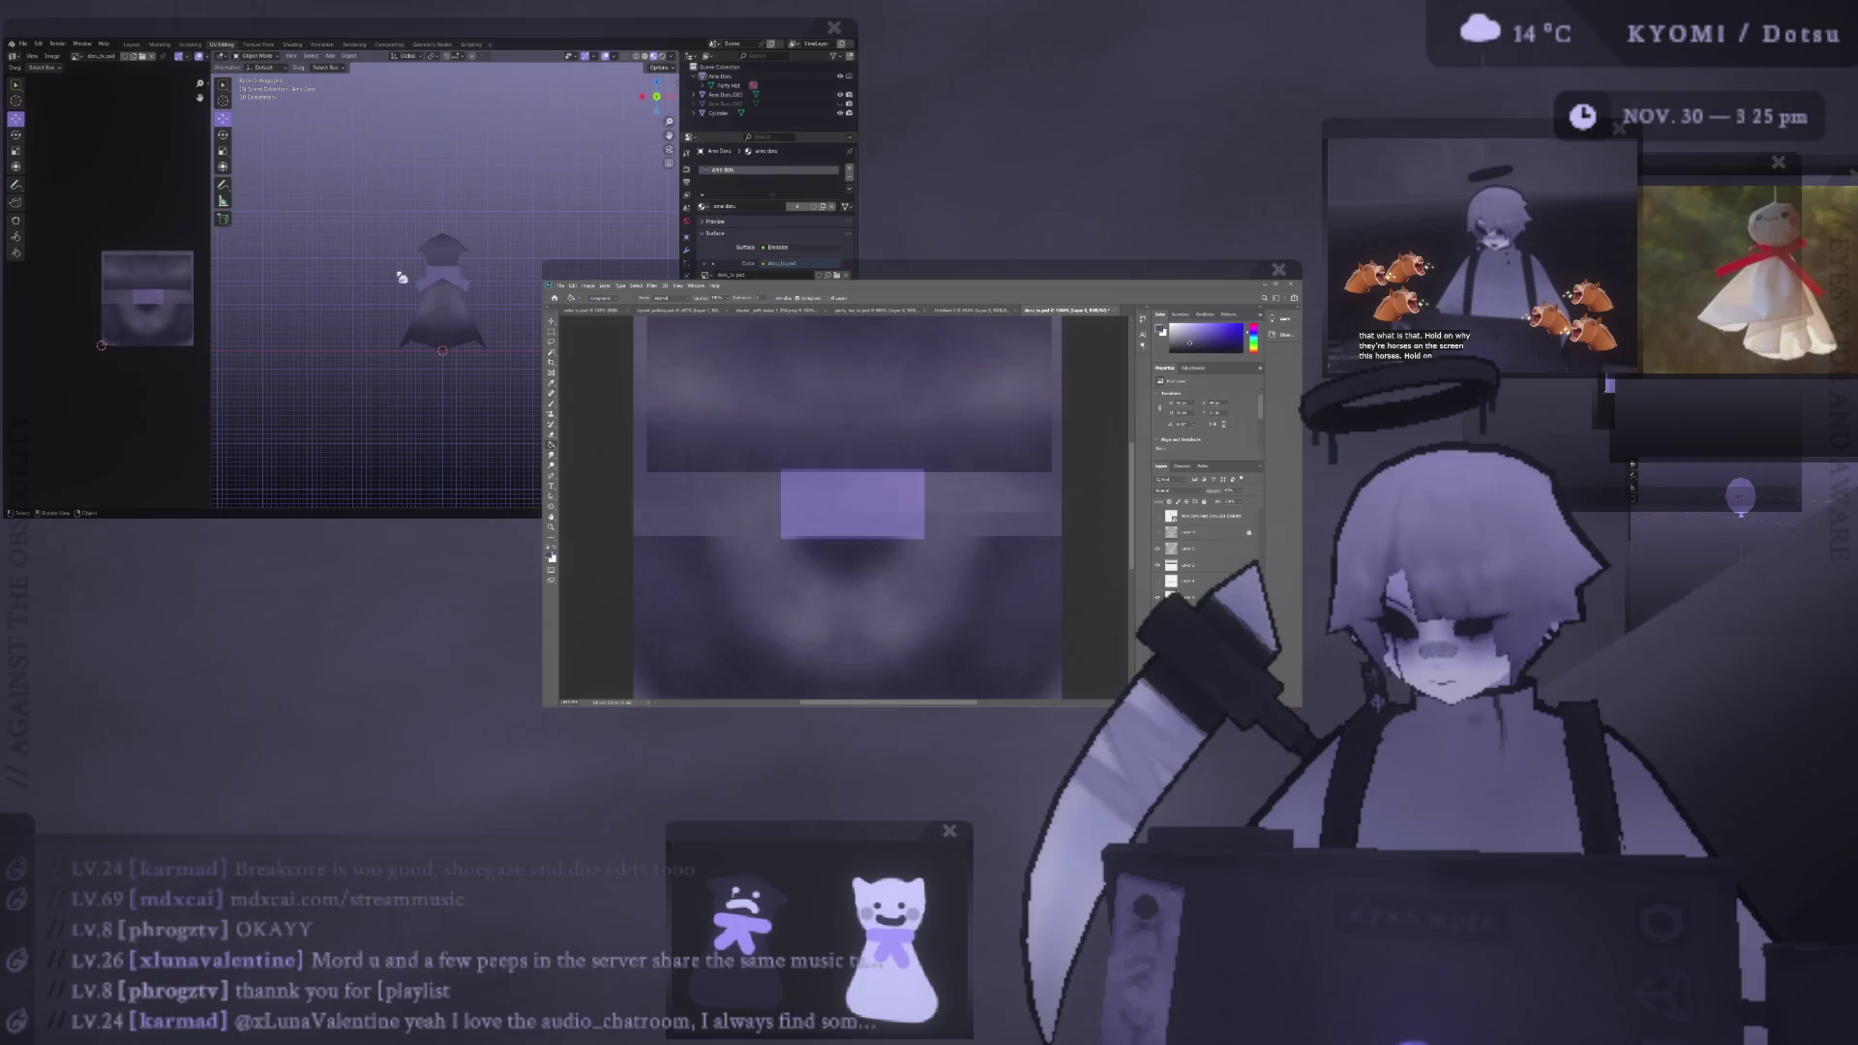
scroll(371, 323, "up", 2)
scroll(328, 318, "up", 2)
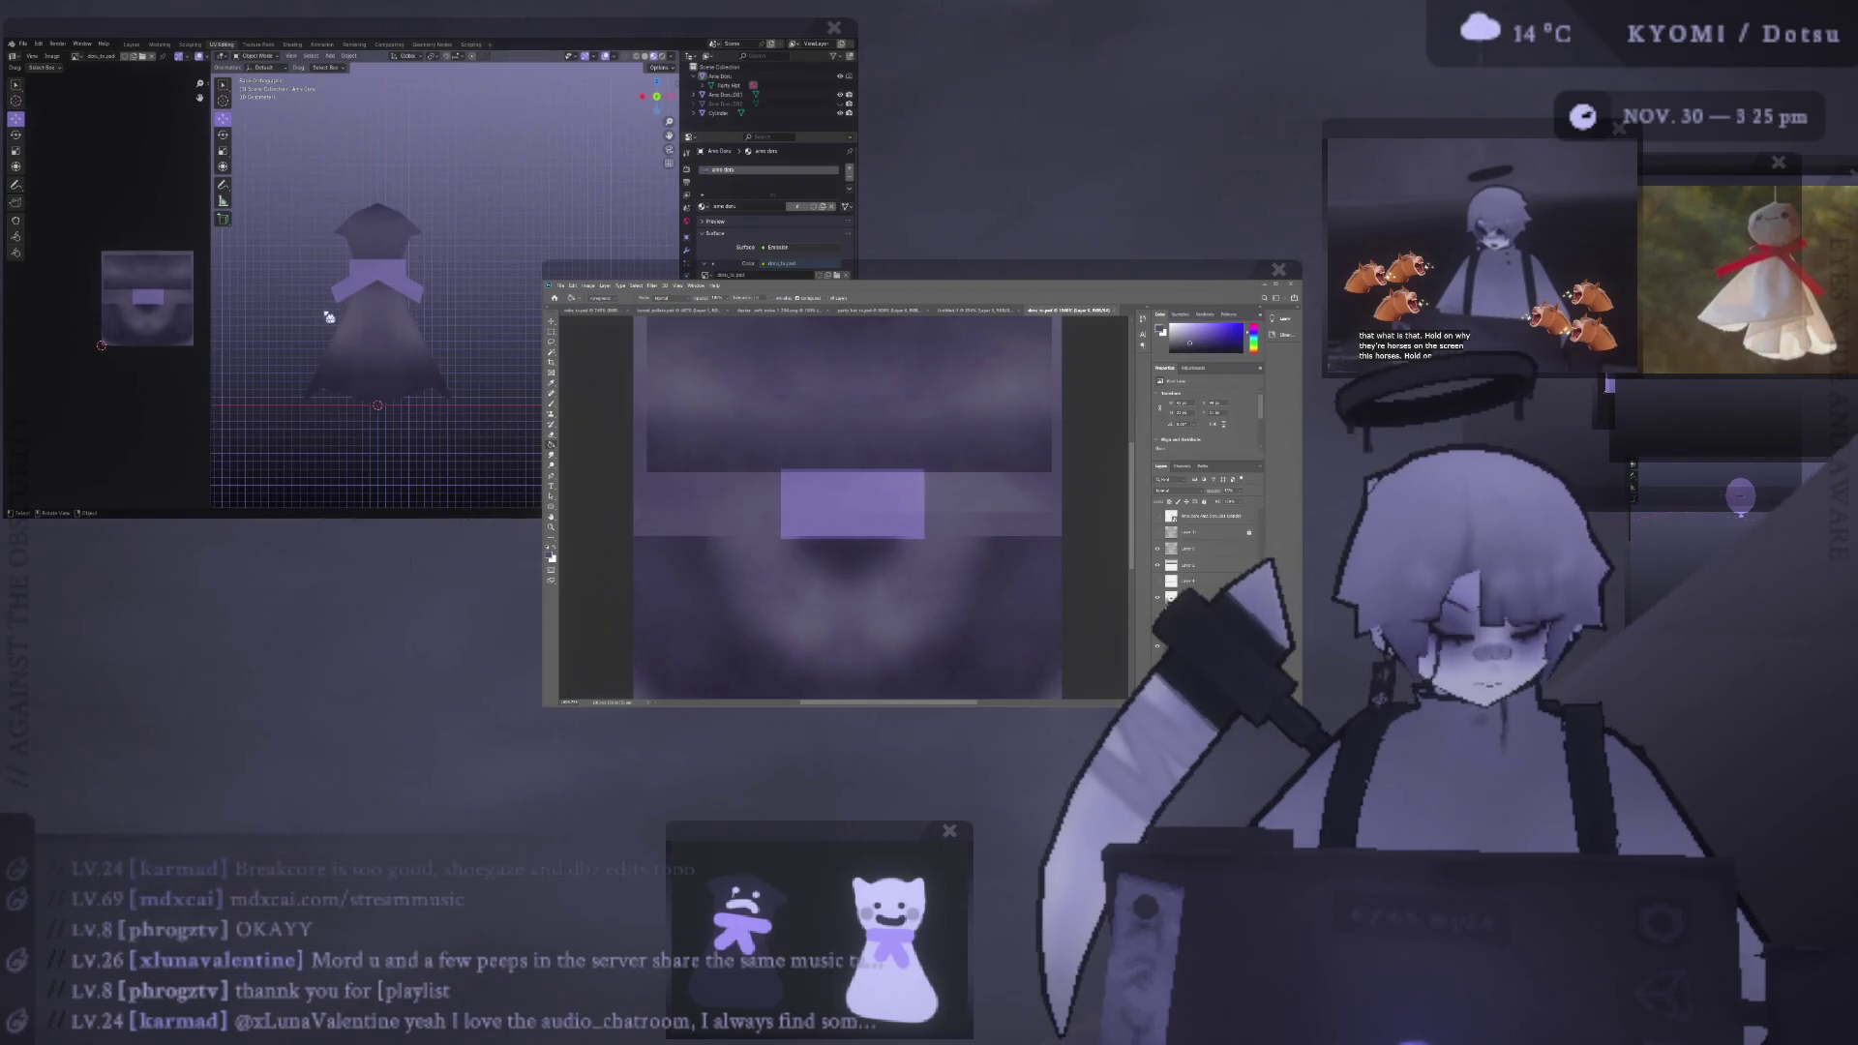
scroll(378, 310, "up", 2)
- Shrink the collar, raise it along Z, squash it vertically, and save ame_doru.blend
left_click(431, 299)
scroll(443, 299, "up", 2)
key("Tab")
key("s")
left_click(481, 295)
key("g")
key("z")
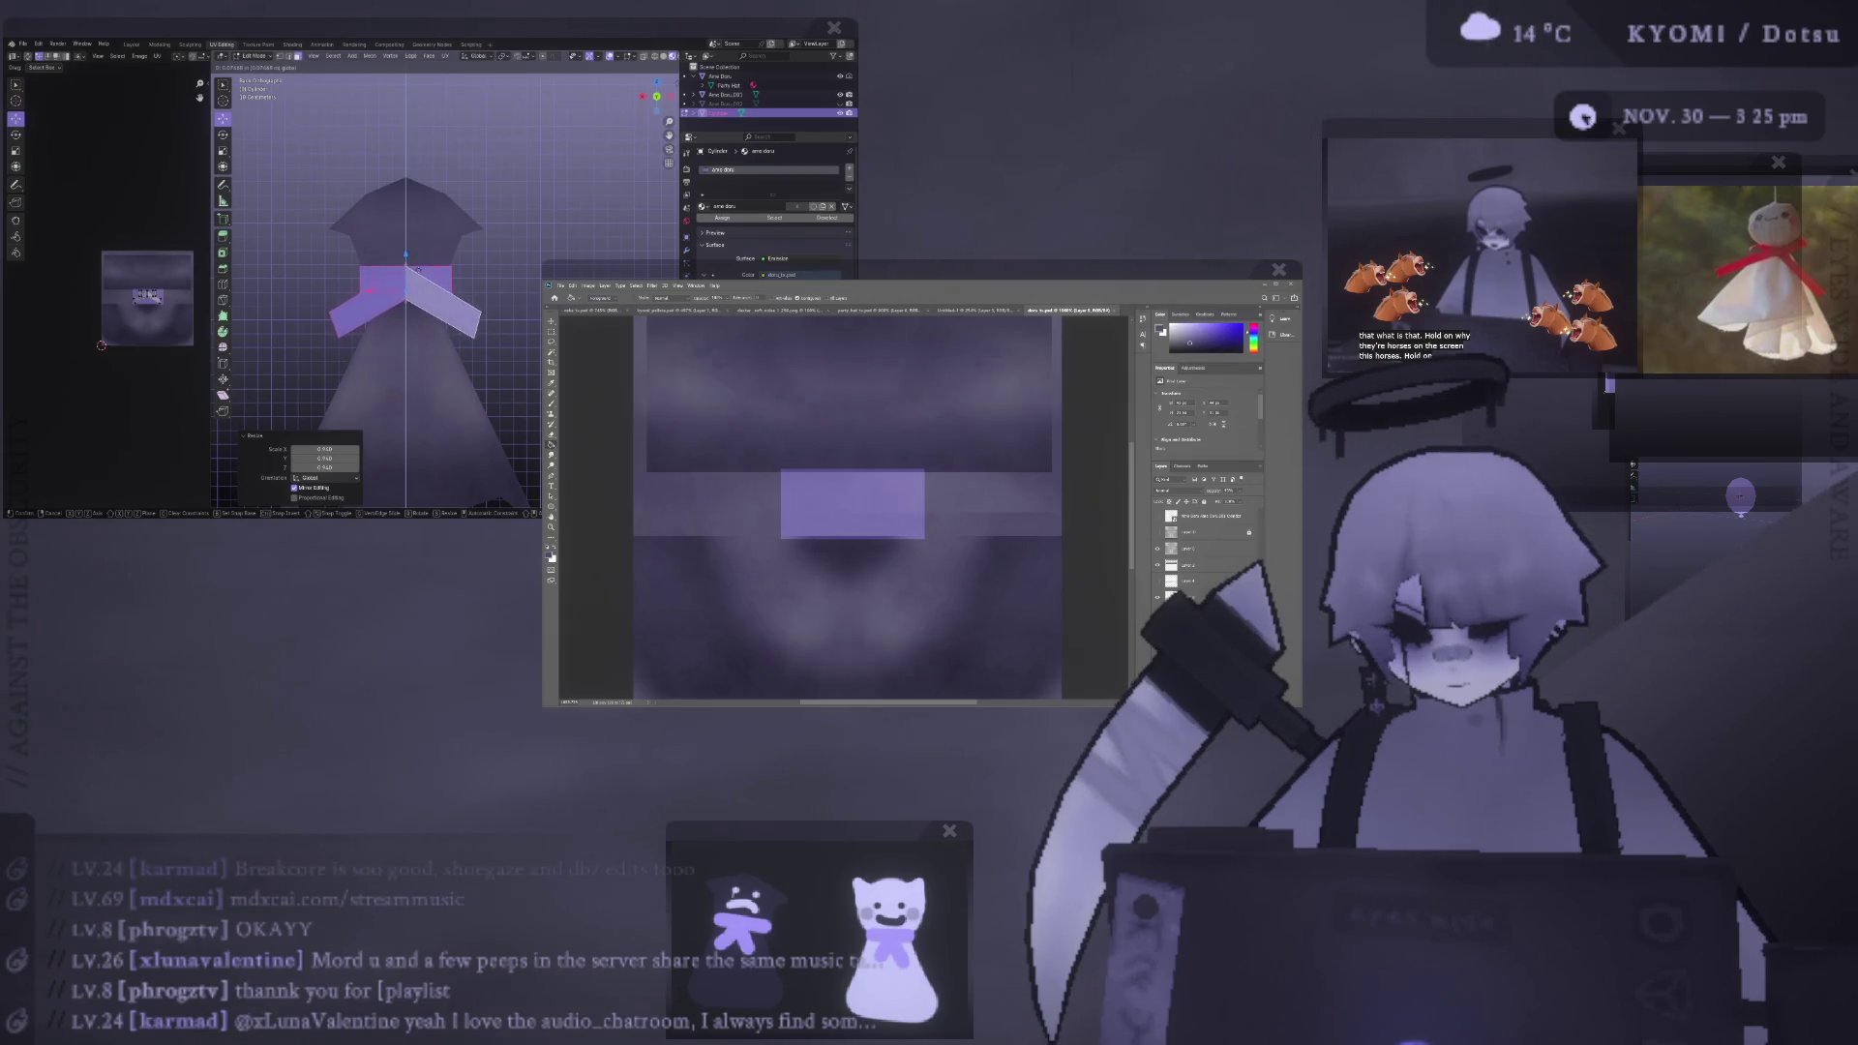
key("Return")
key("s")
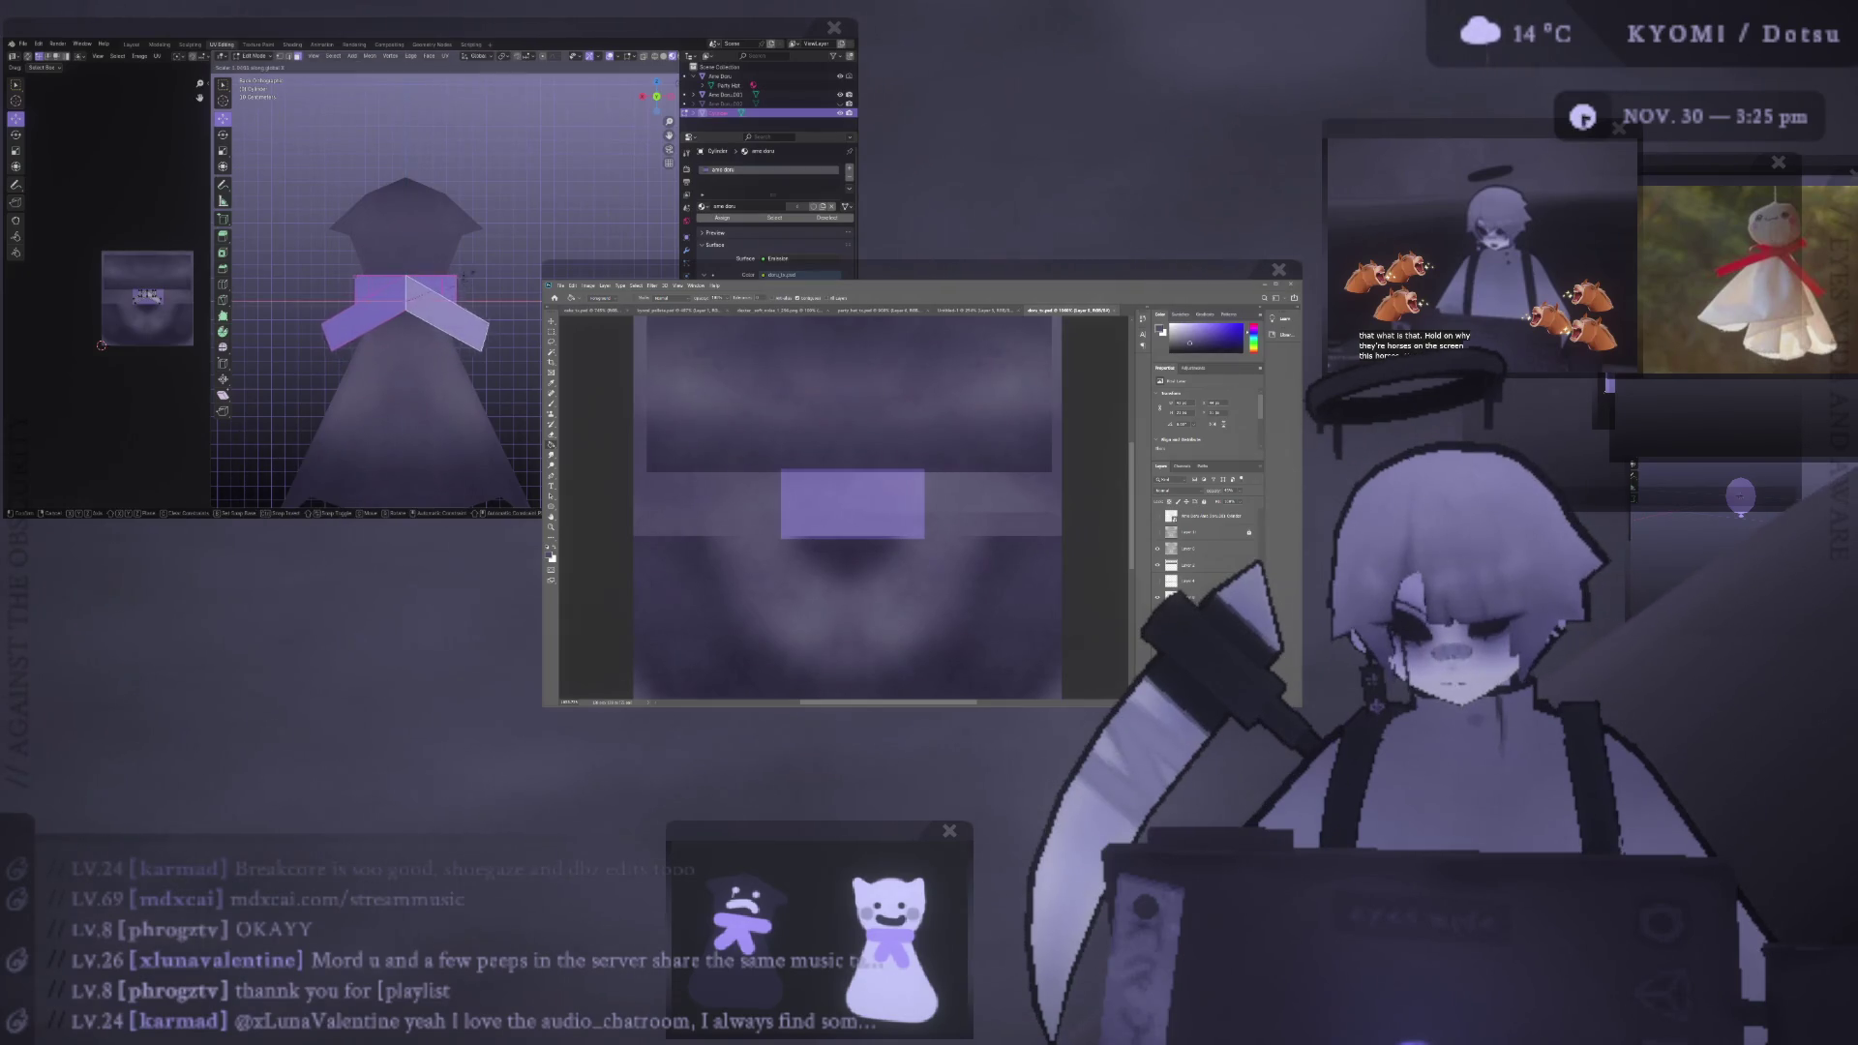
key("z")
key("Return")
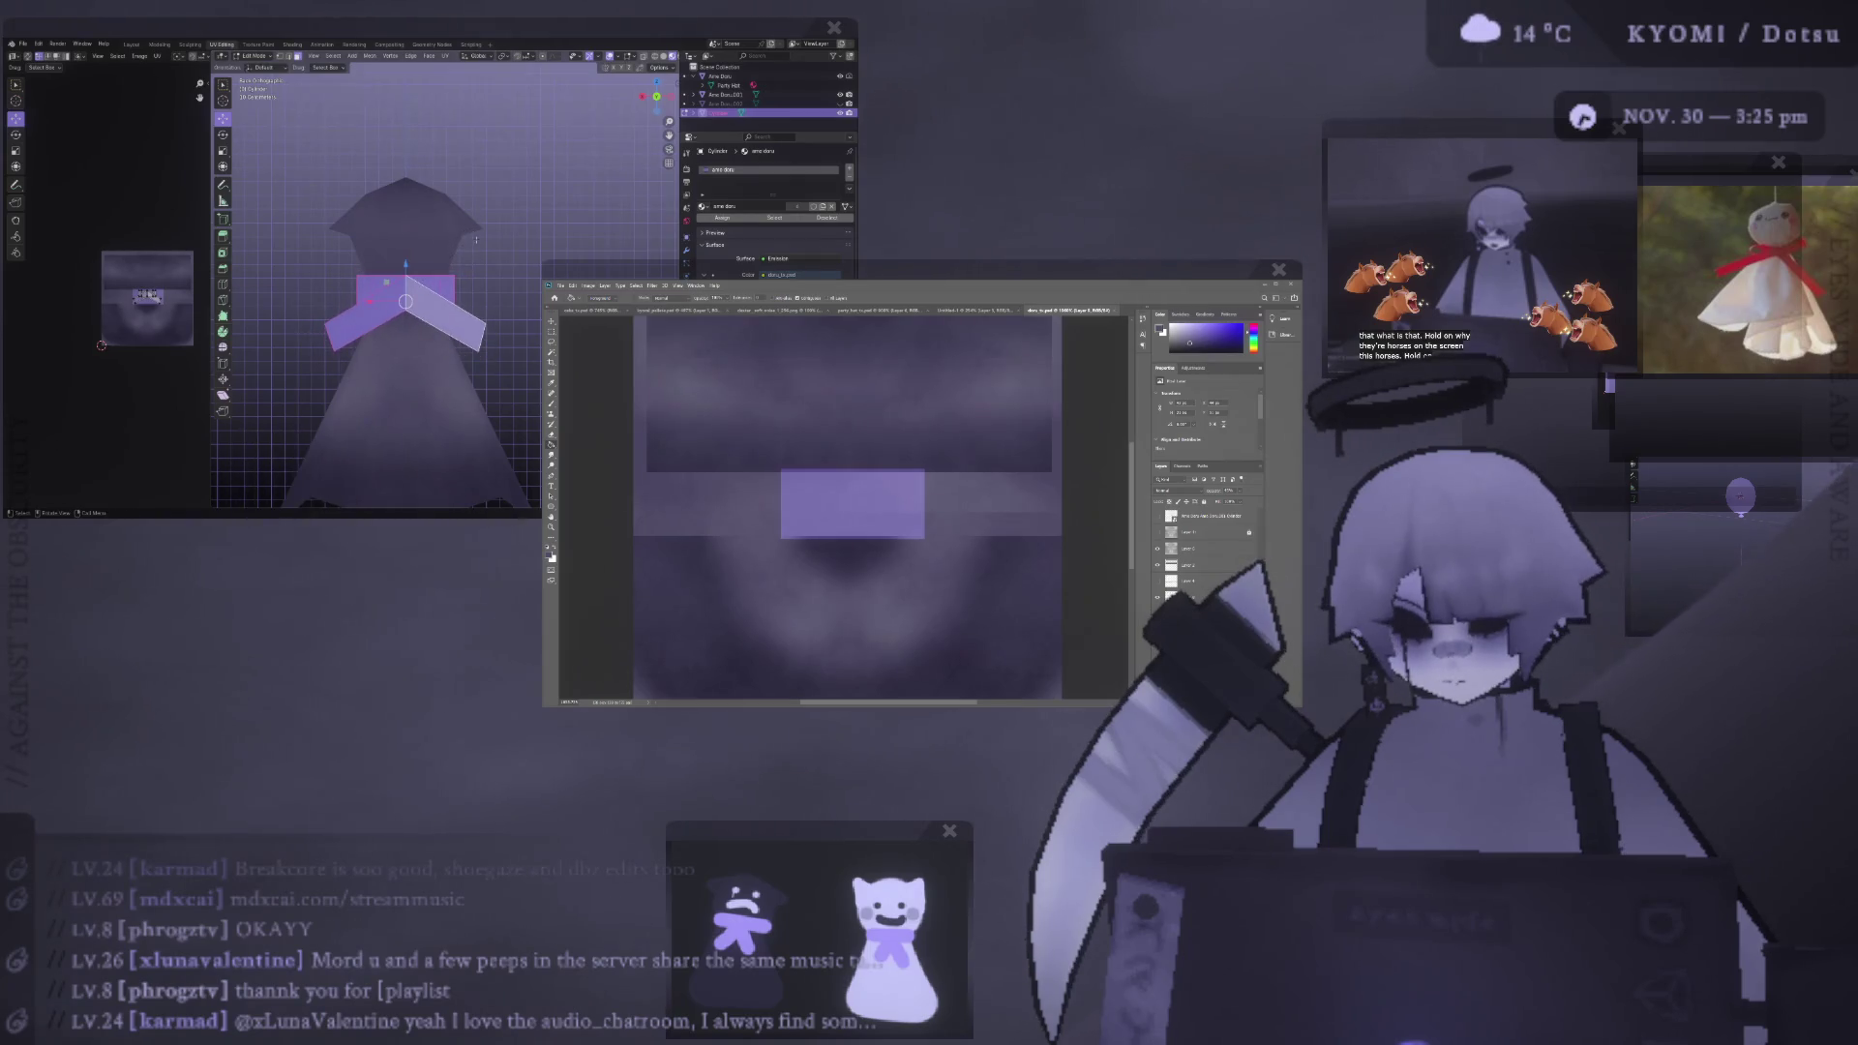
key("alt+a")
key("ctrl+s")
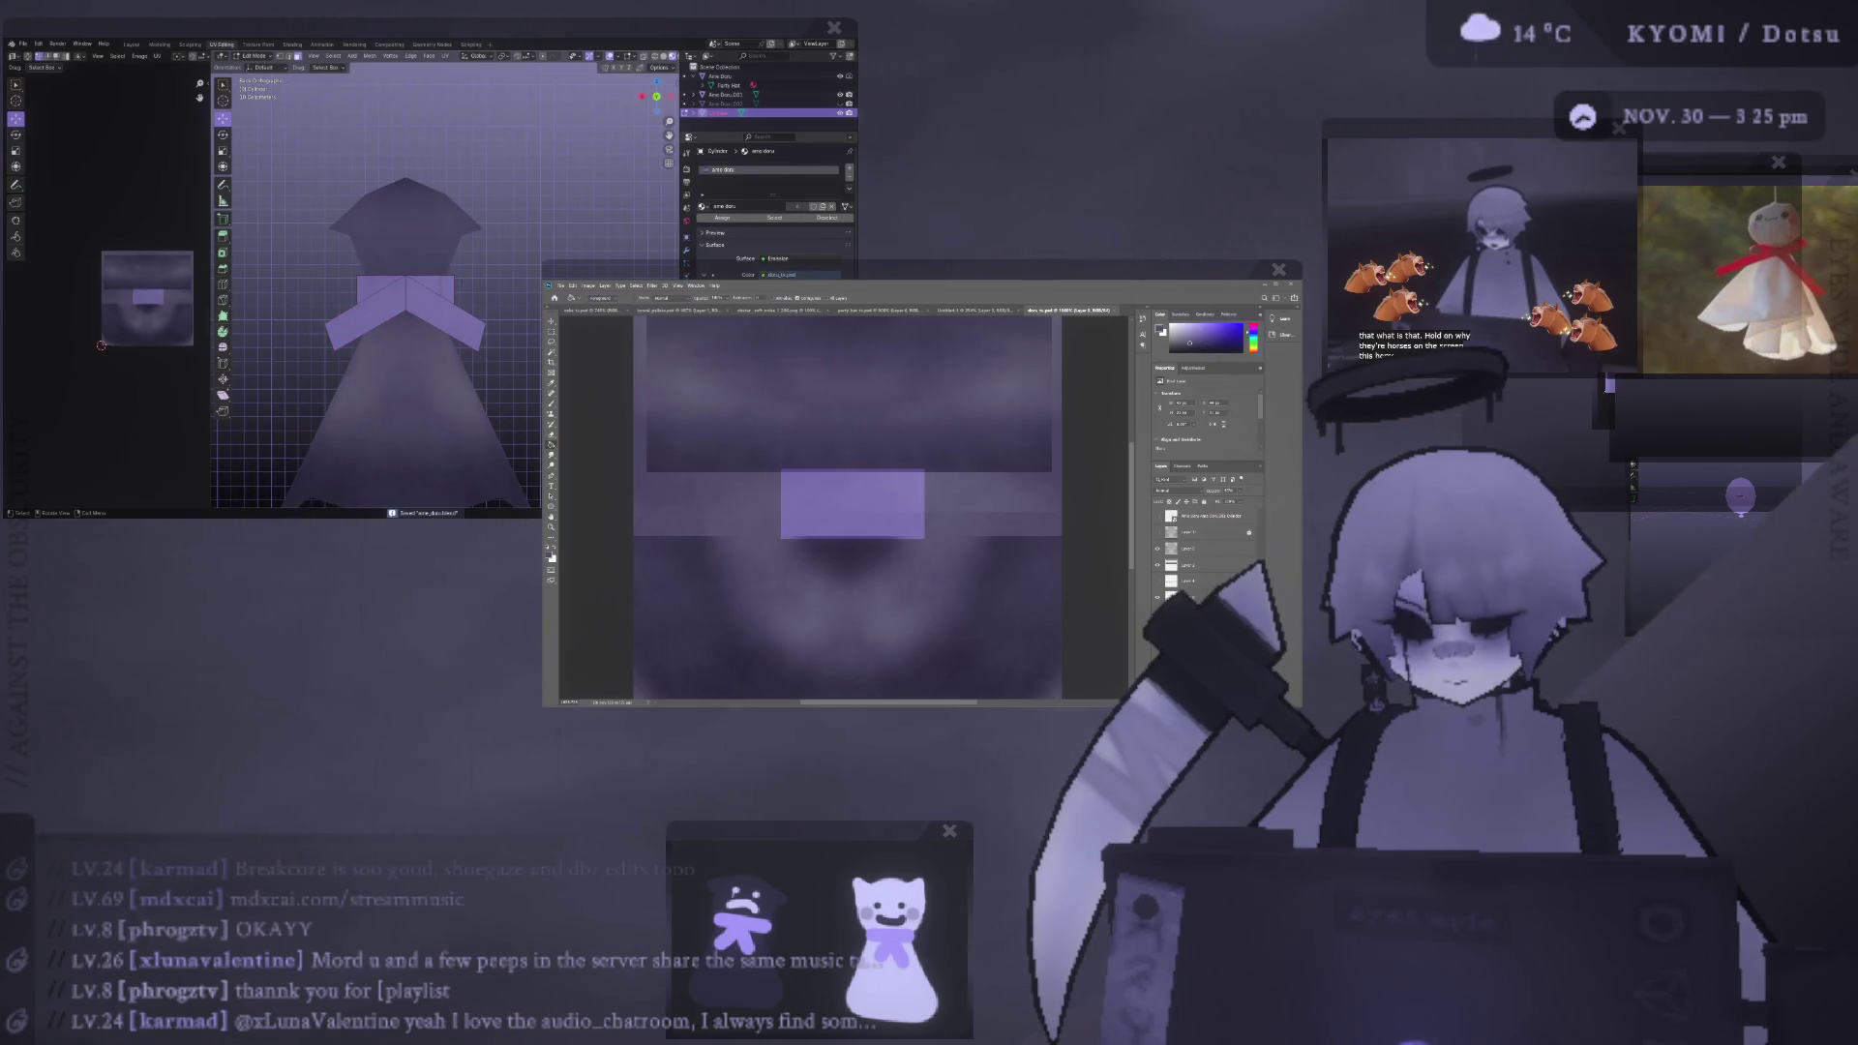
- Leave Edit Mode and show the UV wireframe overlay on the Photoshop texture
scroll(476, 240, "down", 2)
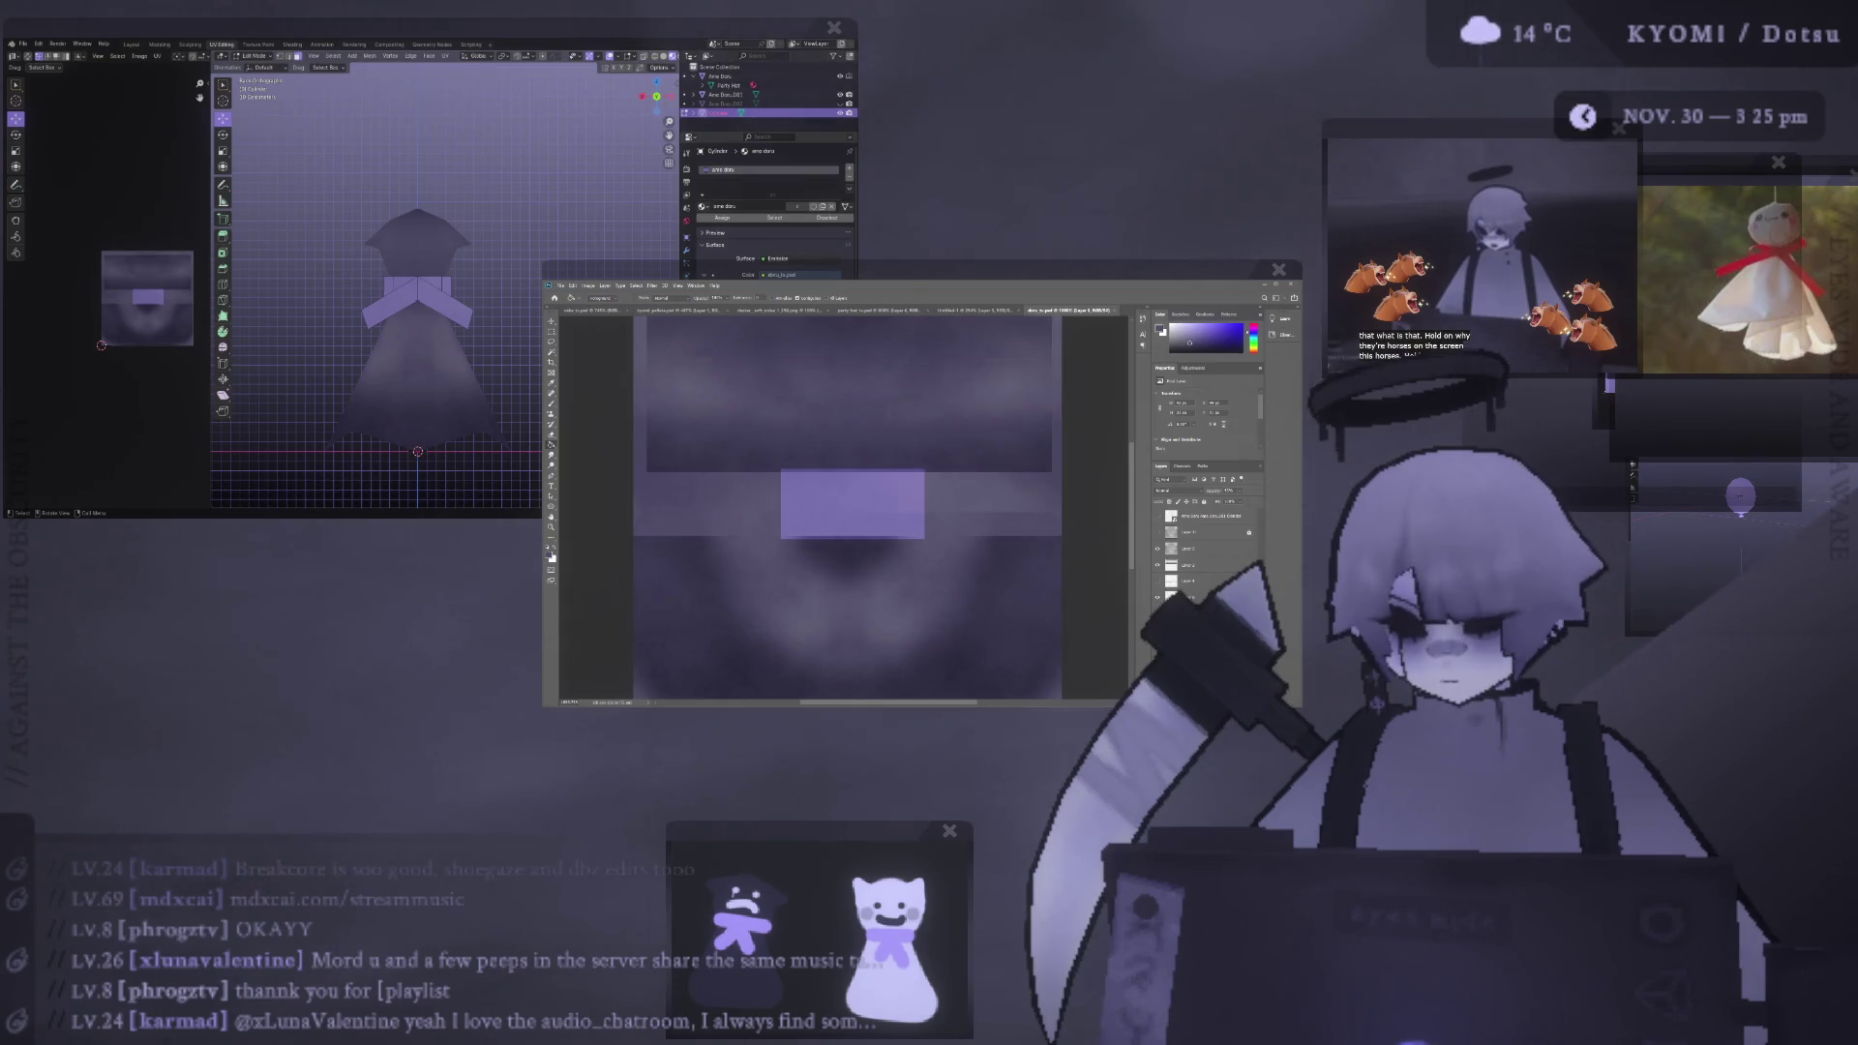
mouse_move(337, 319)
middle_mouse_down()
mouse_move(356, 236)
mouse_move(299, 239)
middle_mouse_up()
key("Tab")
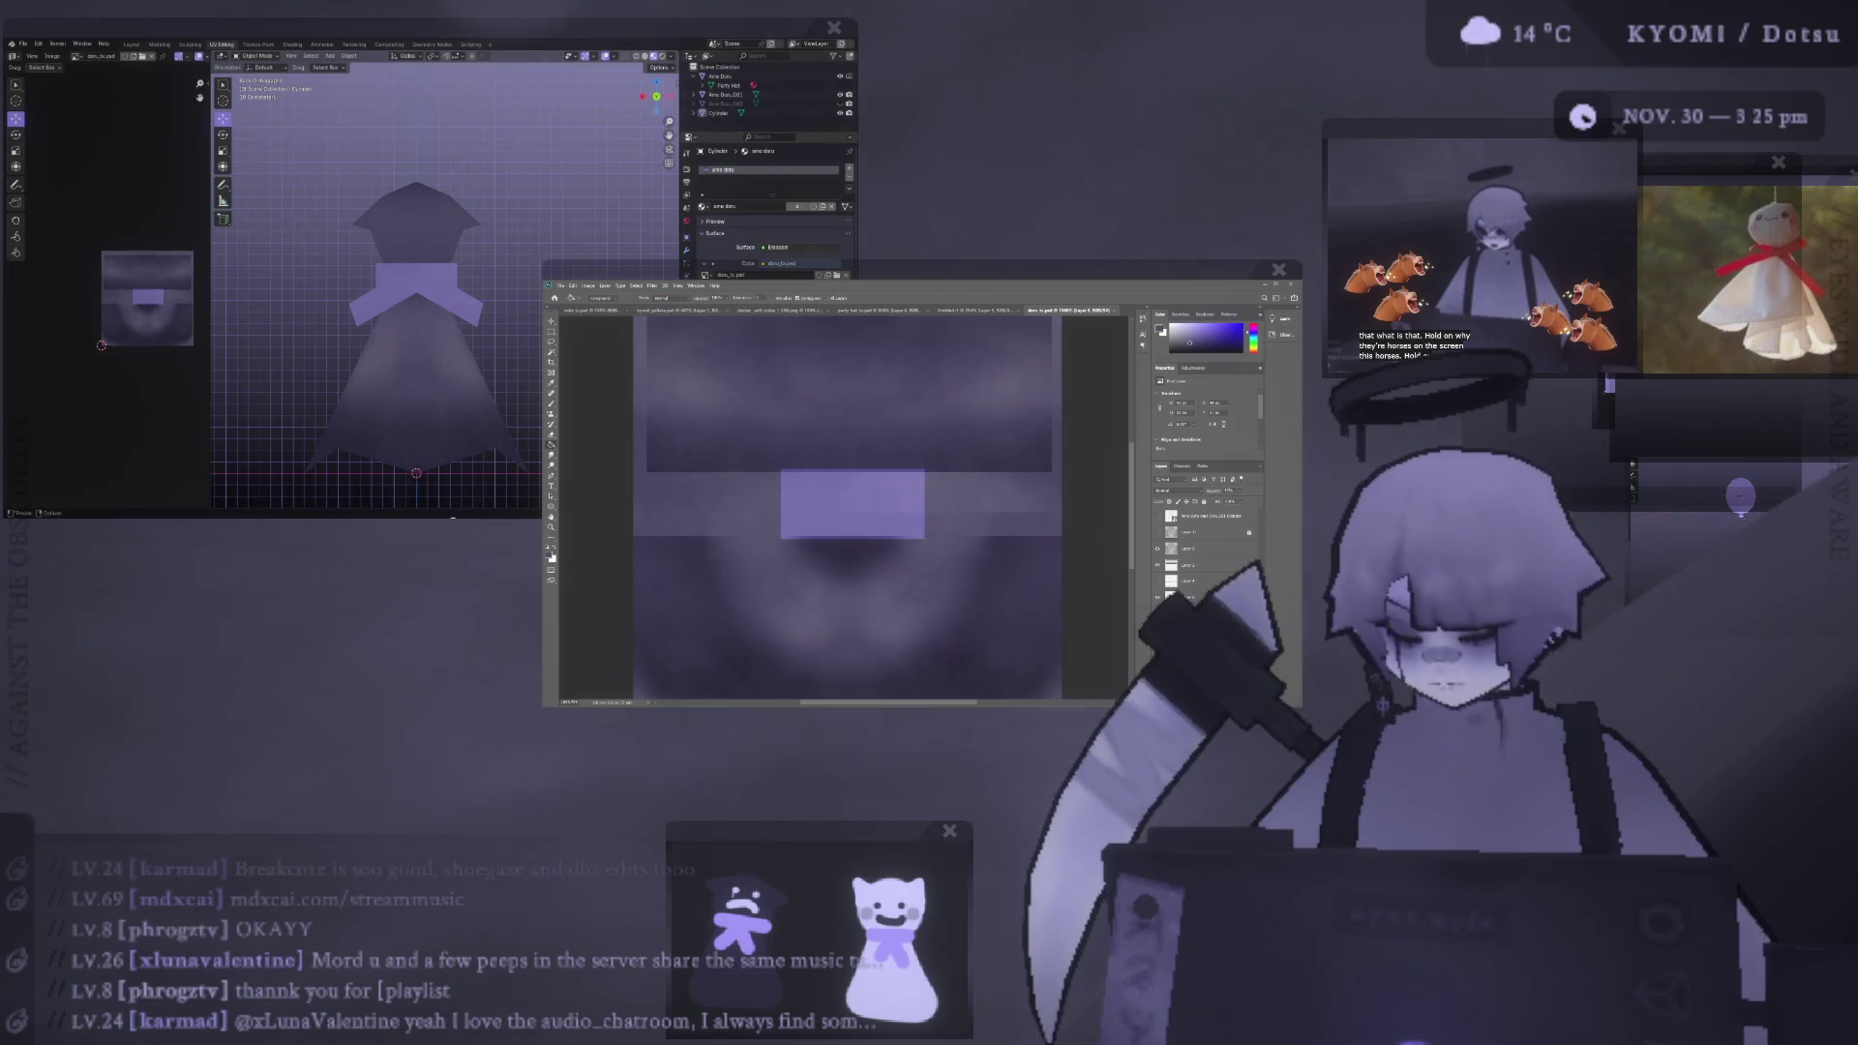
scroll(926, 468, "down", 2, "alt")
left_click(1156, 516)
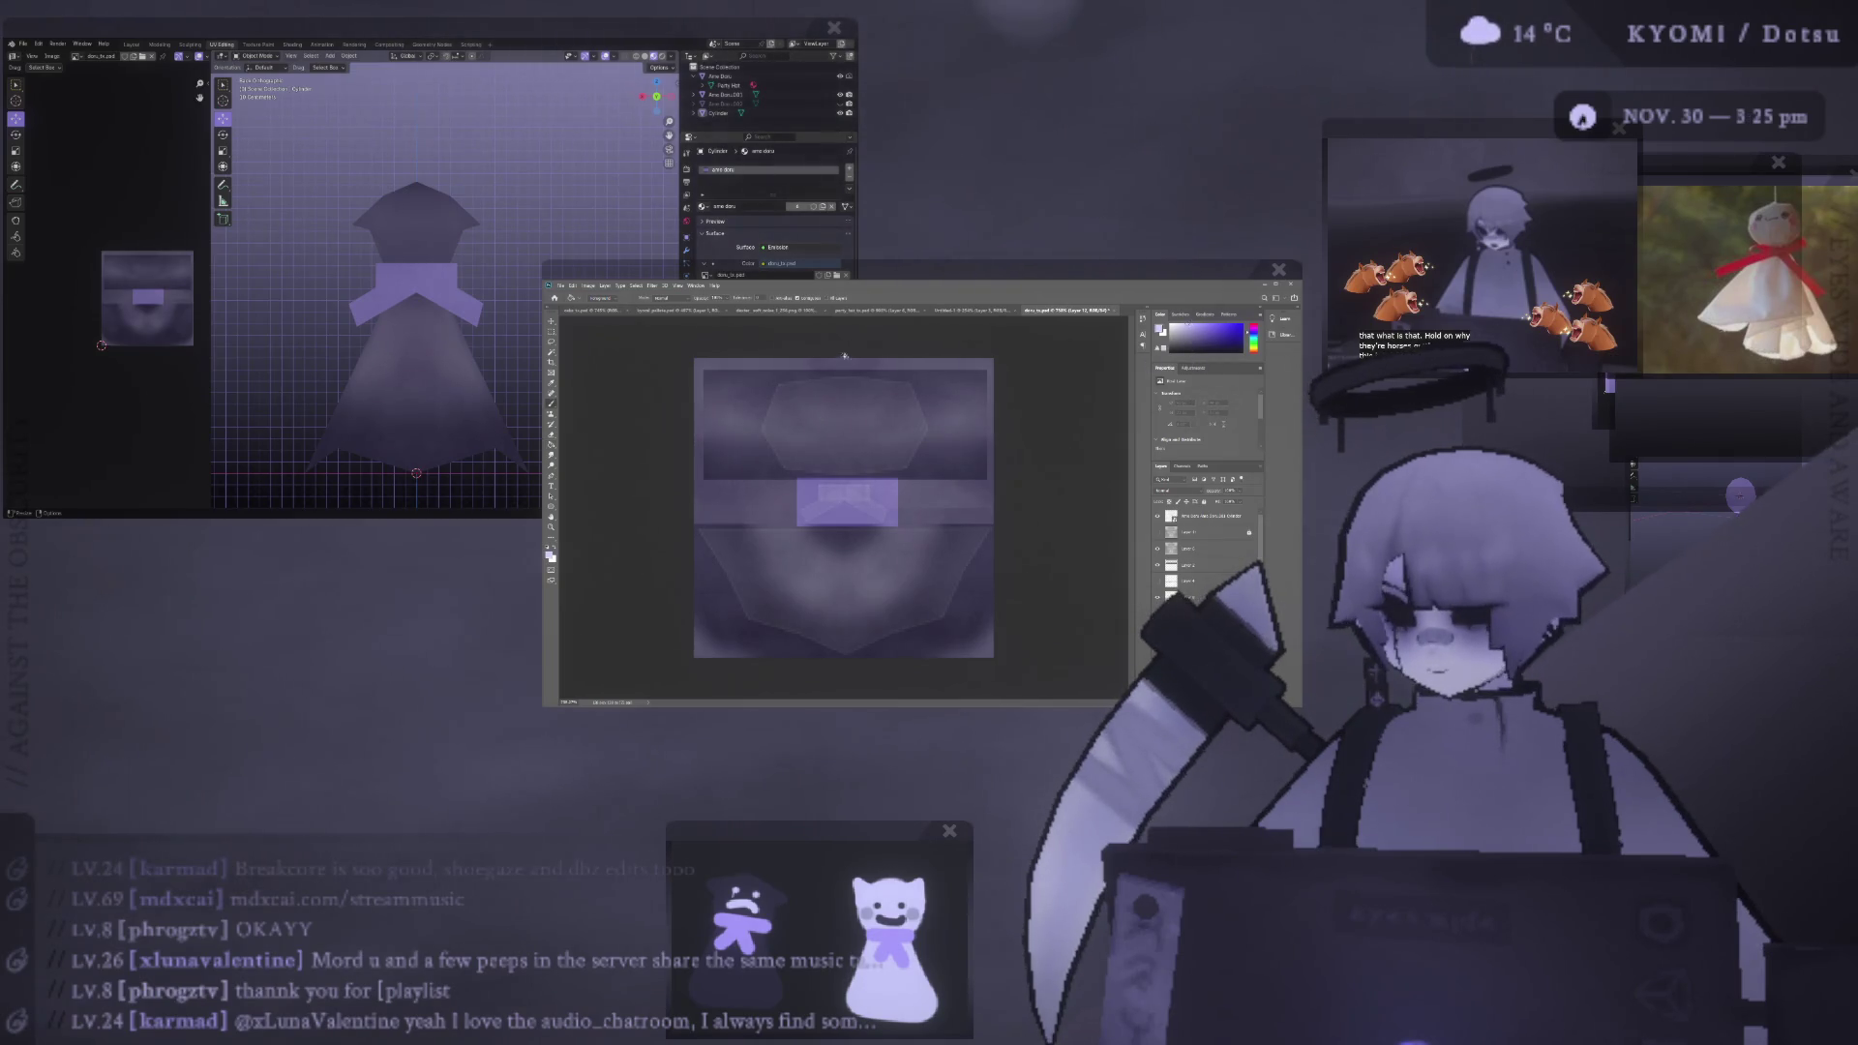
- Paint two mirrored eye dots and a frowning mouth on the ghost face
scroll(844, 356, "up", 2, "alt")
scroll(828, 397, "up", 1, "alt")
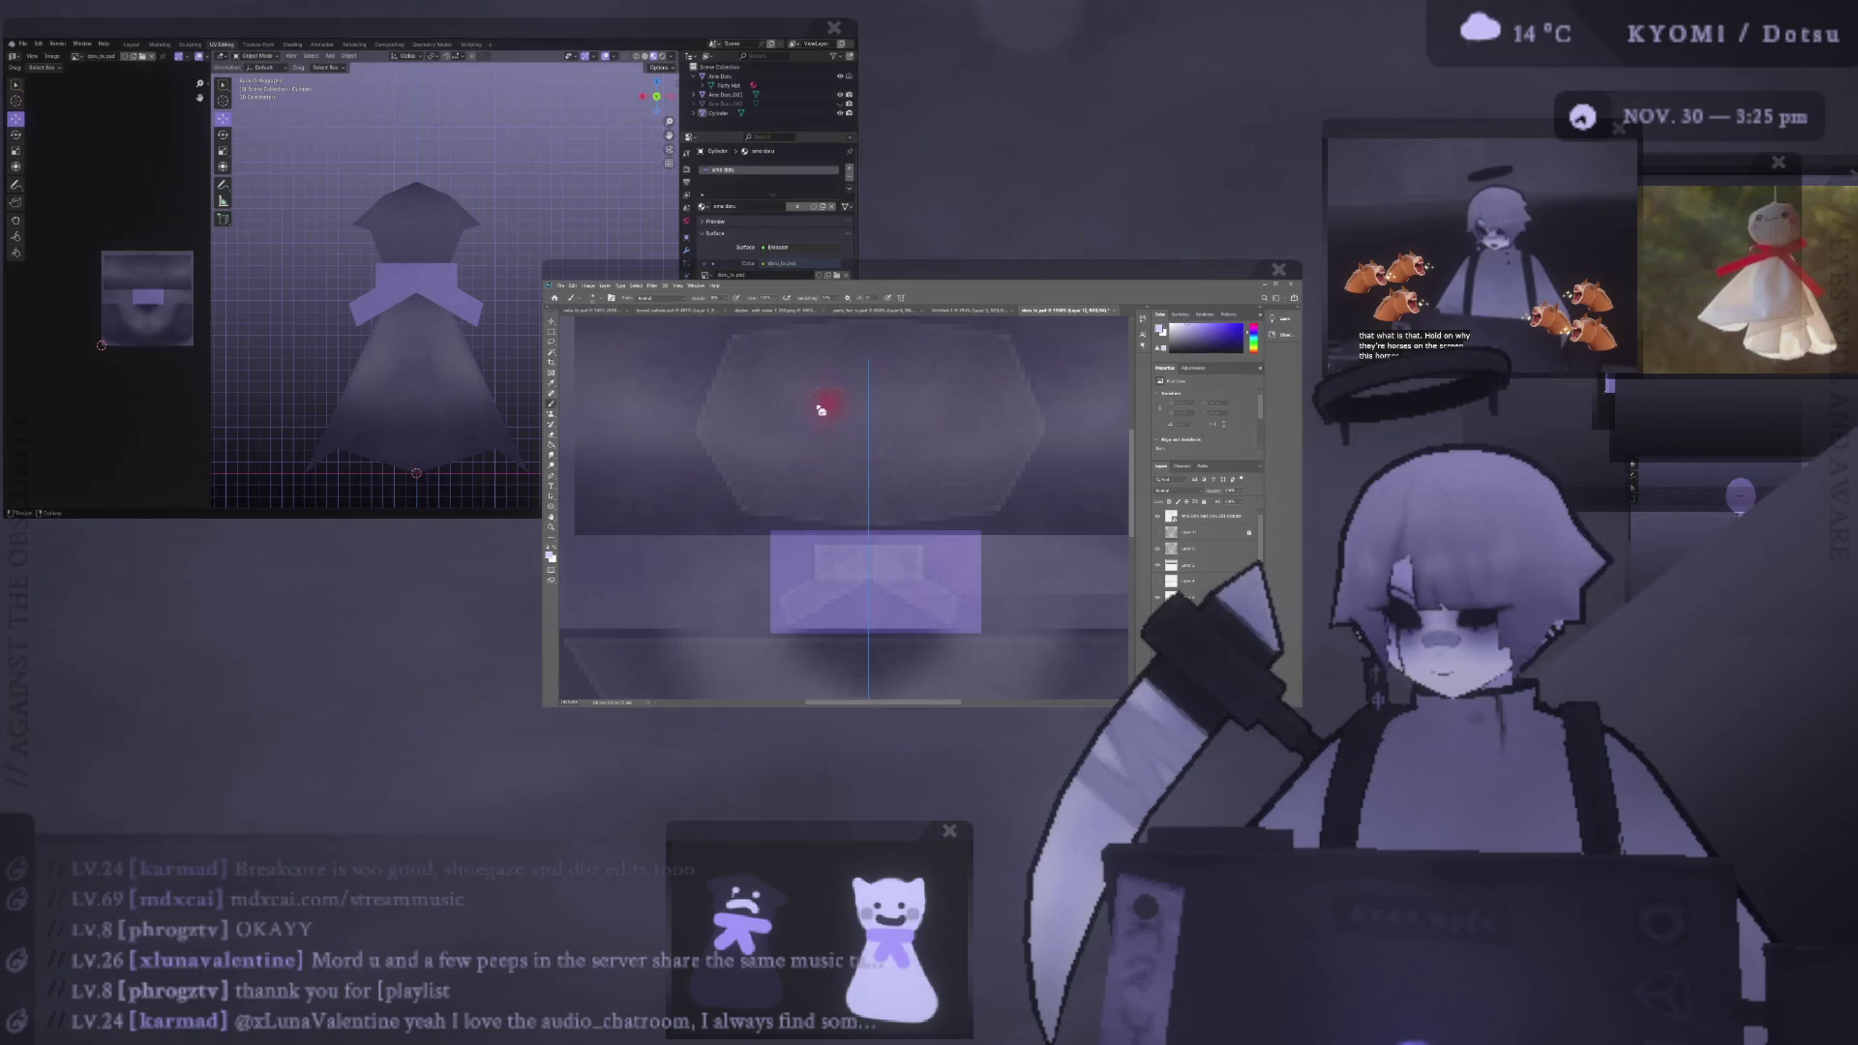
left_click(814, 397)
key("ctrl+z")
left_click(821, 404)
left_click_drag(813, 471, 872, 452)
key("ctrl+z")
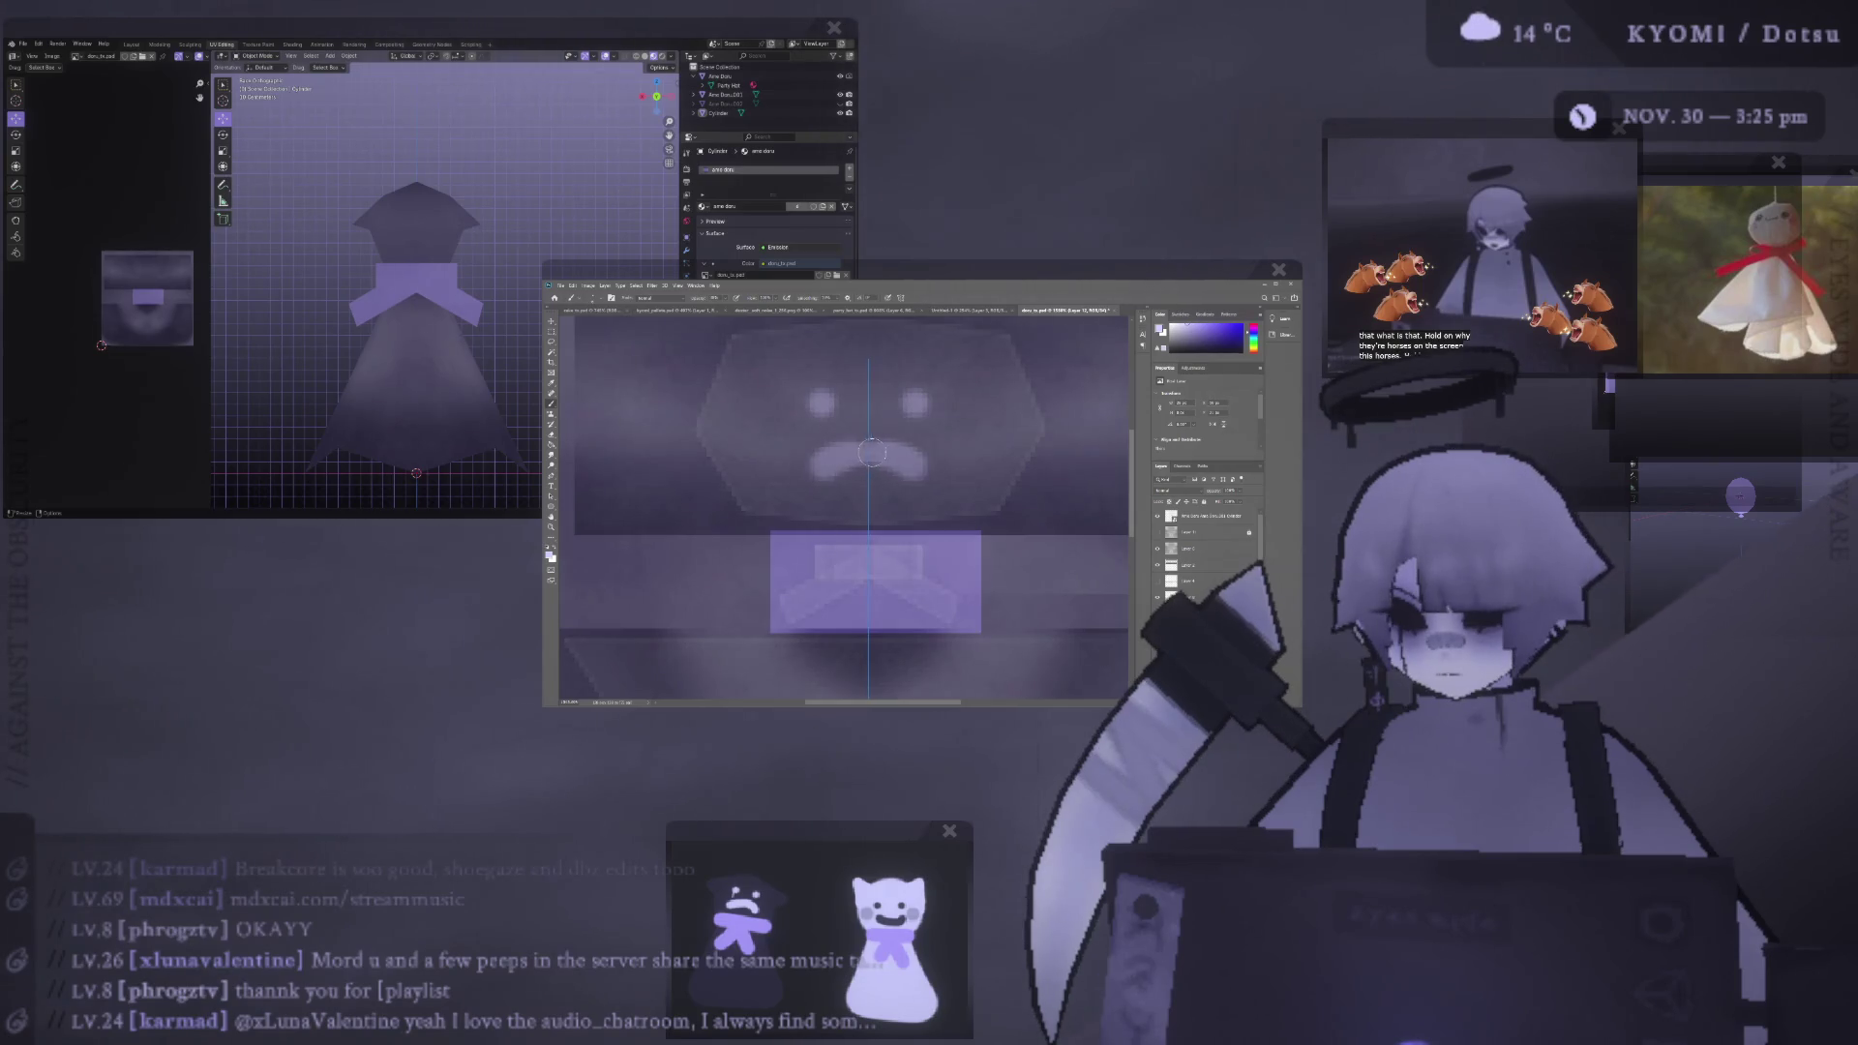
- Hide the UV overlay, reload the face onto the Blender model, then undo the frown and eyes
left_click(1157, 549)
key("alt+r")
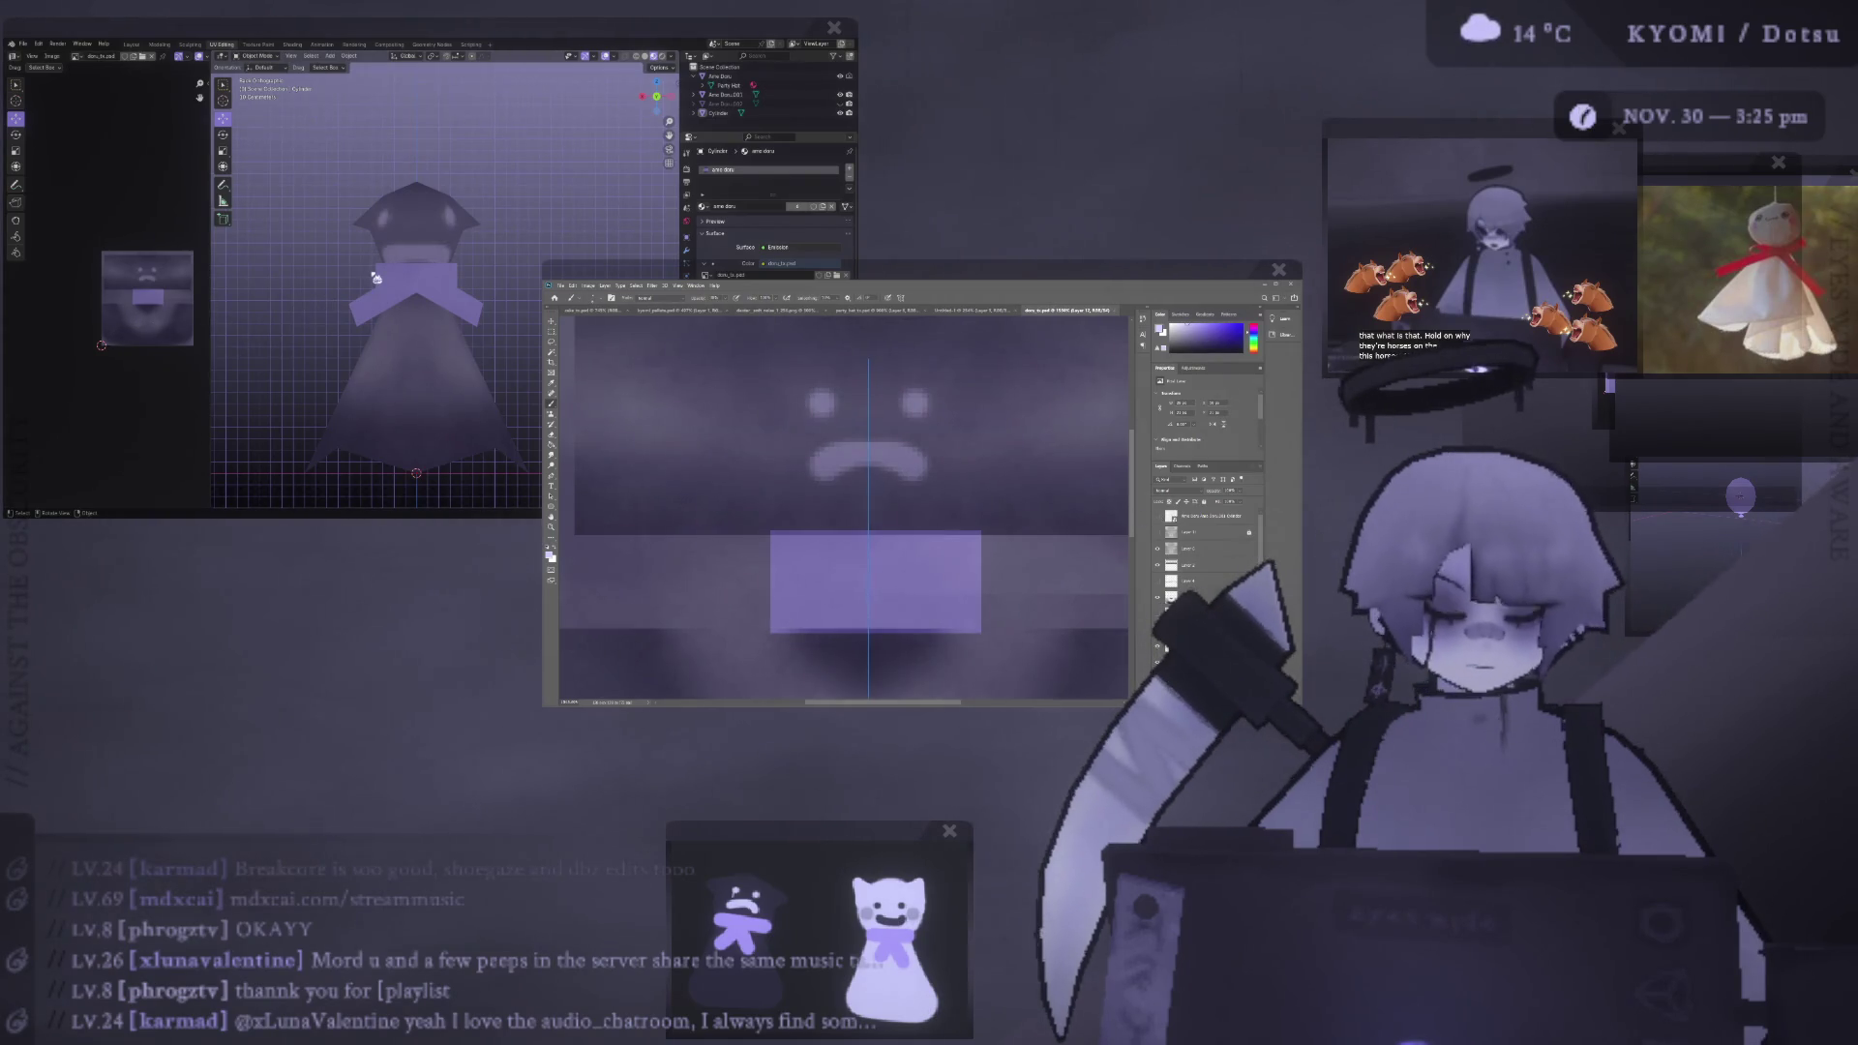
mouse_move(376, 278)
middle_mouse_down()
mouse_move(475, 272)
mouse_move(403, 278)
middle_mouse_up()
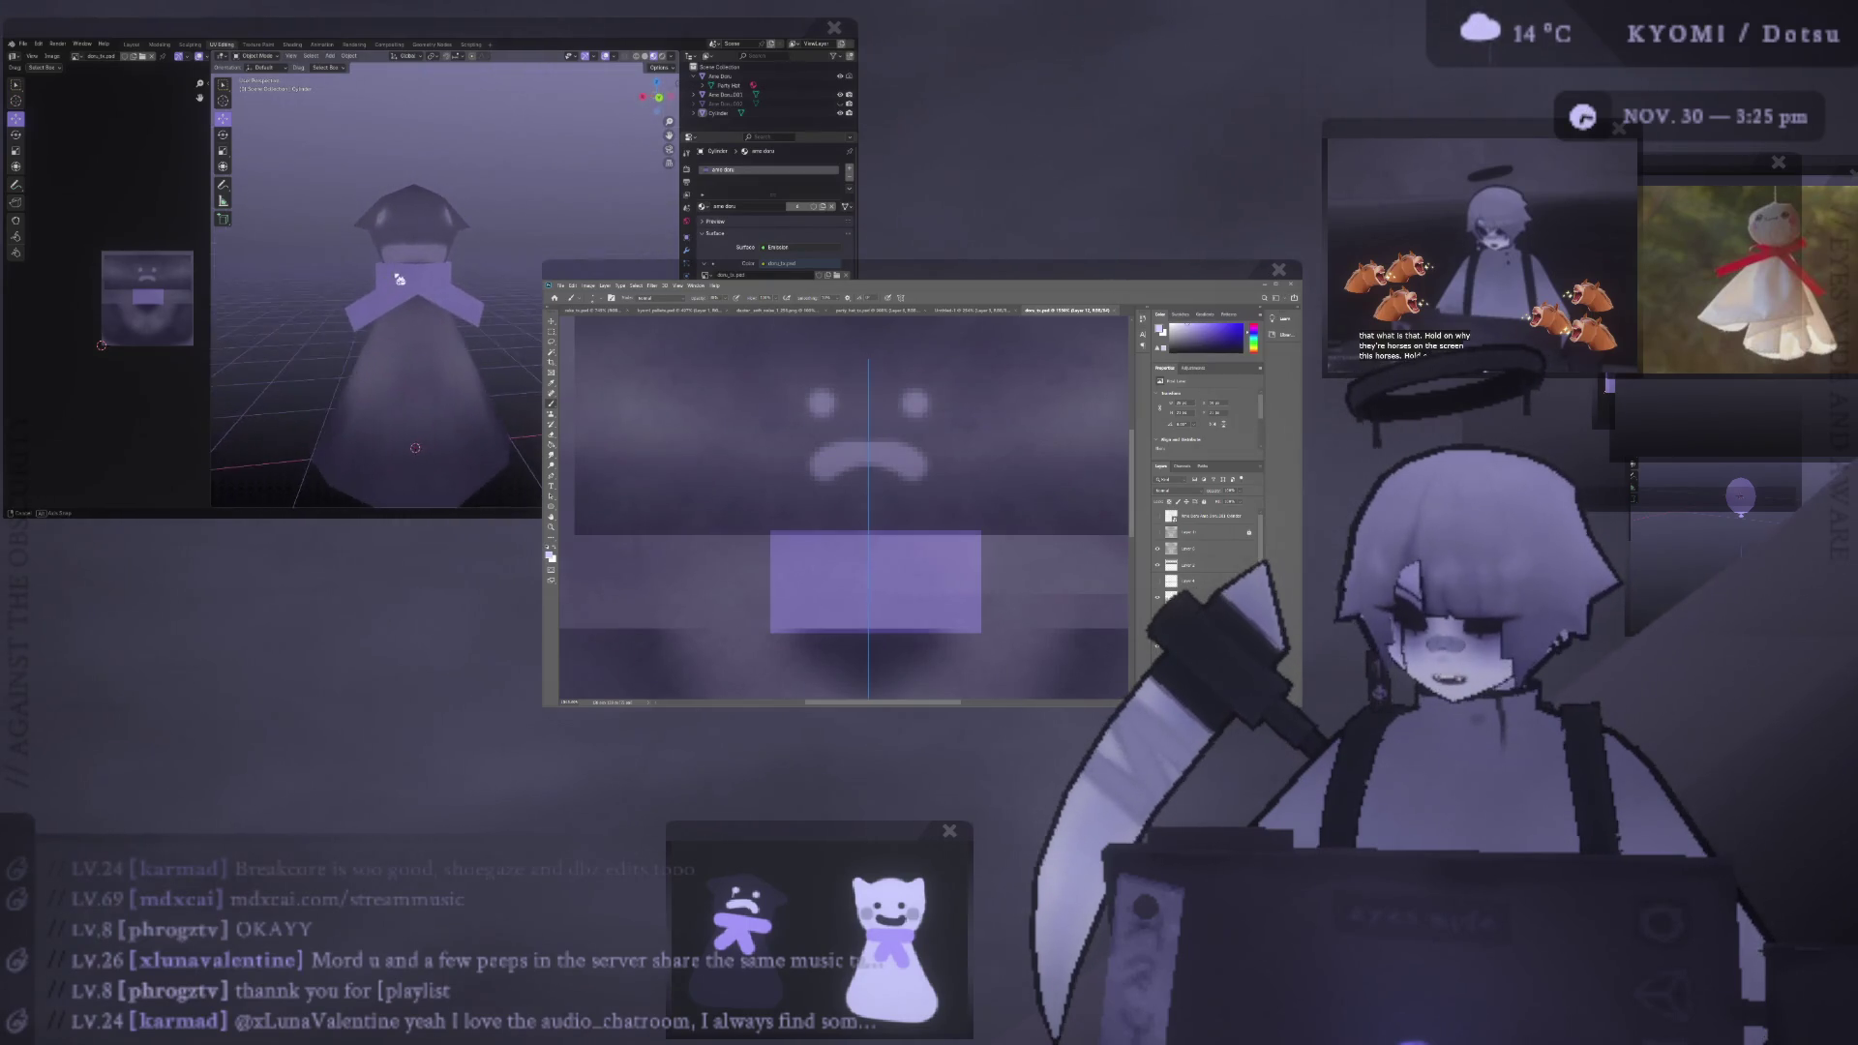
key("ctrl+comma")
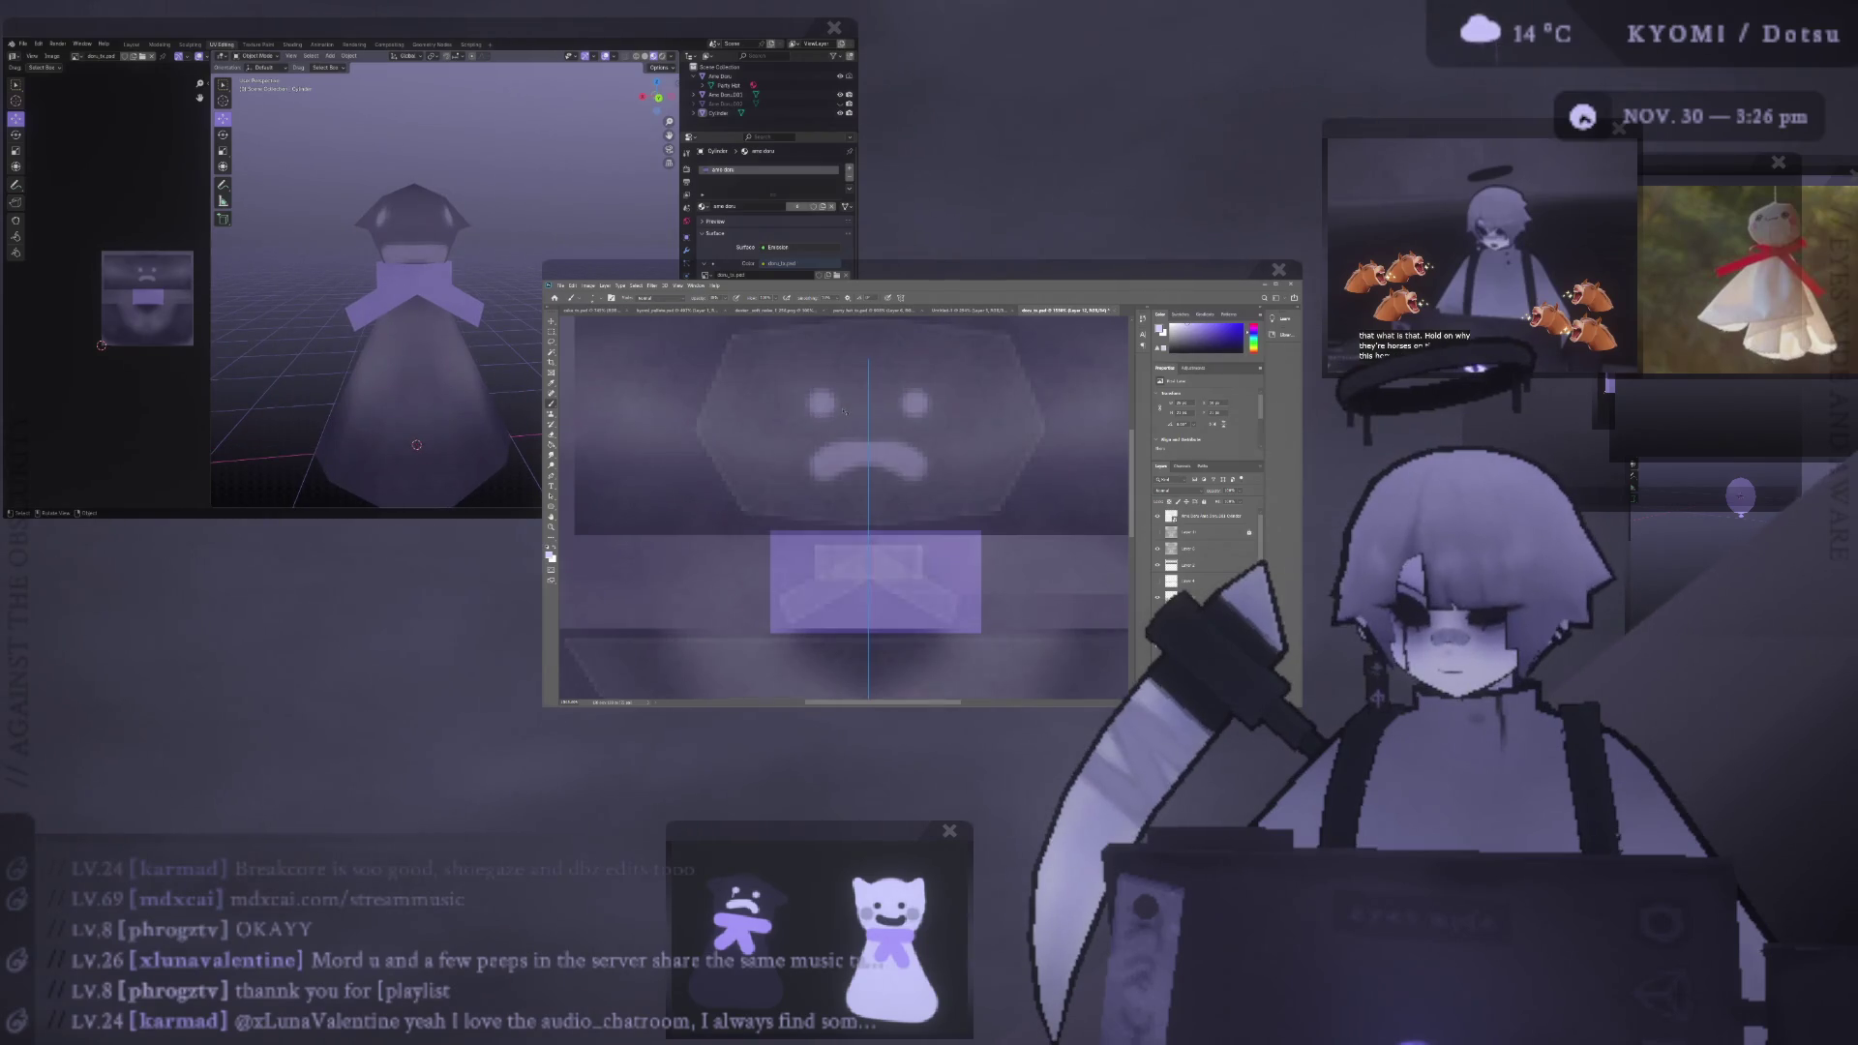
key("ctrl+z")
key("ctrl+z")
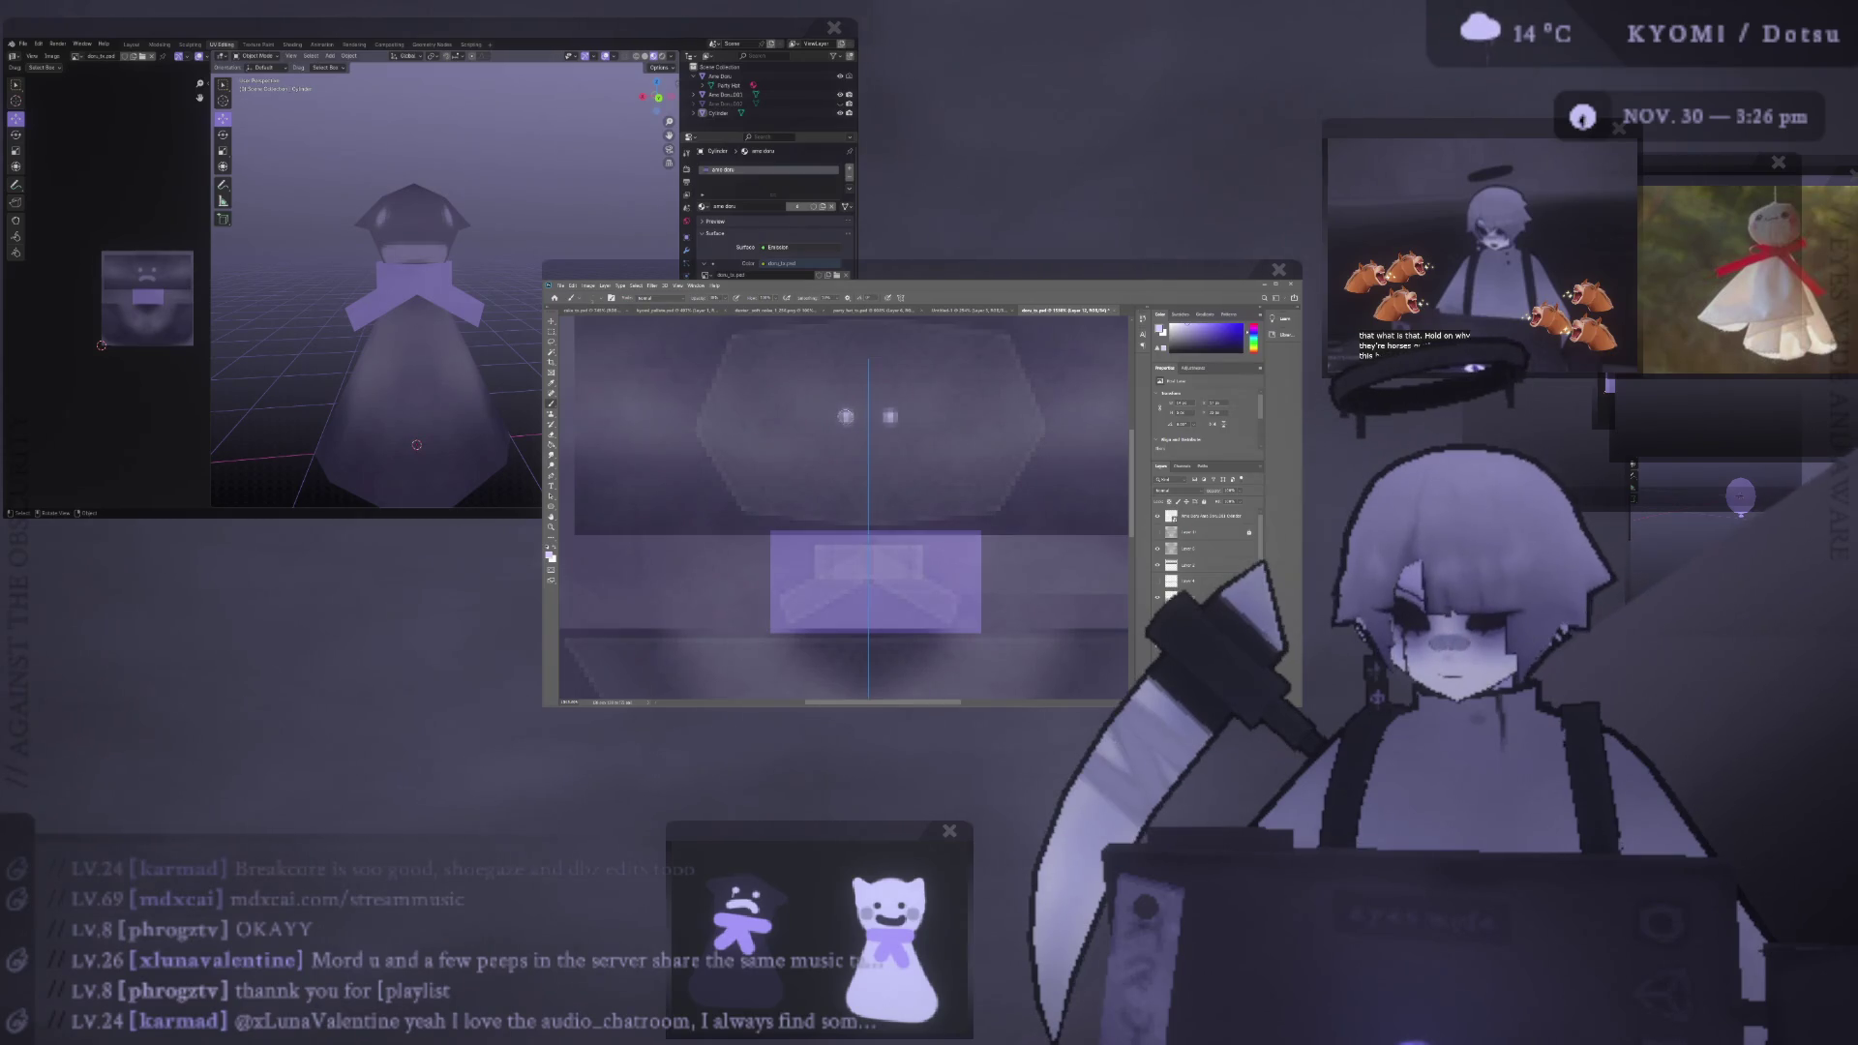
- Save the texture, toggle the UV overlay, and draw a curved mouth under the eyes
key("ctrl+s")
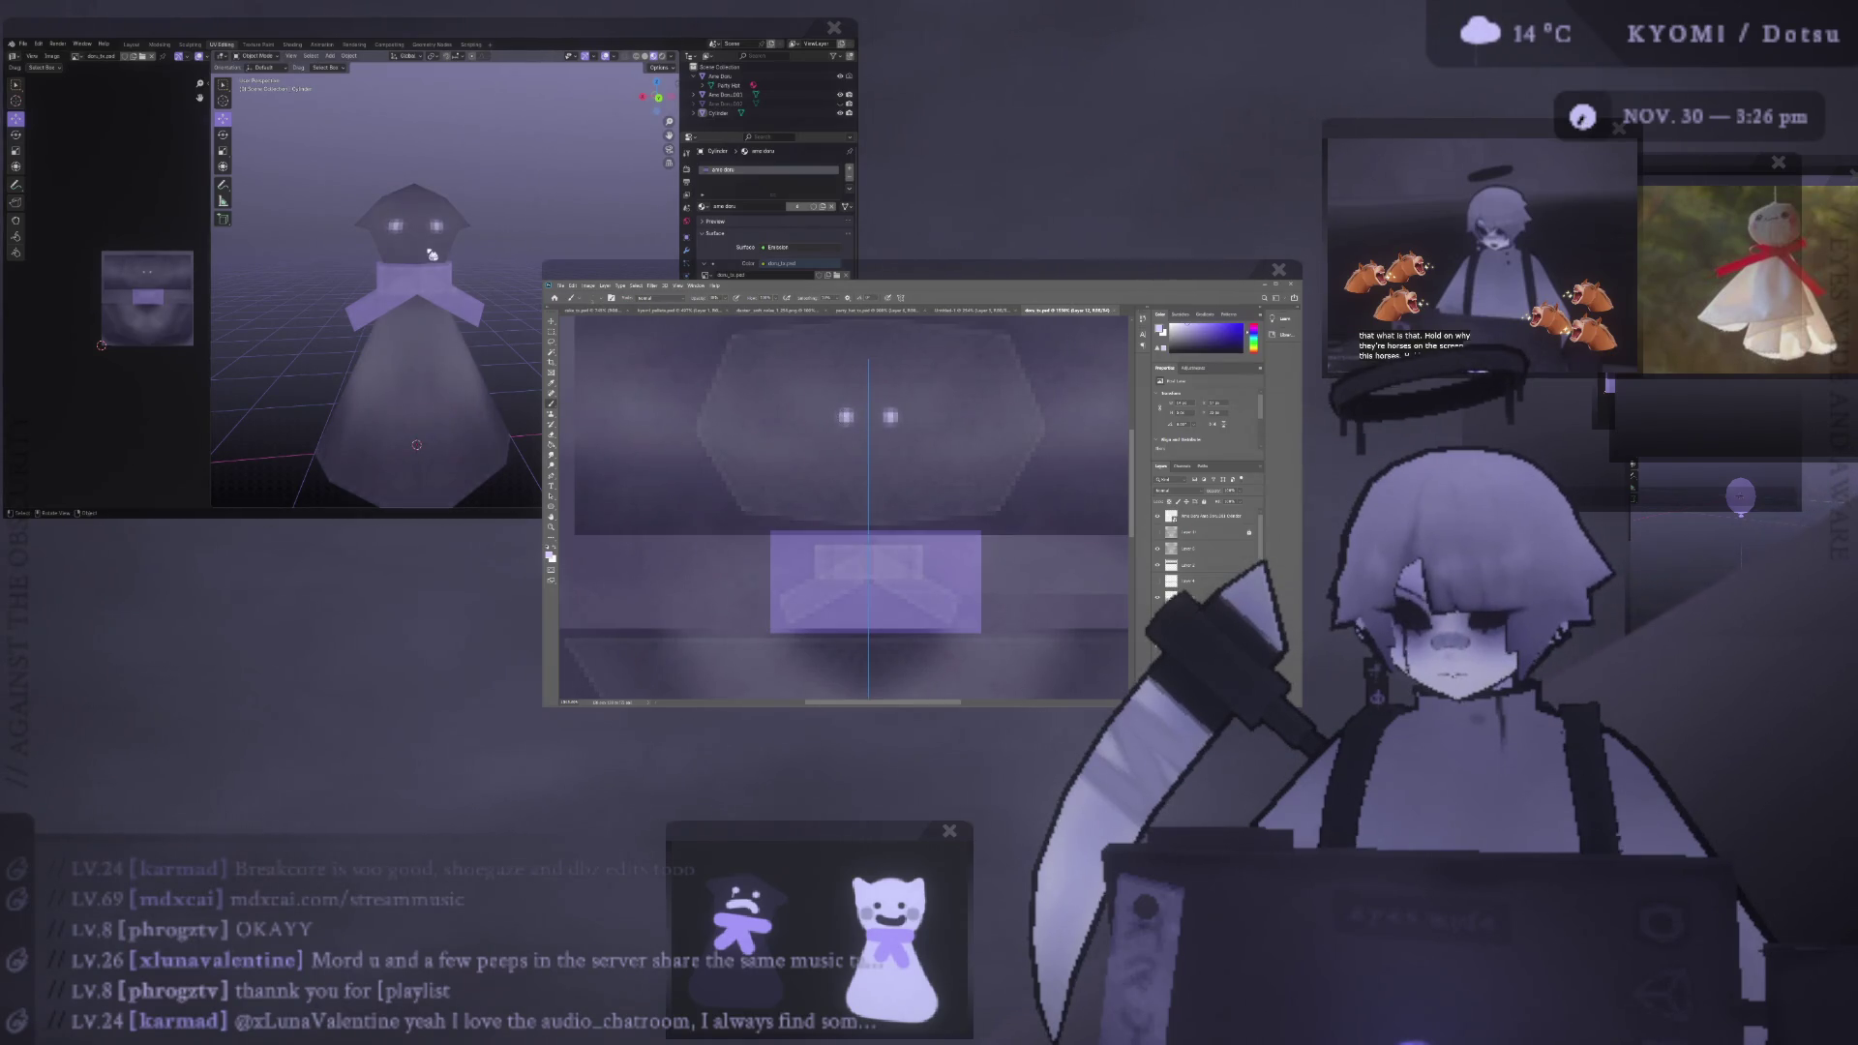
left_click(1158, 517)
left_click(1158, 517)
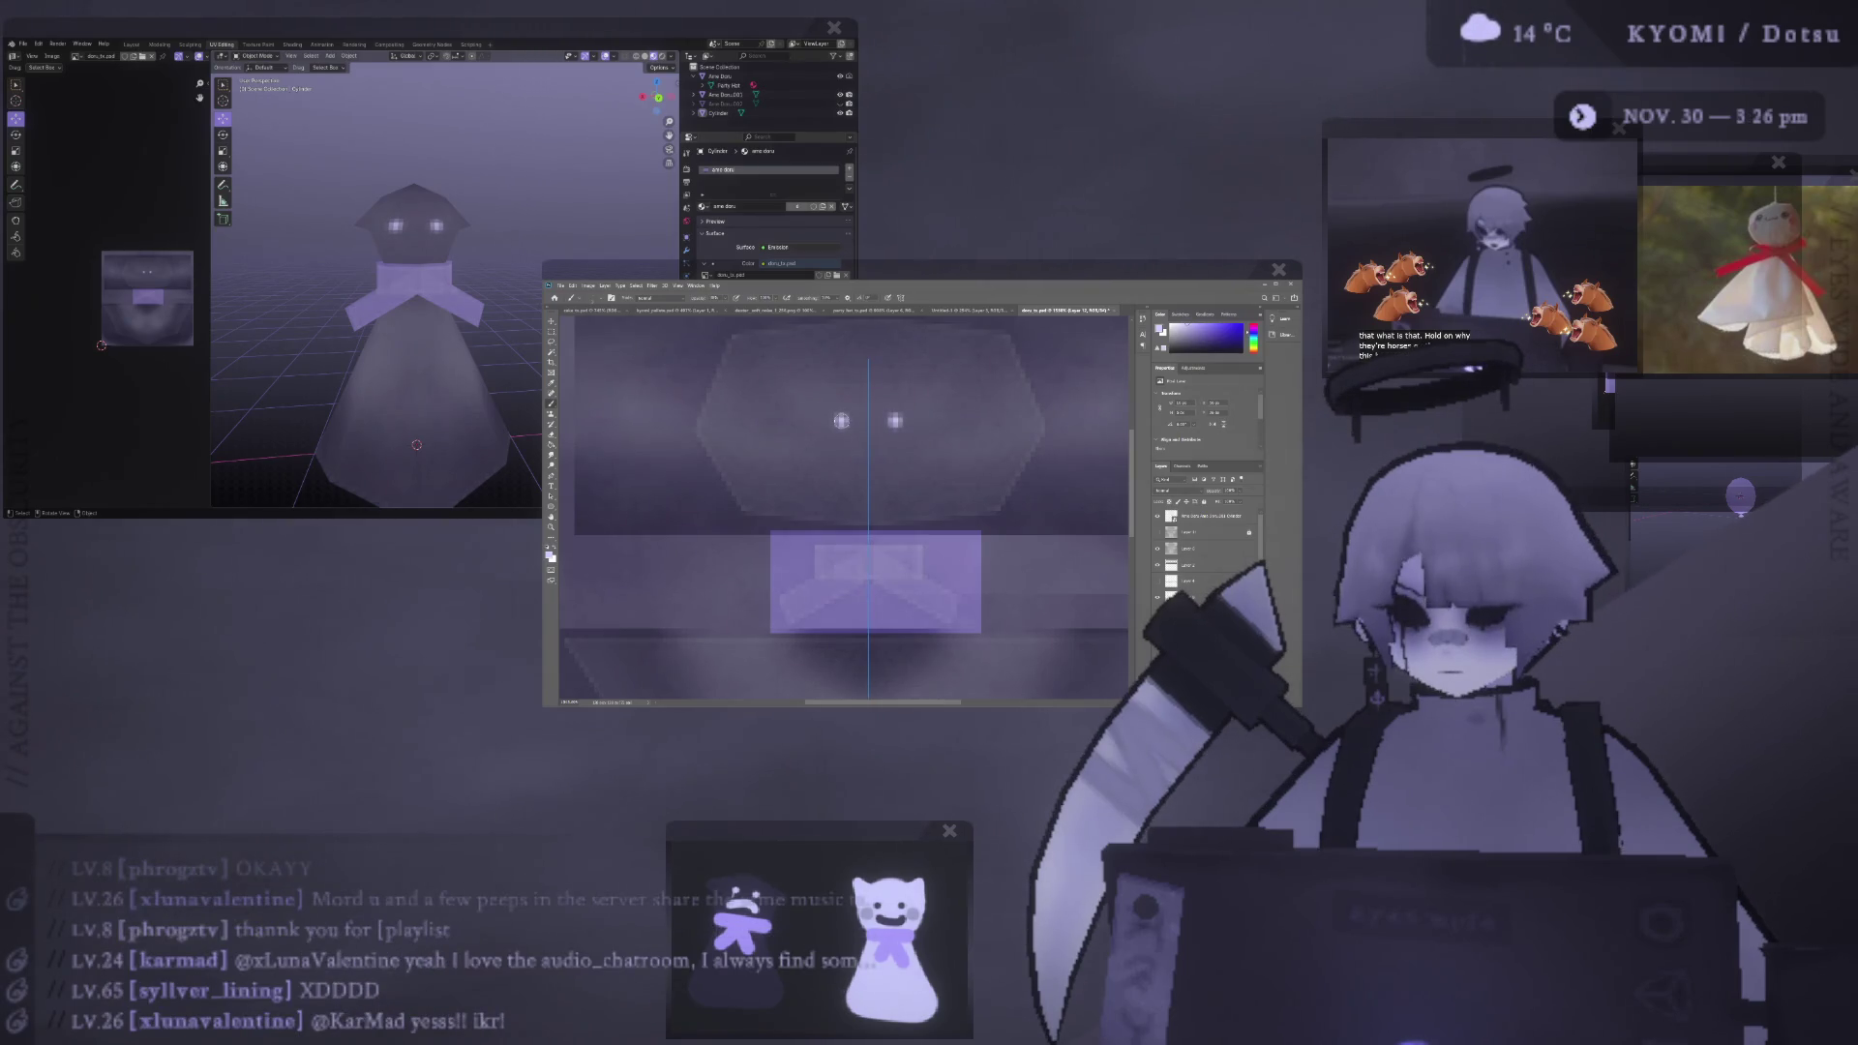
left_click(1157, 518)
left_click_drag(841, 465, 888, 453)
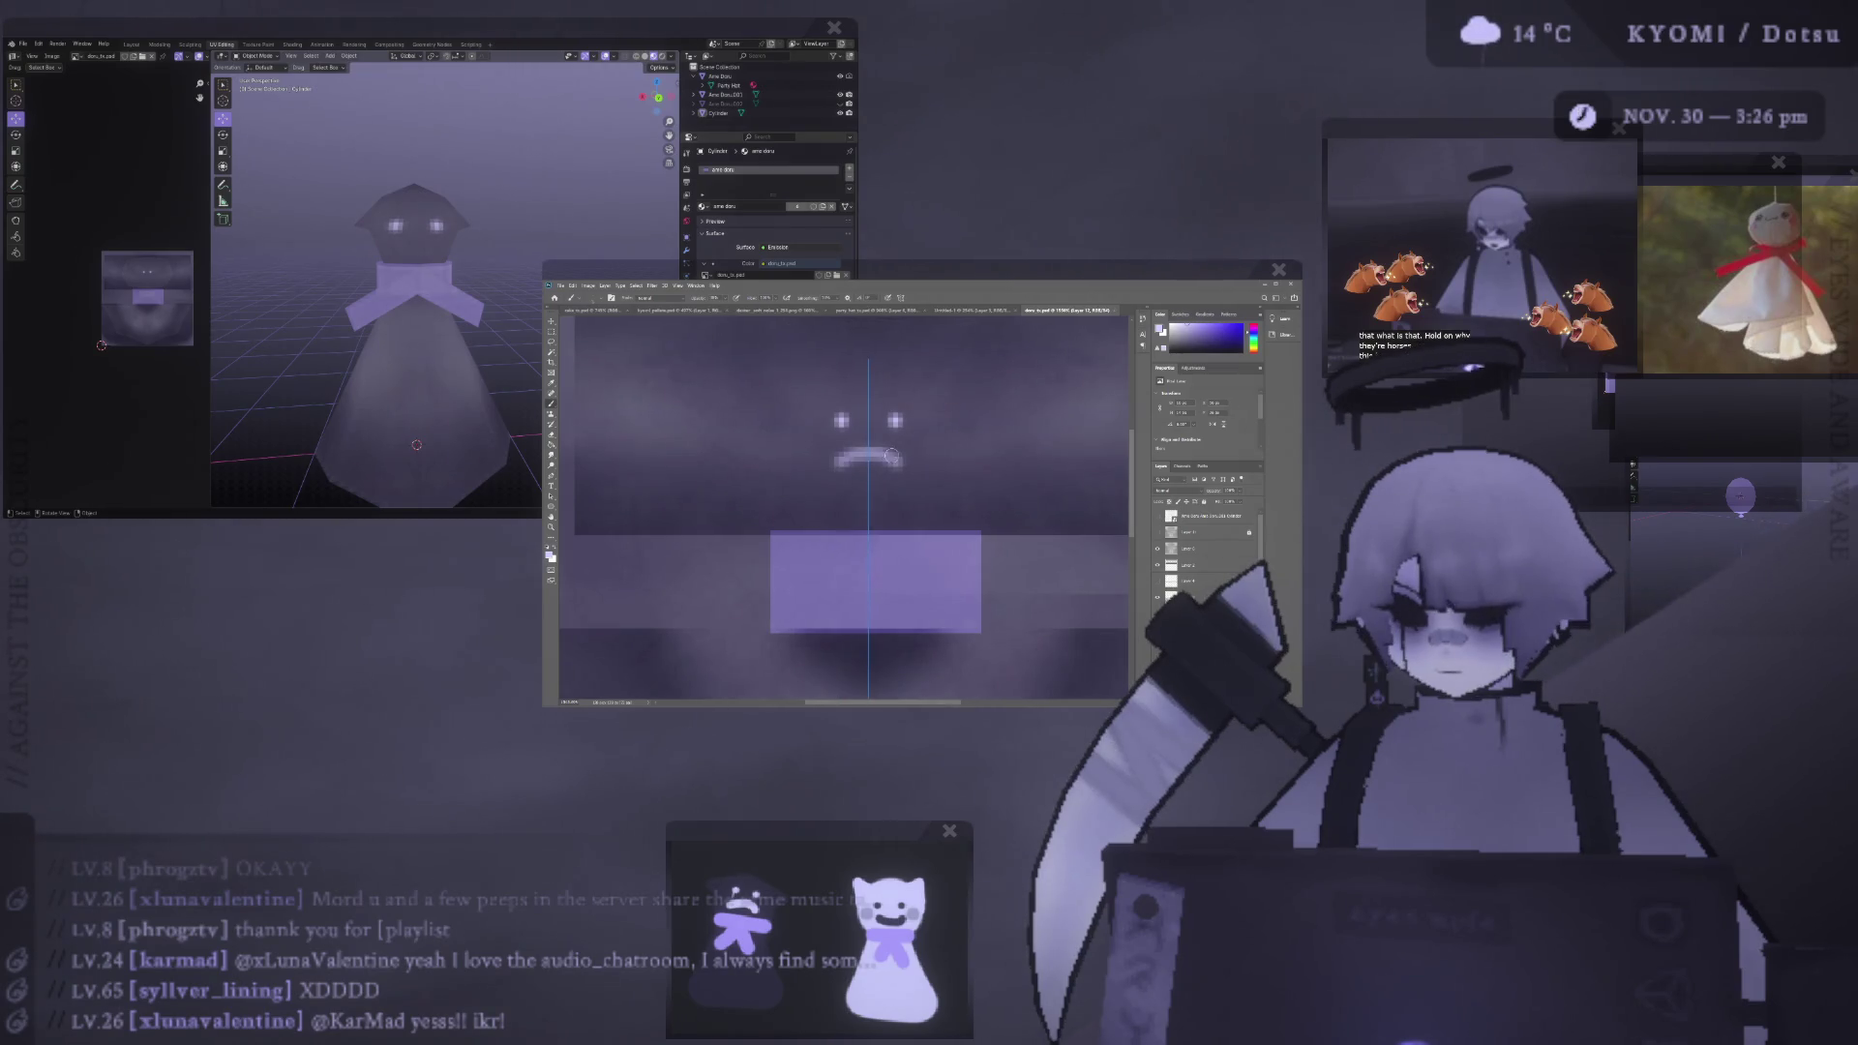
scroll(394, 268, "up", 3)
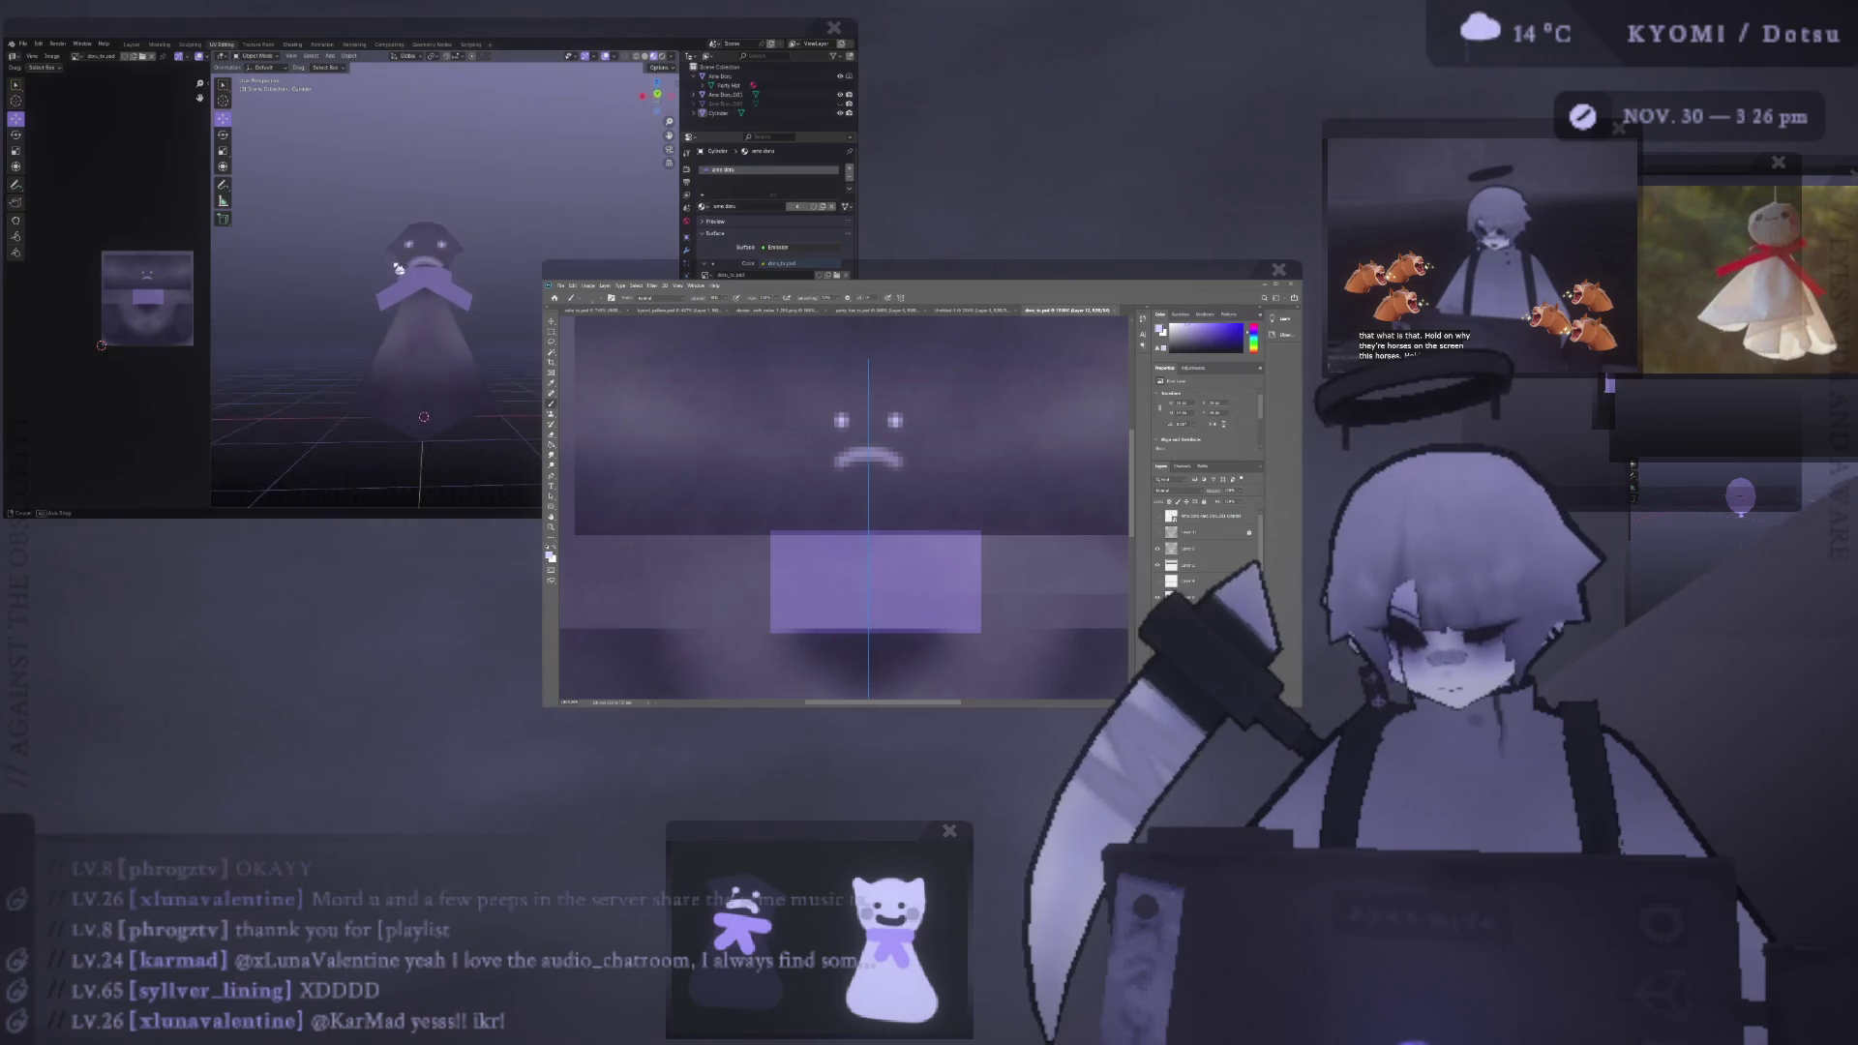
scroll(394, 268, "up", 3)
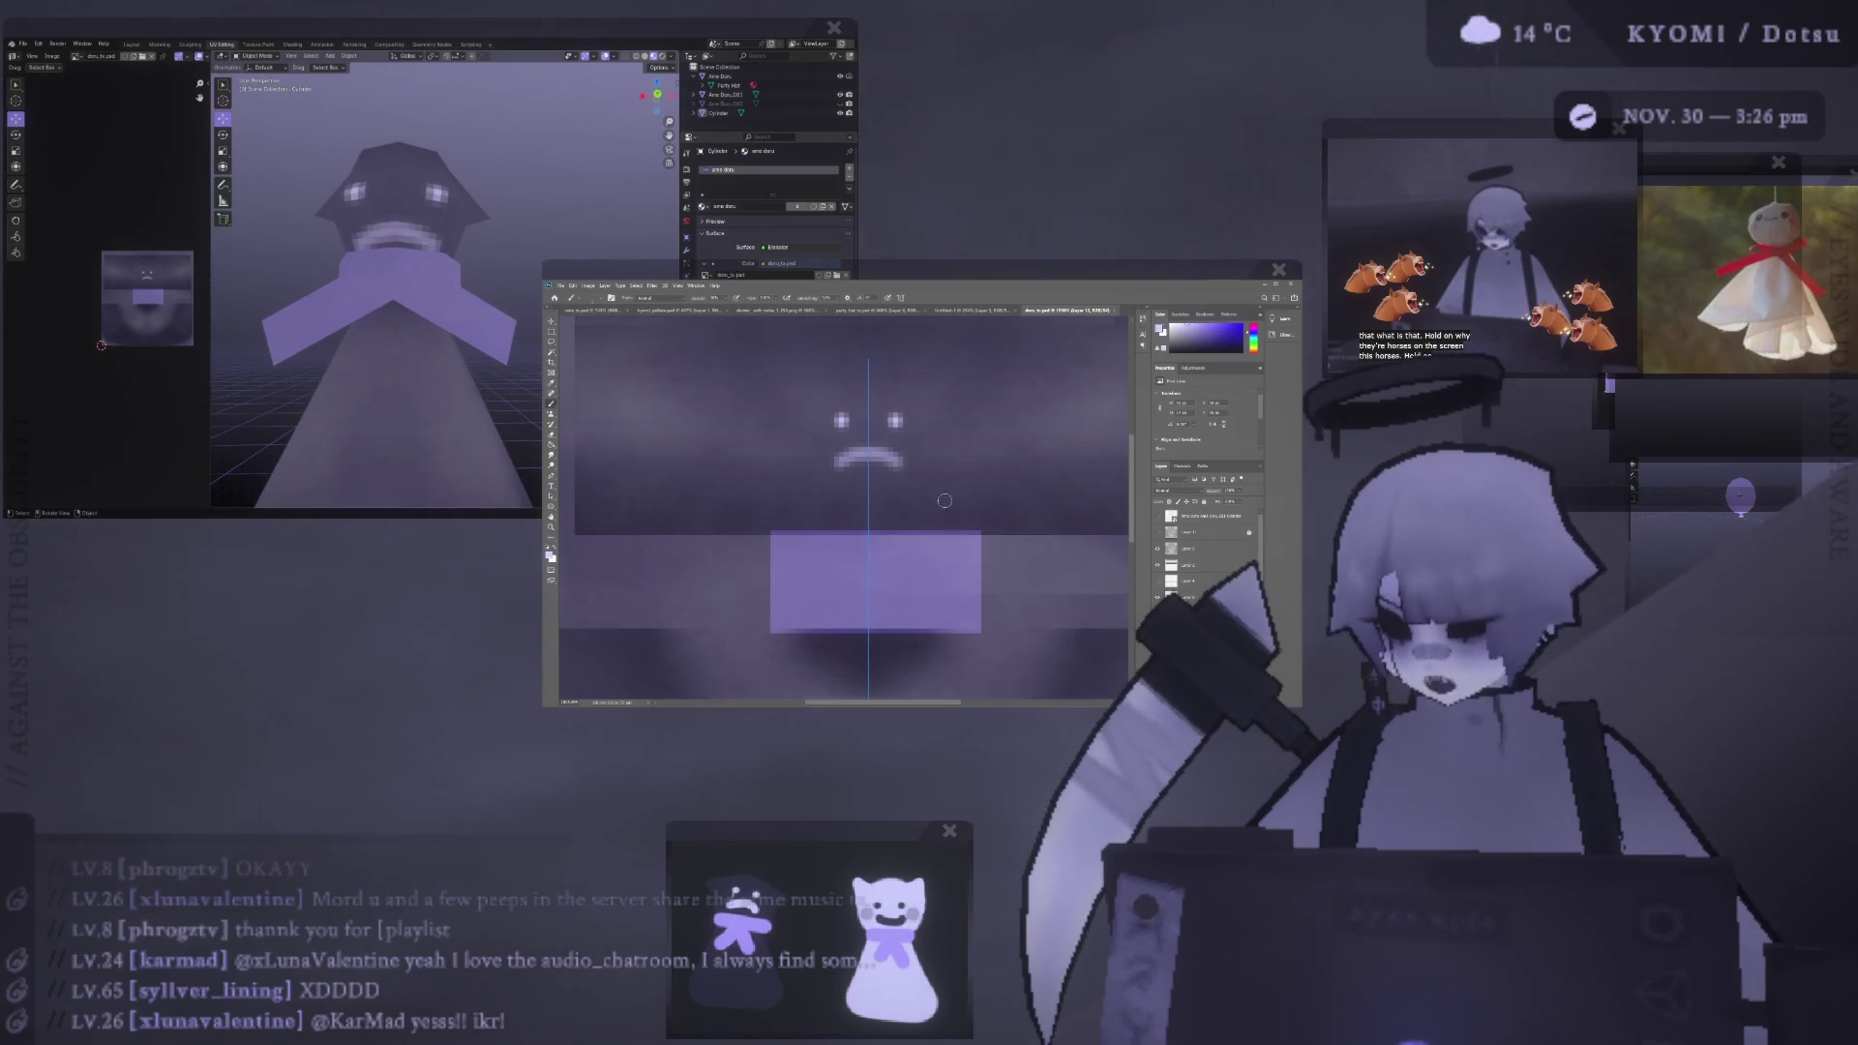
scroll(851, 503, "down", 1)
- Compare with the face hidden, then select Layer 3 and nudge the face slightly upward
key("Delete")
key("ctrl+z")
scroll(954, 505, "up", 1)
key("v")
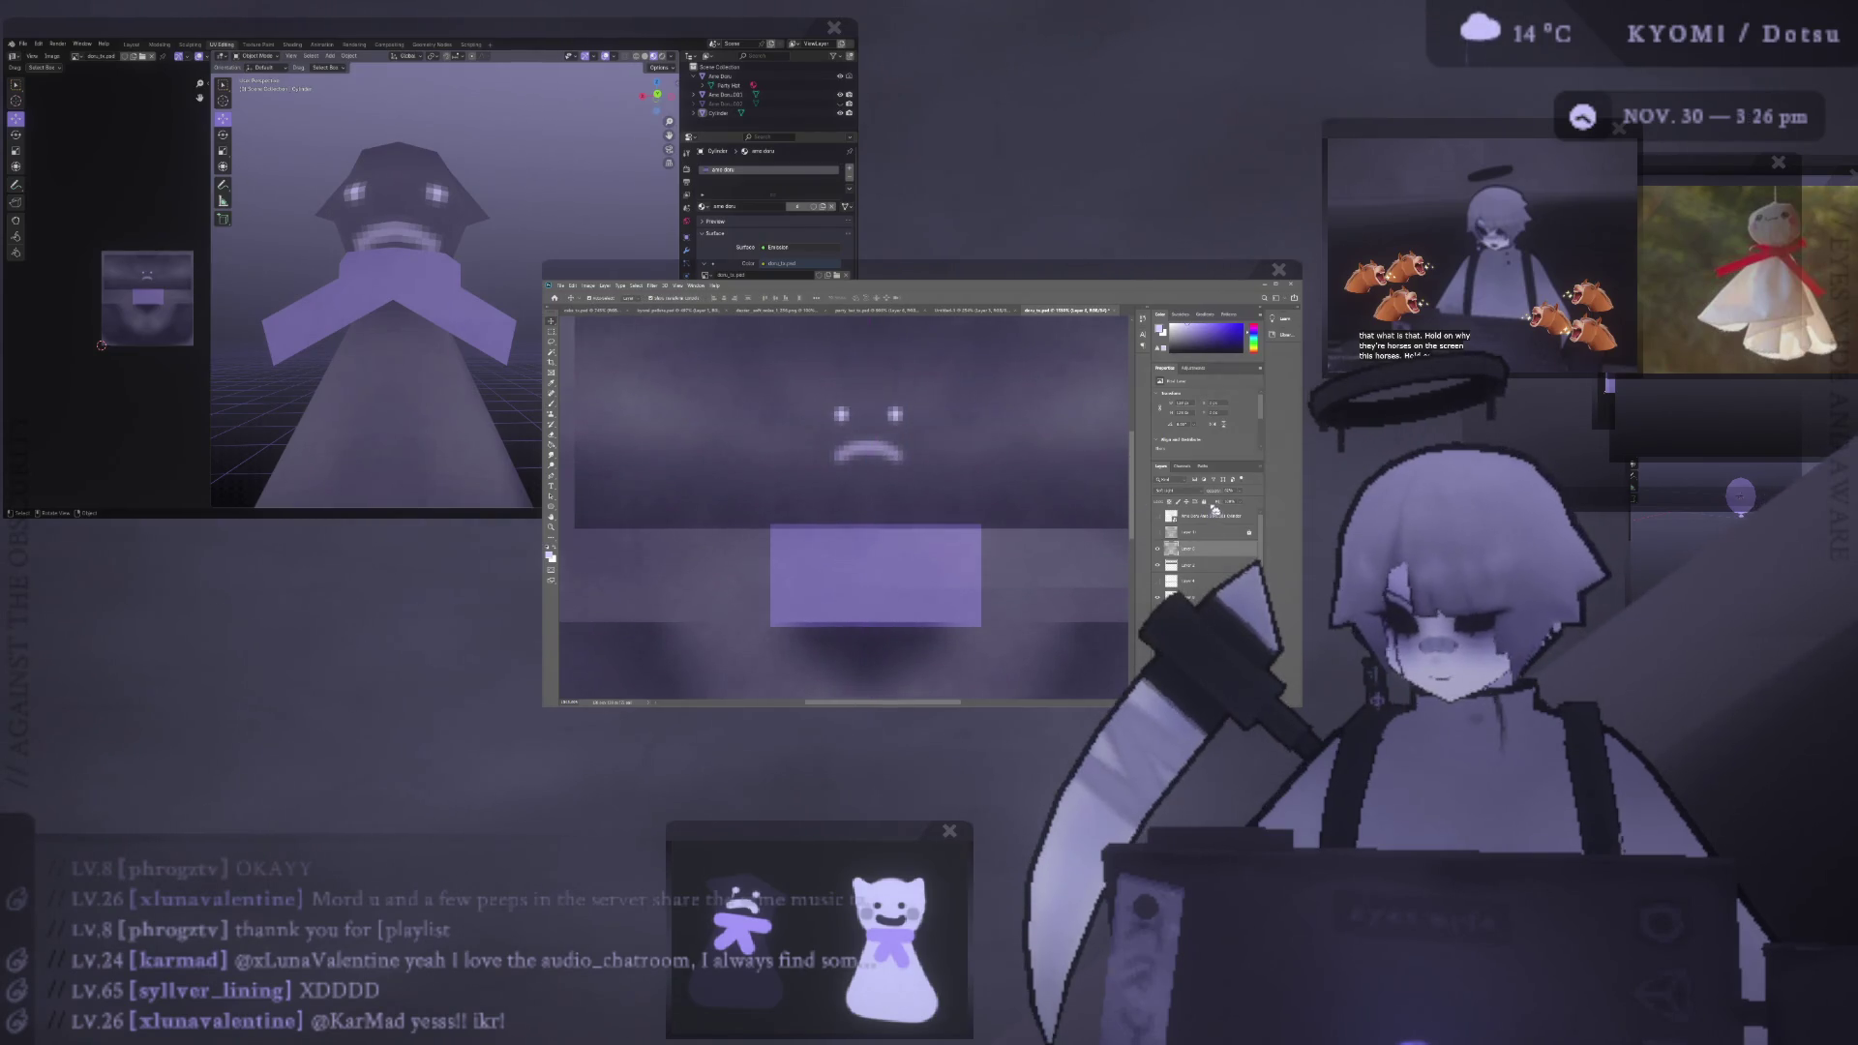
key("alt+bracketleft")
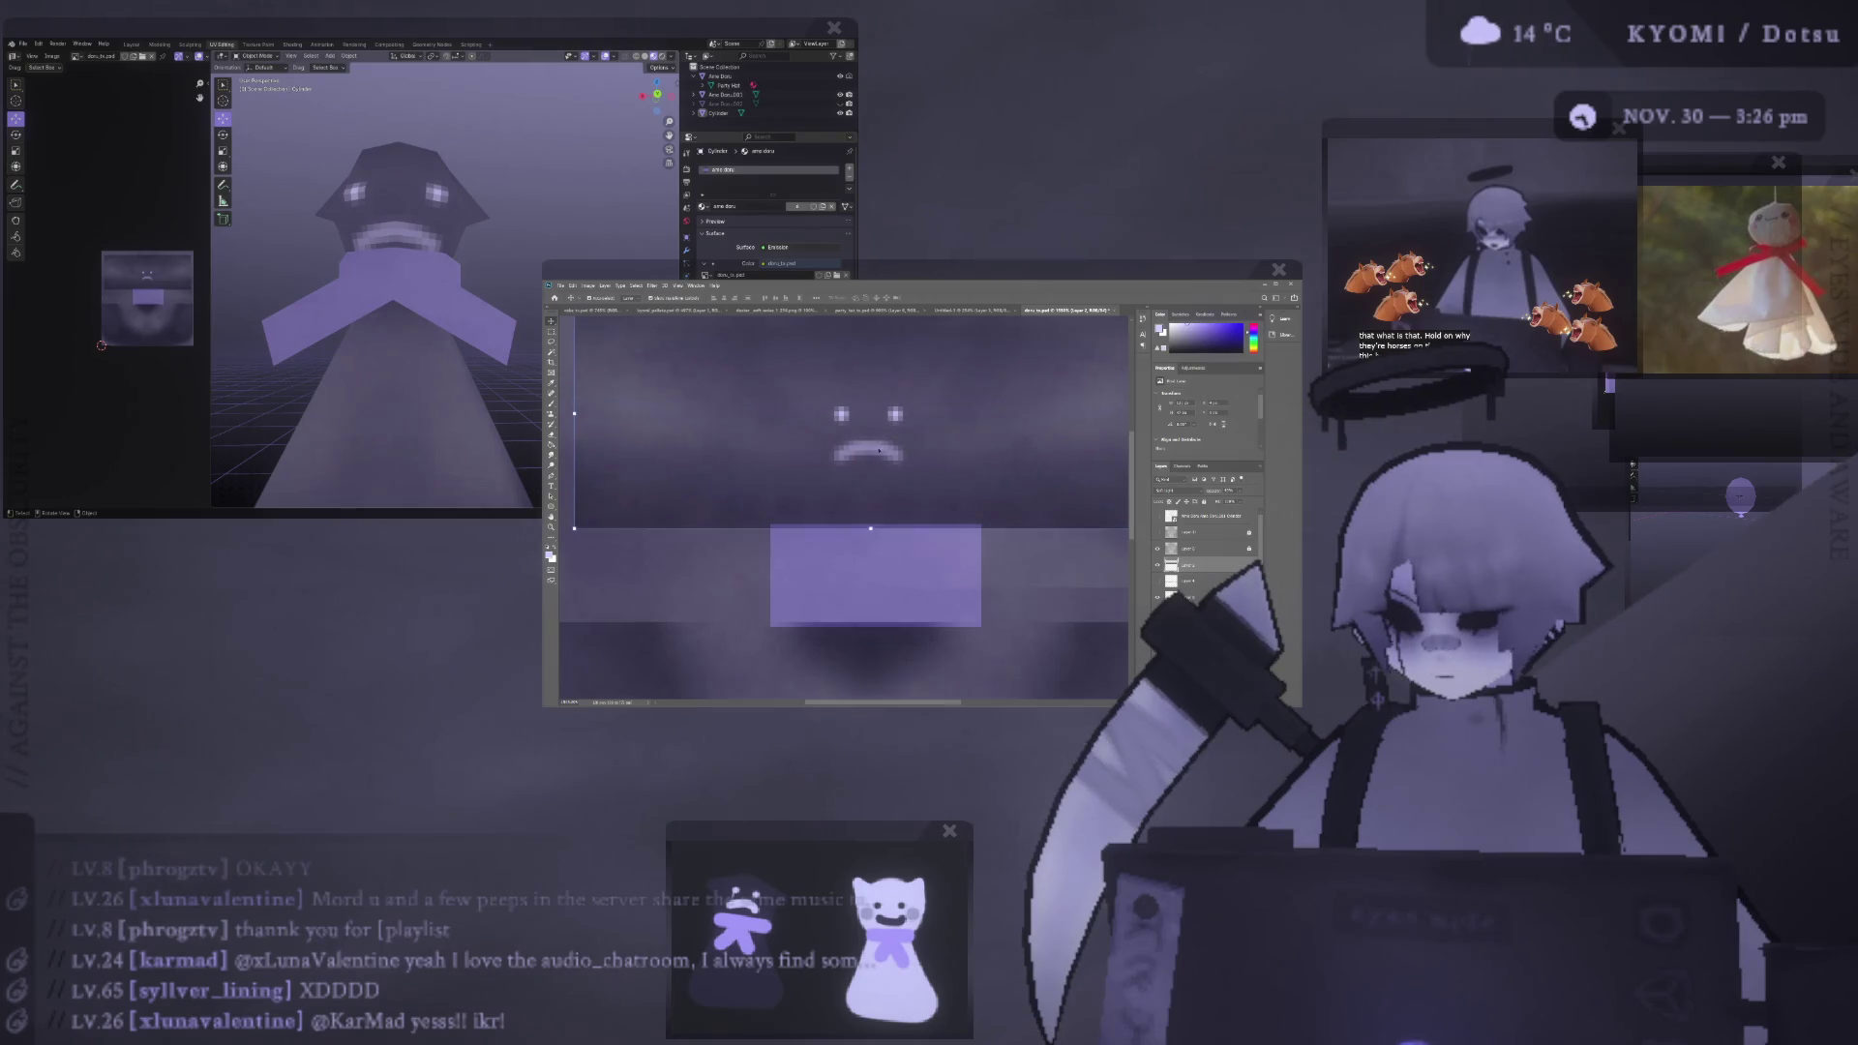
key("alt+bracketleft")
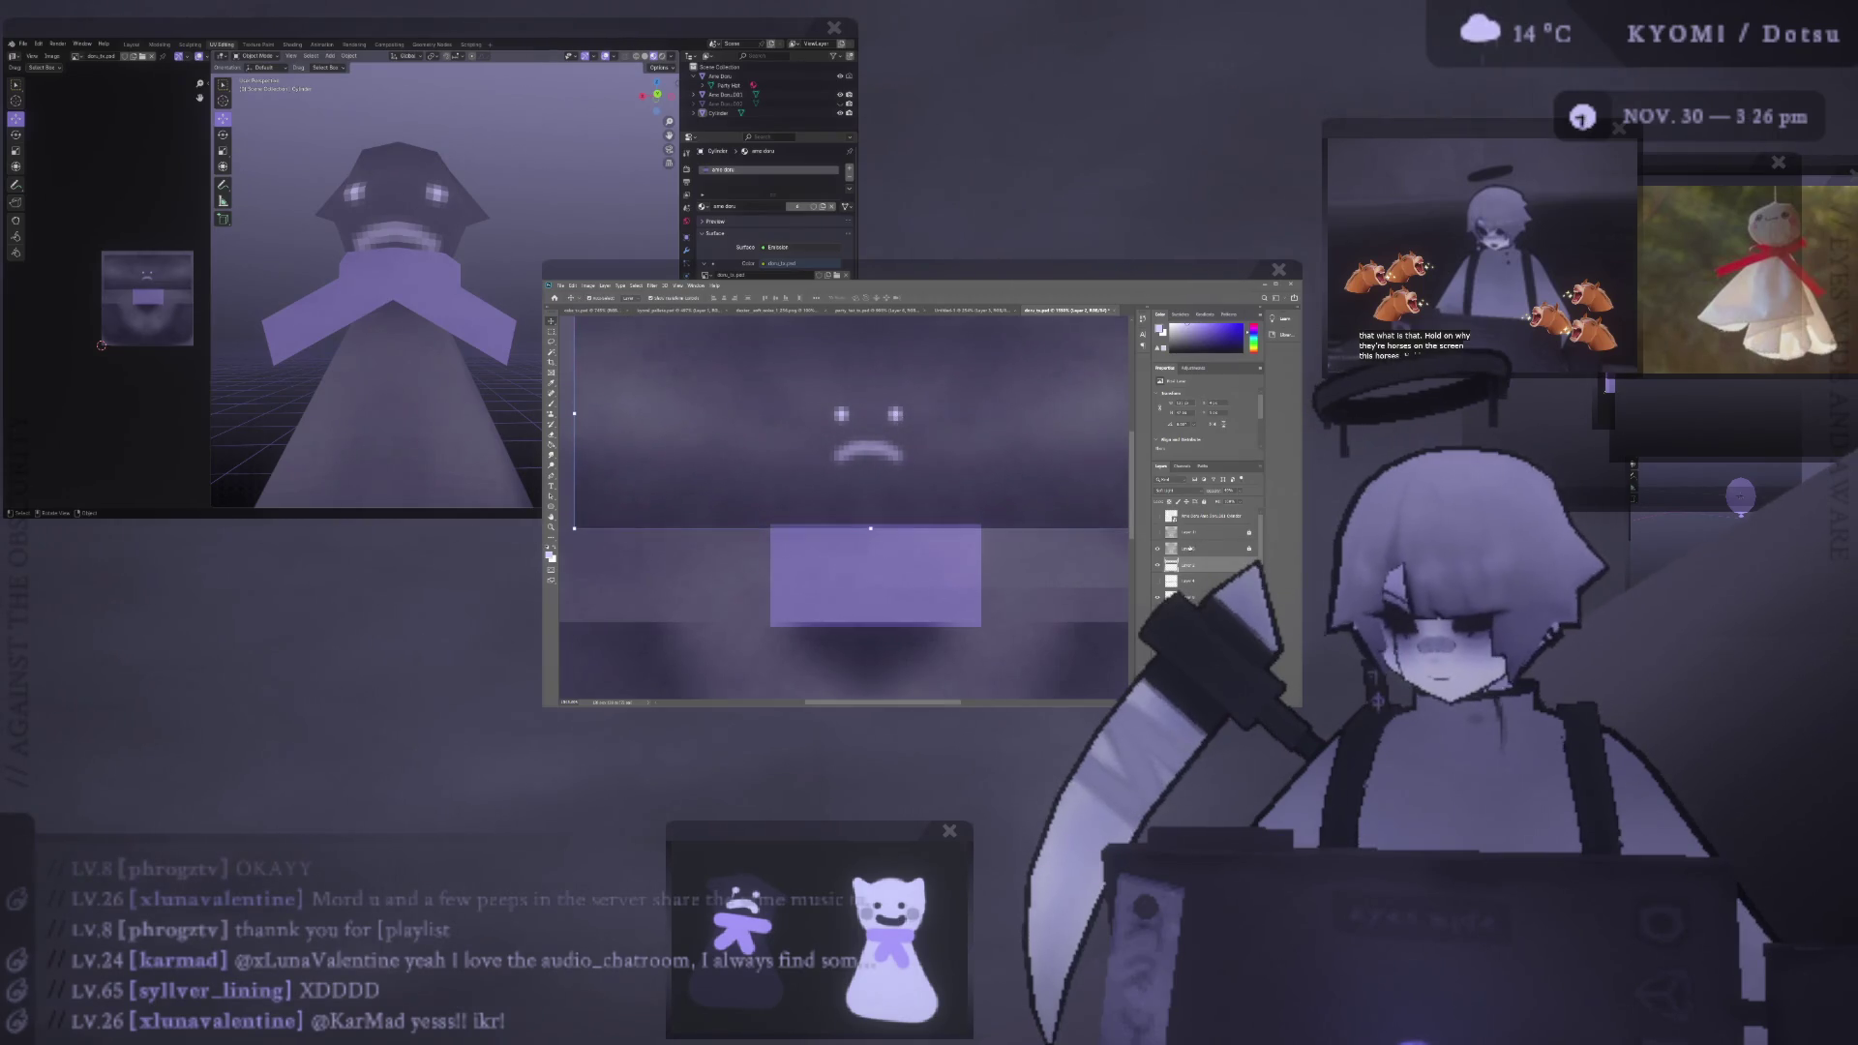
left_click_drag(865, 440, 865, 434)
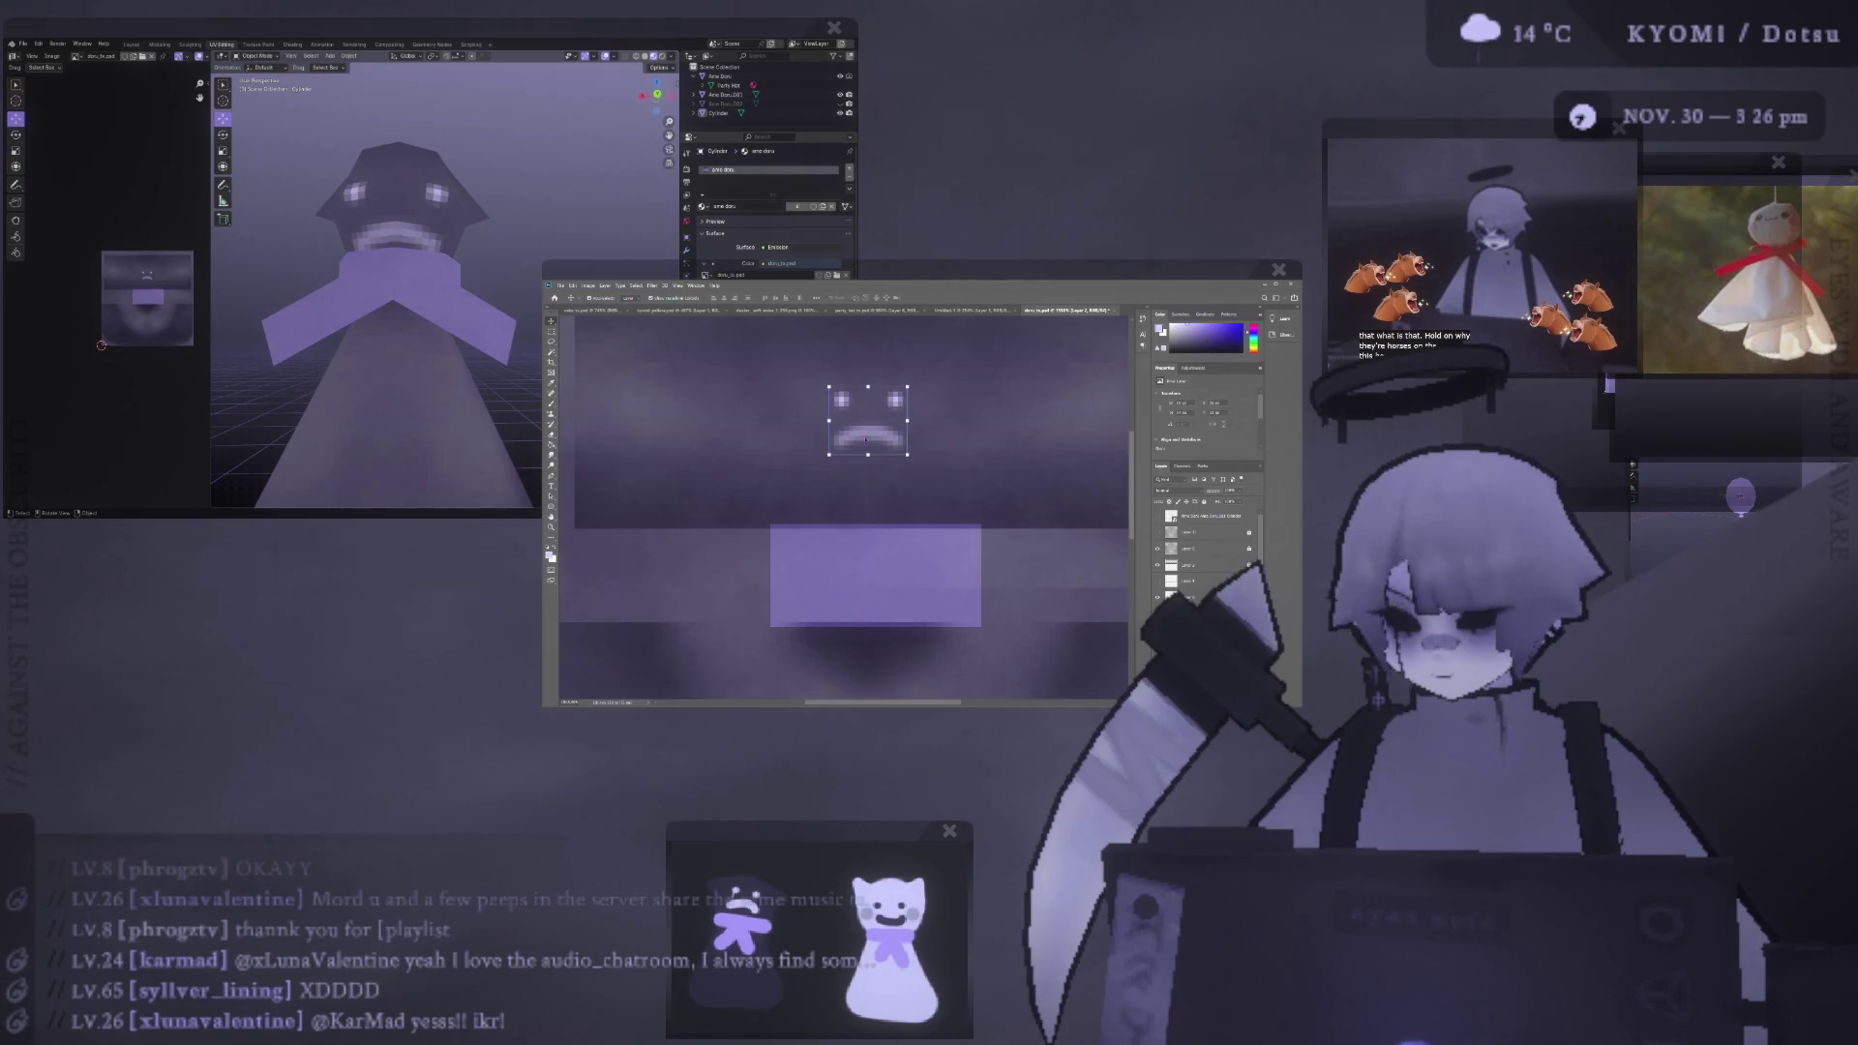
- Shrink the eyes and frown around their centre and commit the resize
scroll(318, 280, "down", 3)
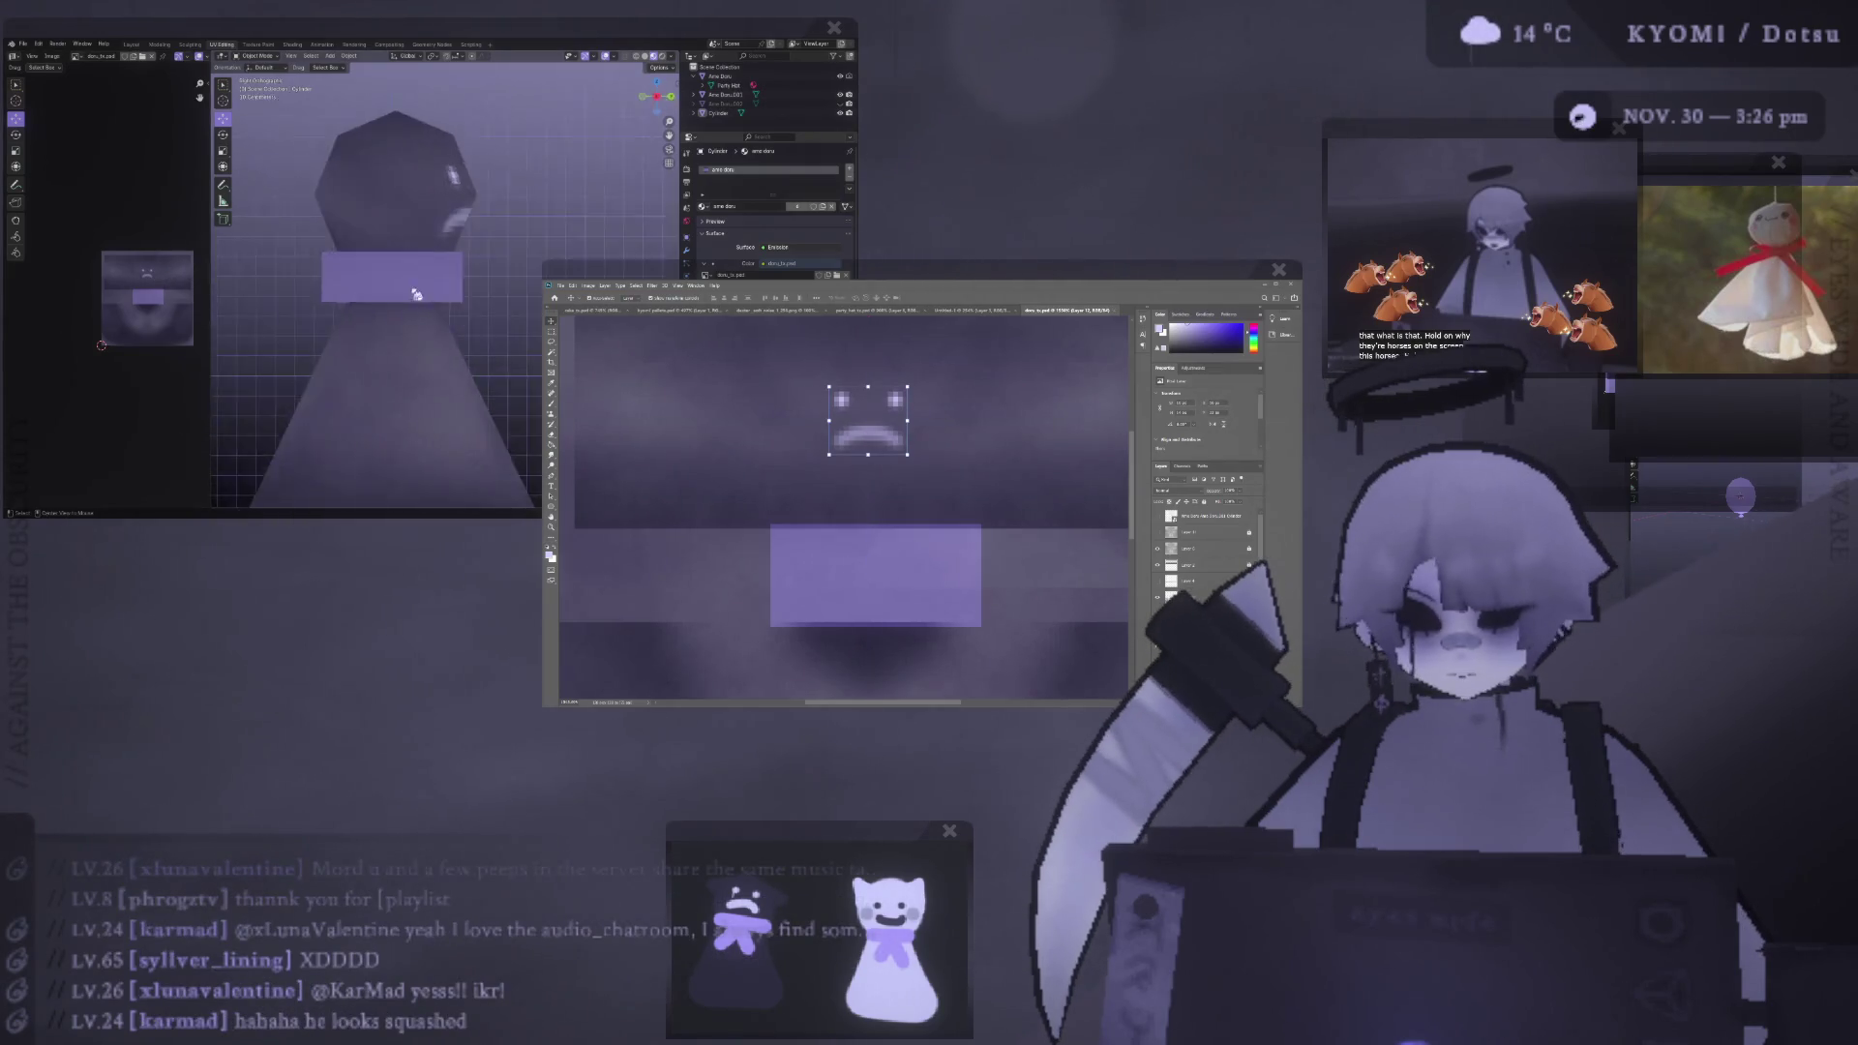
scroll(318, 280, "down", 3)
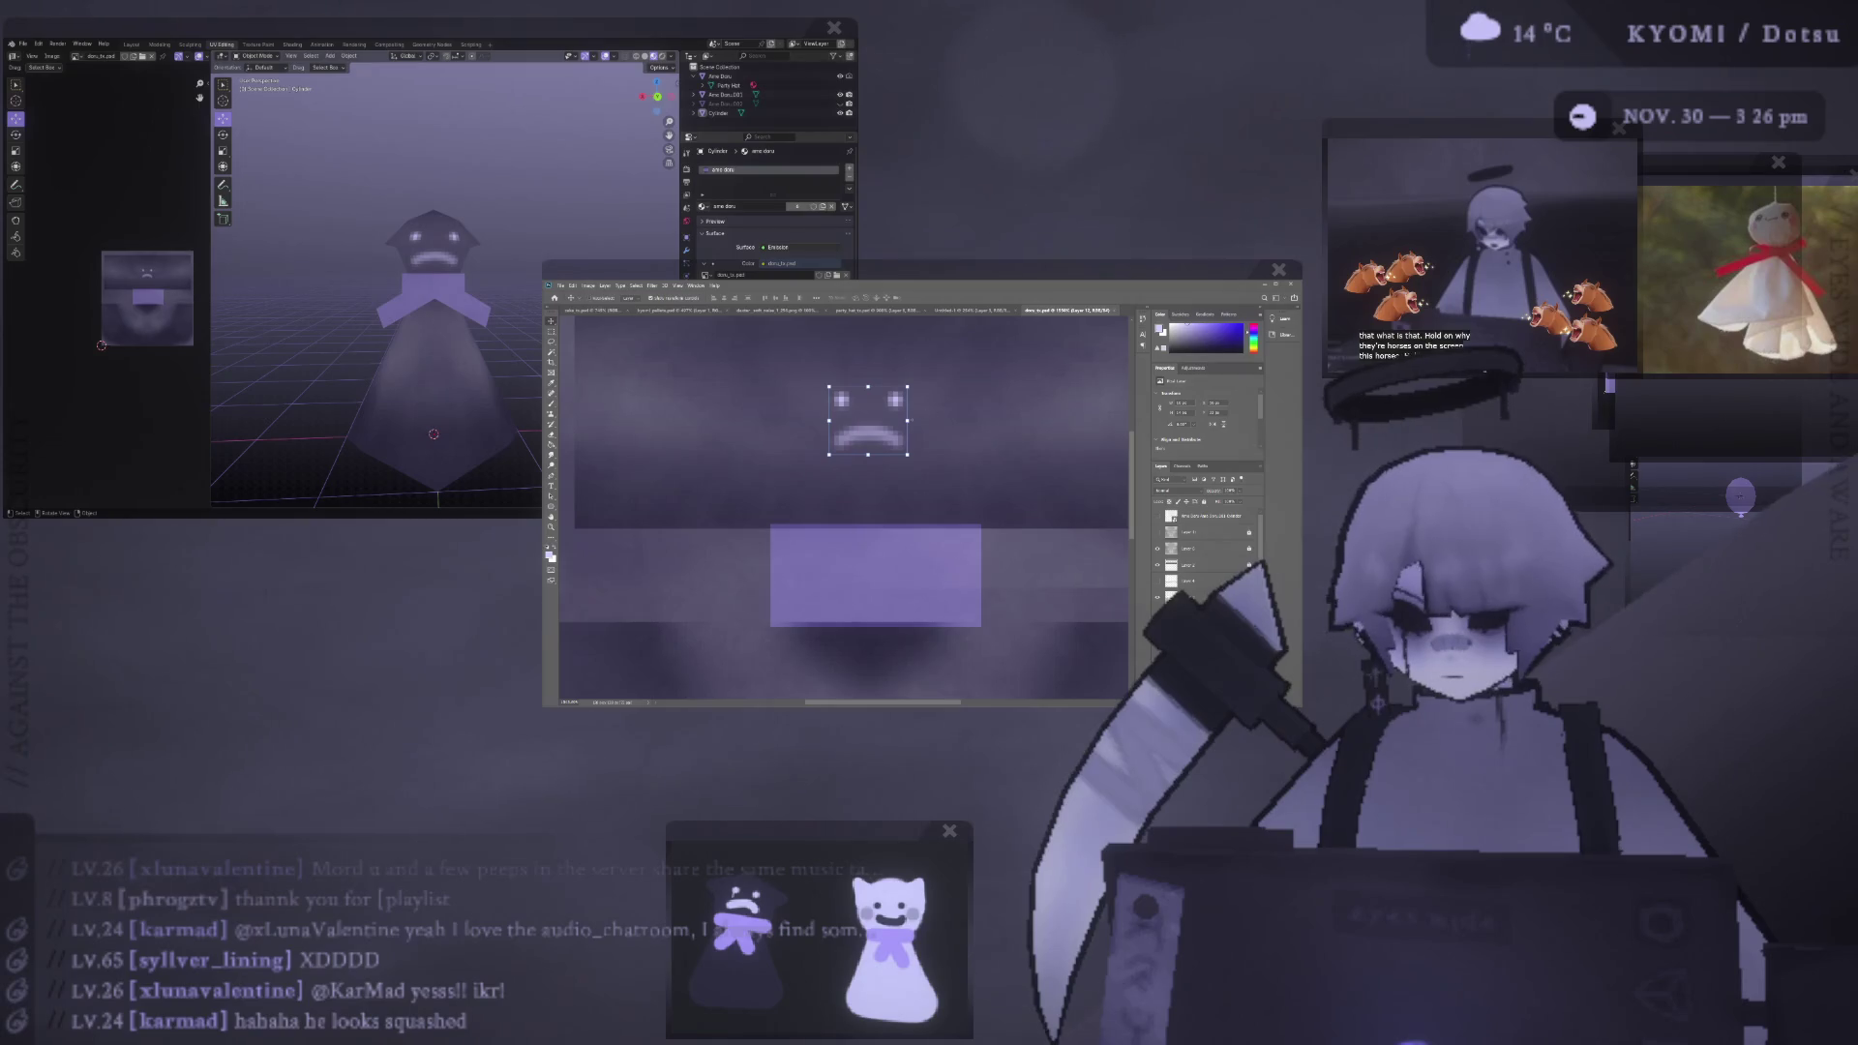
left_click_drag(906, 420, 901, 418, "alt")
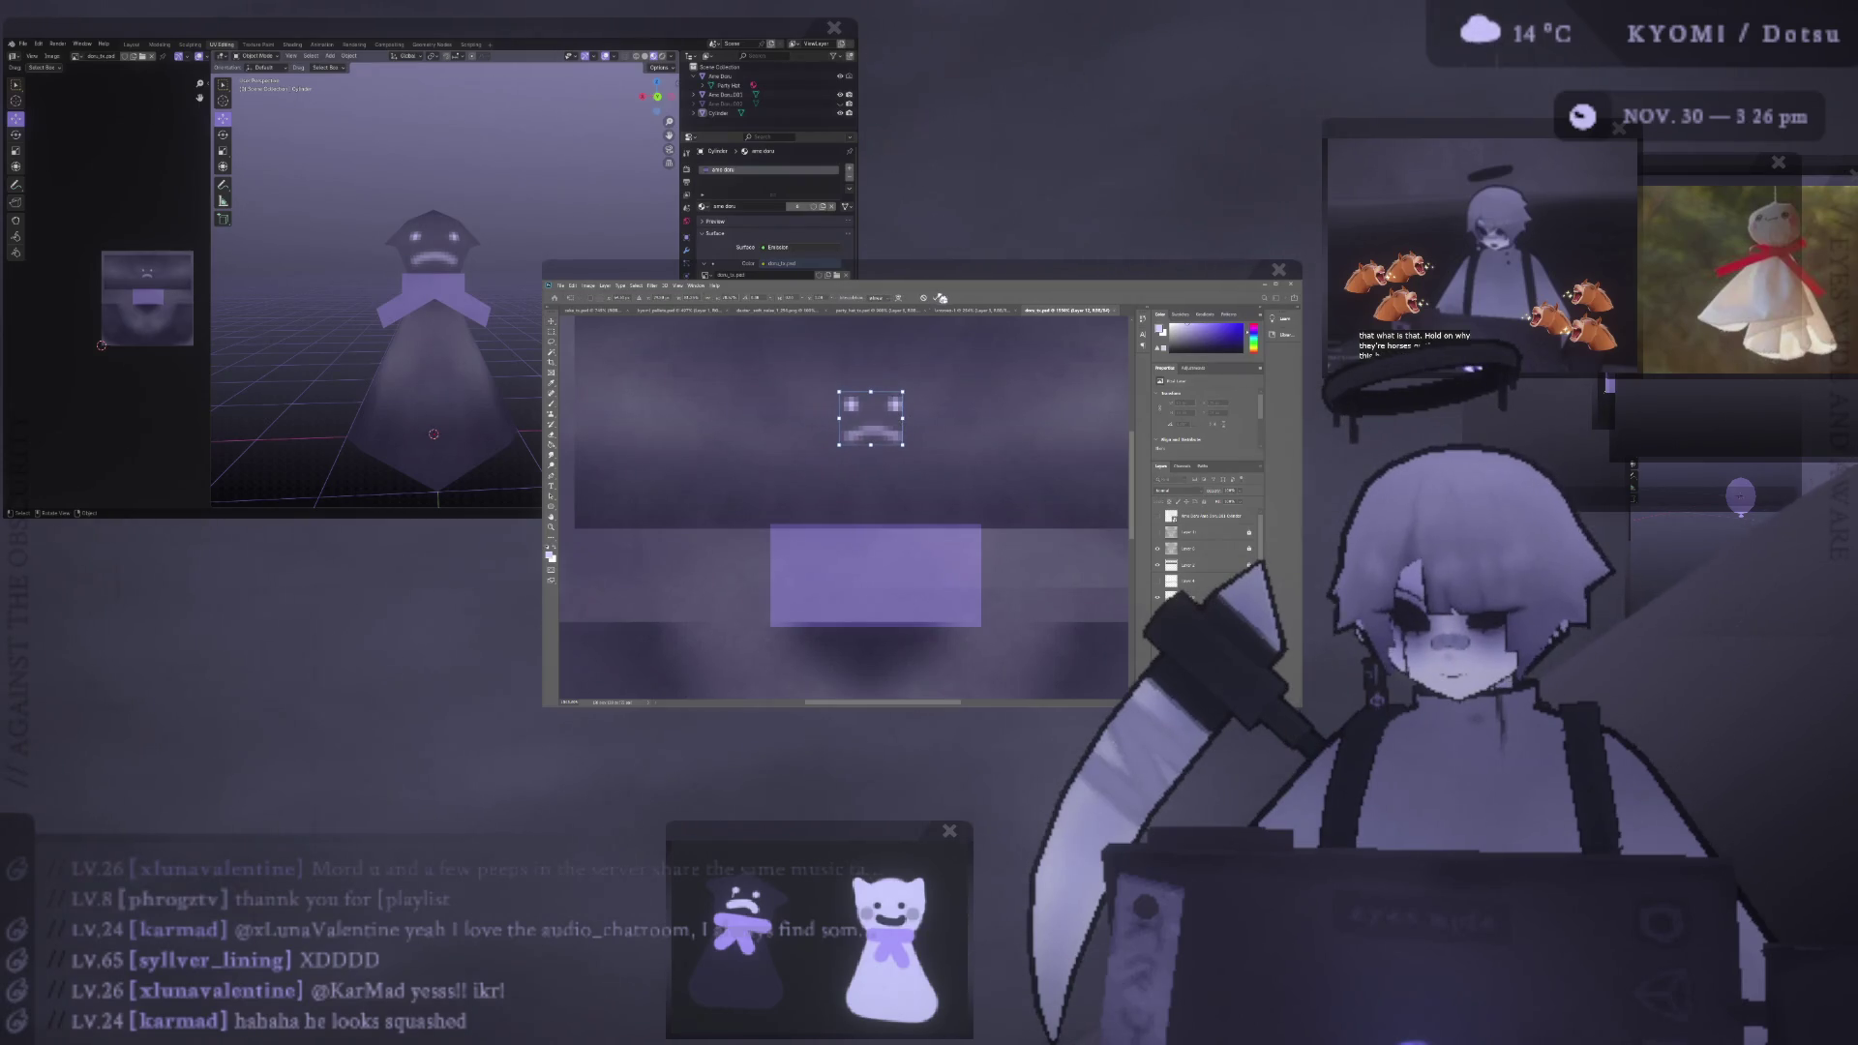
left_click(937, 300)
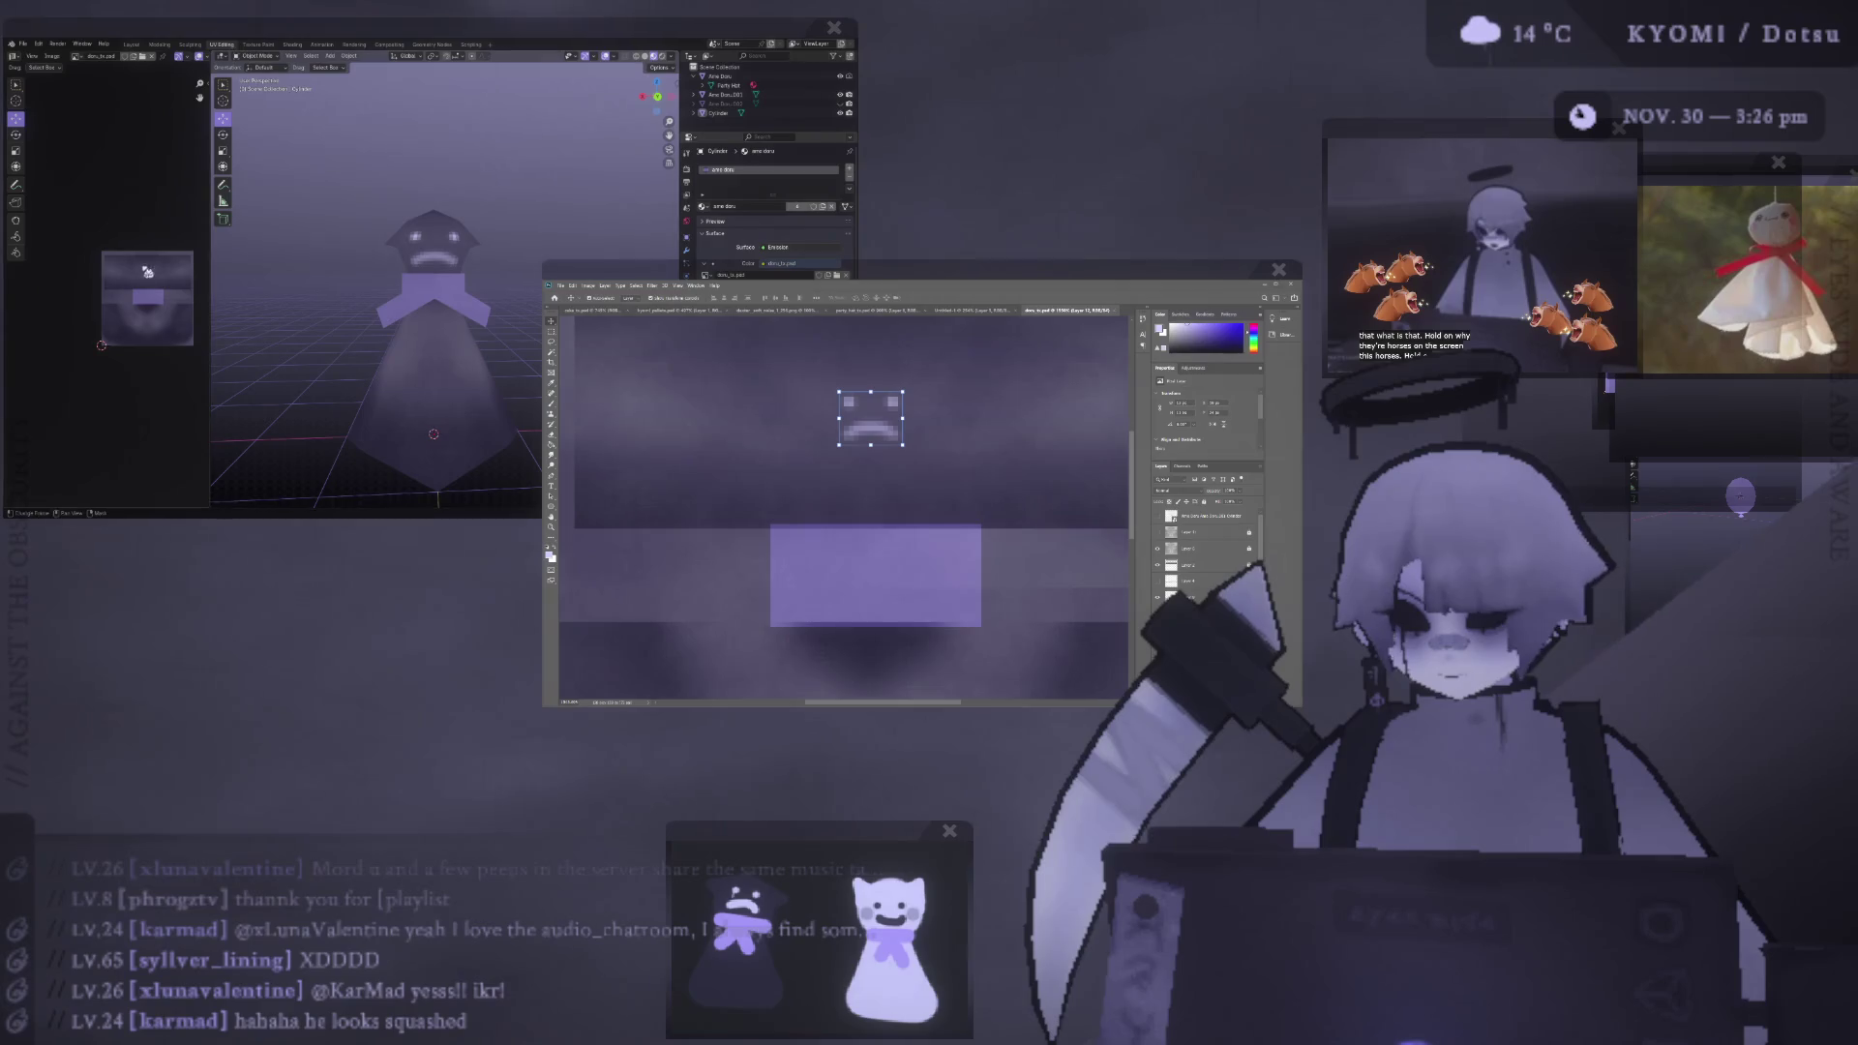
scroll(352, 294, "down", 3)
scroll(354, 300, "down", 1)
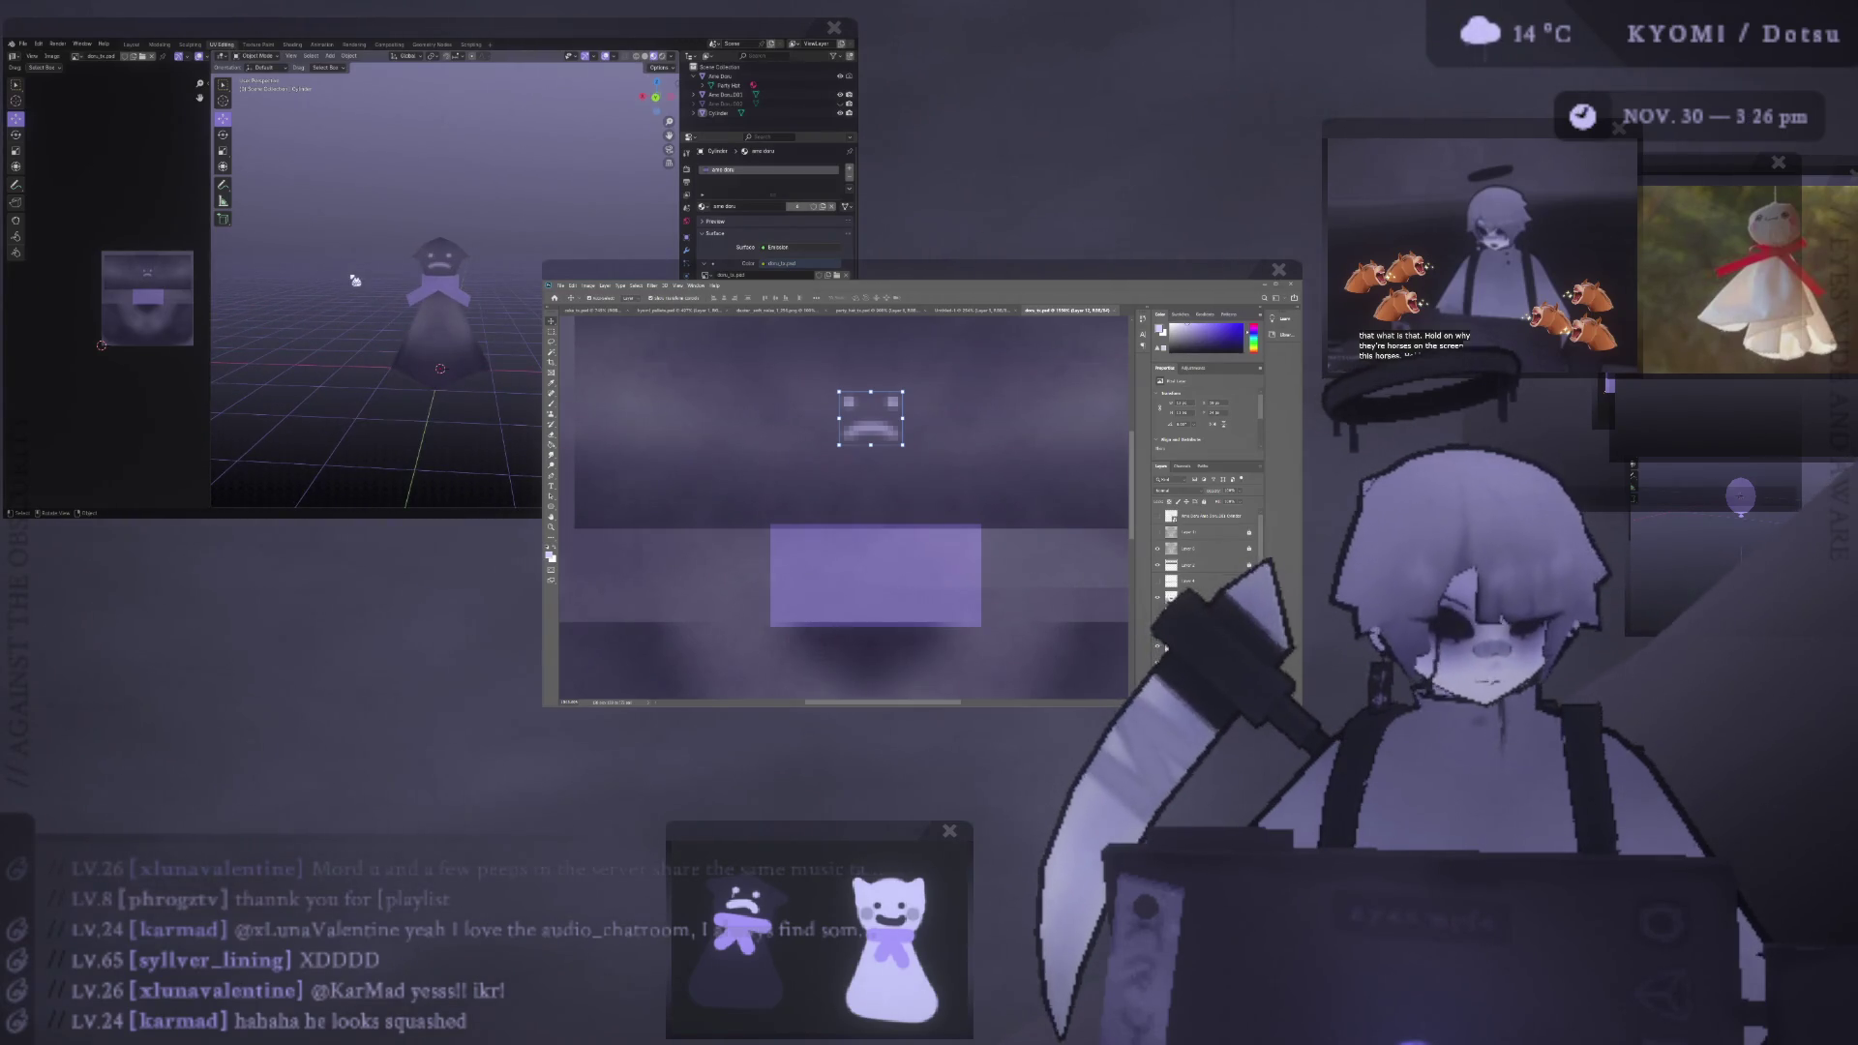
- Check the smaller face on the Blender model from the front orthographic view
key("KP_1")
scroll(368, 288, "up", 3)
mouse_move(374, 292)
middle_mouse_down()
mouse_move(461, 318)
mouse_move(334, 305)
middle_mouse_up()
key("KP_1")
scroll(345, 300, "up", 3)
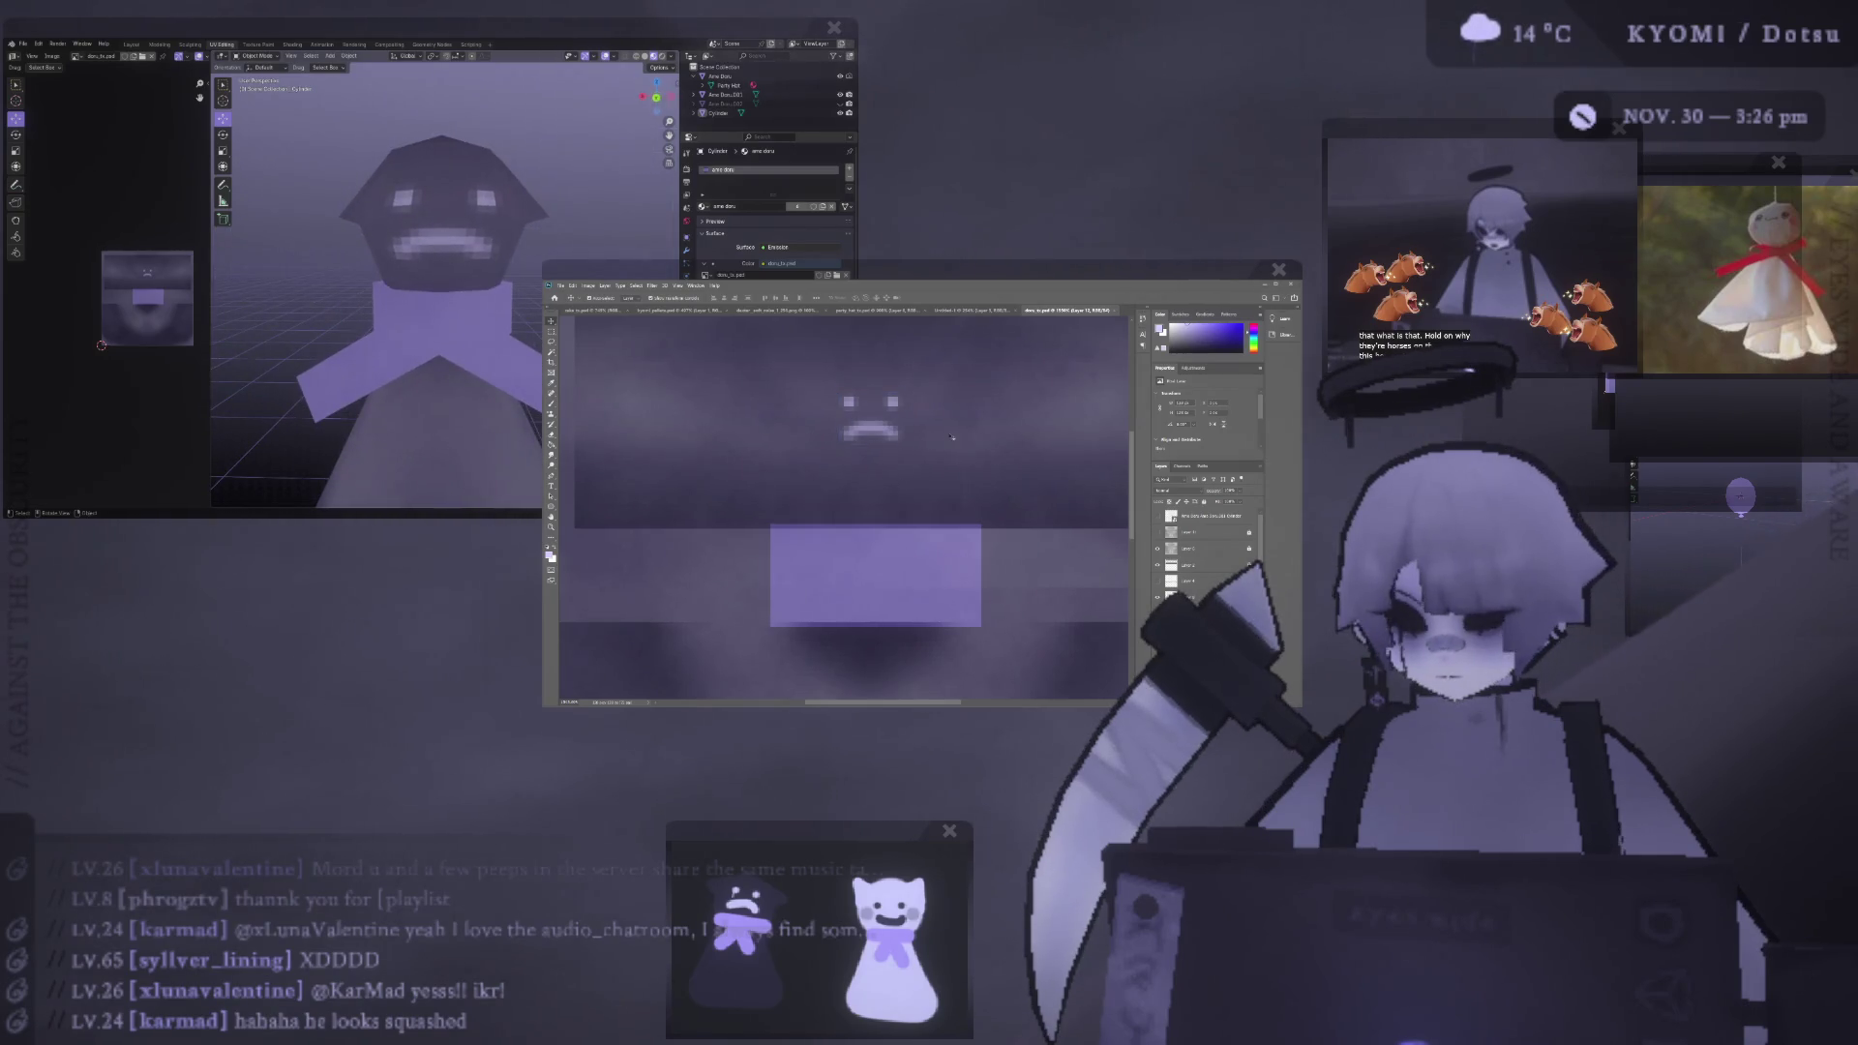
- Marquee the frown, test a grey fill and undo it, then drop the selection
key("m")
left_click_drag(926, 459, 826, 427)
key("Delete")
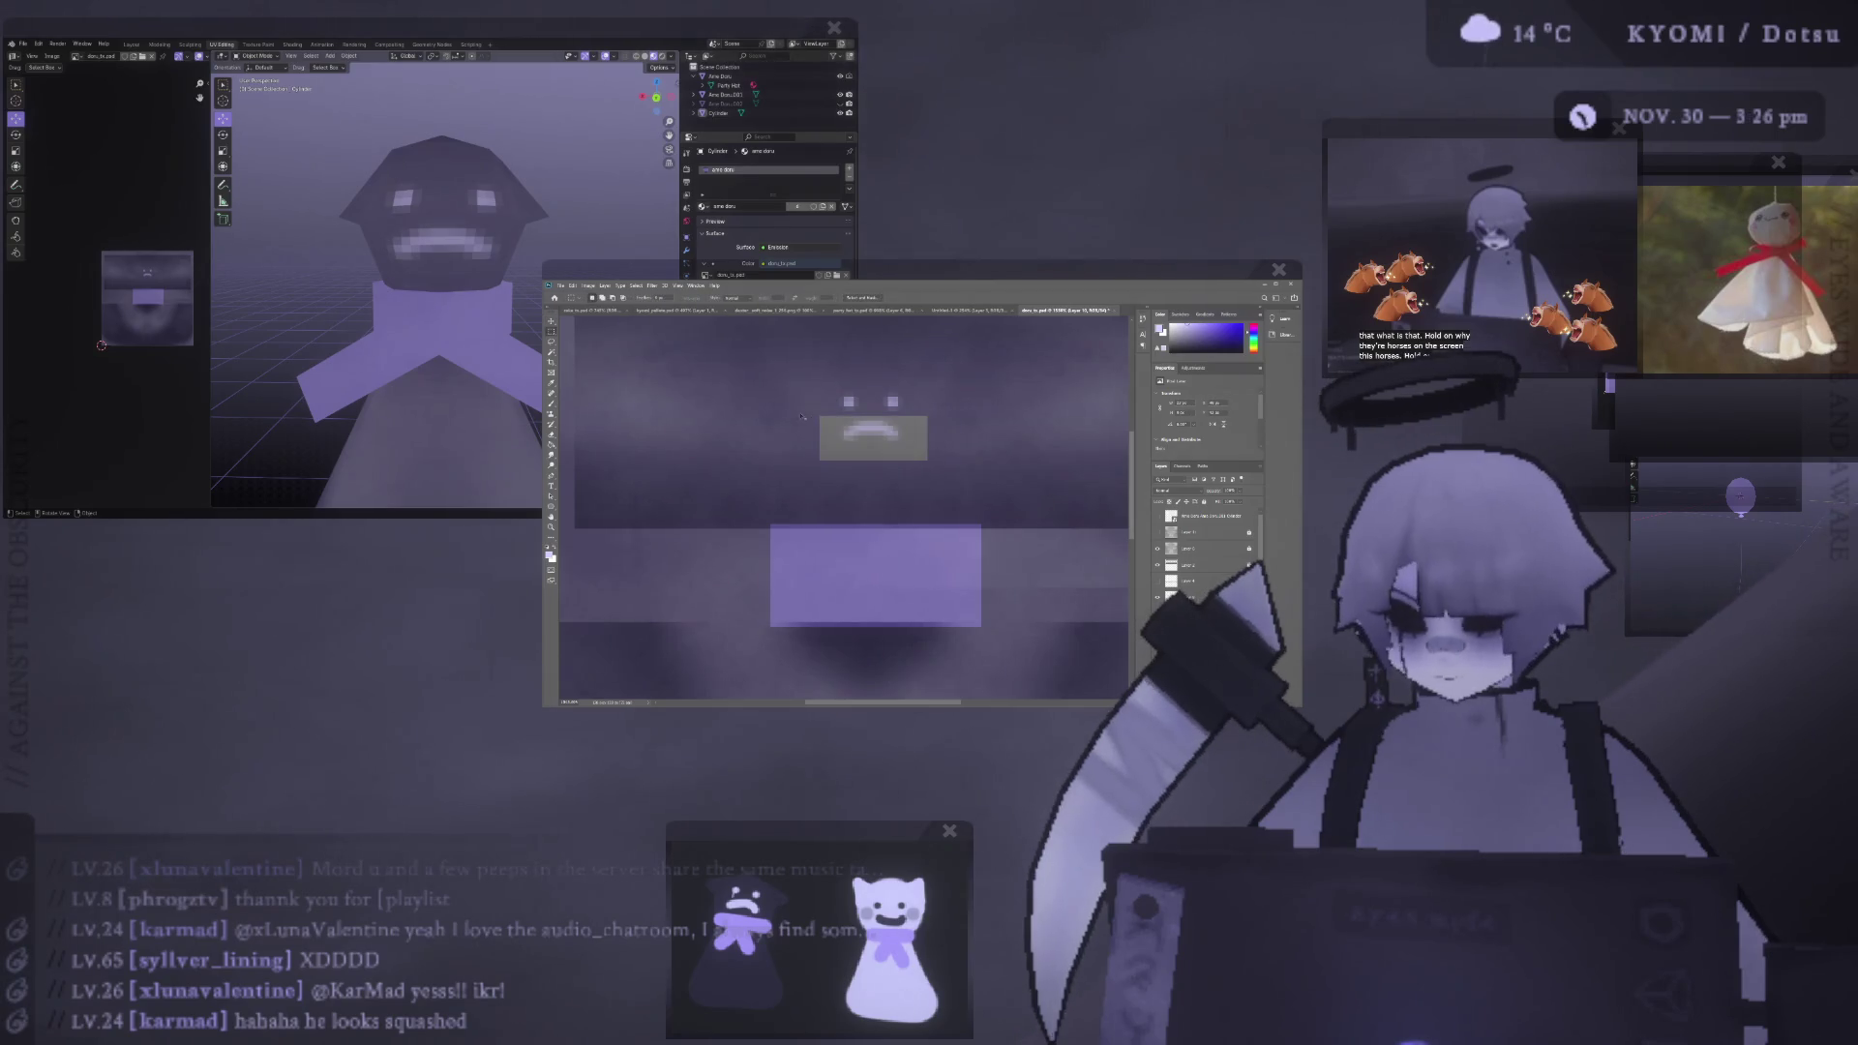
key("ctrl+z")
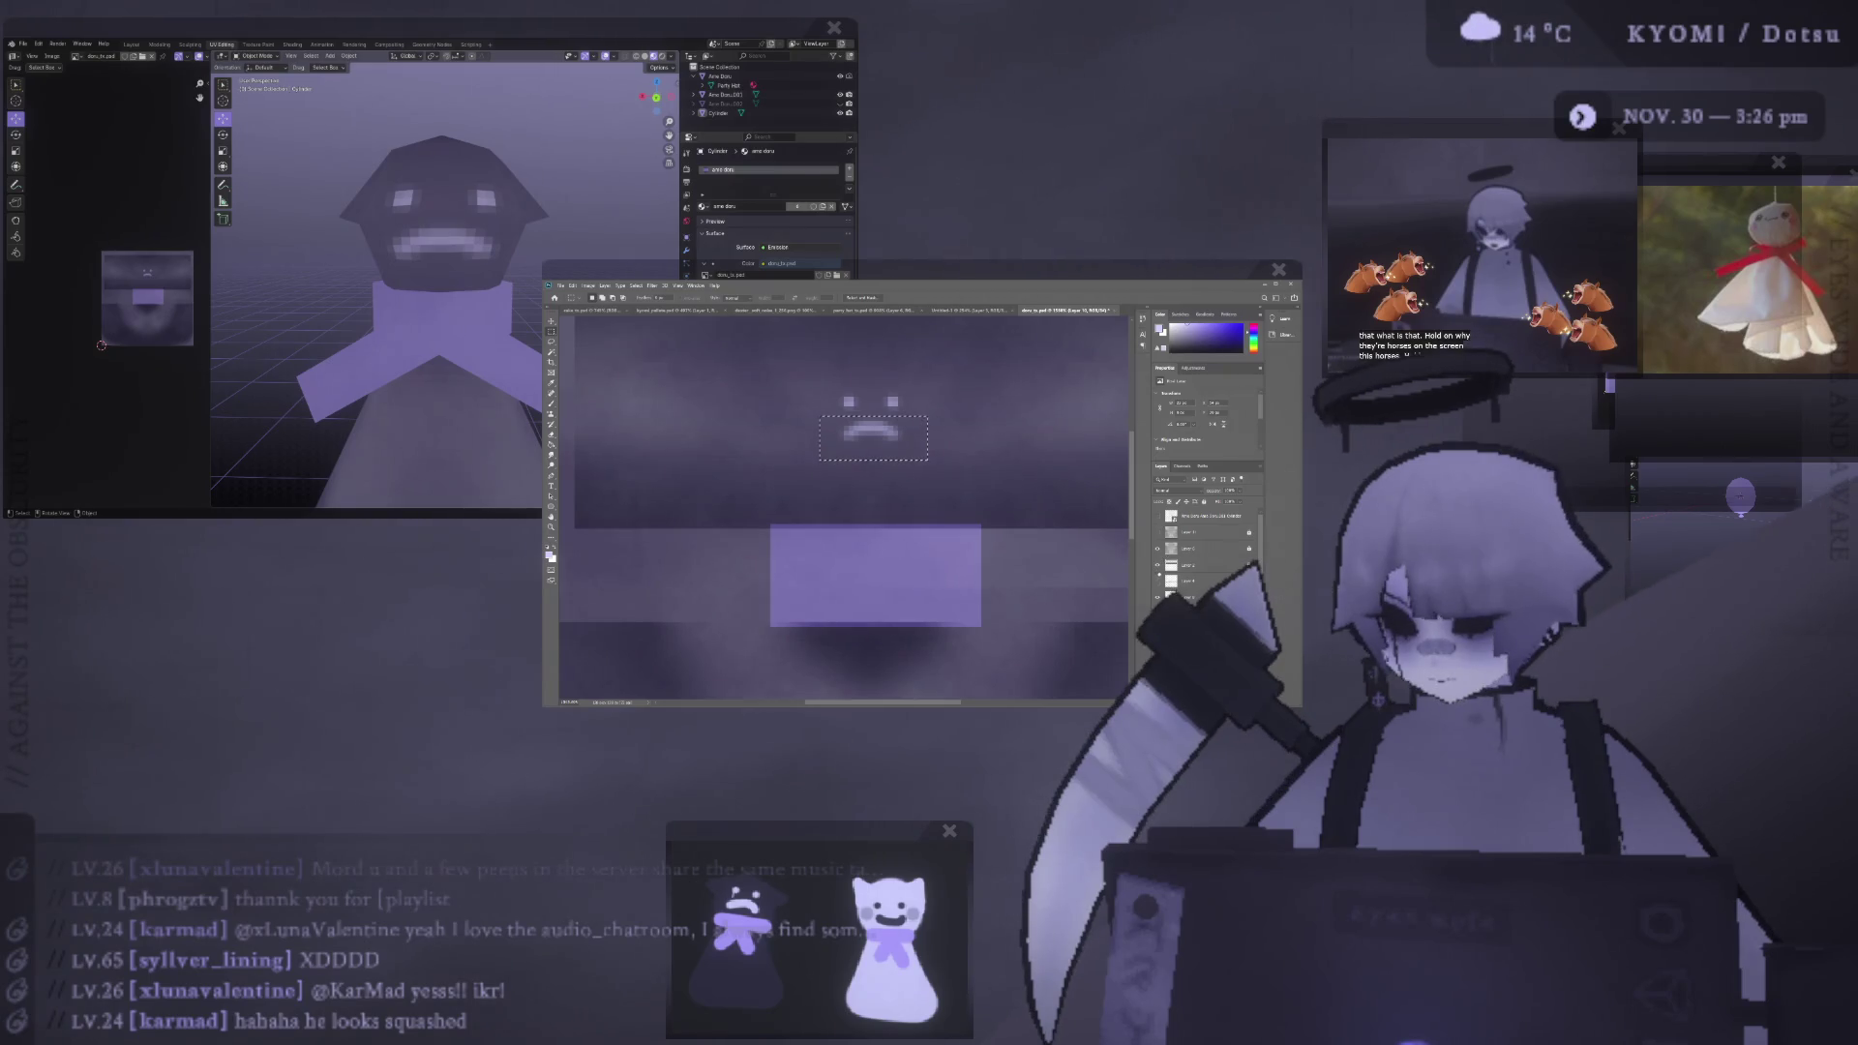
key("Delete")
key("ctrl+z")
key("Delete")
key("ctrl+z")
key("ctrl+d")
- Bring up transform handles on the frown, then brush over it to erase it
left_click(551, 320)
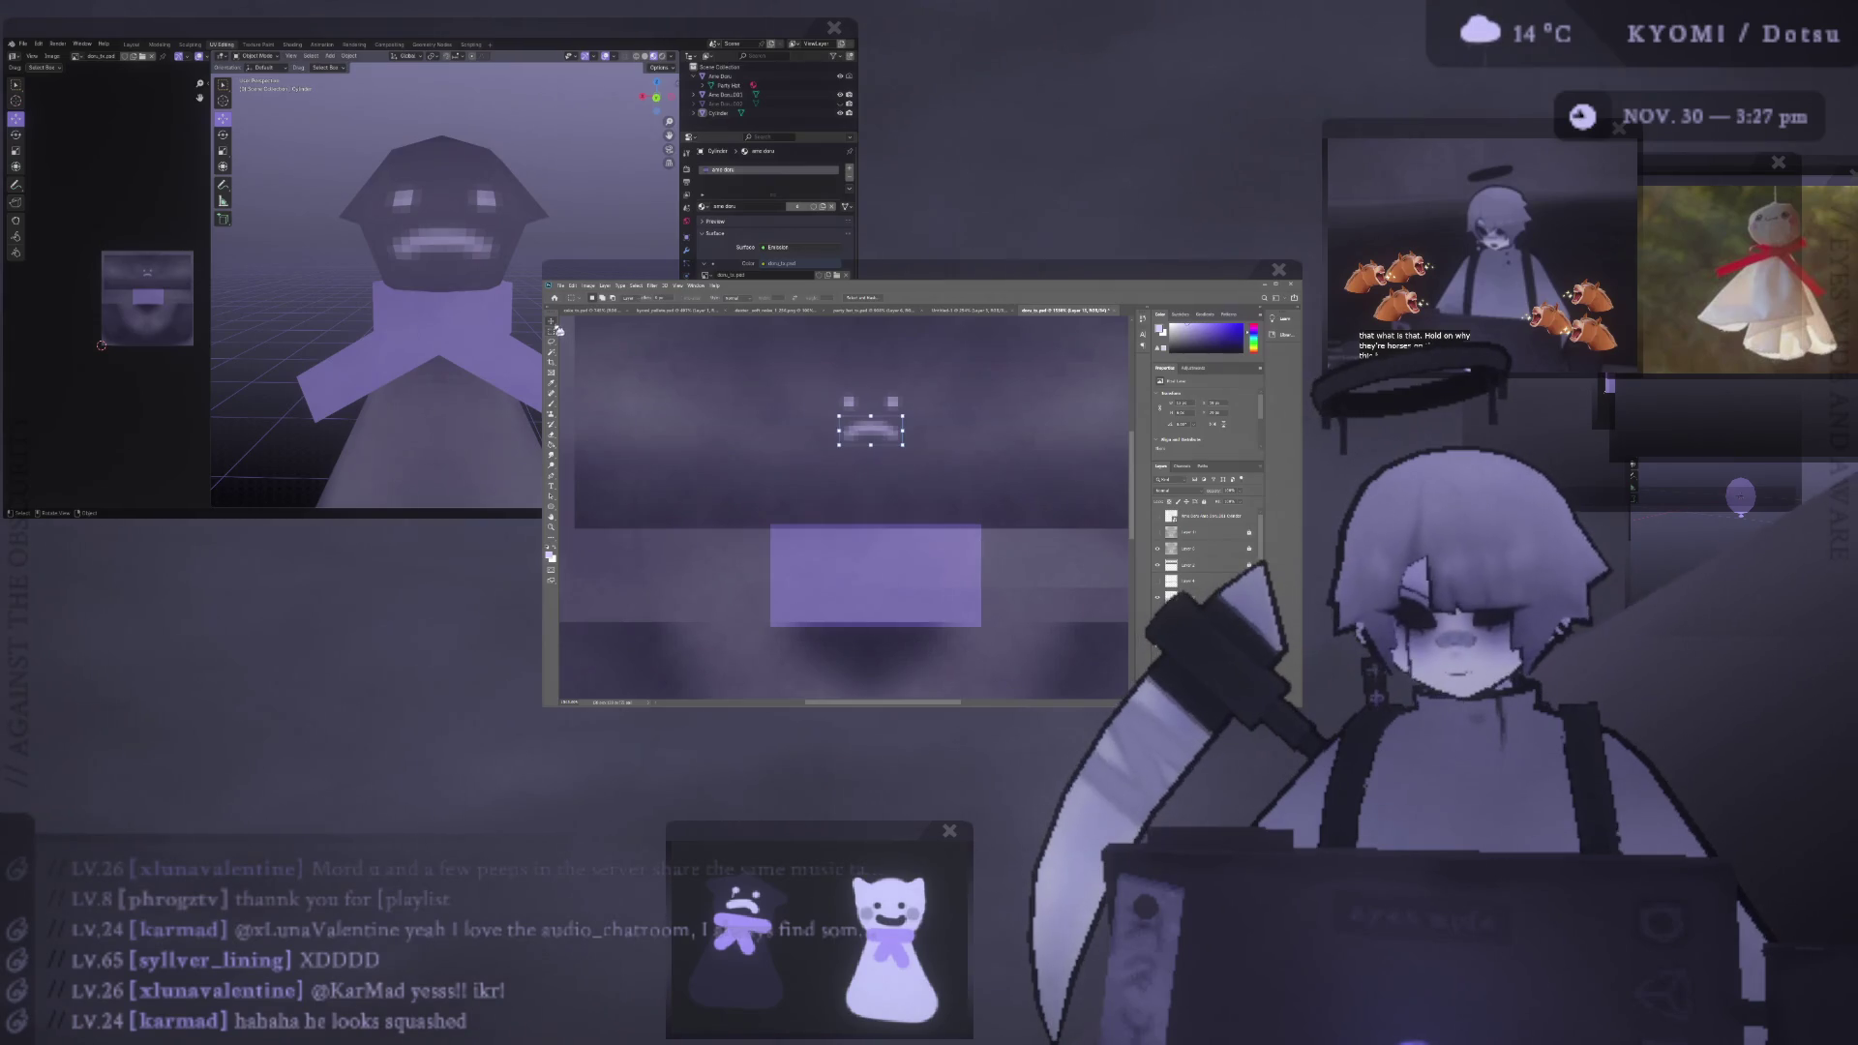
left_click(874, 441)
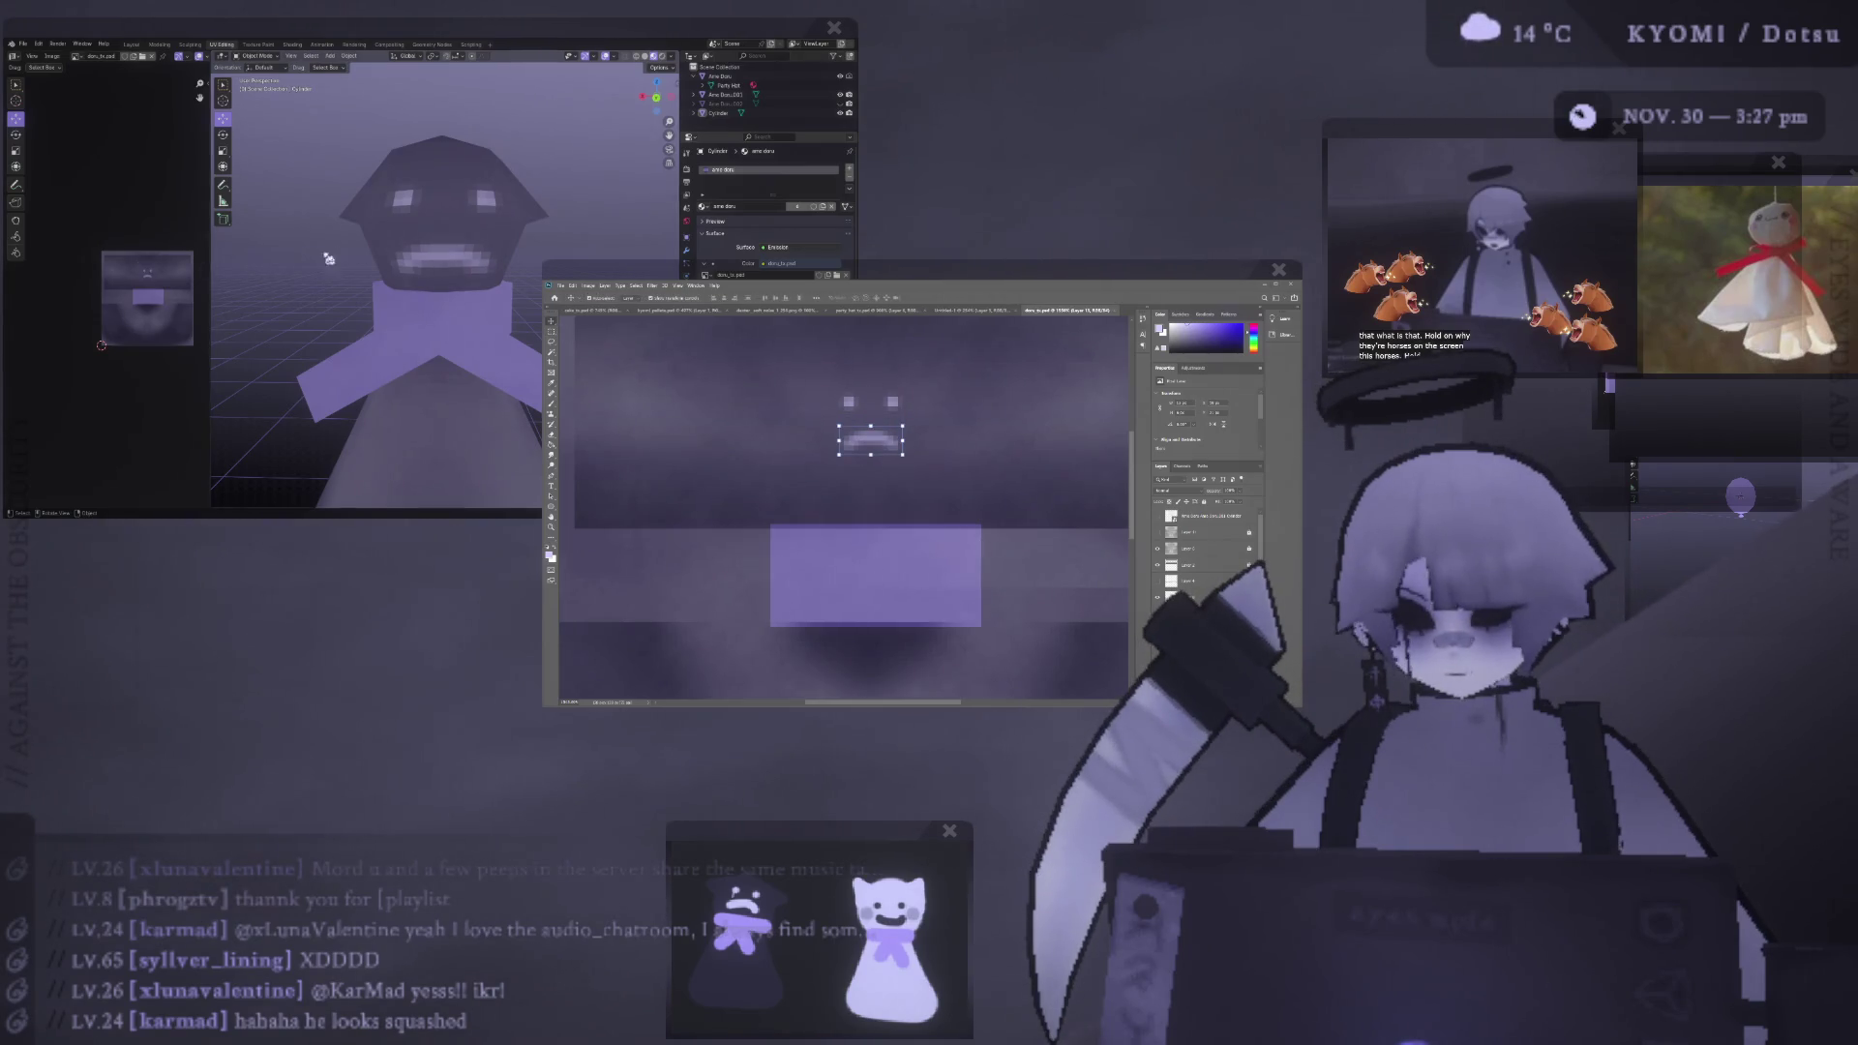
scroll(327, 258, "down", 2)
scroll(327, 258, "down", 2)
scroll(327, 257, "down", 2)
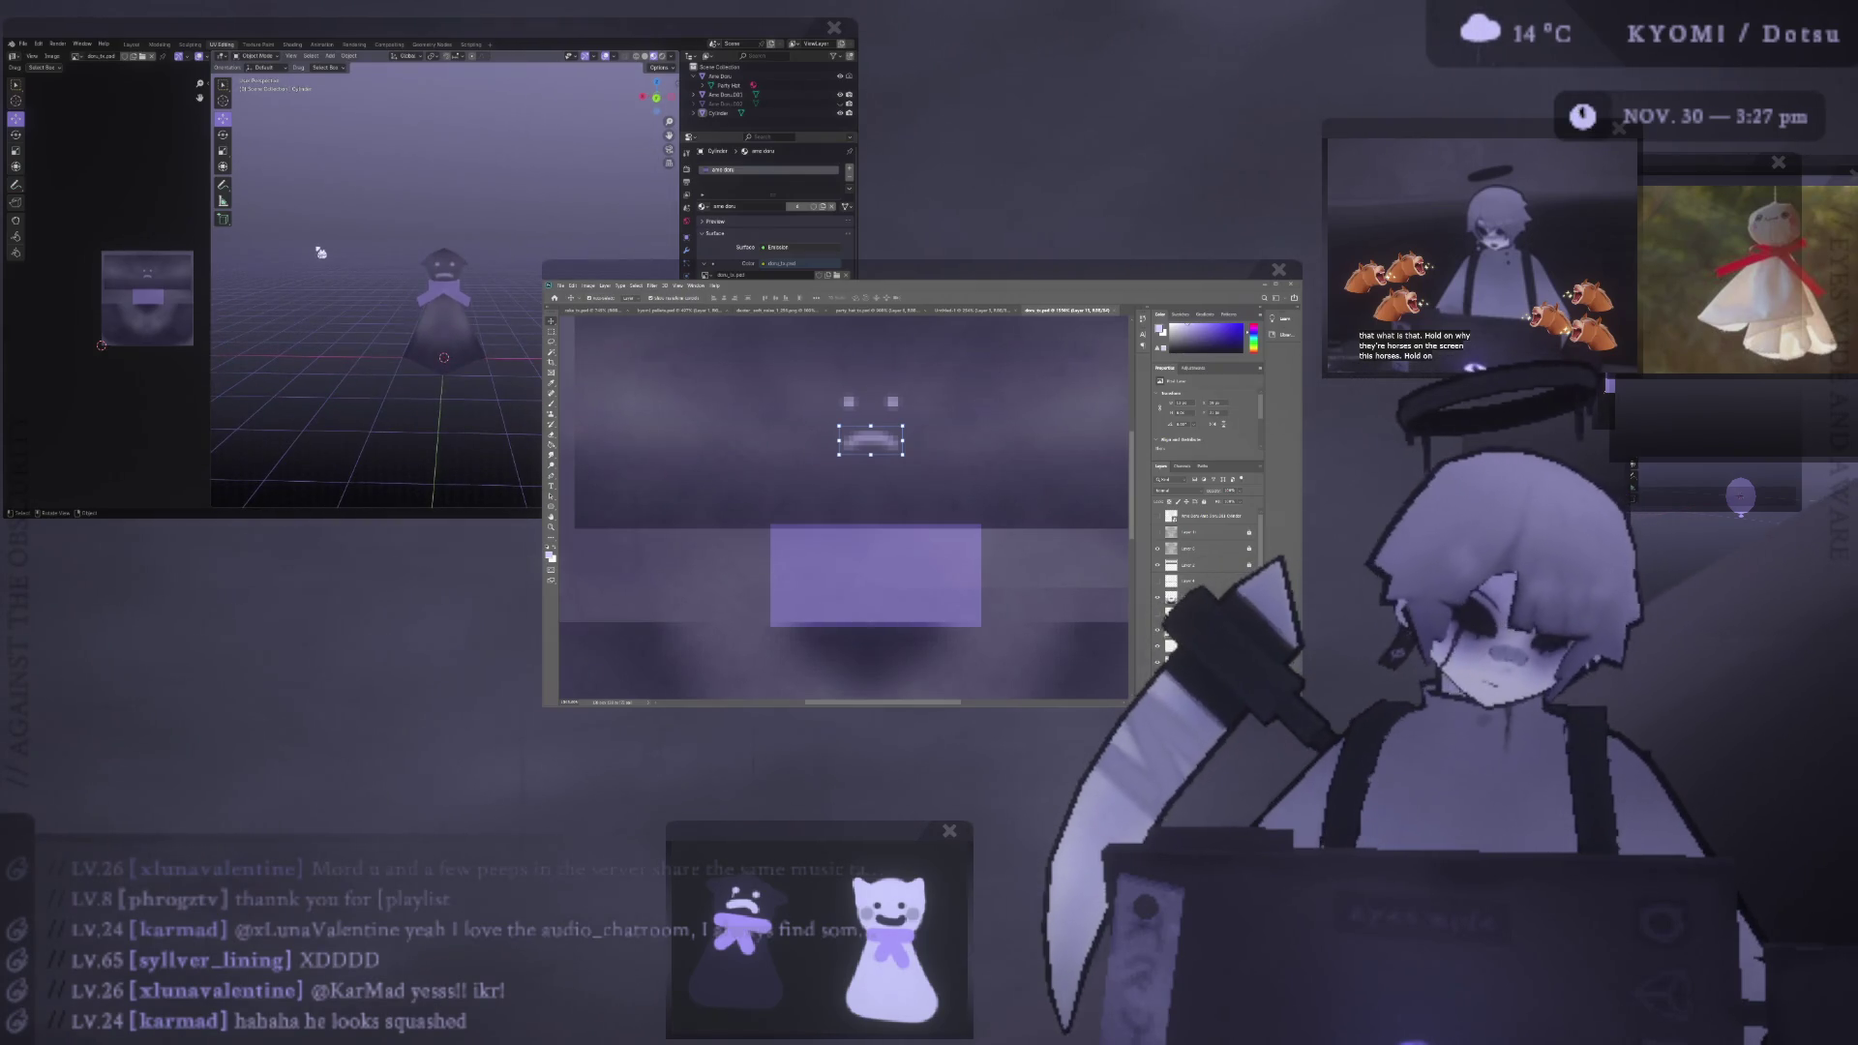
scroll(327, 251, "up", 3)
scroll(337, 248, "up", 2)
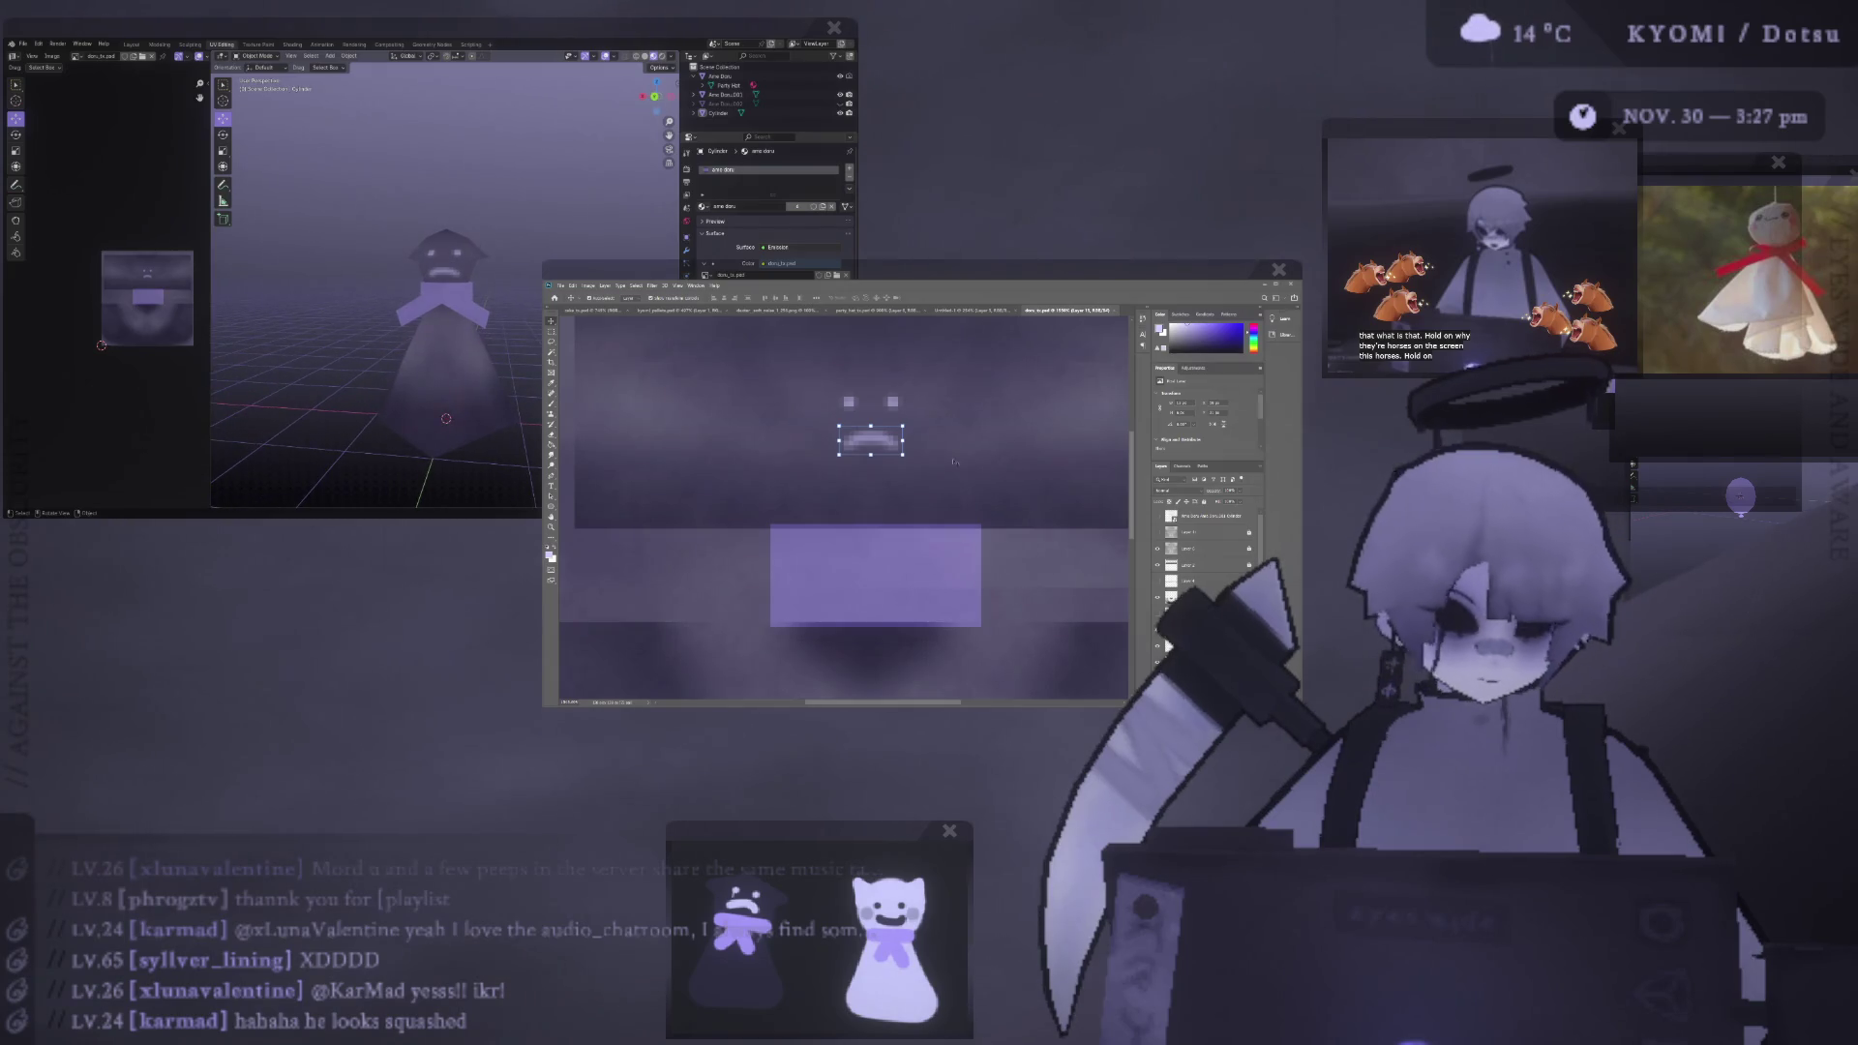
key("b")
left_click_drag(850, 443, 905, 443)
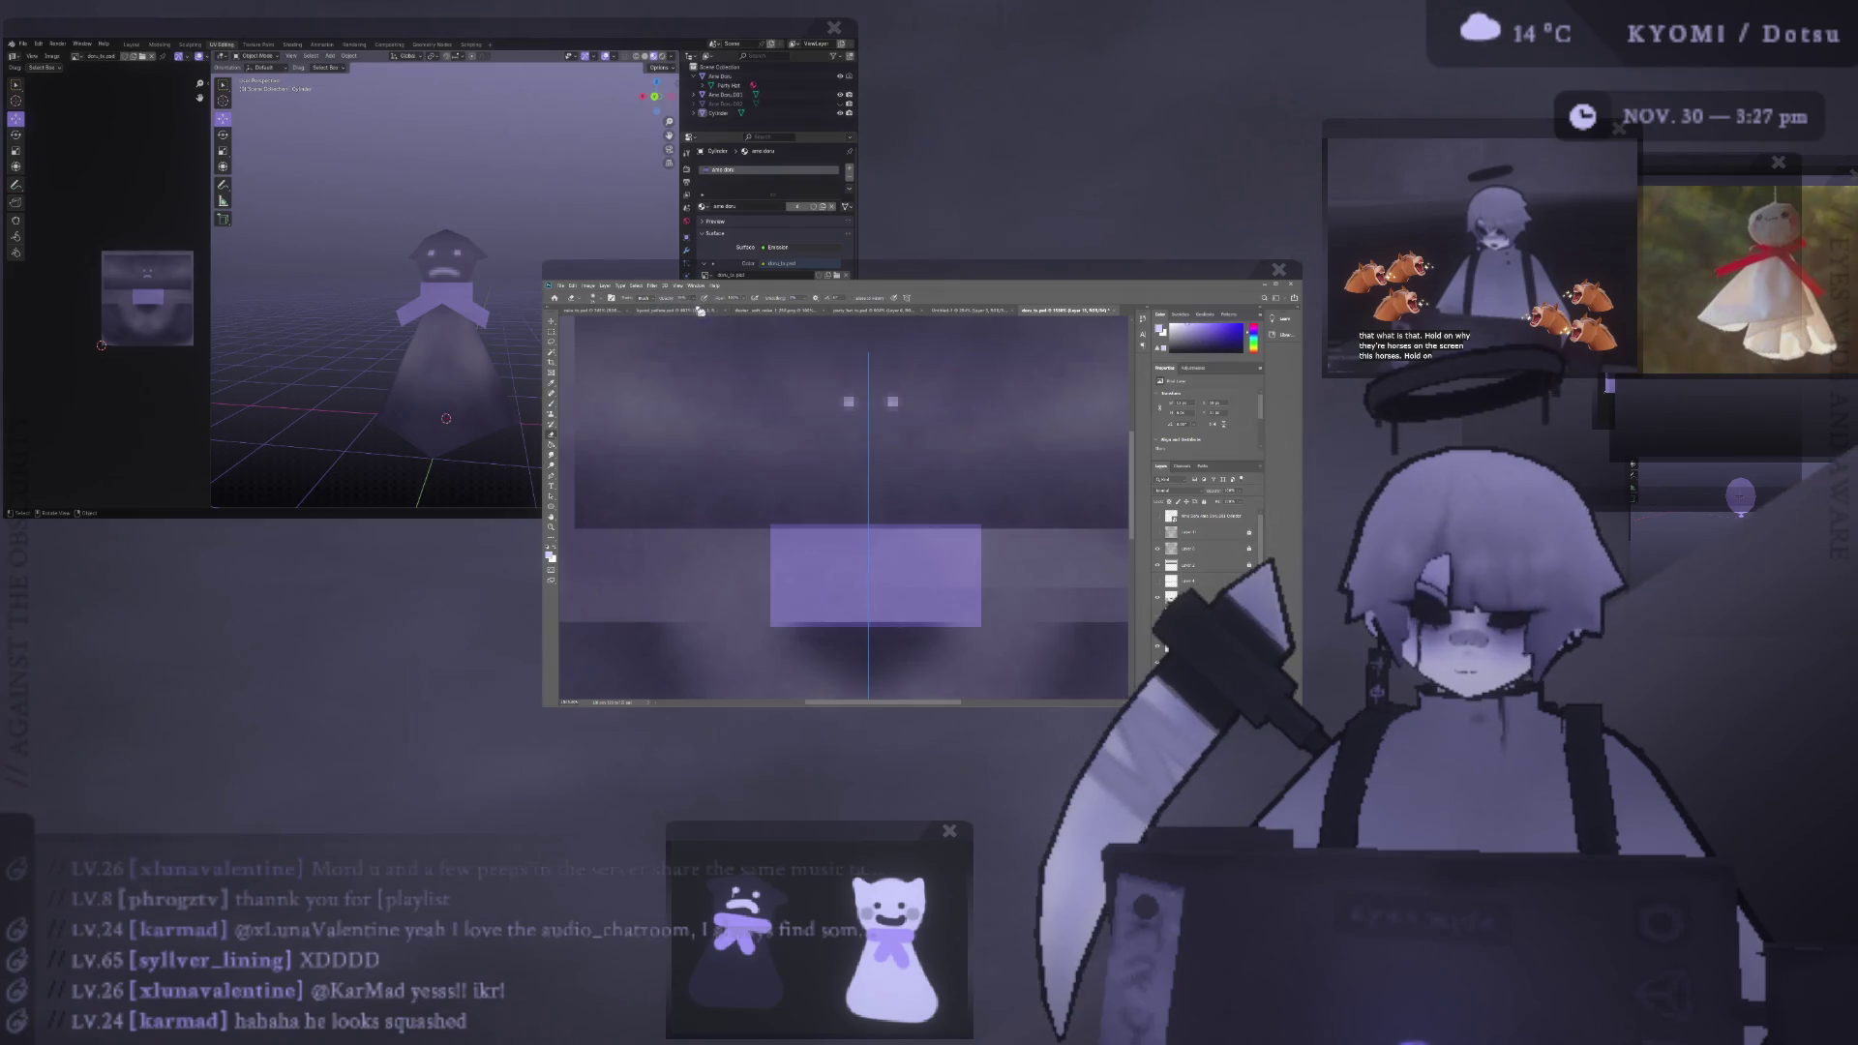
- Save the texture for Blender, then try a faint mouth stroke and undo it
key("b")
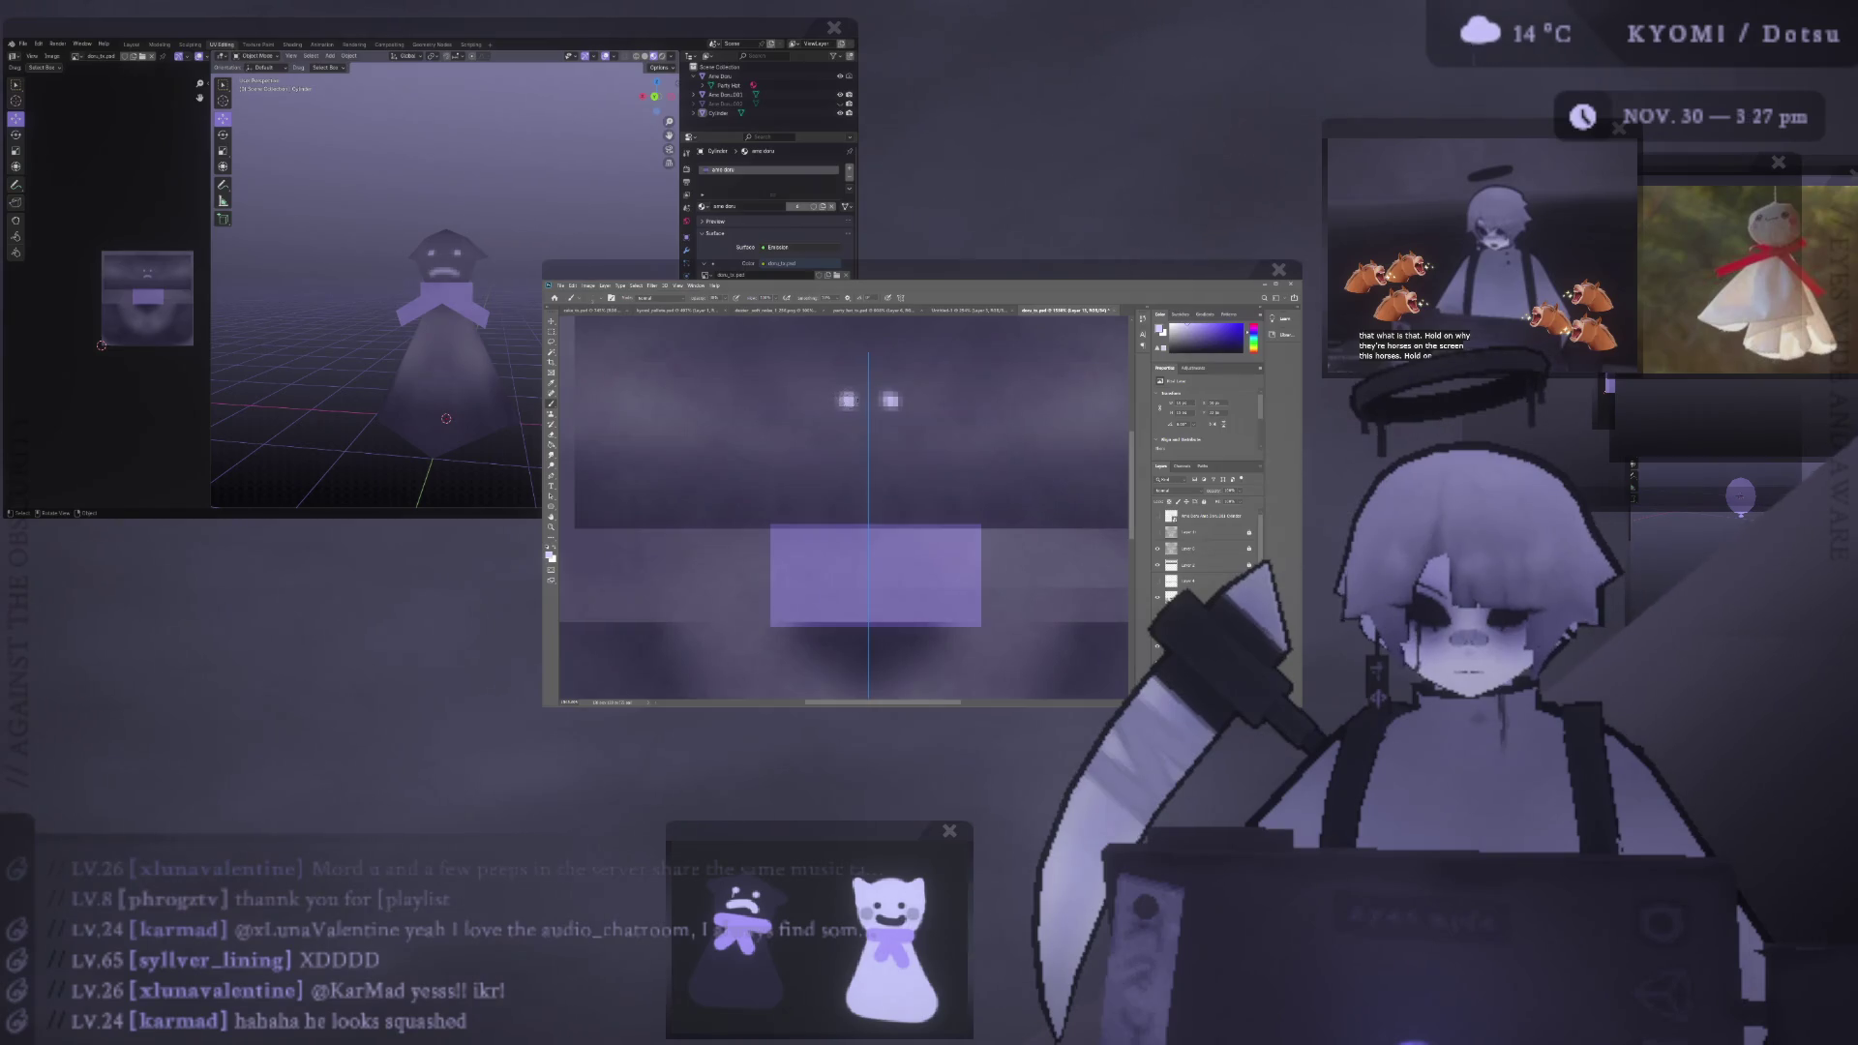
key("ctrl+s")
middle_click_drag(368, 319, 352, 269)
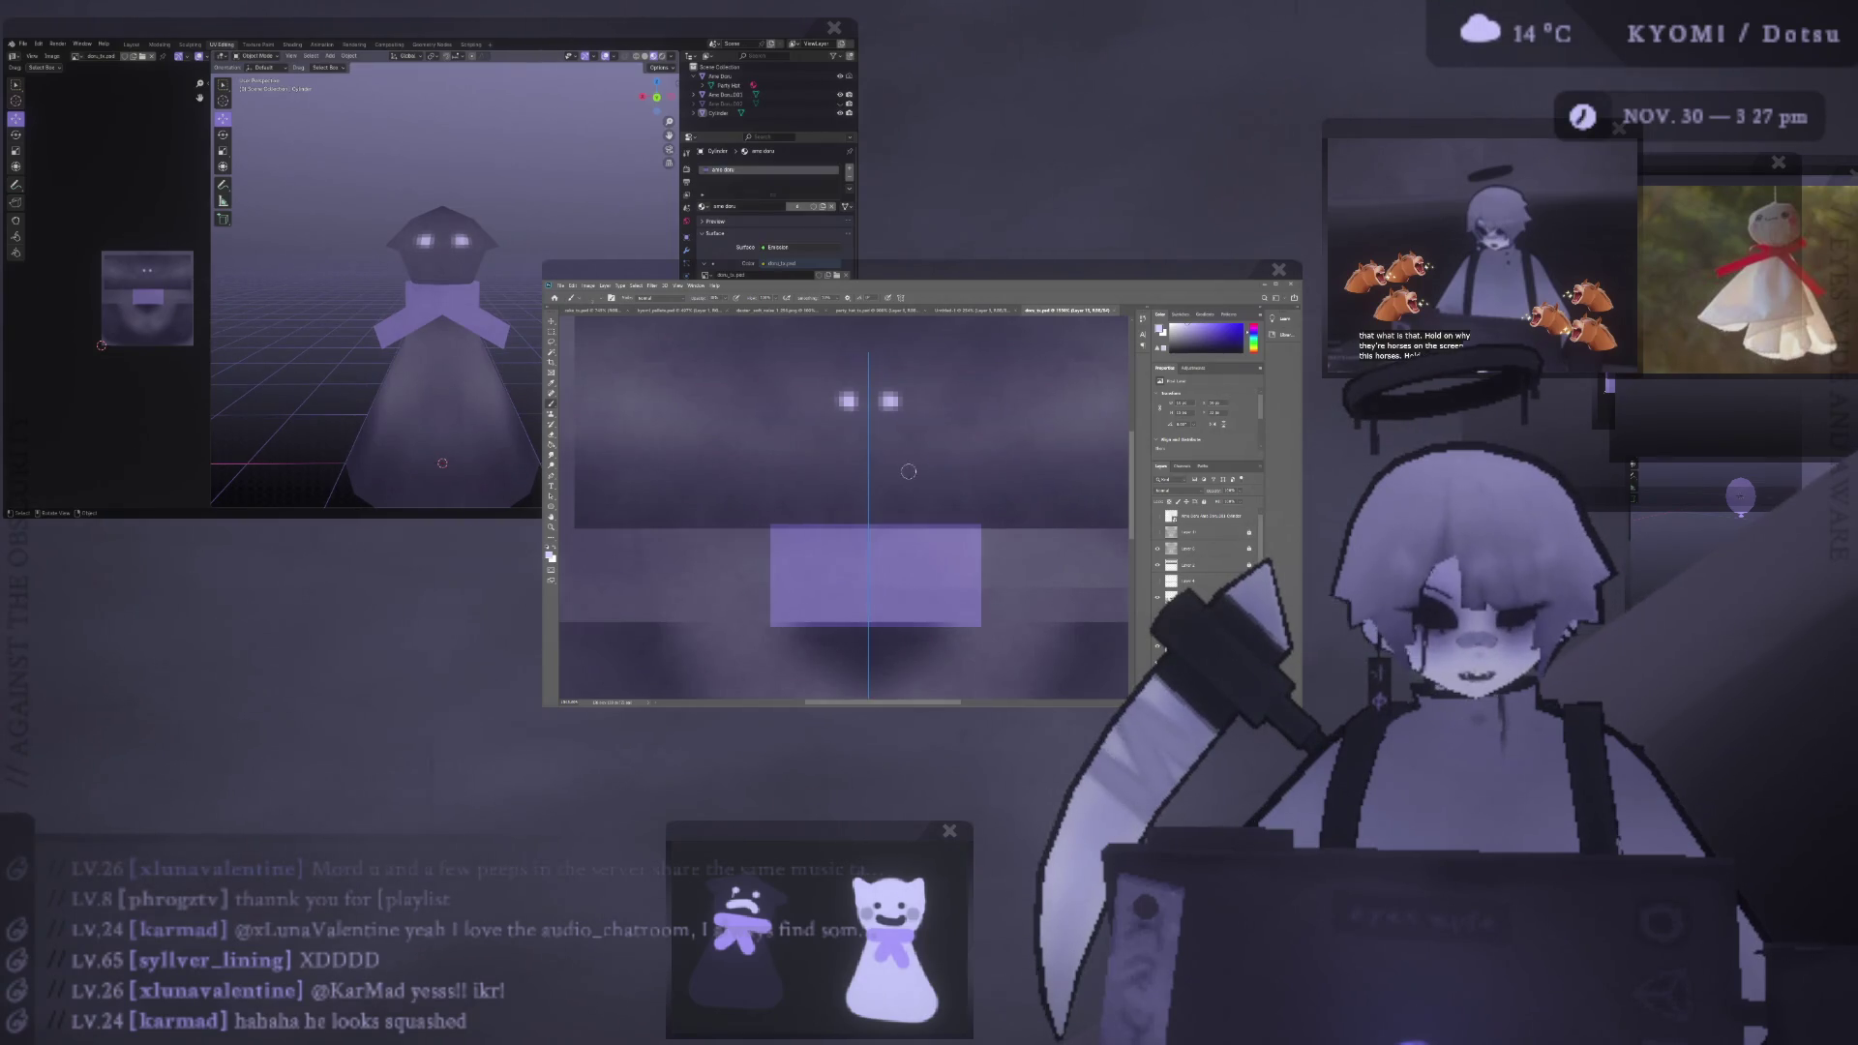
left_click_drag(846, 435, 871, 426)
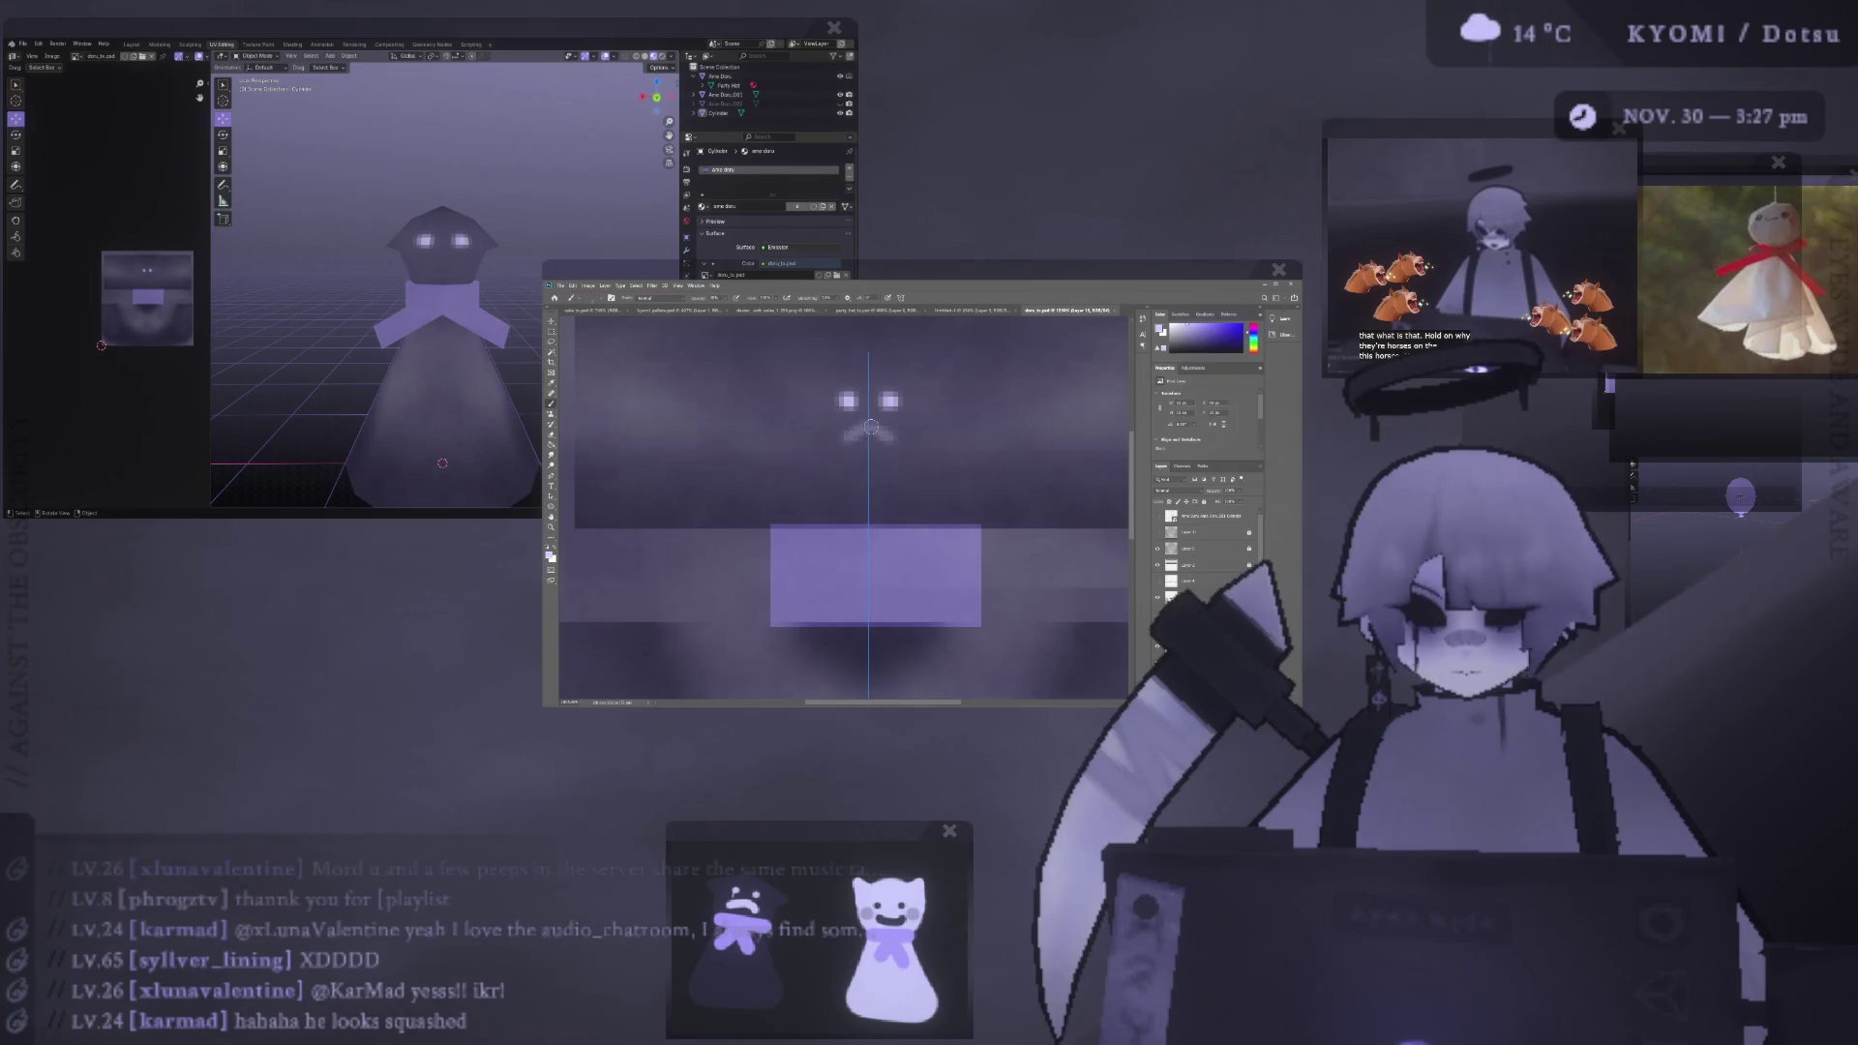
key("ctrl+z")
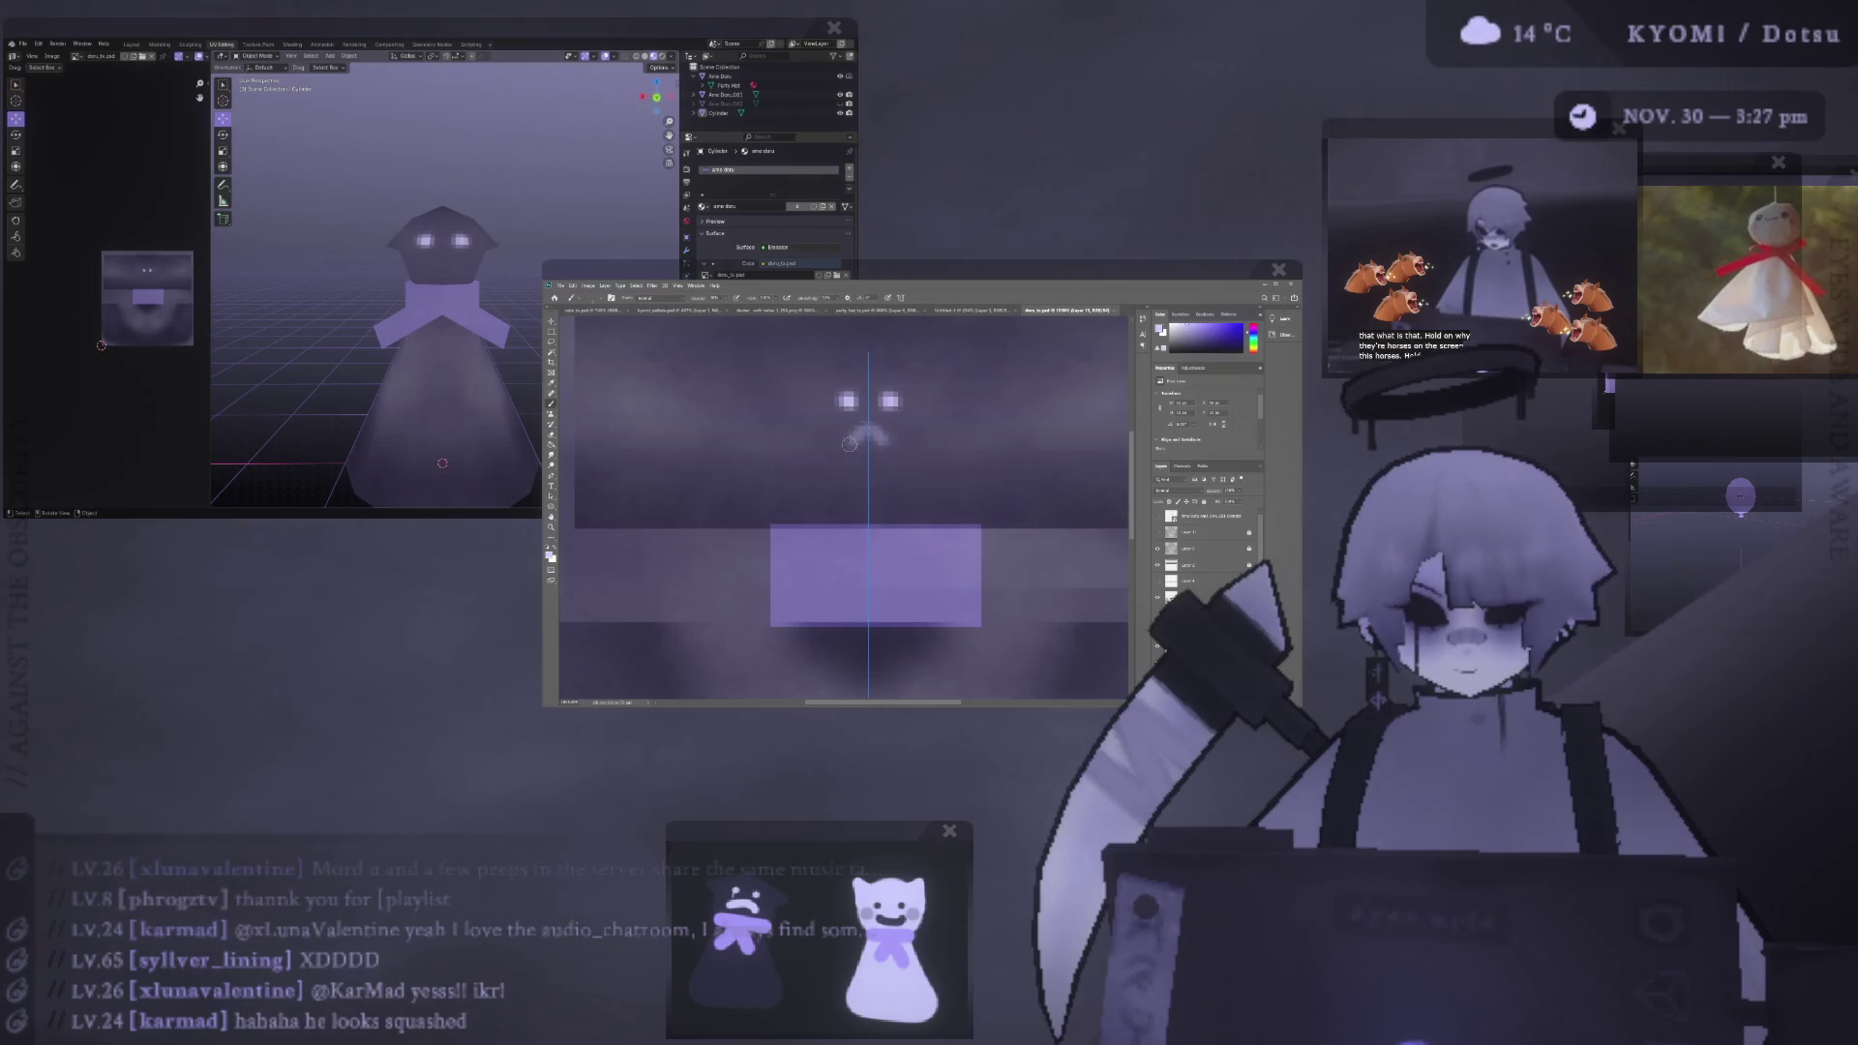
- Try a bolder arched mouth, undo it, and lower the opacity
scroll(320, 311, "down", 3)
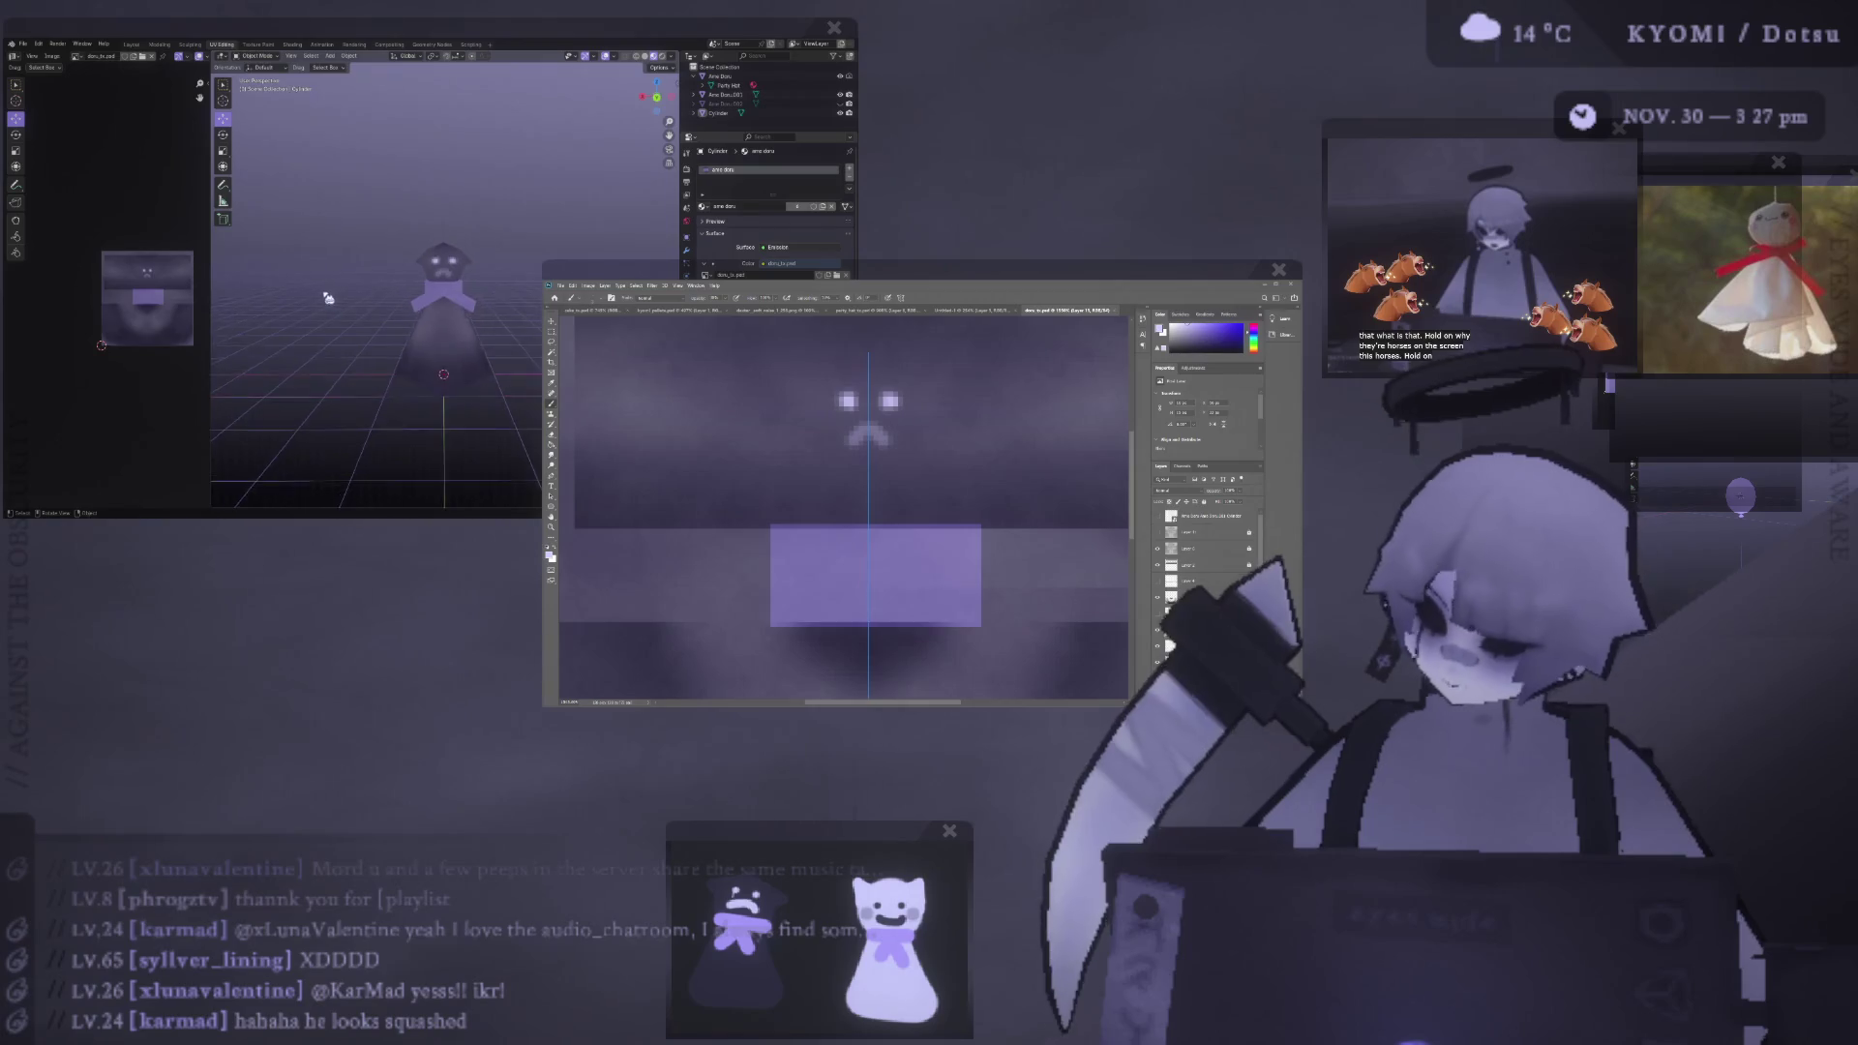
scroll(319, 311, "up", 3)
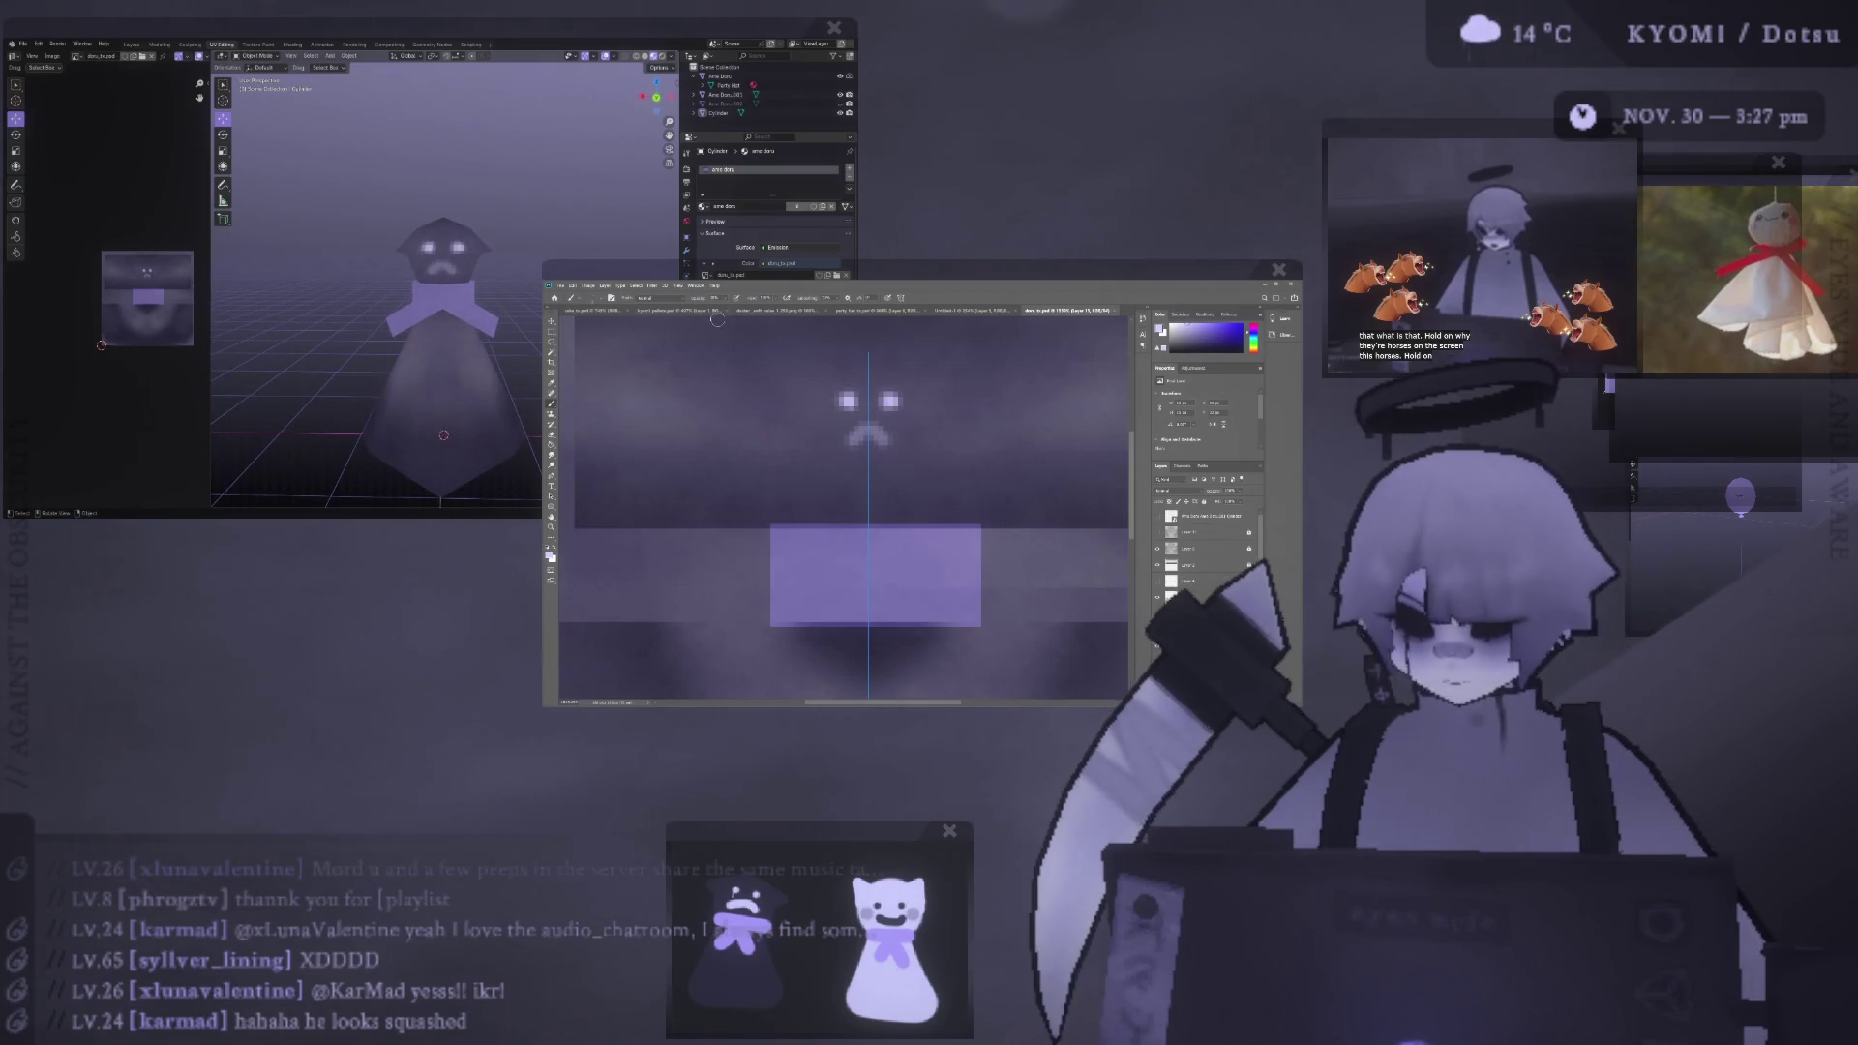
mouse_move(851, 443)
left_mouse_down()
mouse_move(886, 443)
mouse_move(849, 444)
left_mouse_up()
key("ctrl+z")
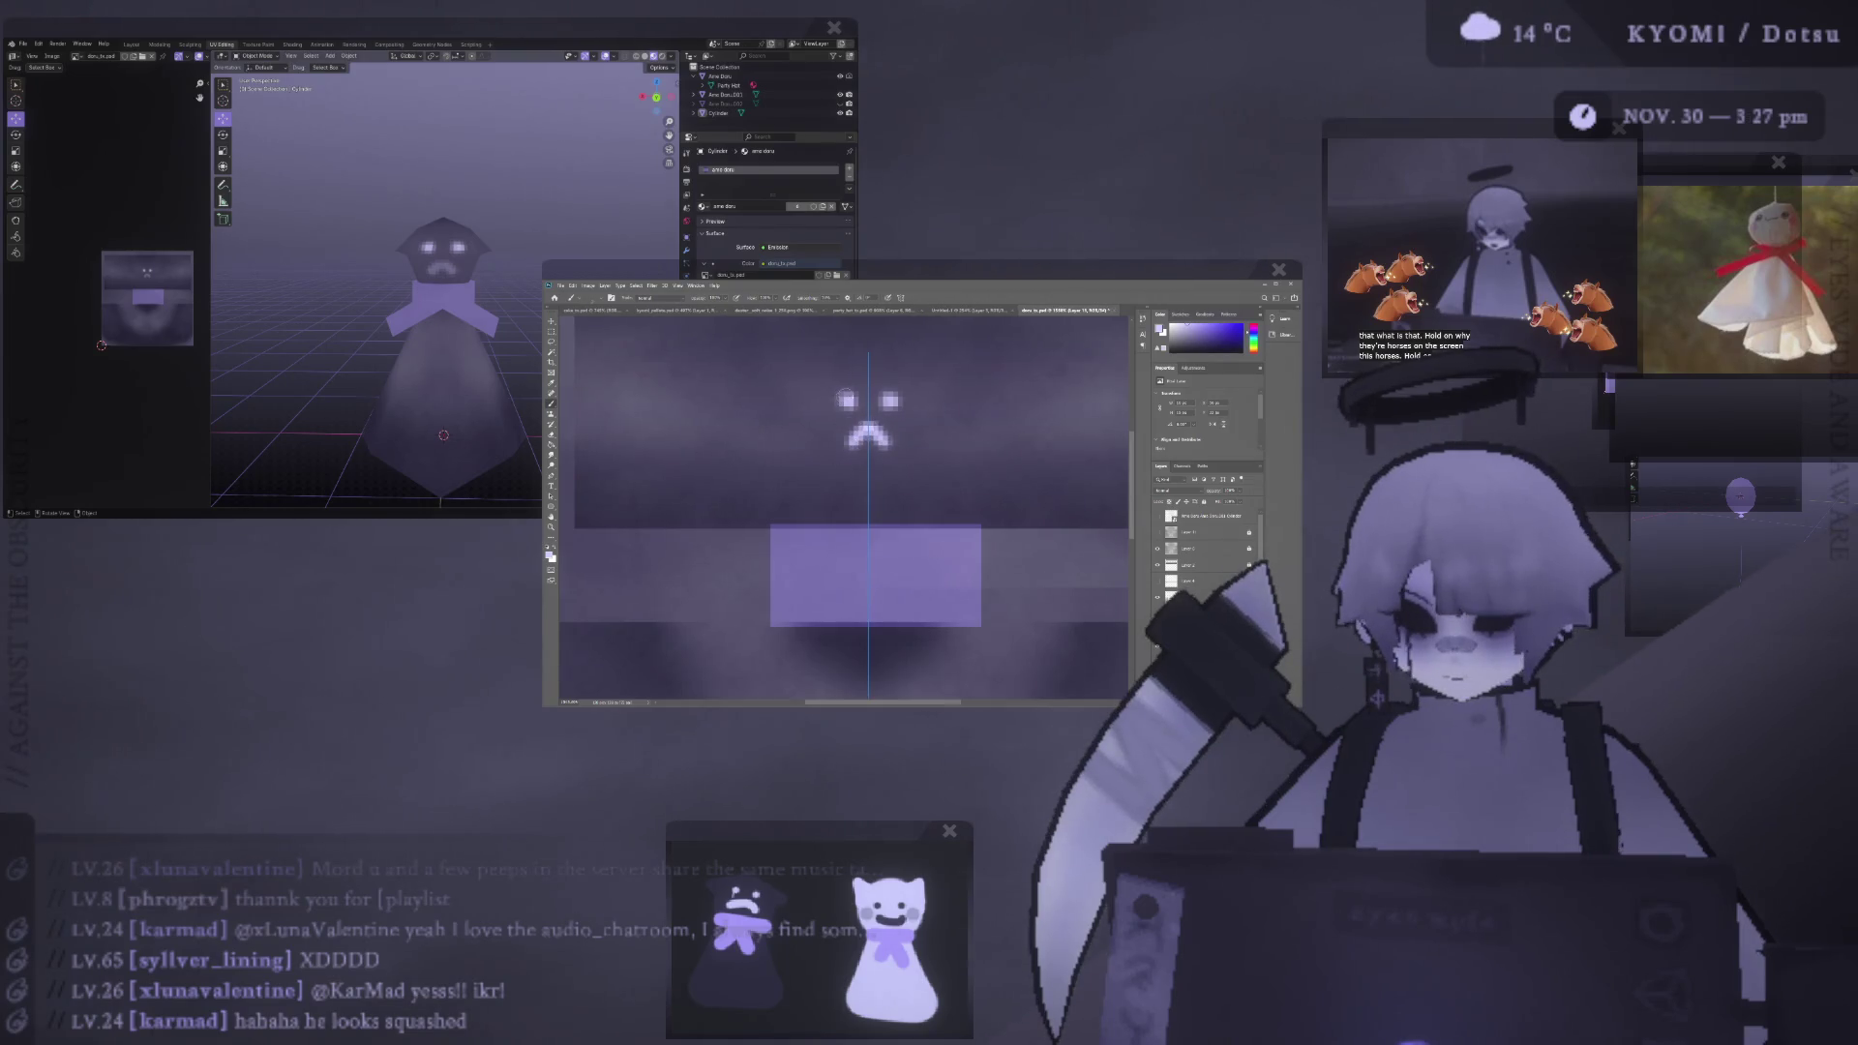
left_click_drag(1240, 503, 1231, 504)
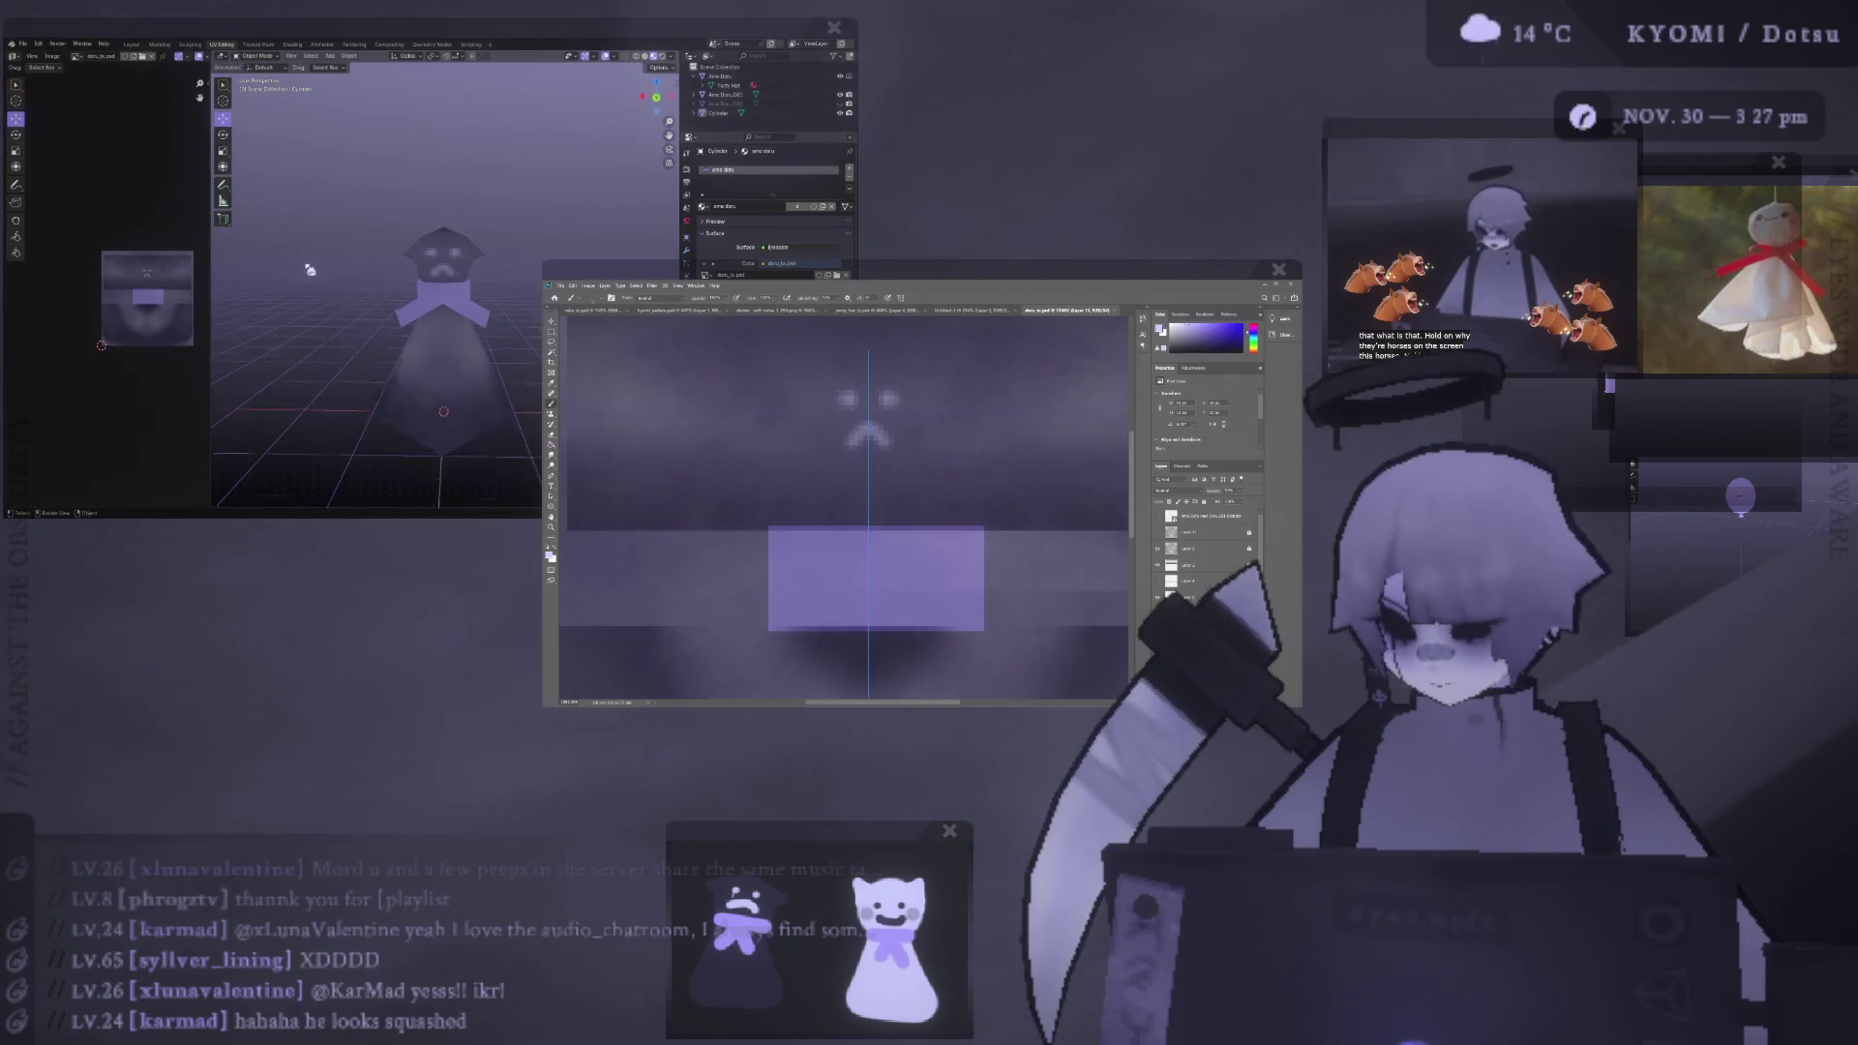
- Remove the white highlights from the eyes and hide the centre guide
middle_click_drag(387, 290, 359, 241)
scroll(359, 242, "up", 3)
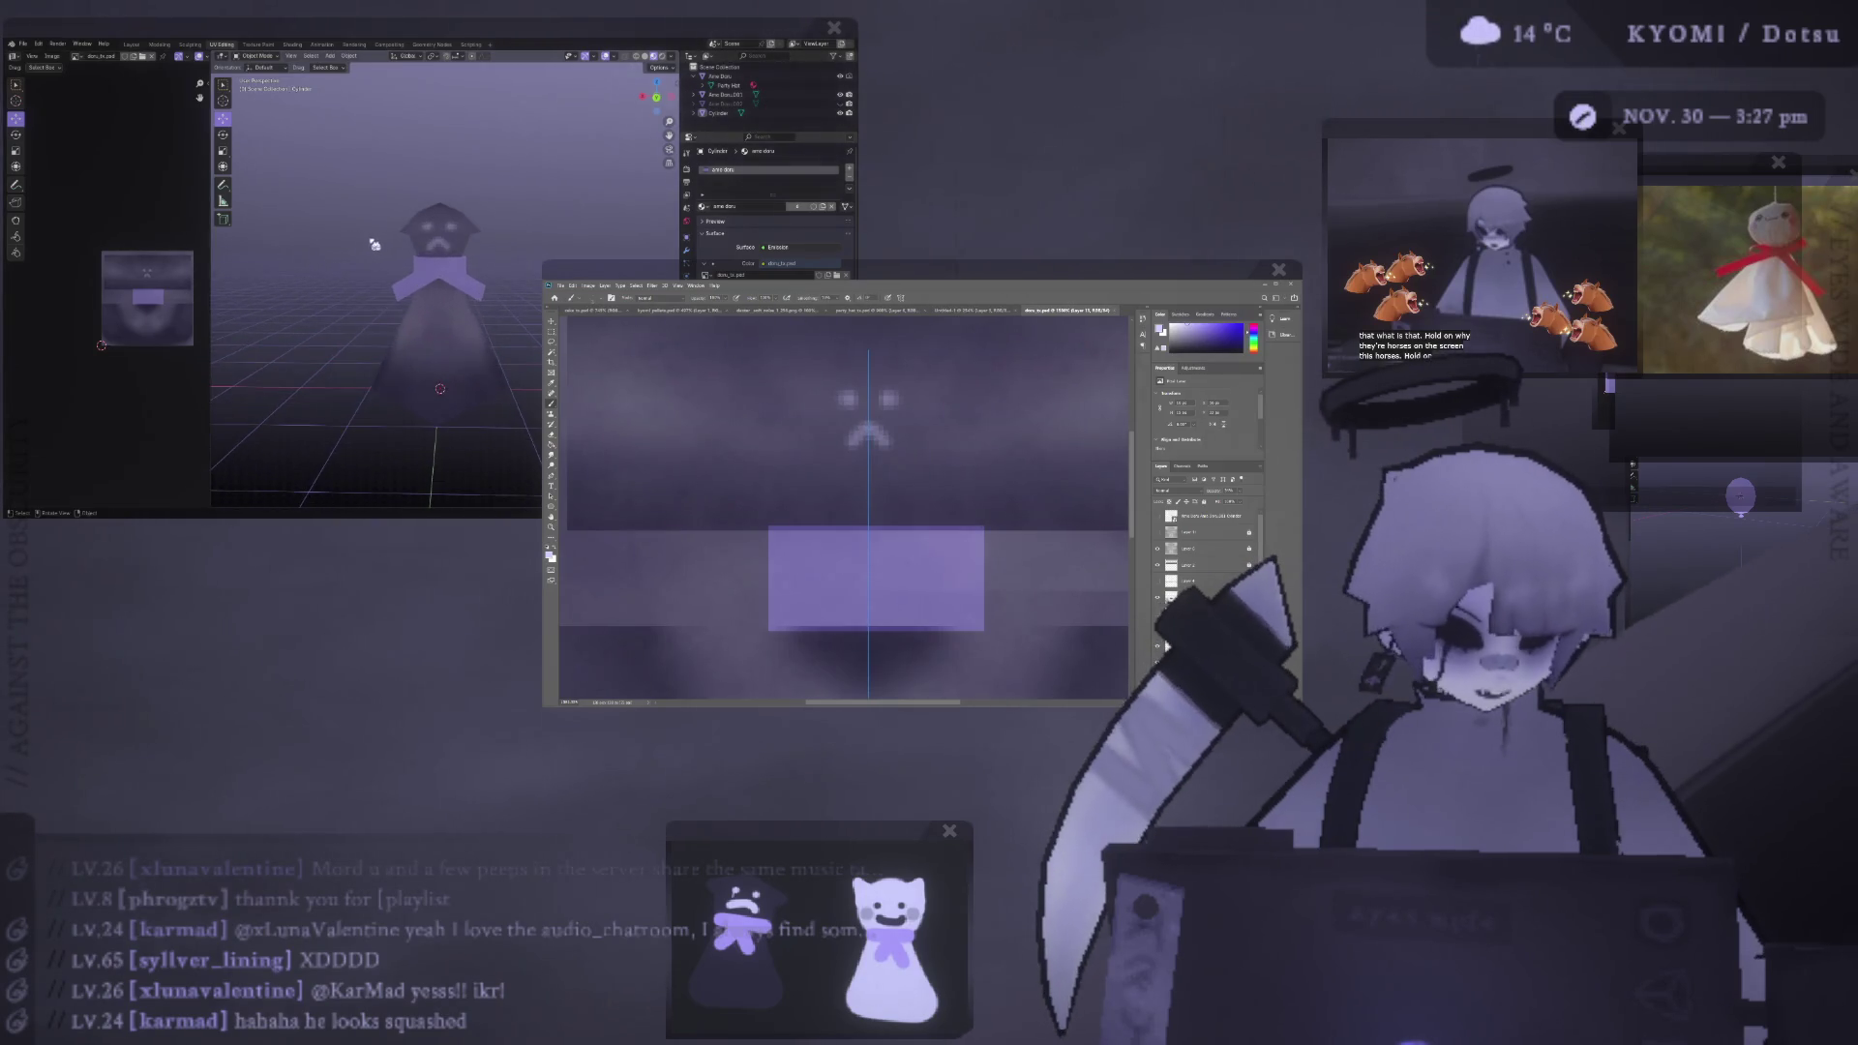
scroll(387, 257, "up", 2)
scroll(414, 269, "down", 2)
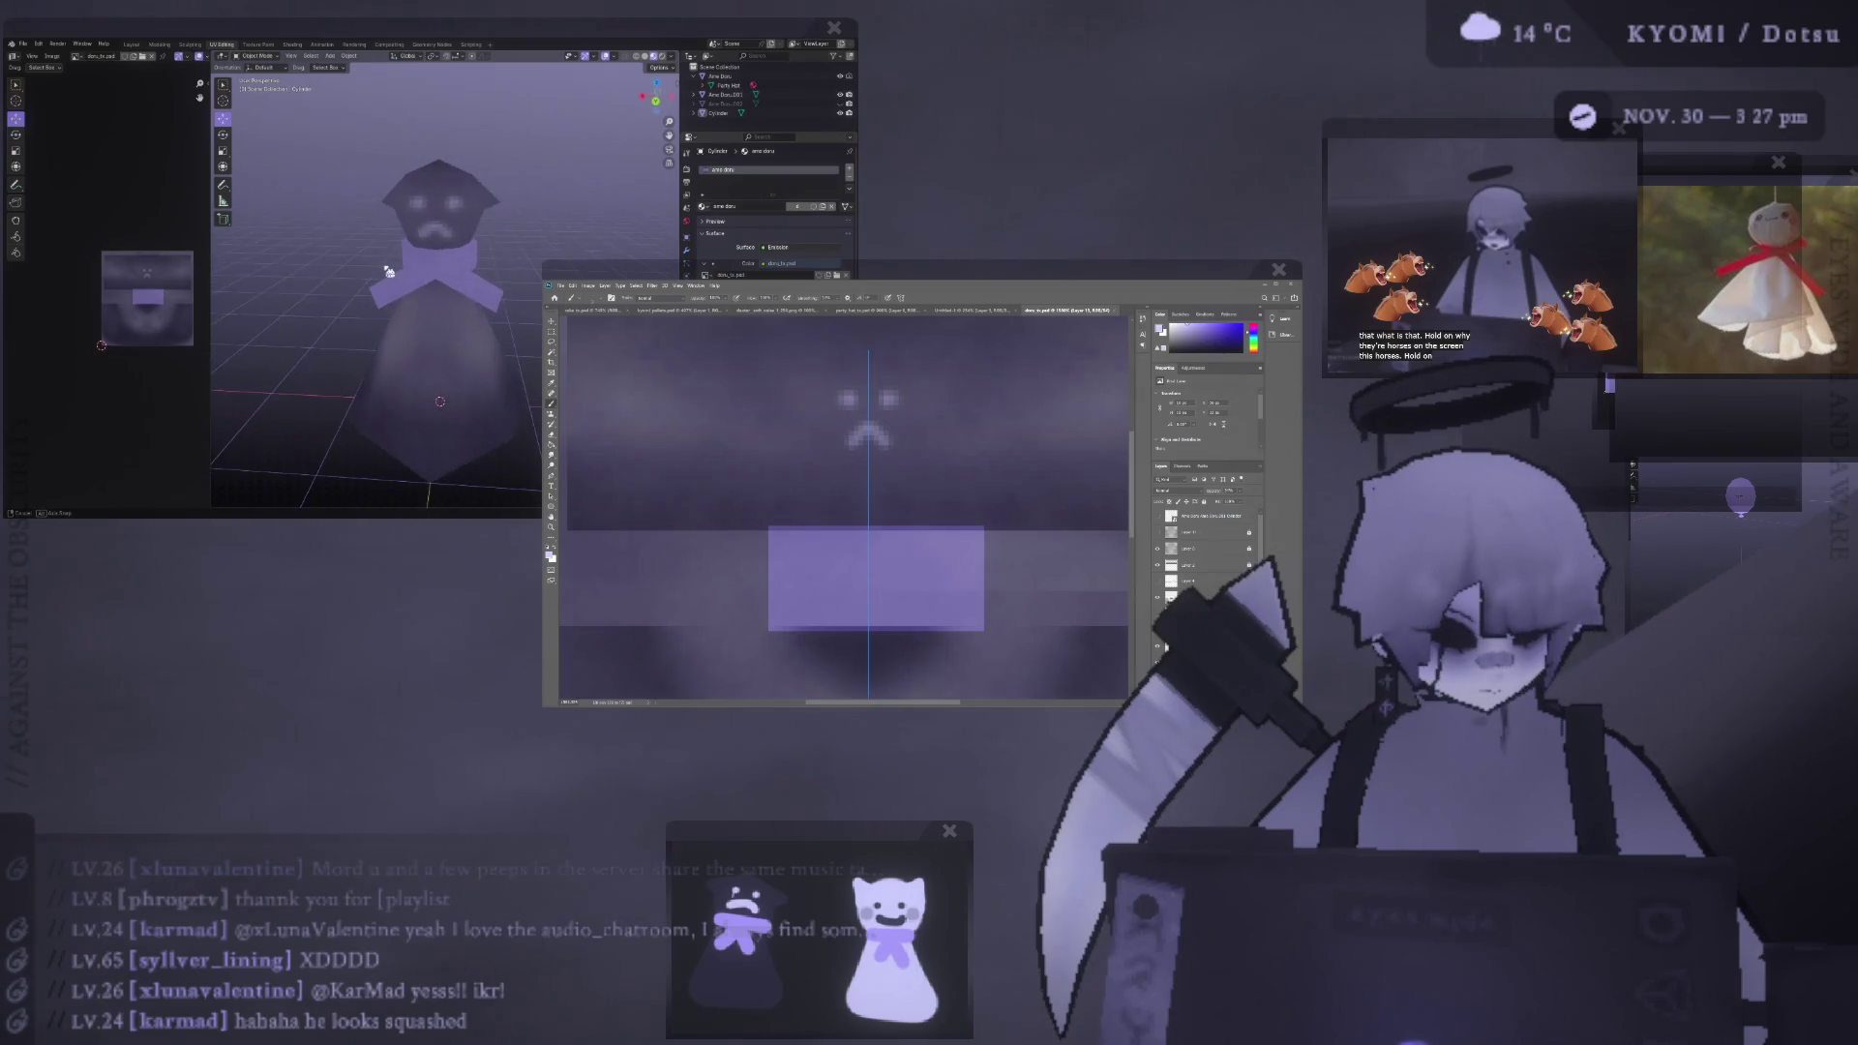
scroll(471, 280, "down", 2)
middle_click_drag(471, 279, 481, 282)
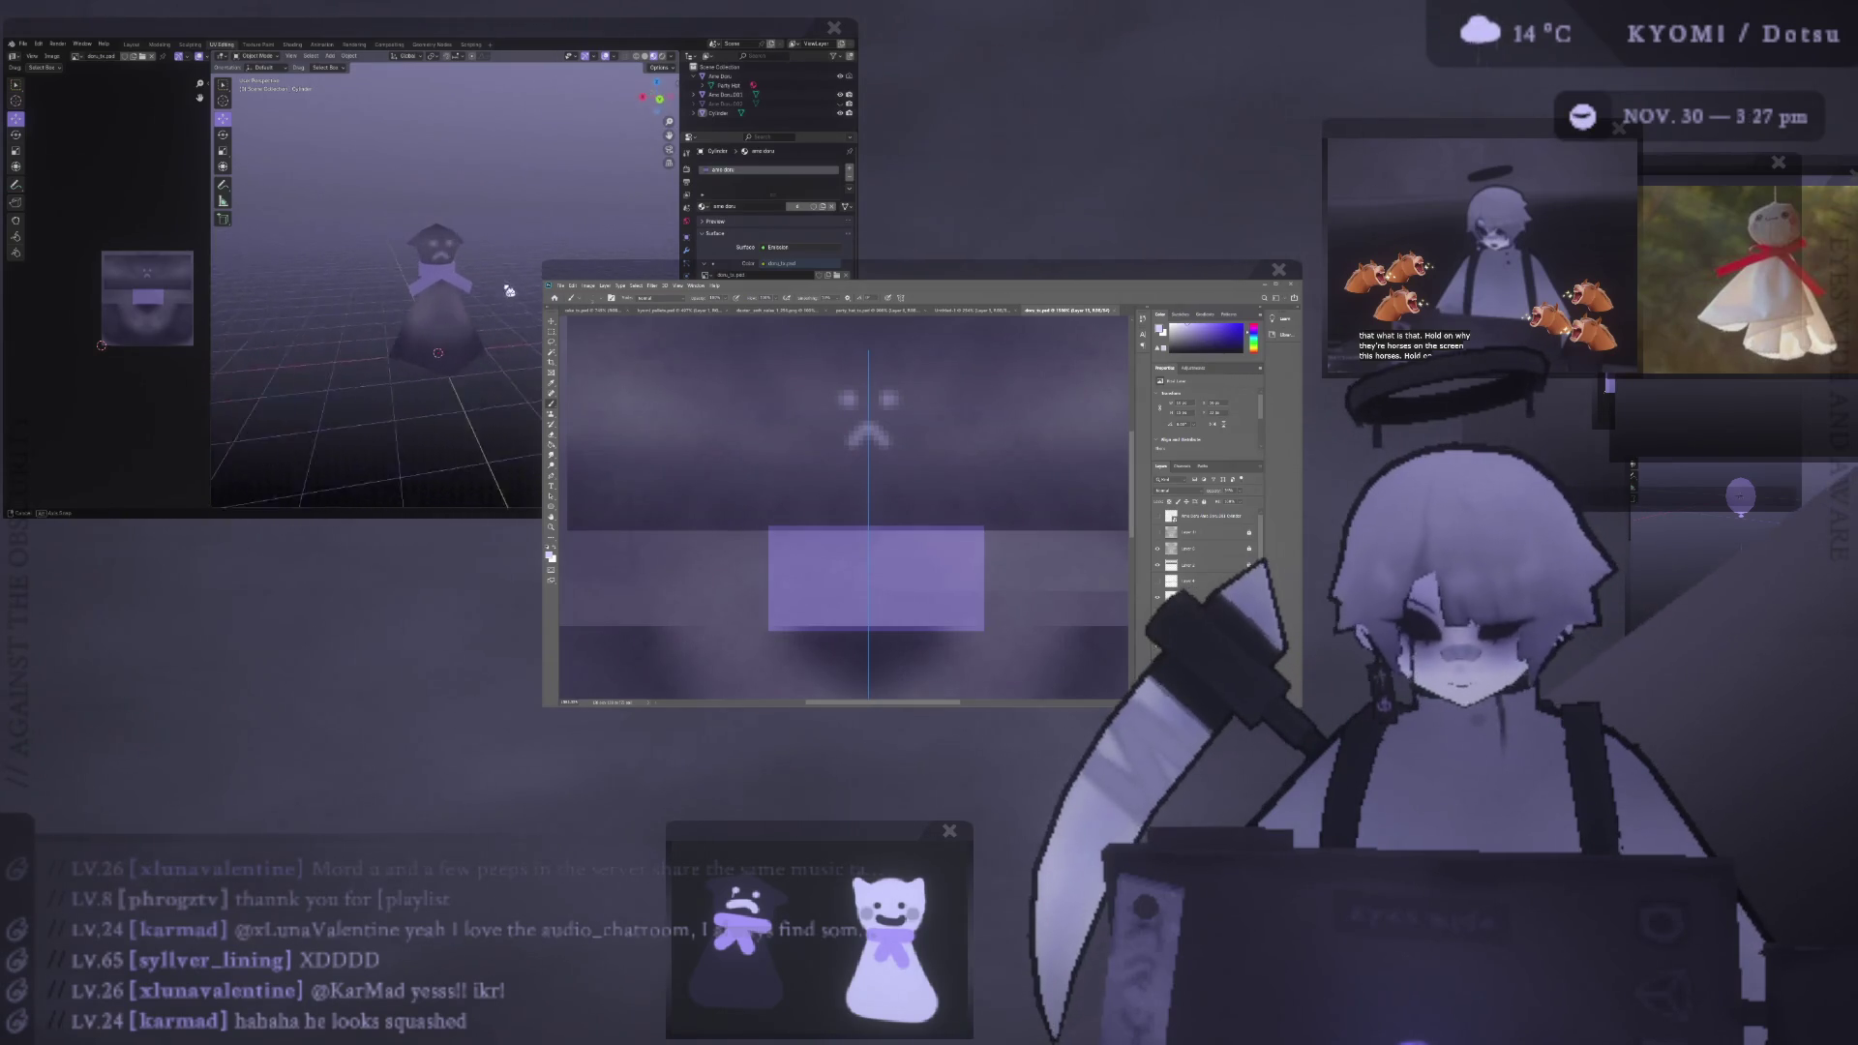
scroll(834, 394, "up", 1)
scroll(834, 393, "up", 1)
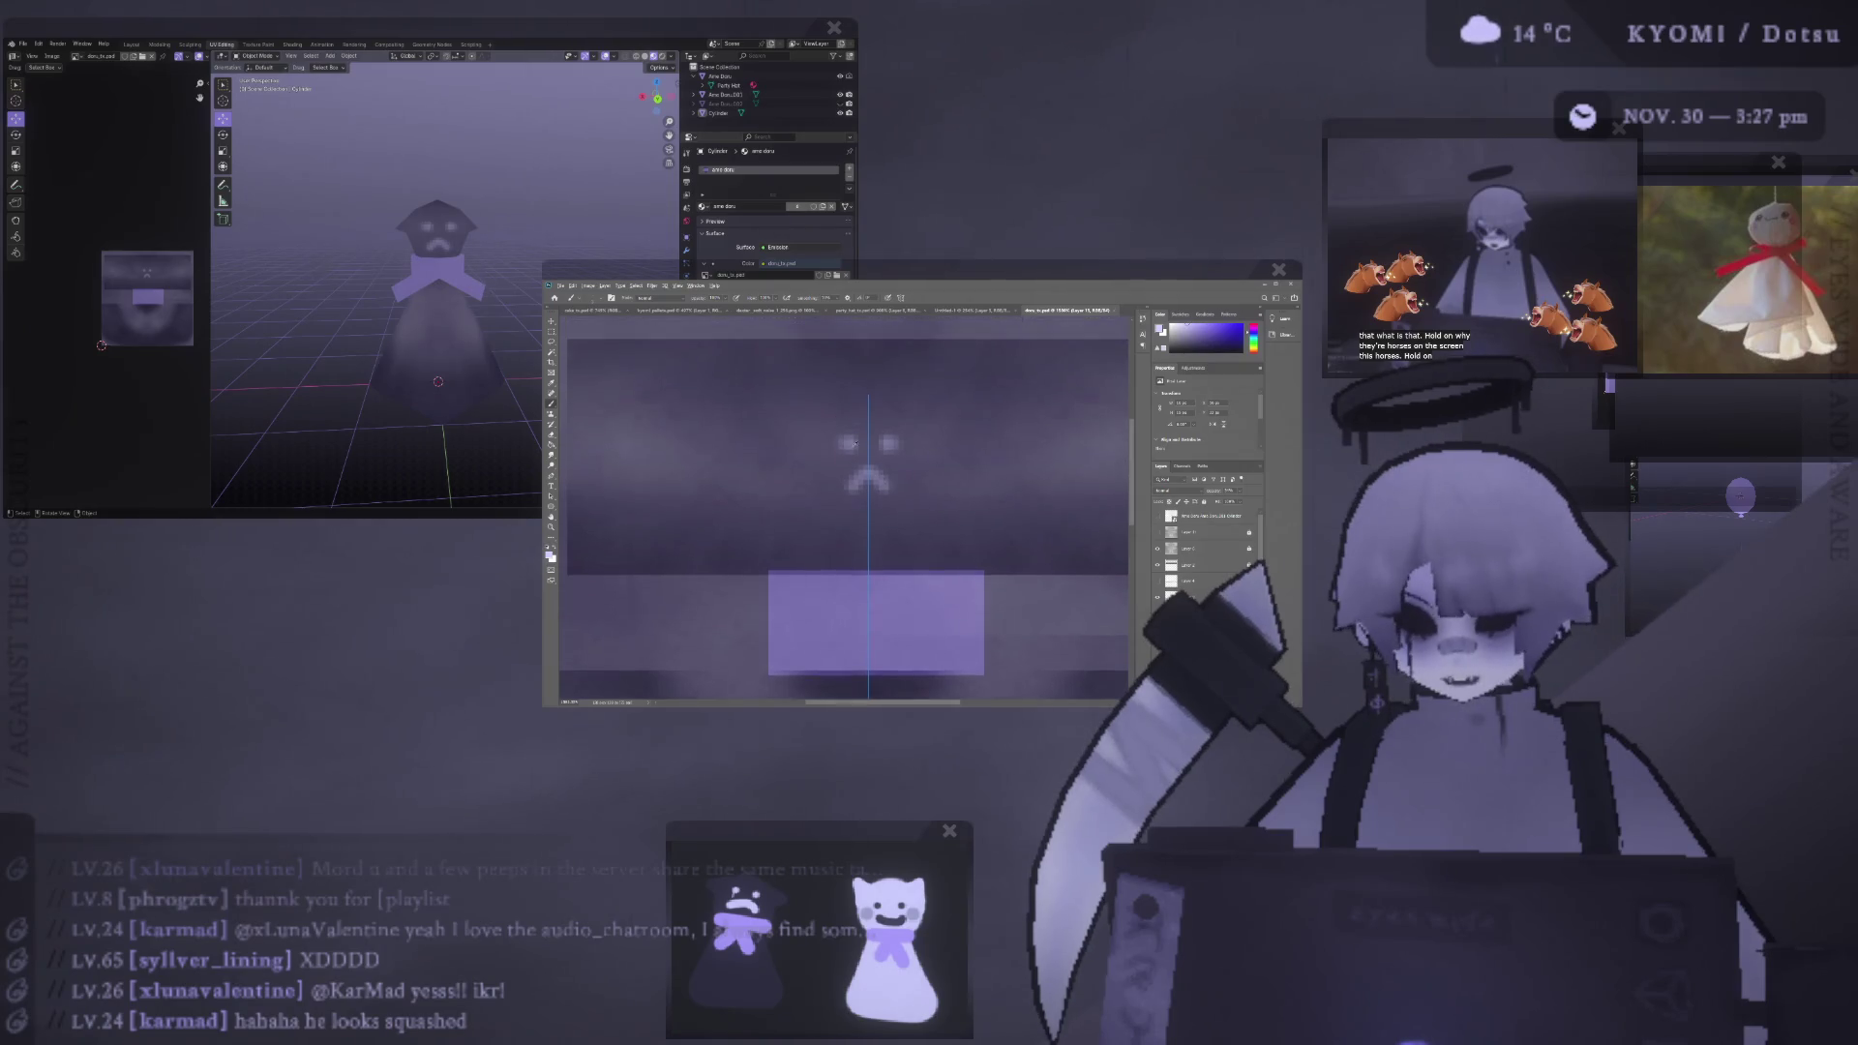
scroll(847, 448, "up", 2, "alt")
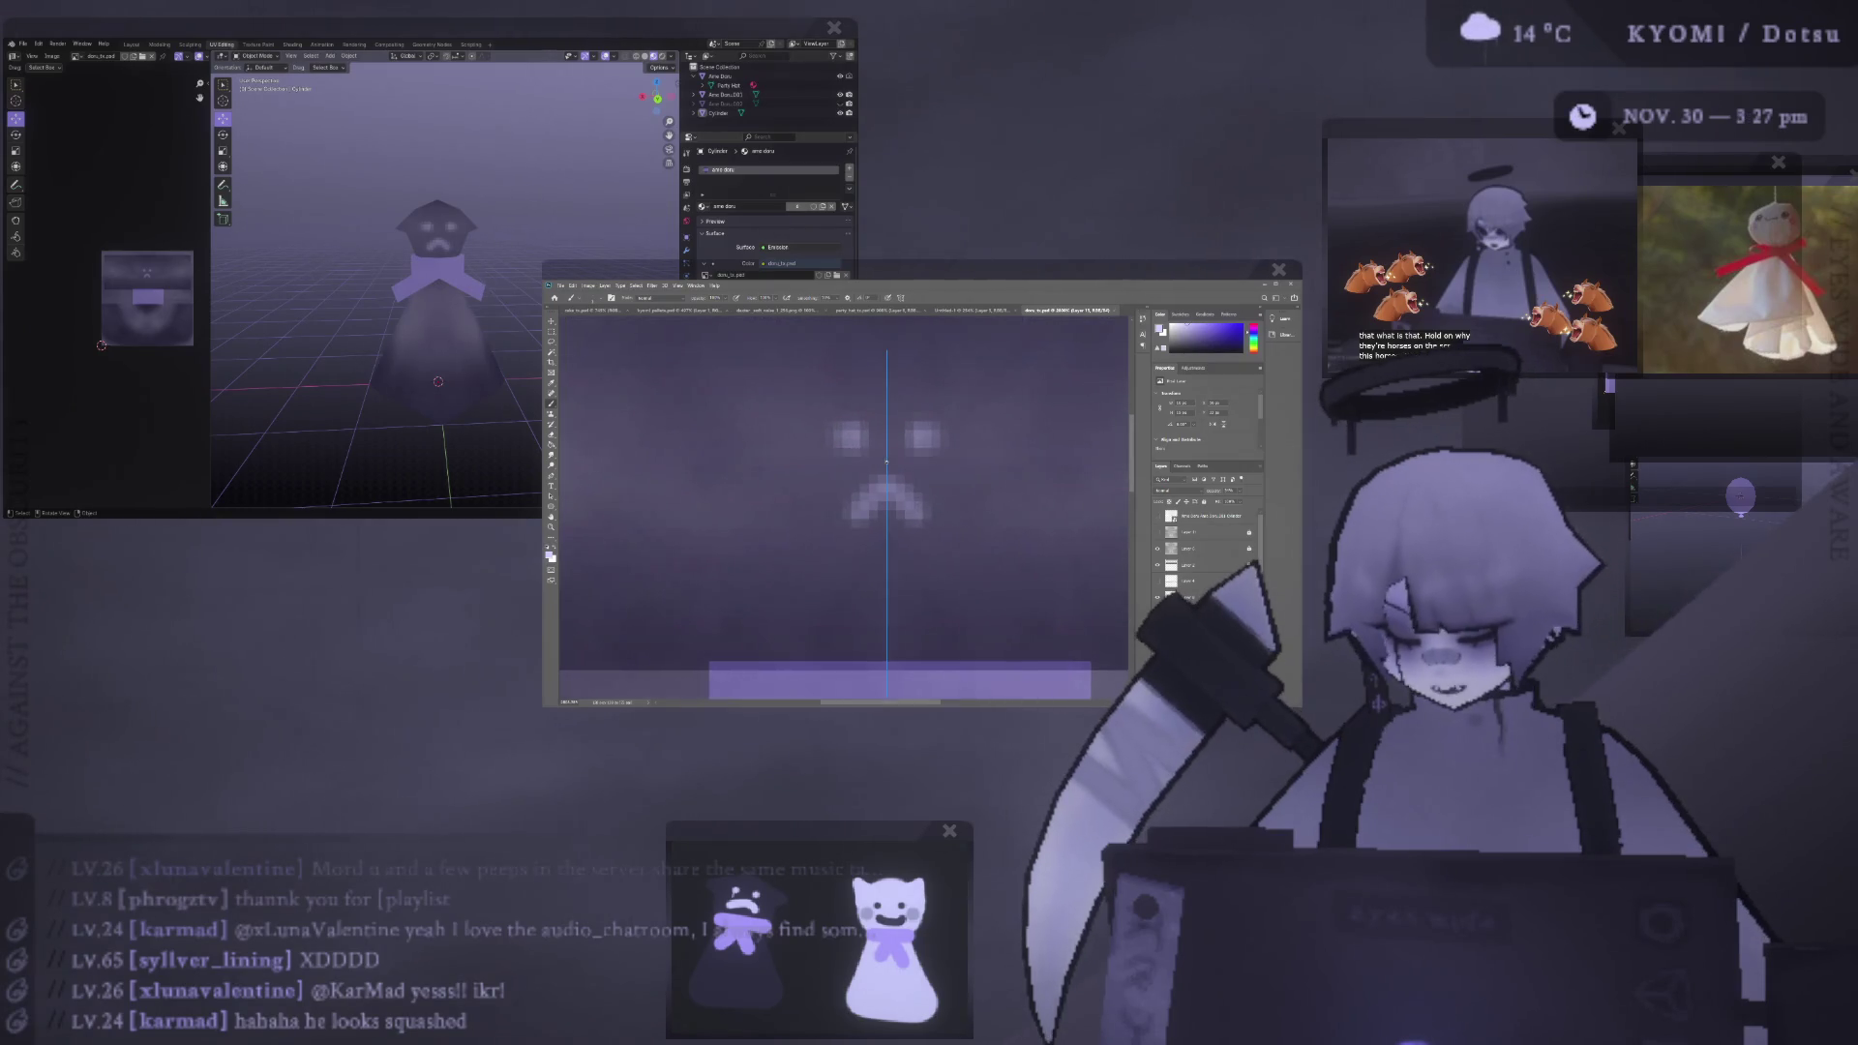
key("ctrl+z")
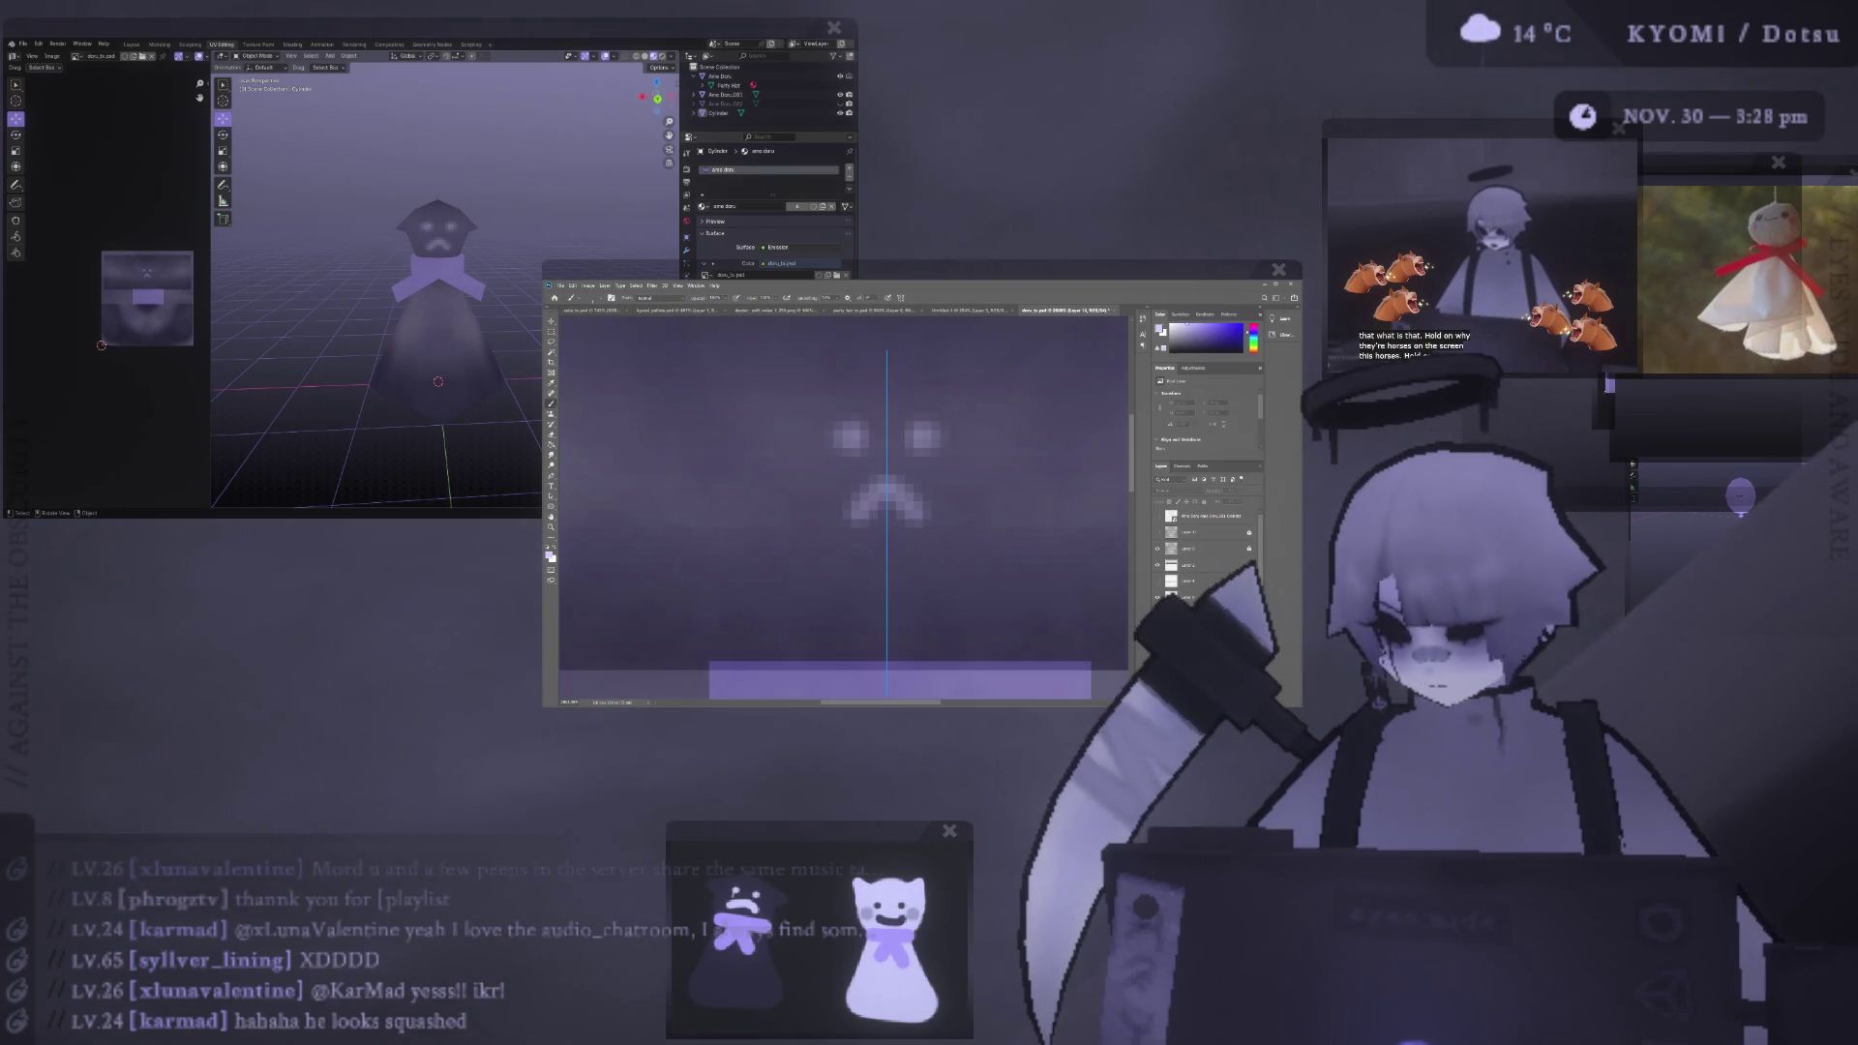
key("ctrl+z")
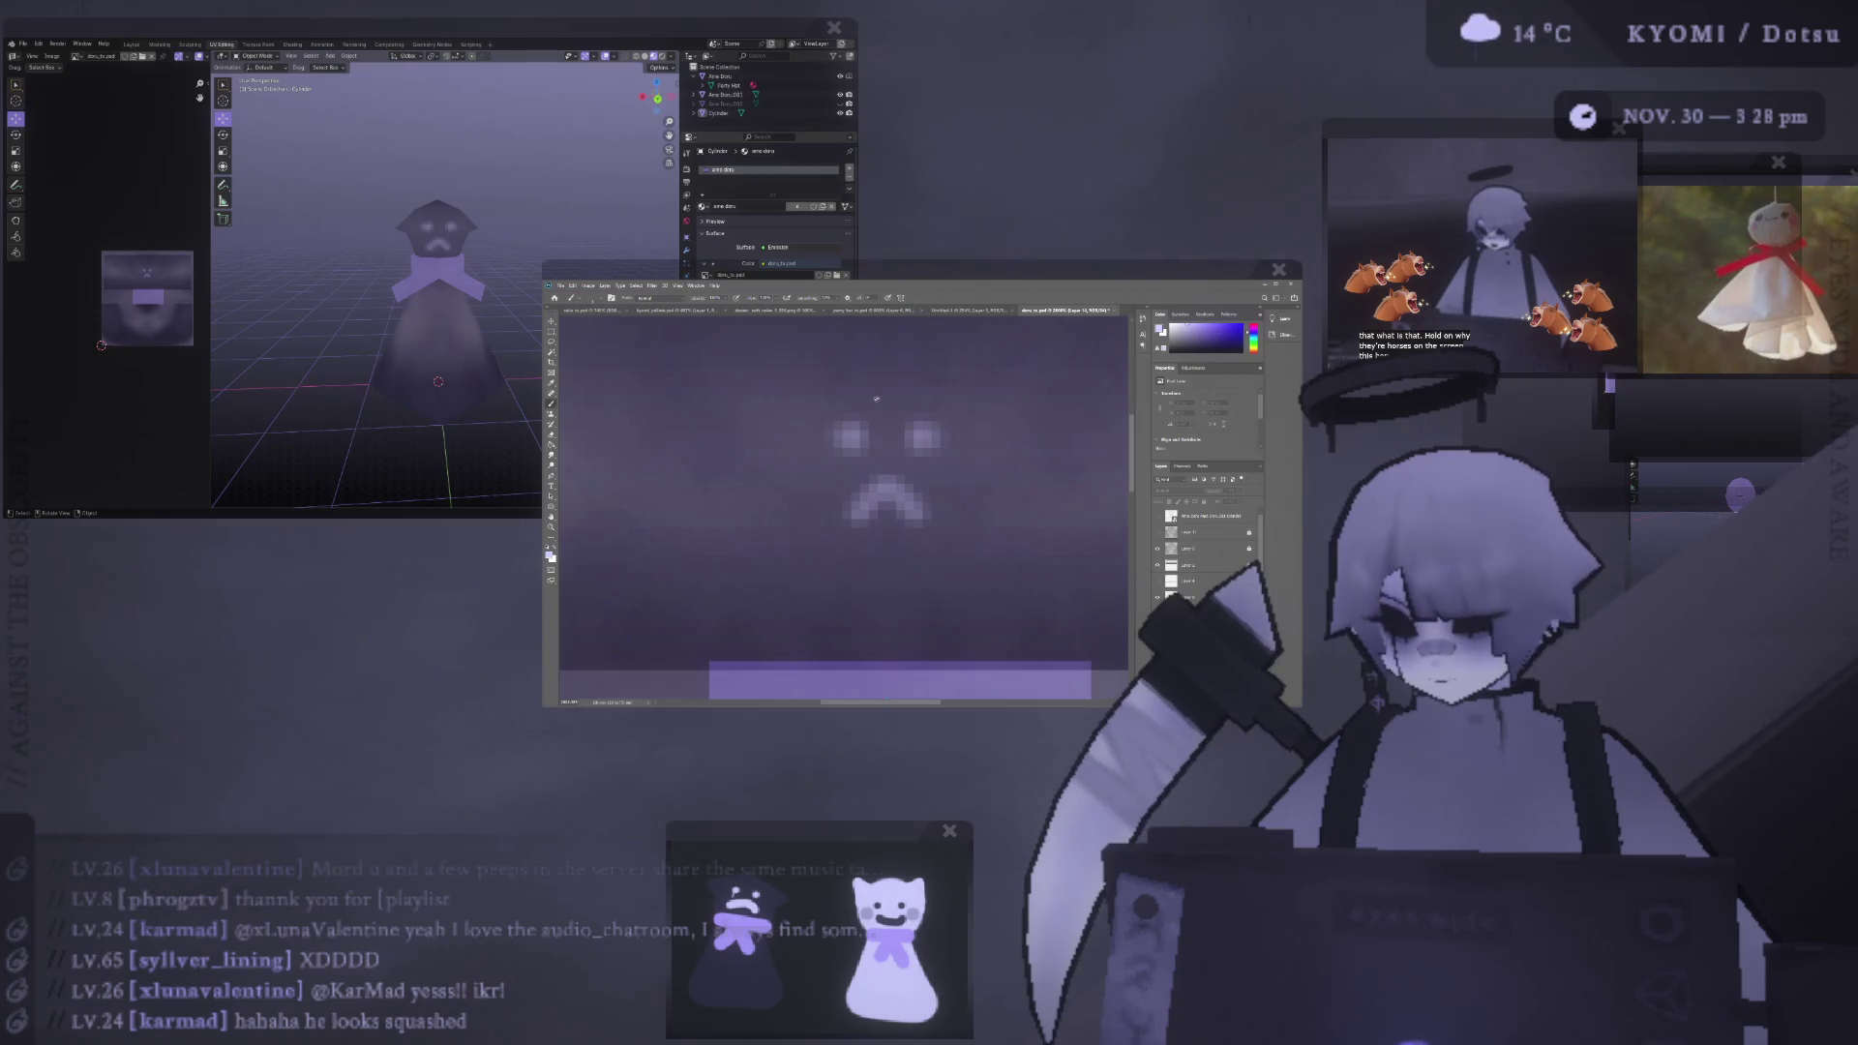
- Paint a short white stroke under the left eye and marquee-select that eye
left_click_drag(854, 448, 854, 481)
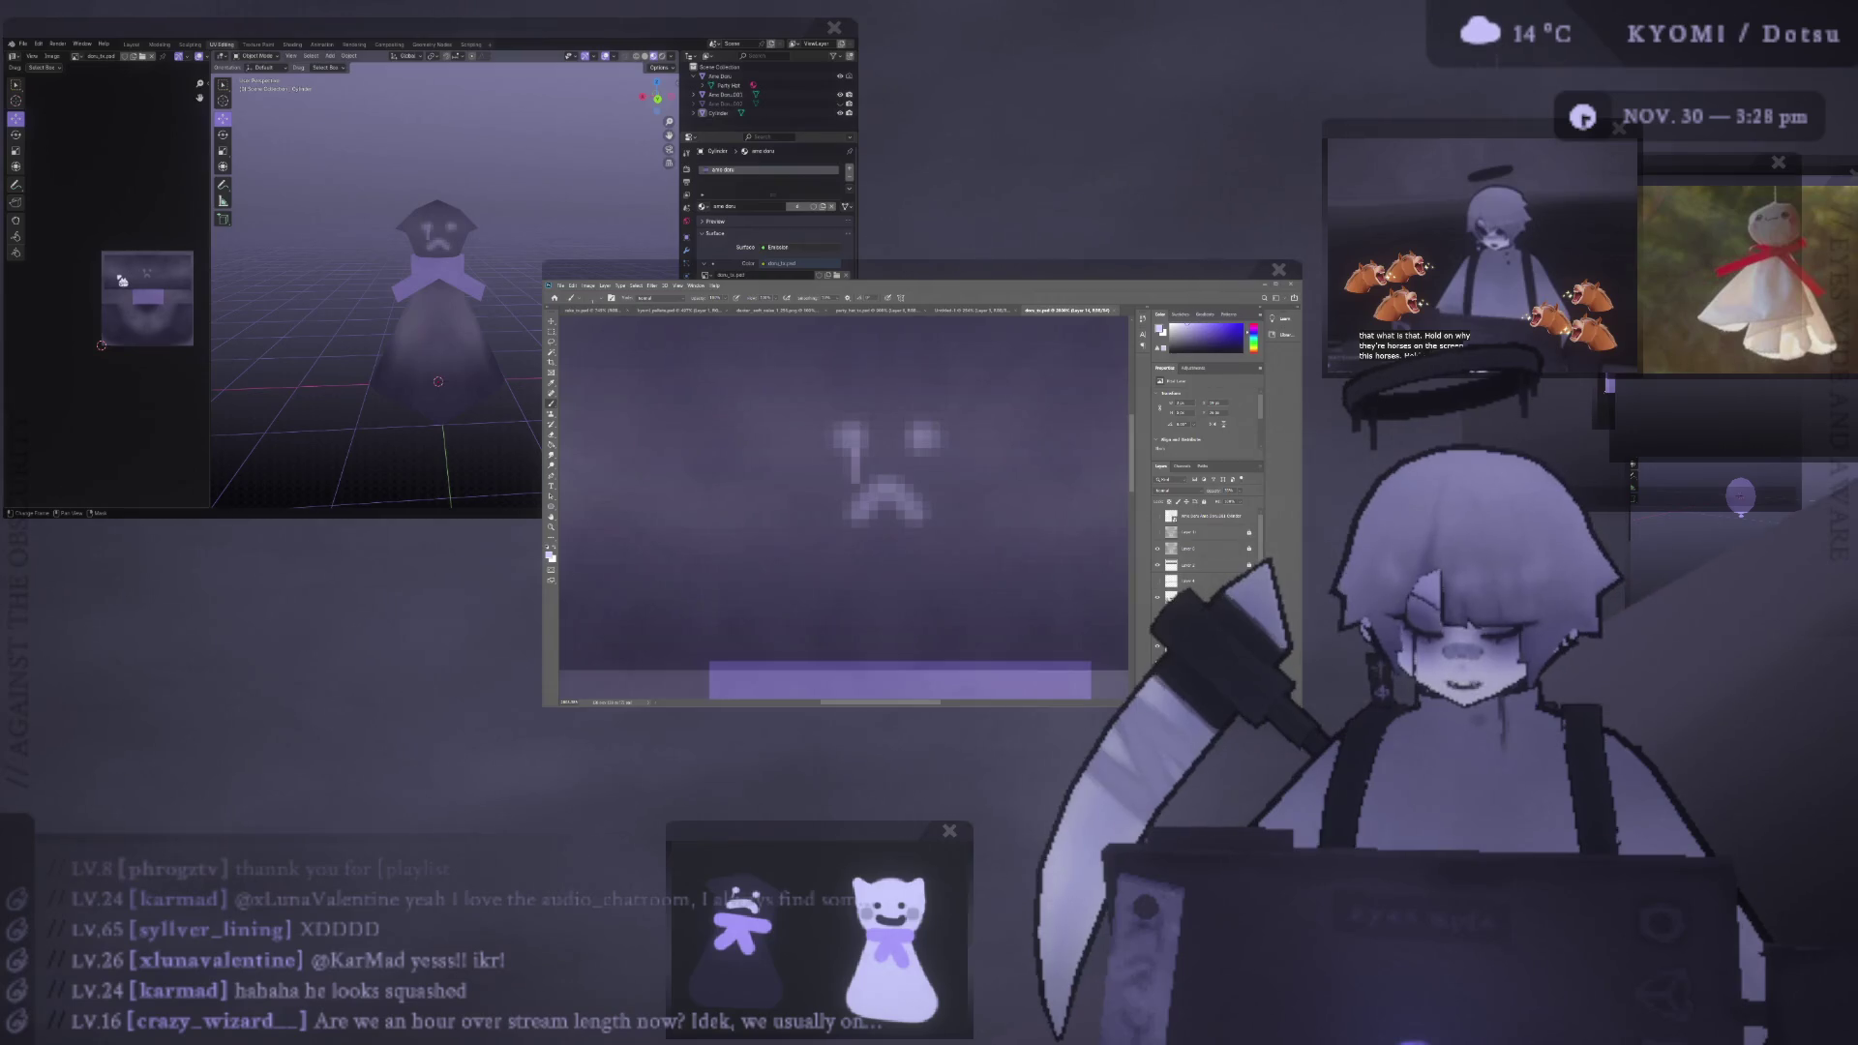
key("KP_1")
left_click_drag(841, 437, 870, 483)
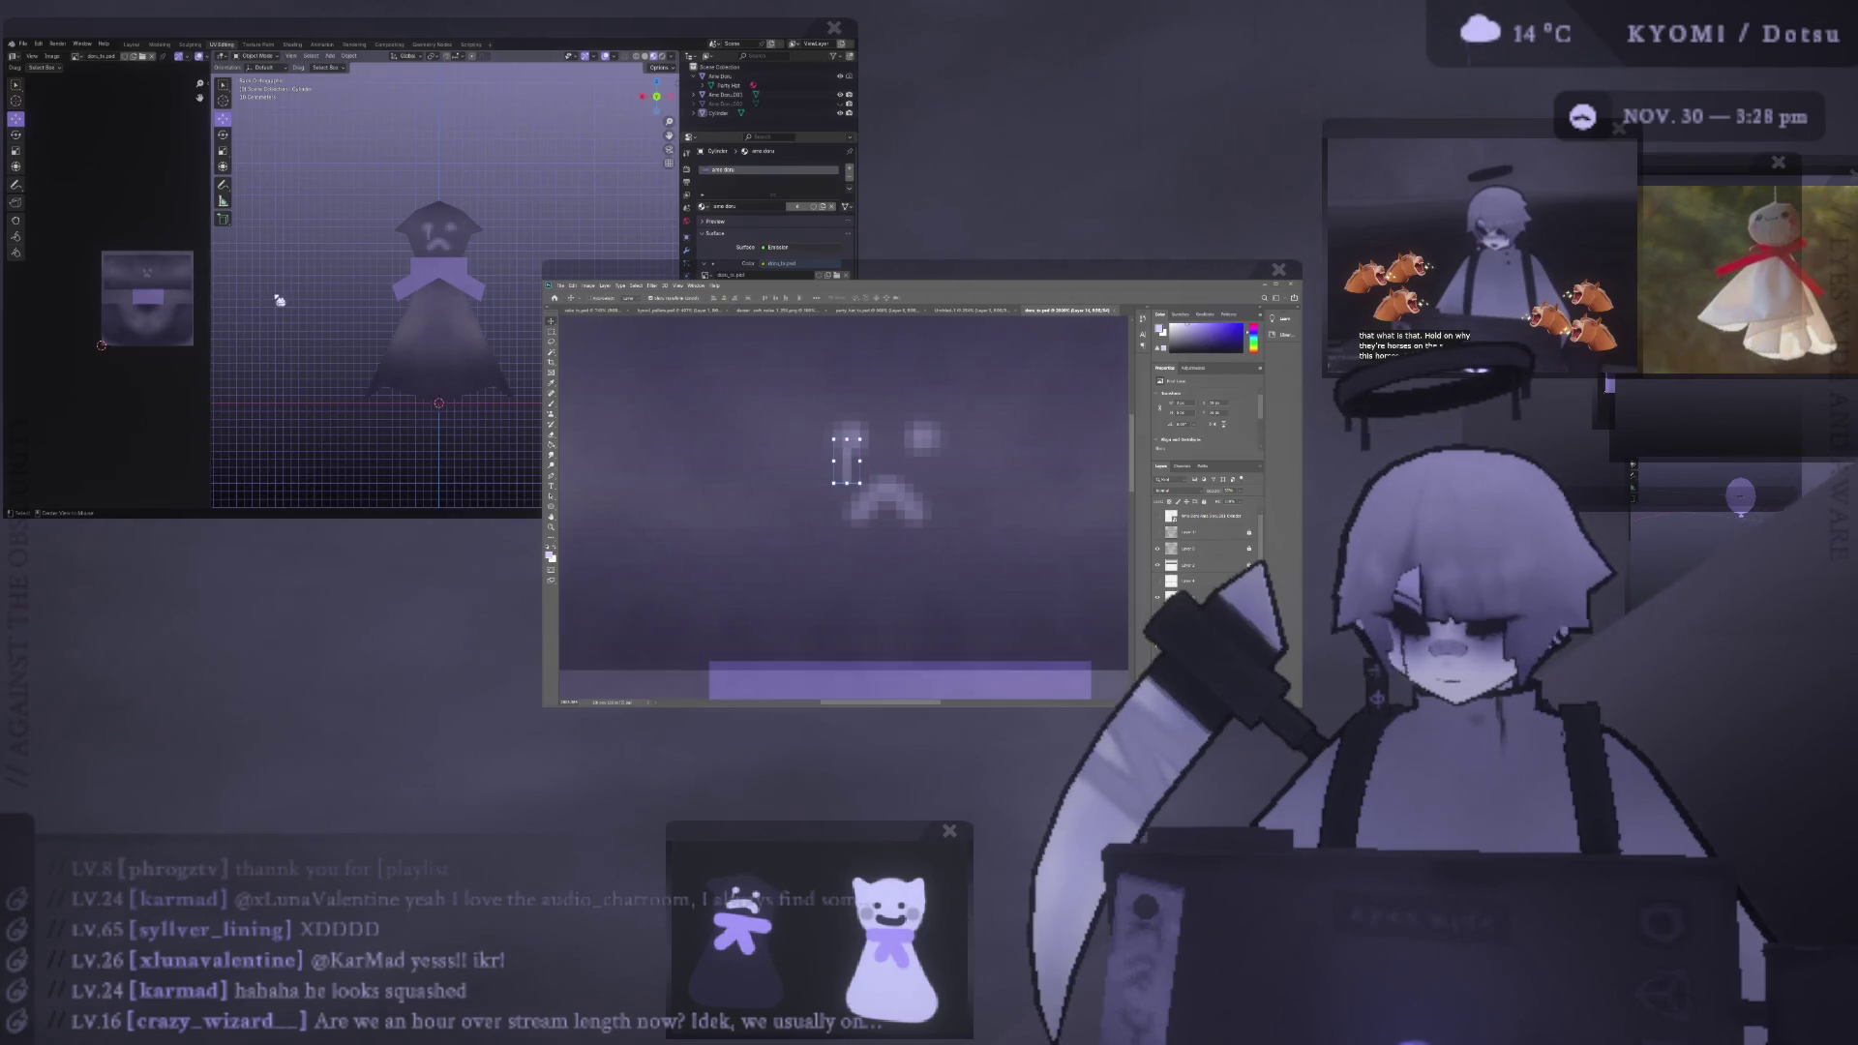
middle_click_drag(340, 316, 347, 351)
scroll(348, 350, "up", 3)
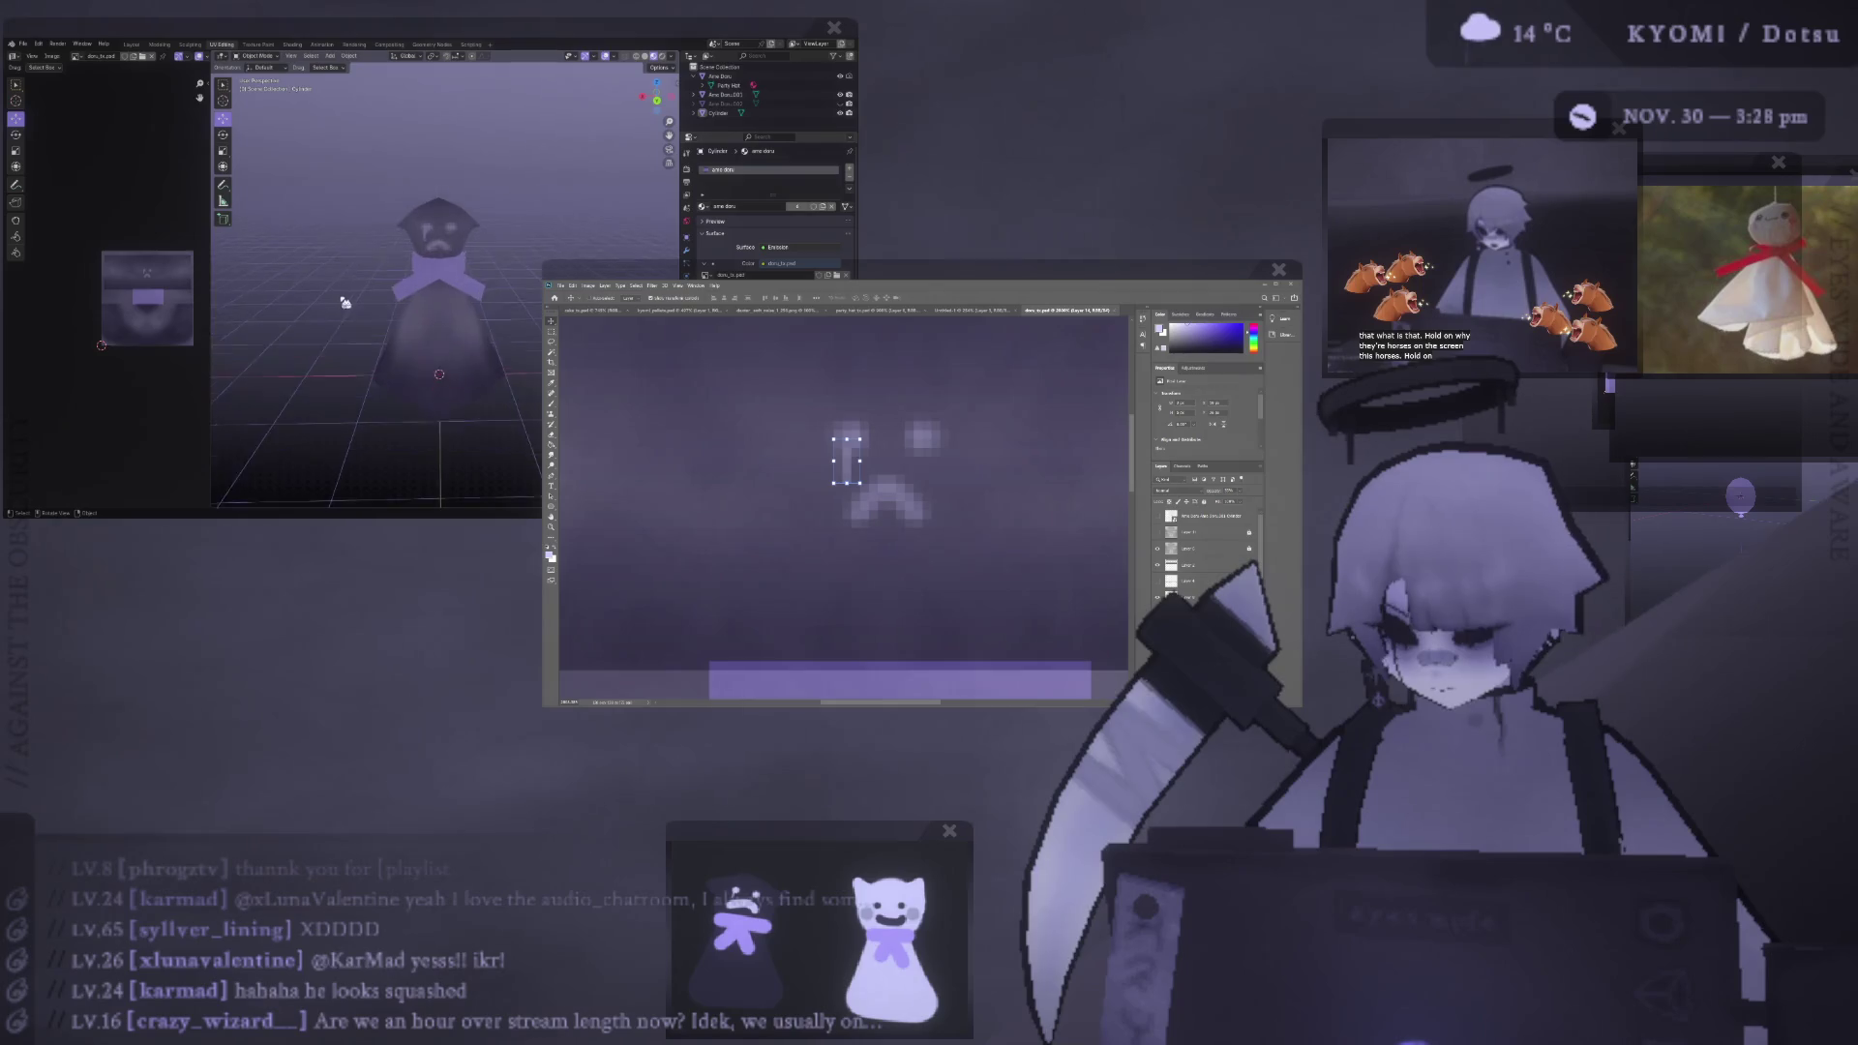
scroll(347, 343, "up", 1)
scroll(346, 310, "up", 2)
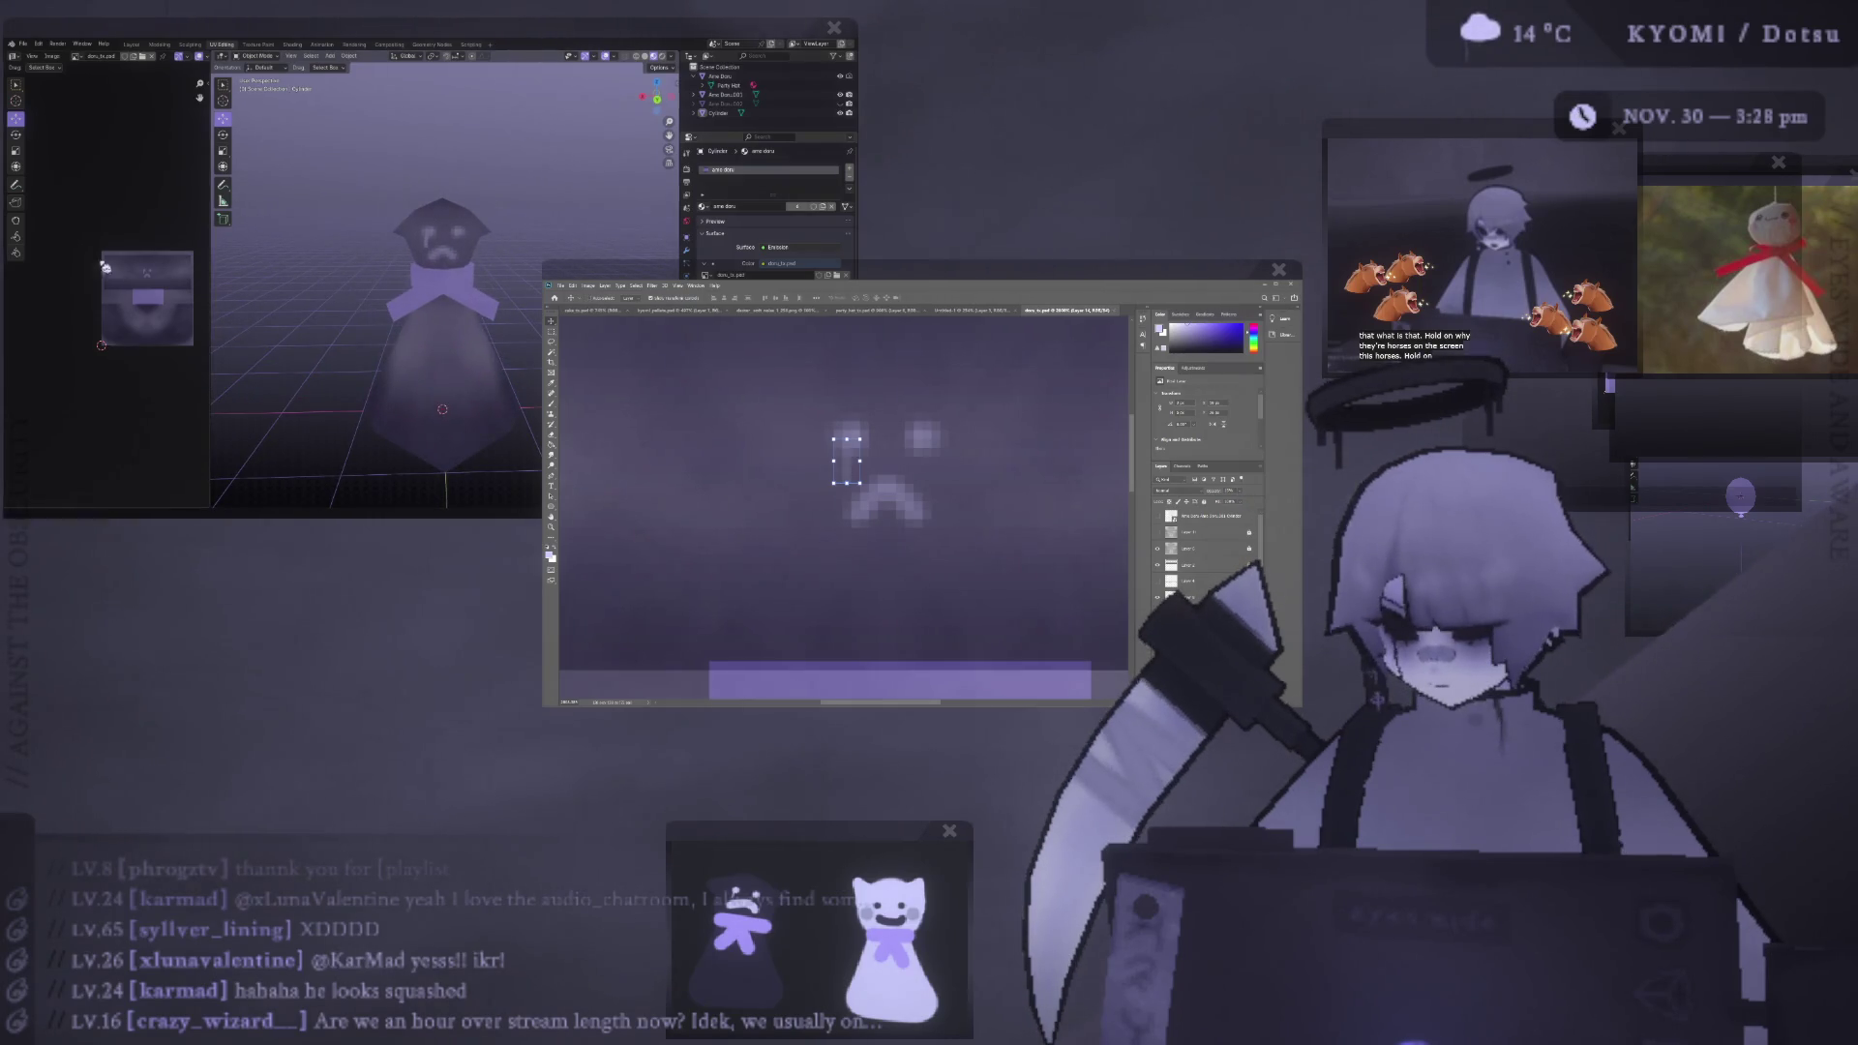
- Inspect the ghost at several zoom levels and save ame_doru.blend
scroll(345, 292, "down", 2)
scroll(346, 293, "down", 2)
scroll(345, 293, "down", 2)
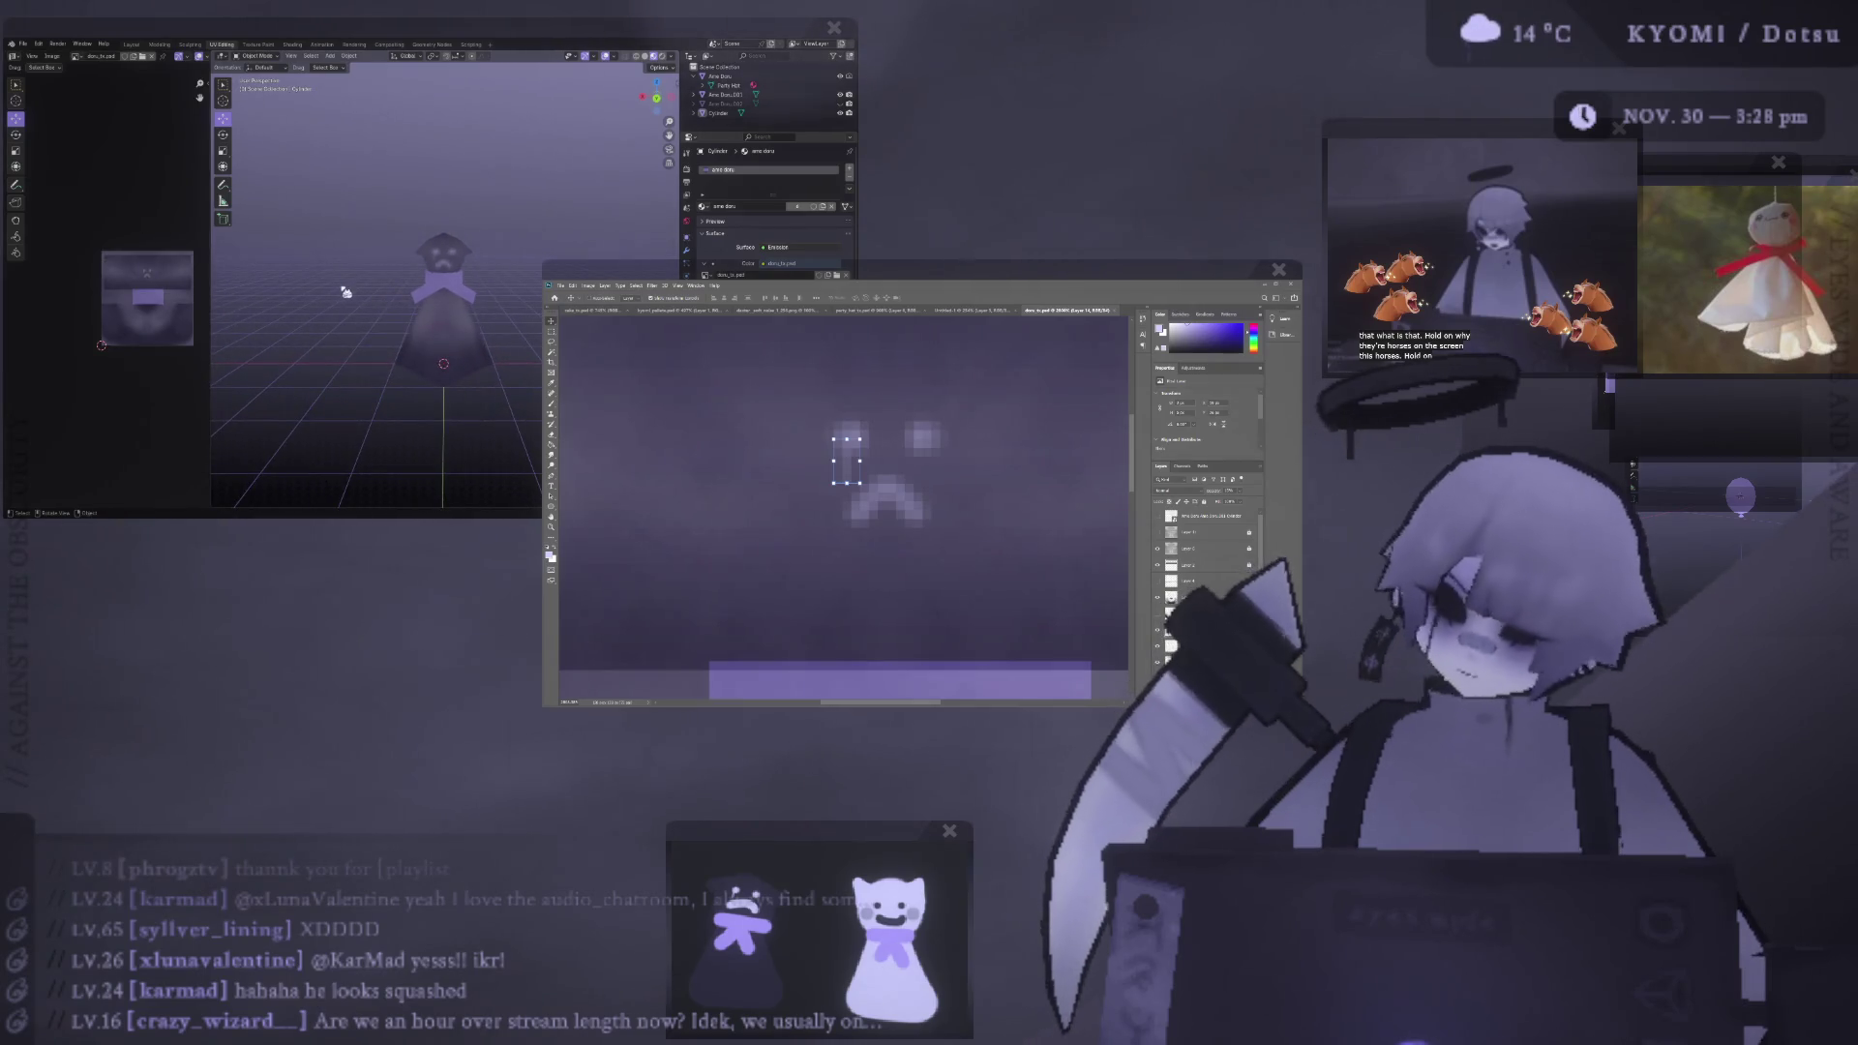
scroll(346, 292, "up", 1)
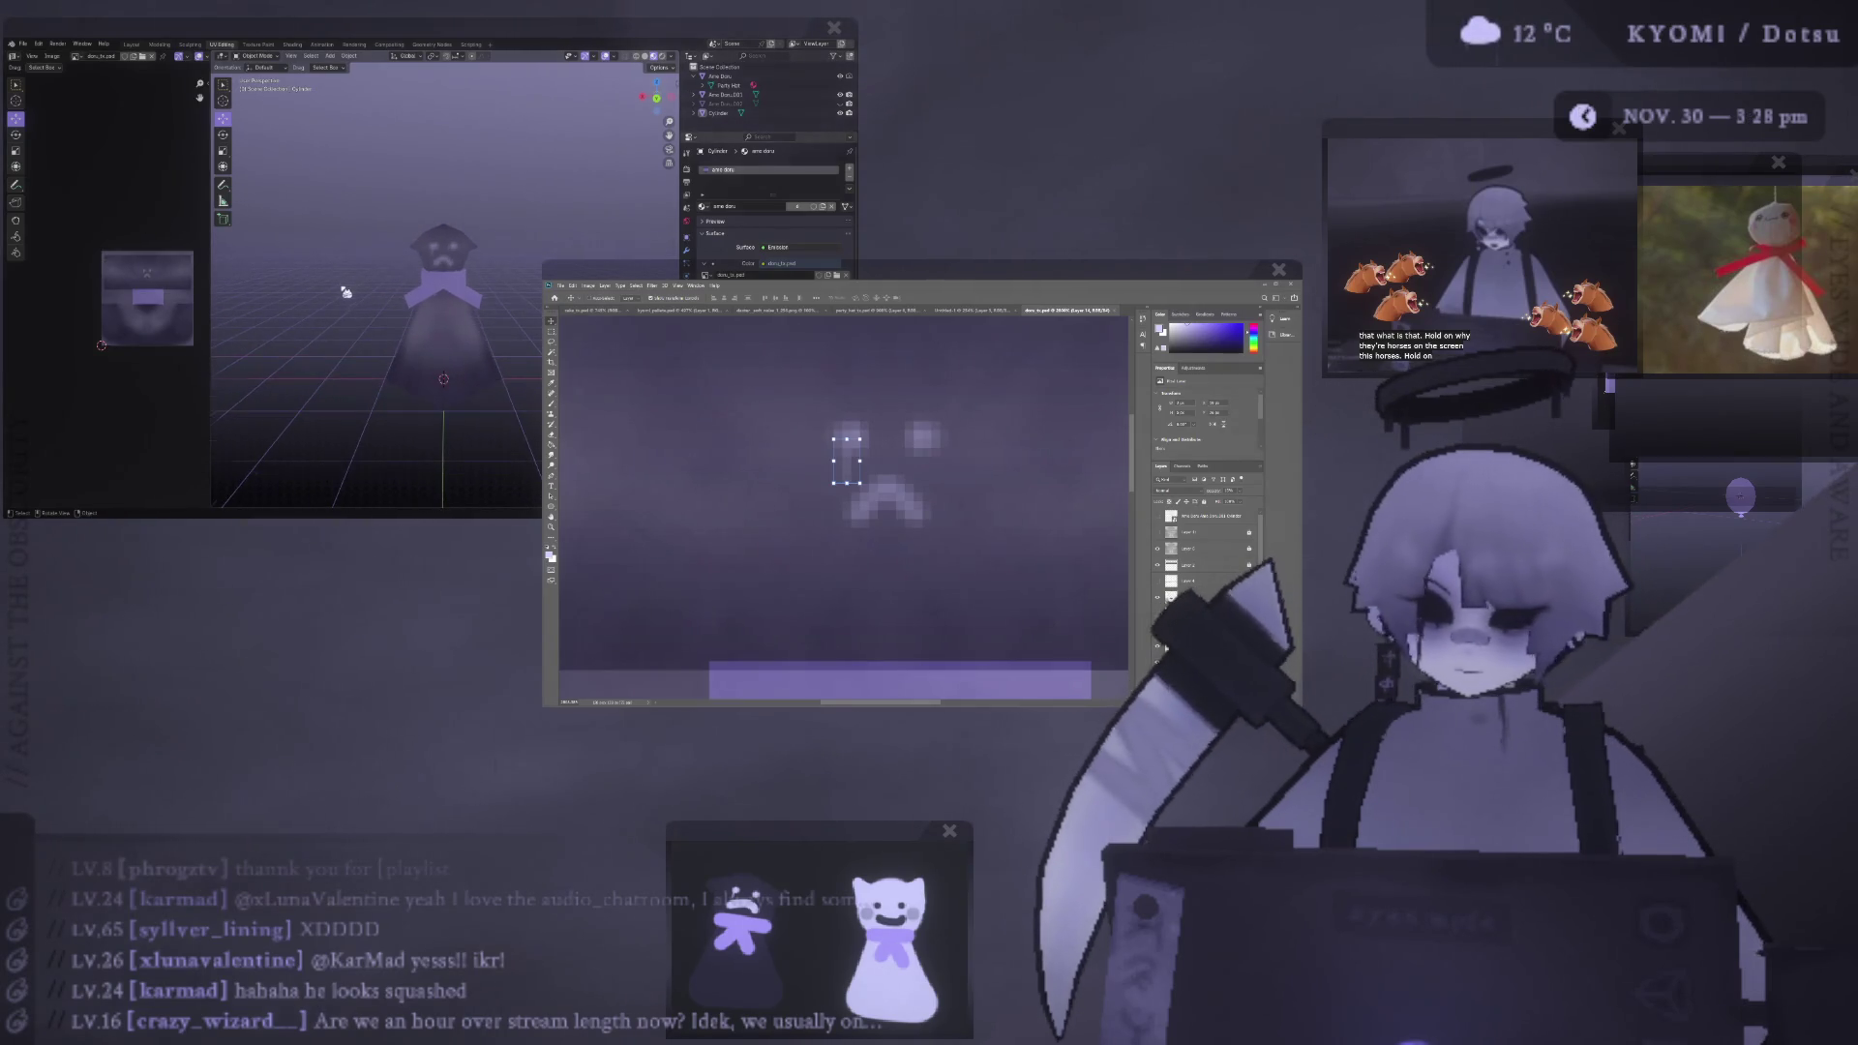
scroll(346, 292, "up", 2)
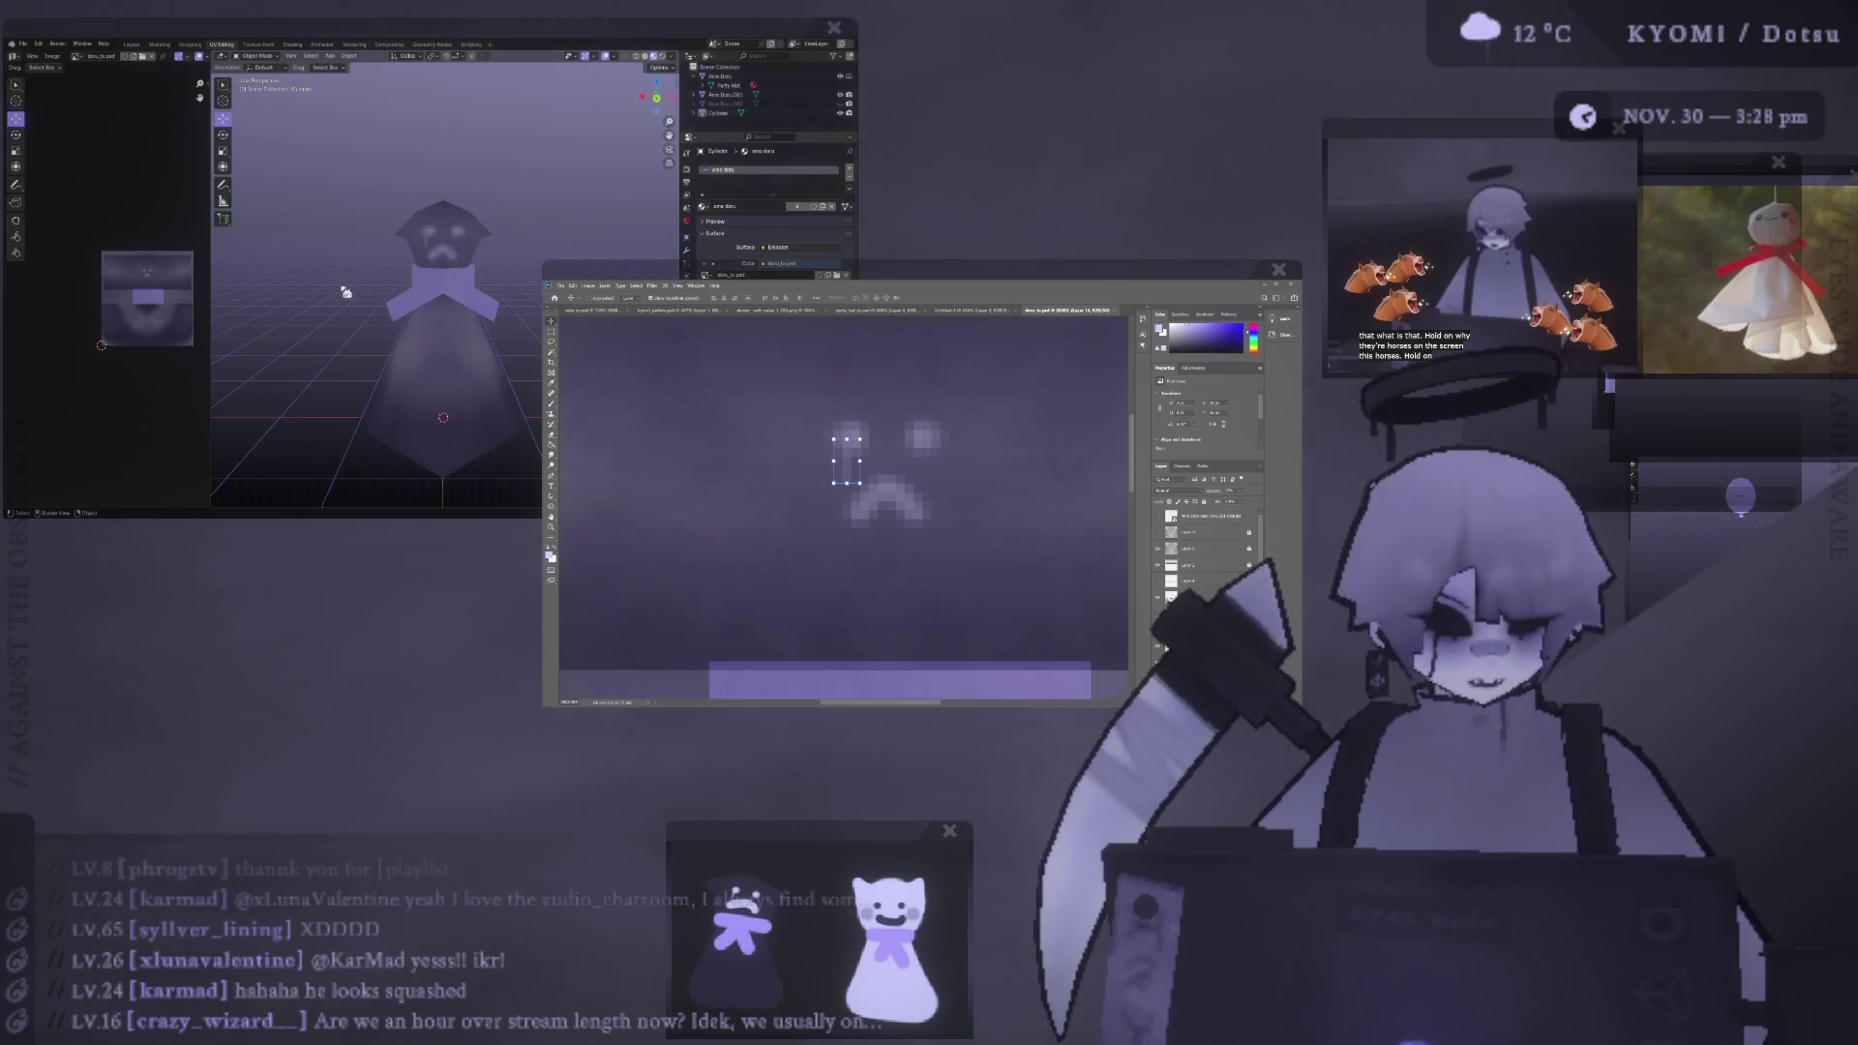
scroll(331, 287, "down", 4)
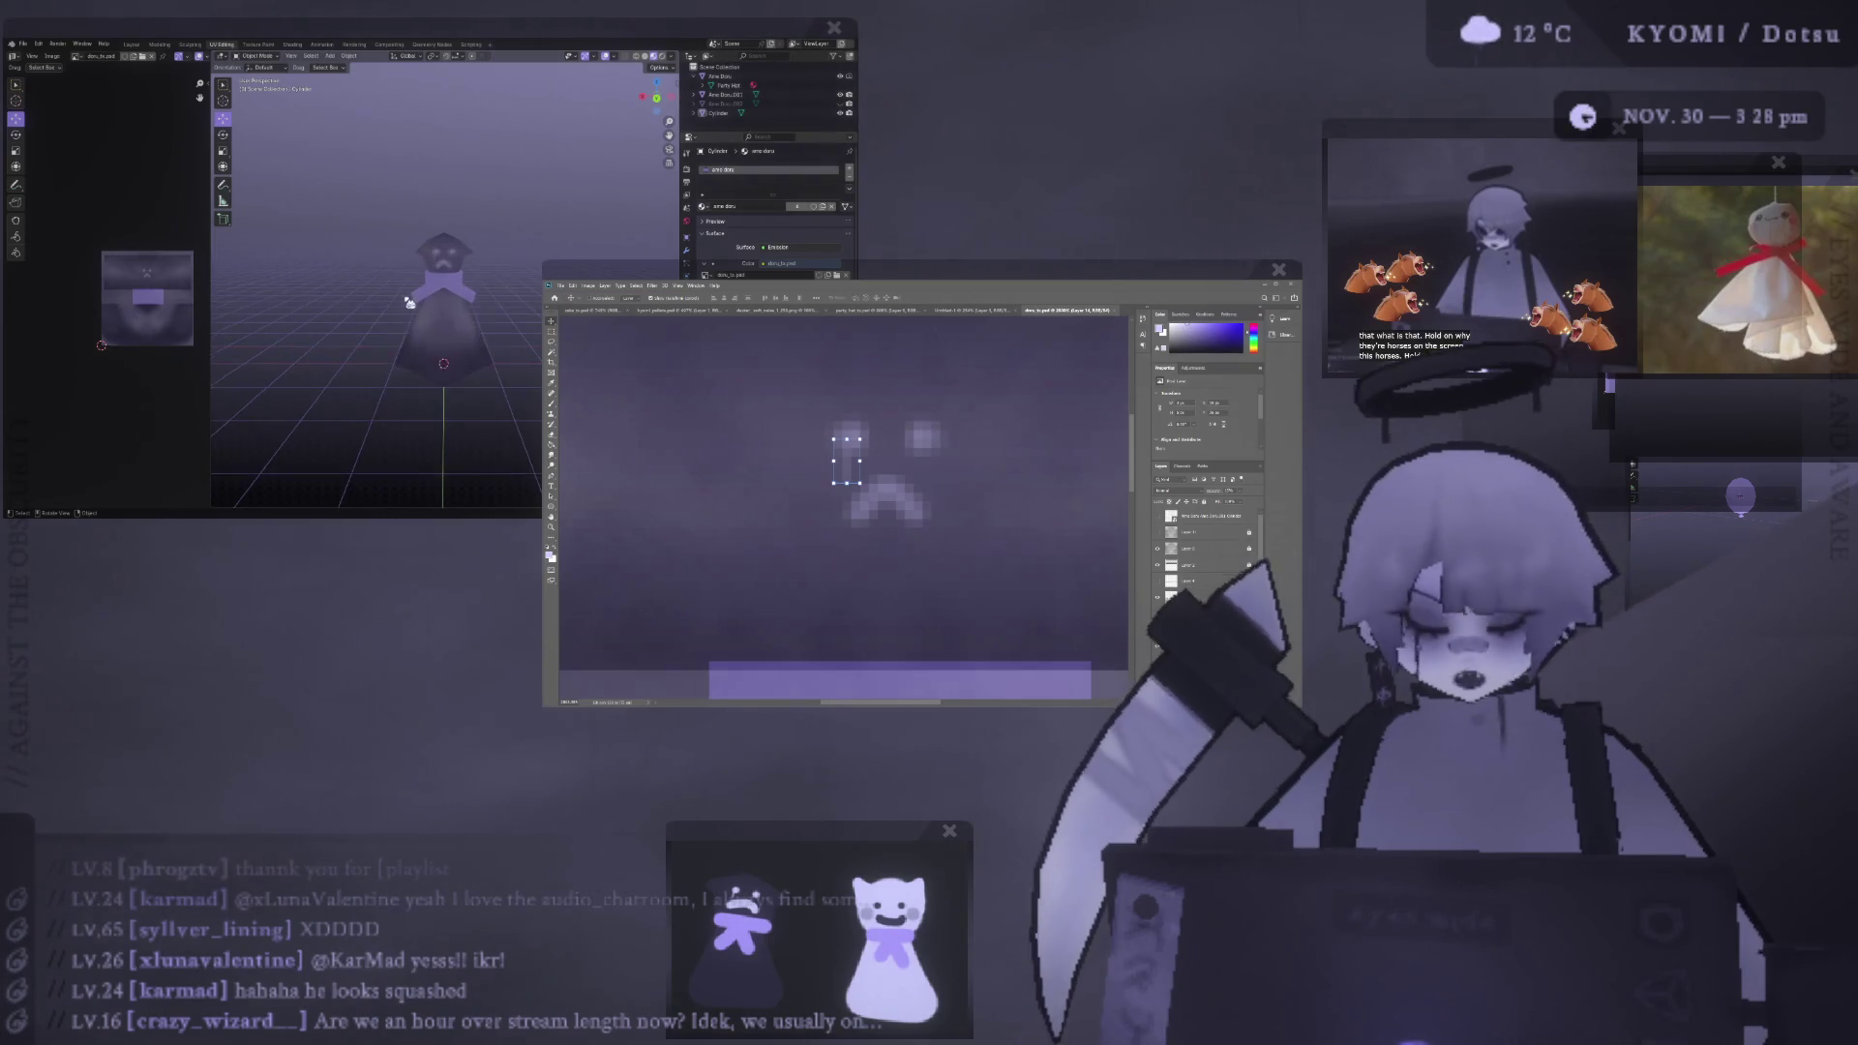
scroll(372, 297, "up", 3)
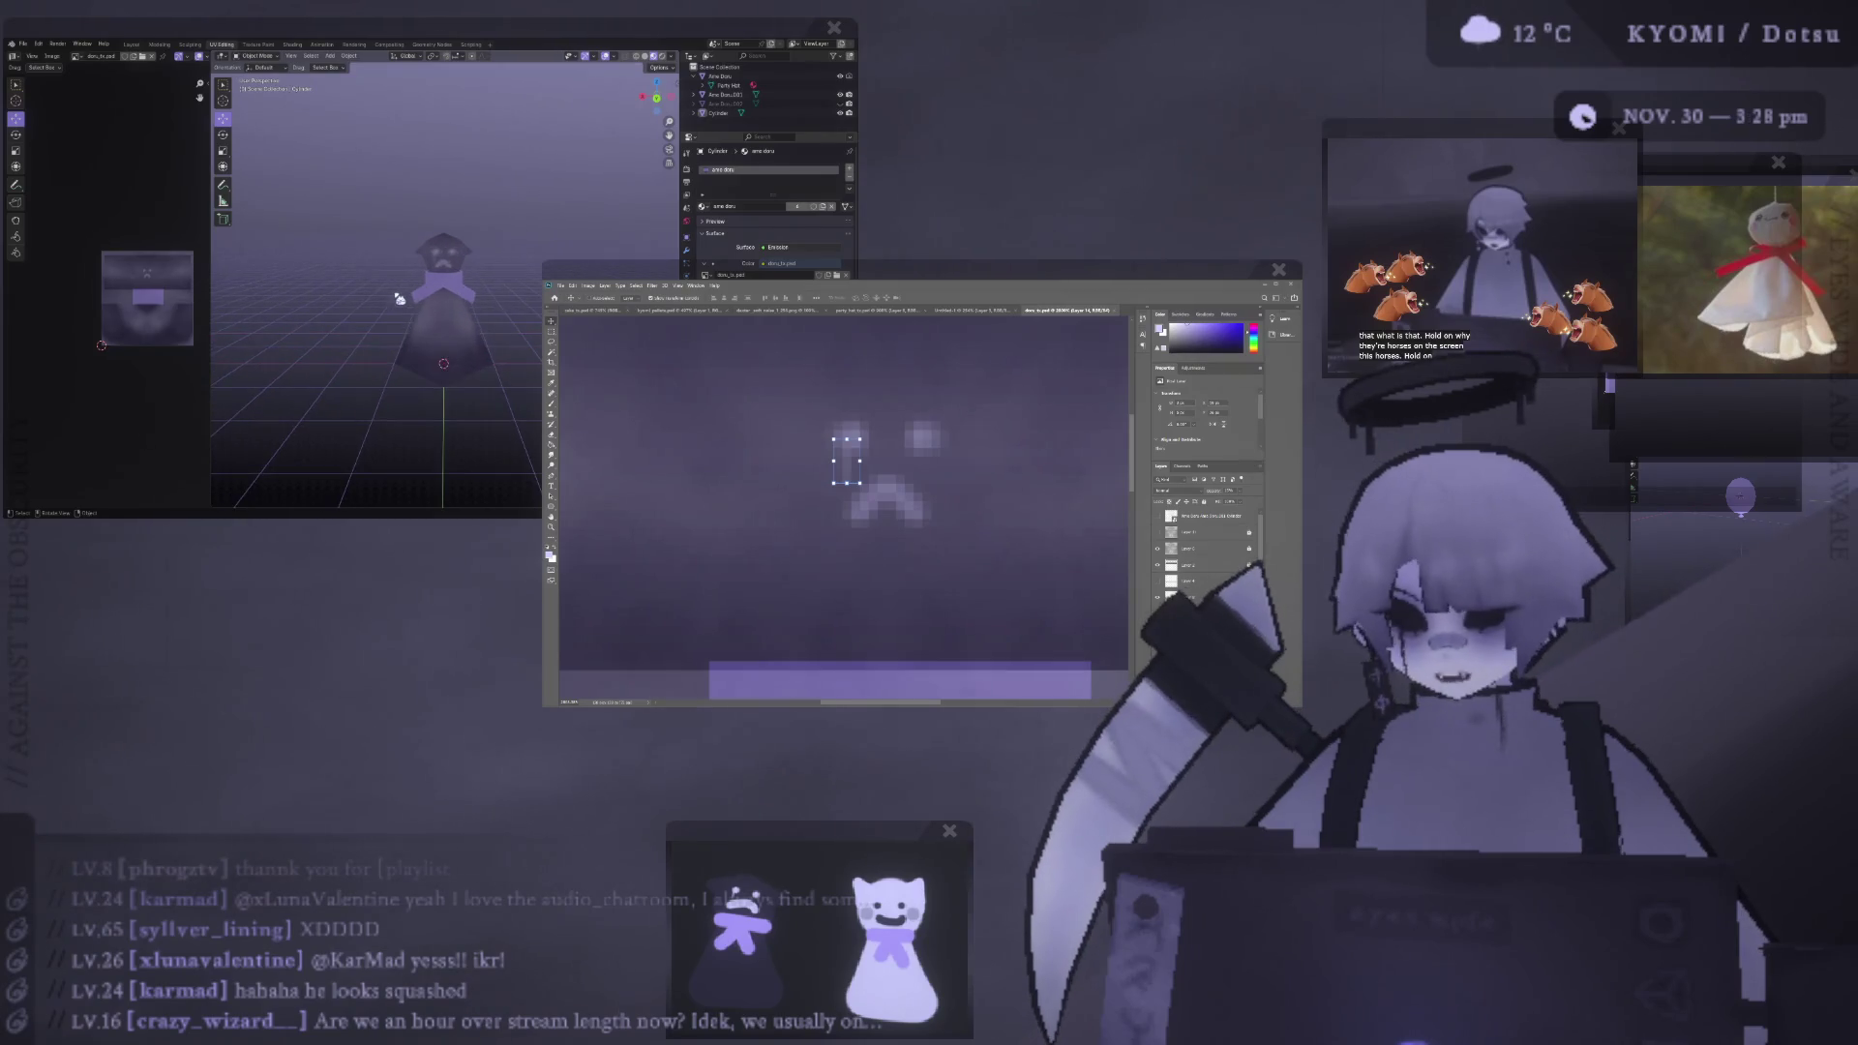
middle_click_drag(366, 296, 361, 310)
key("ctrl+s")
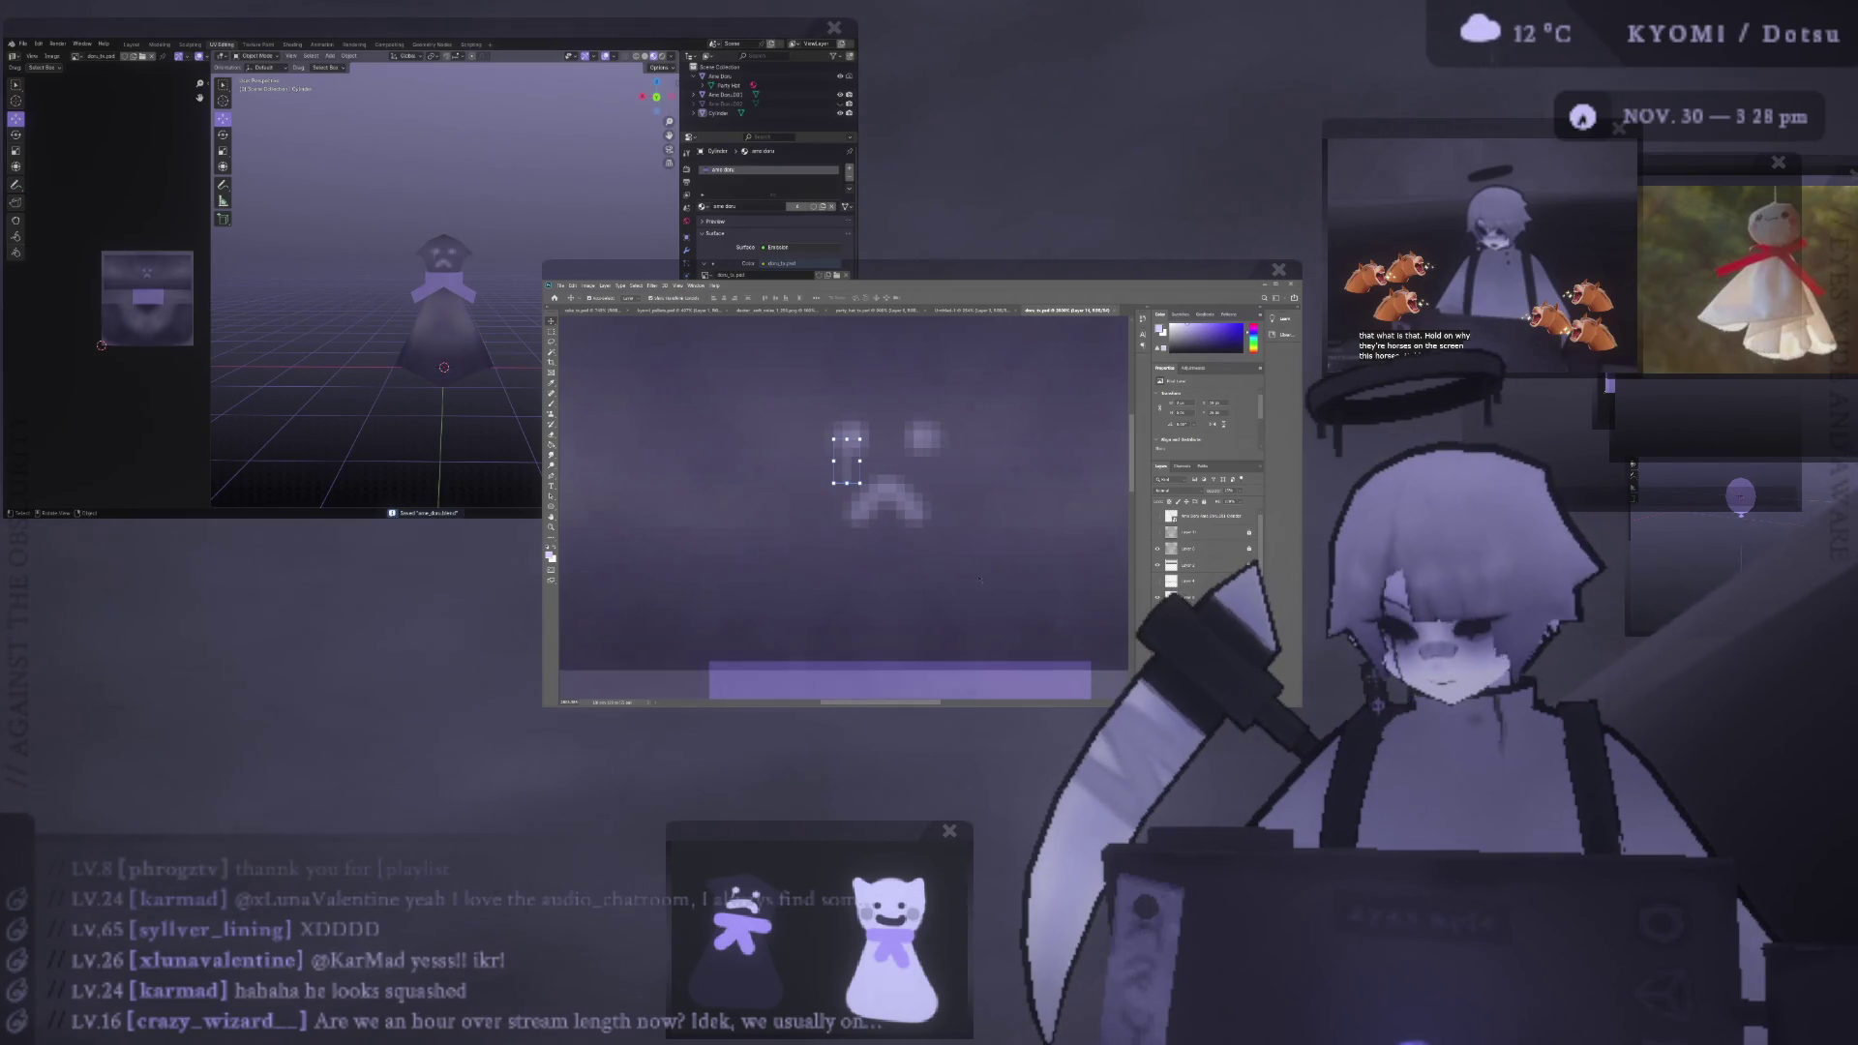
scroll(979, 580, "down", 5, "alt")
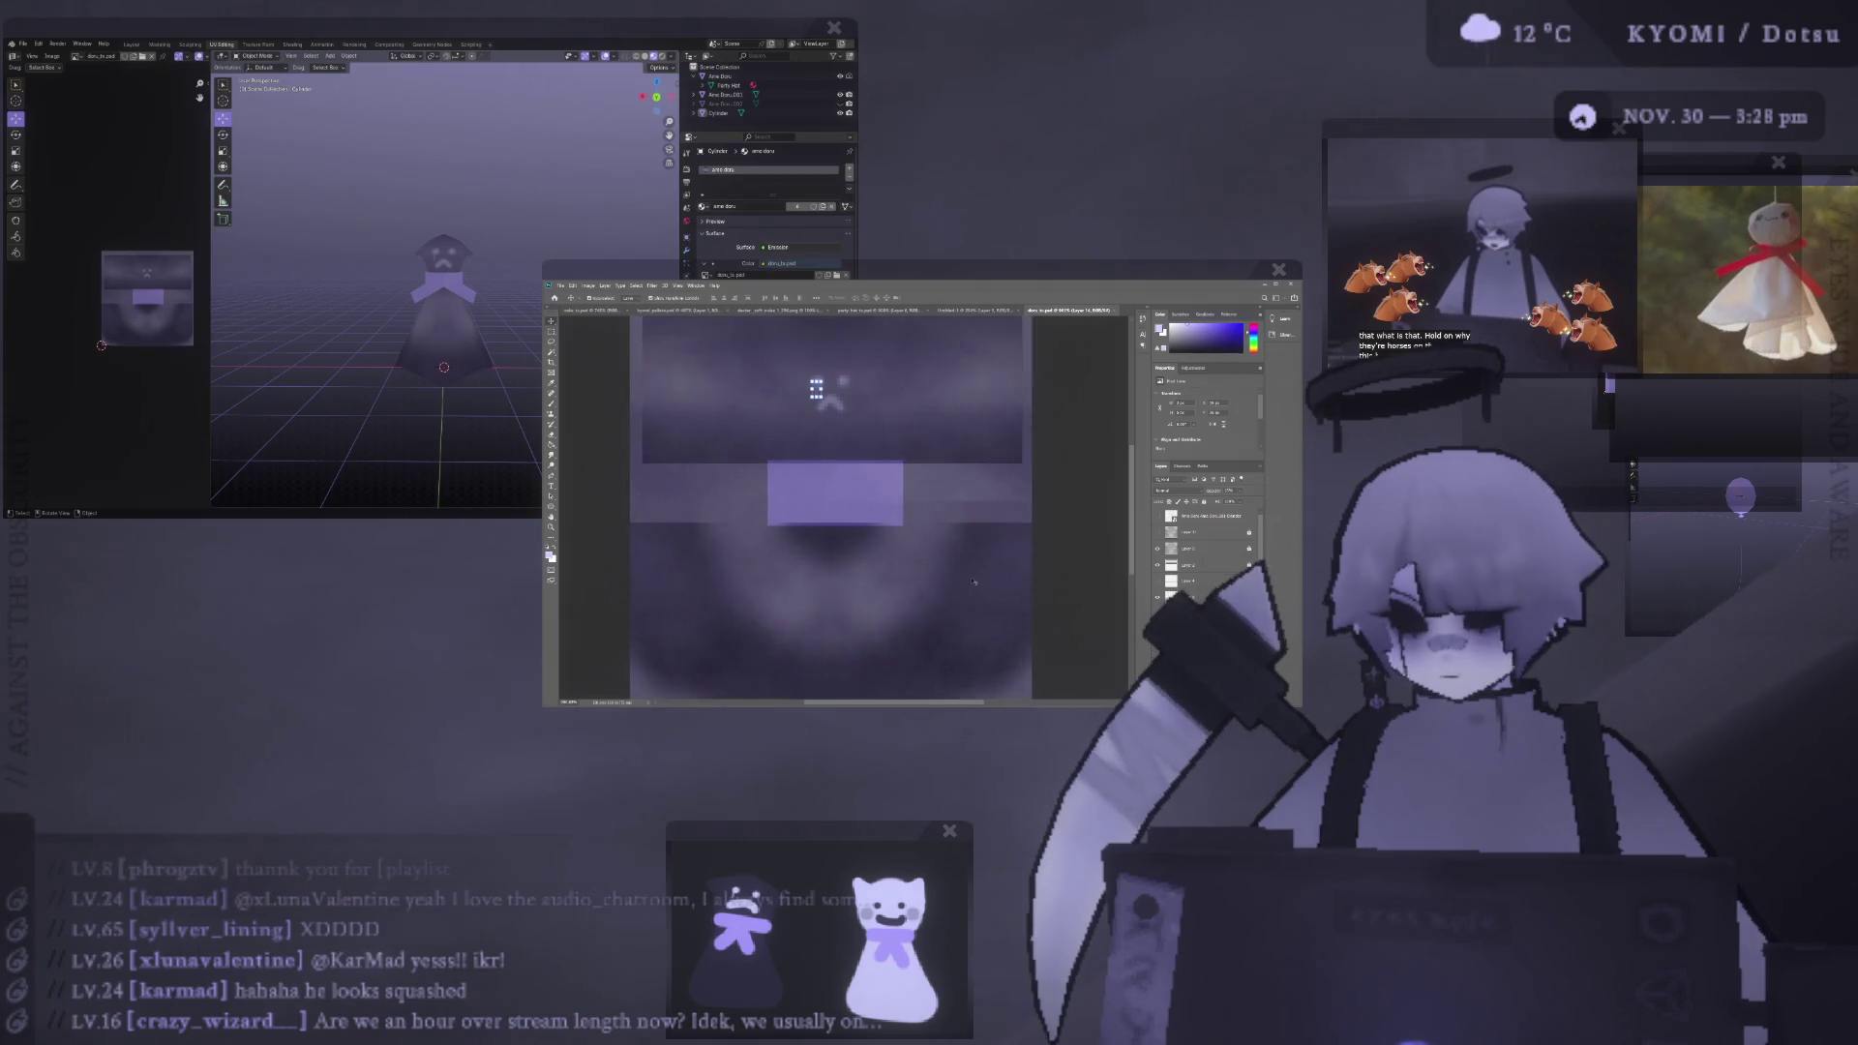
- Scale the ghost's head faces in Edit Mode from the front view
left_click(454, 316)
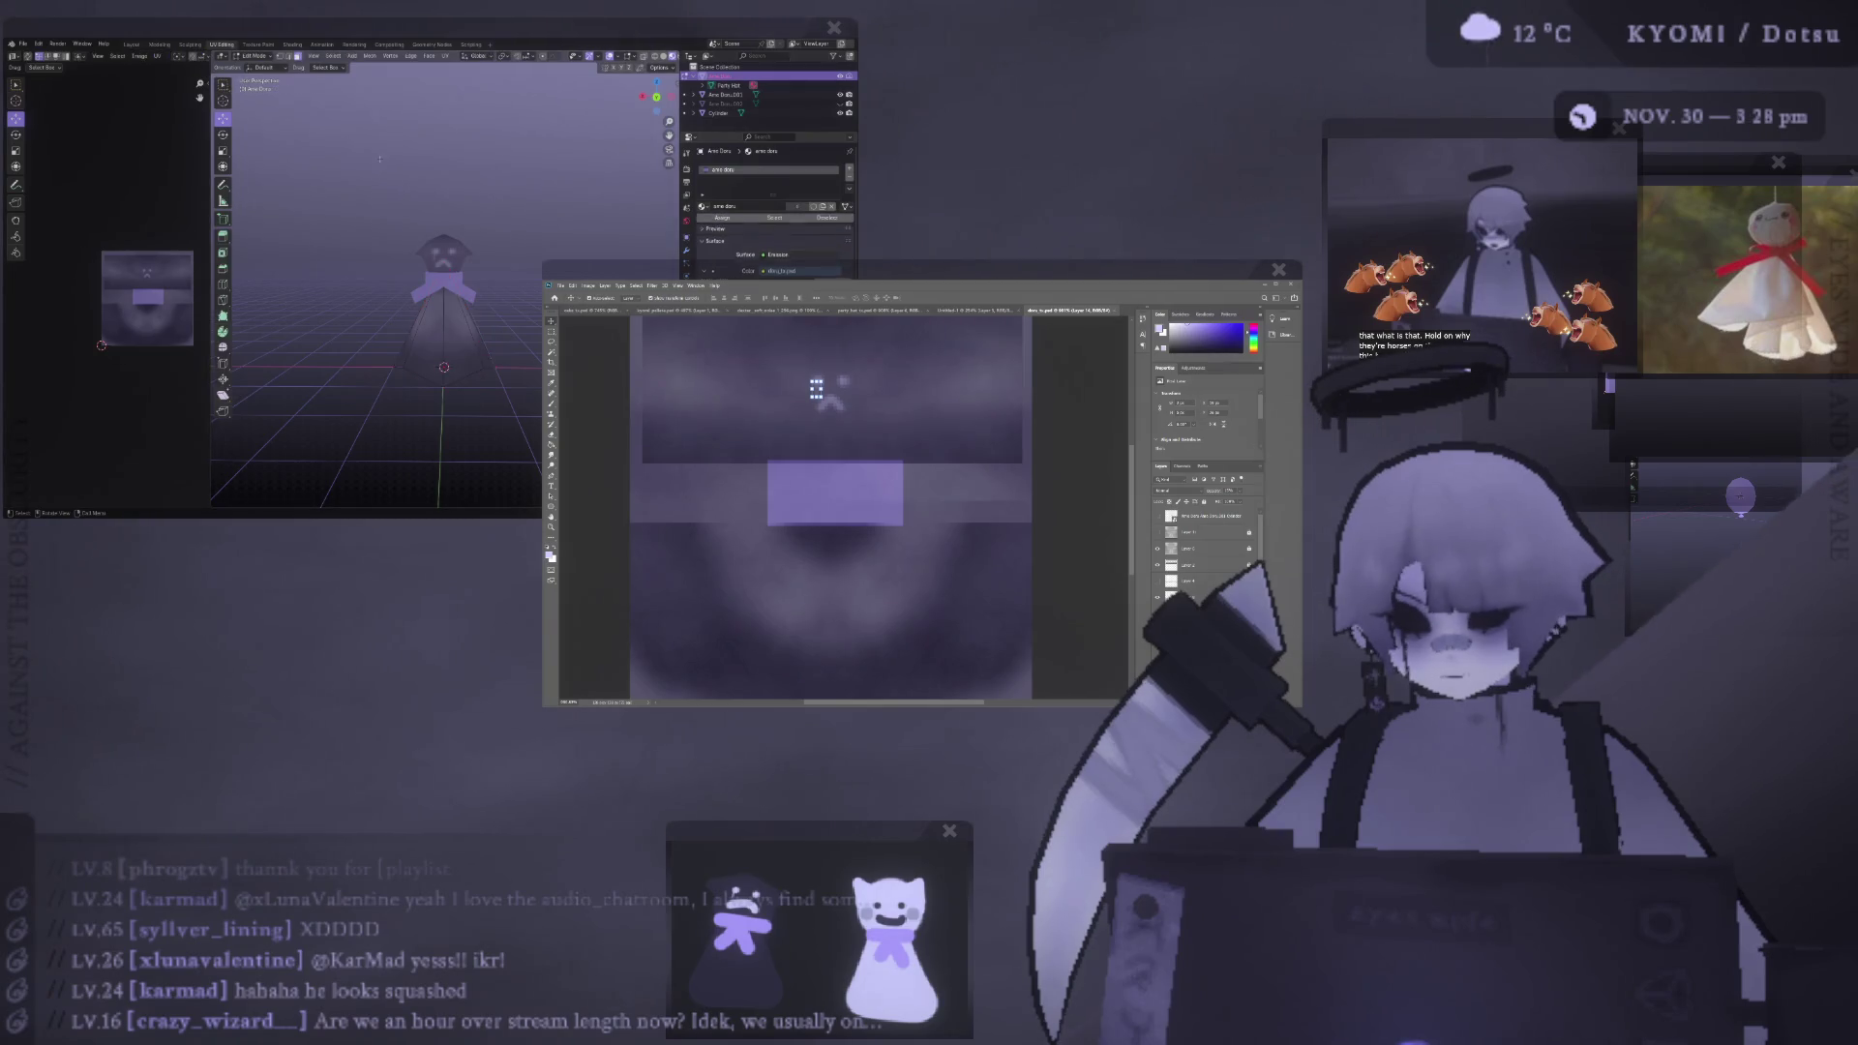
left_click(387, 272)
middle_click_drag(387, 272, 363, 237)
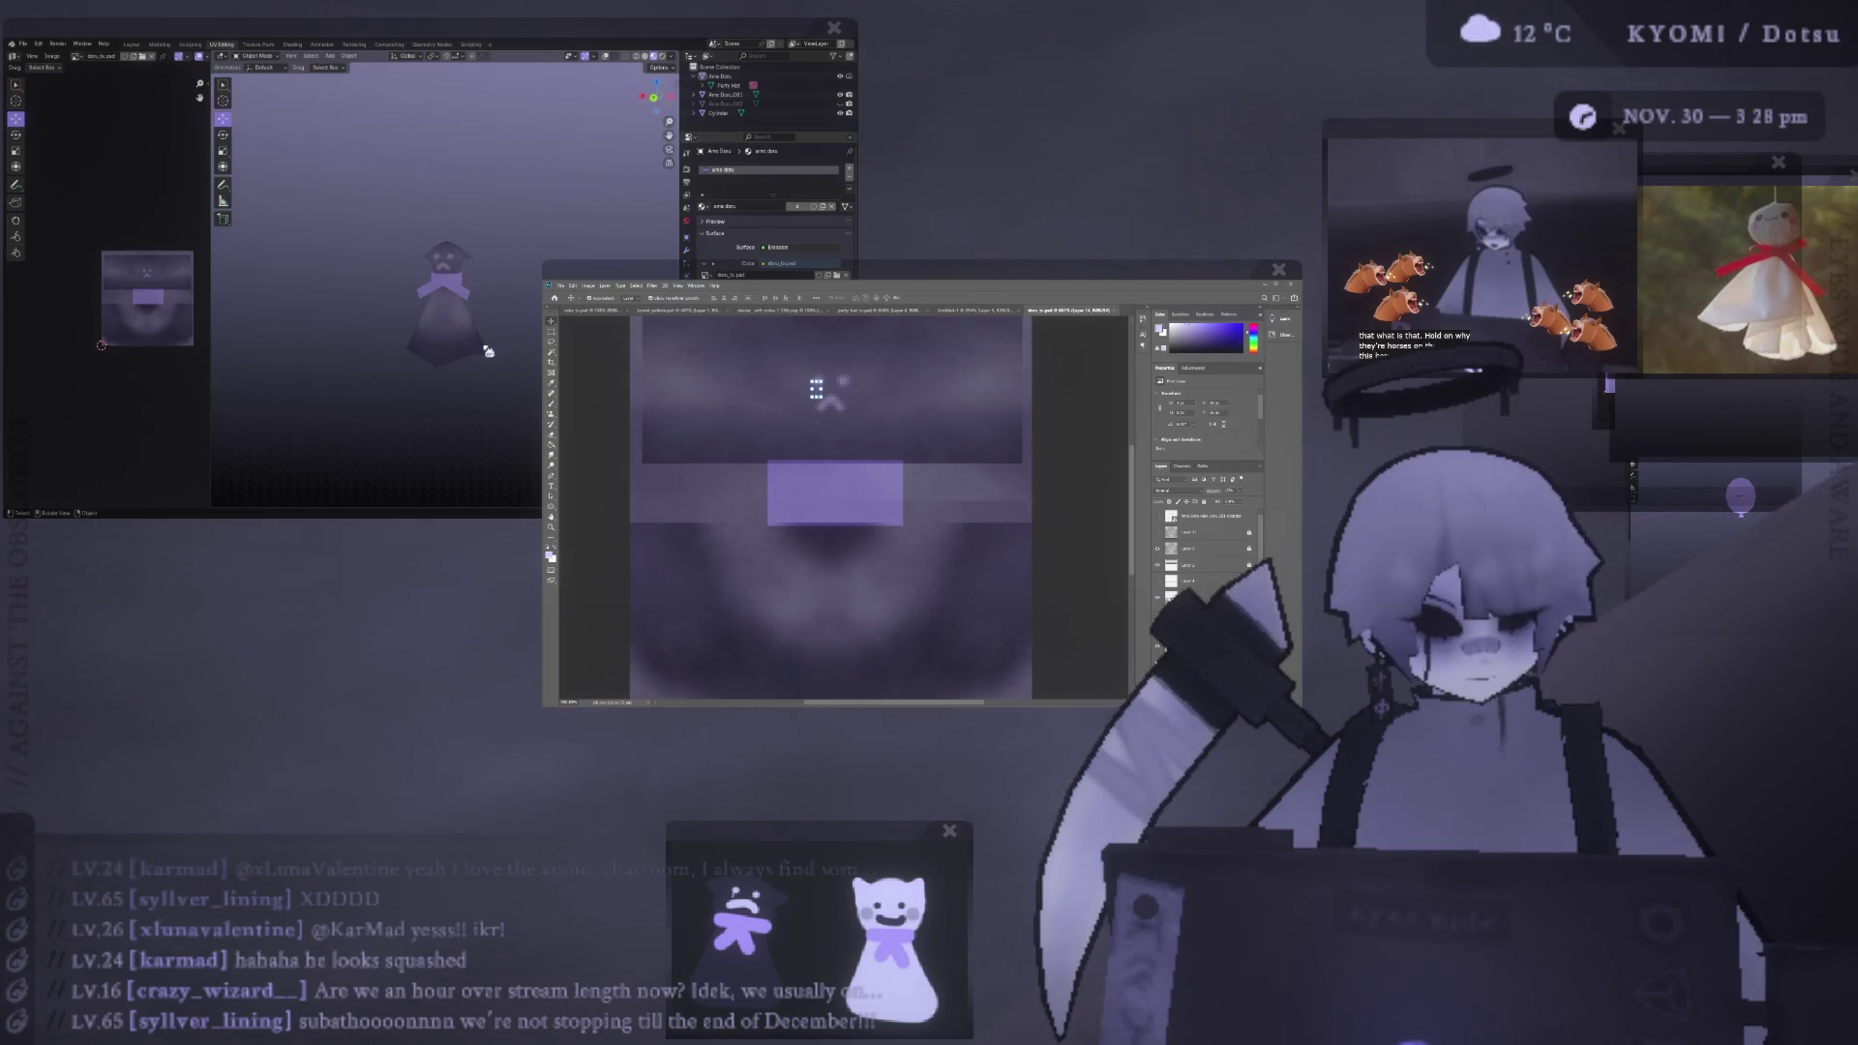
left_click(455, 320)
key("Tab")
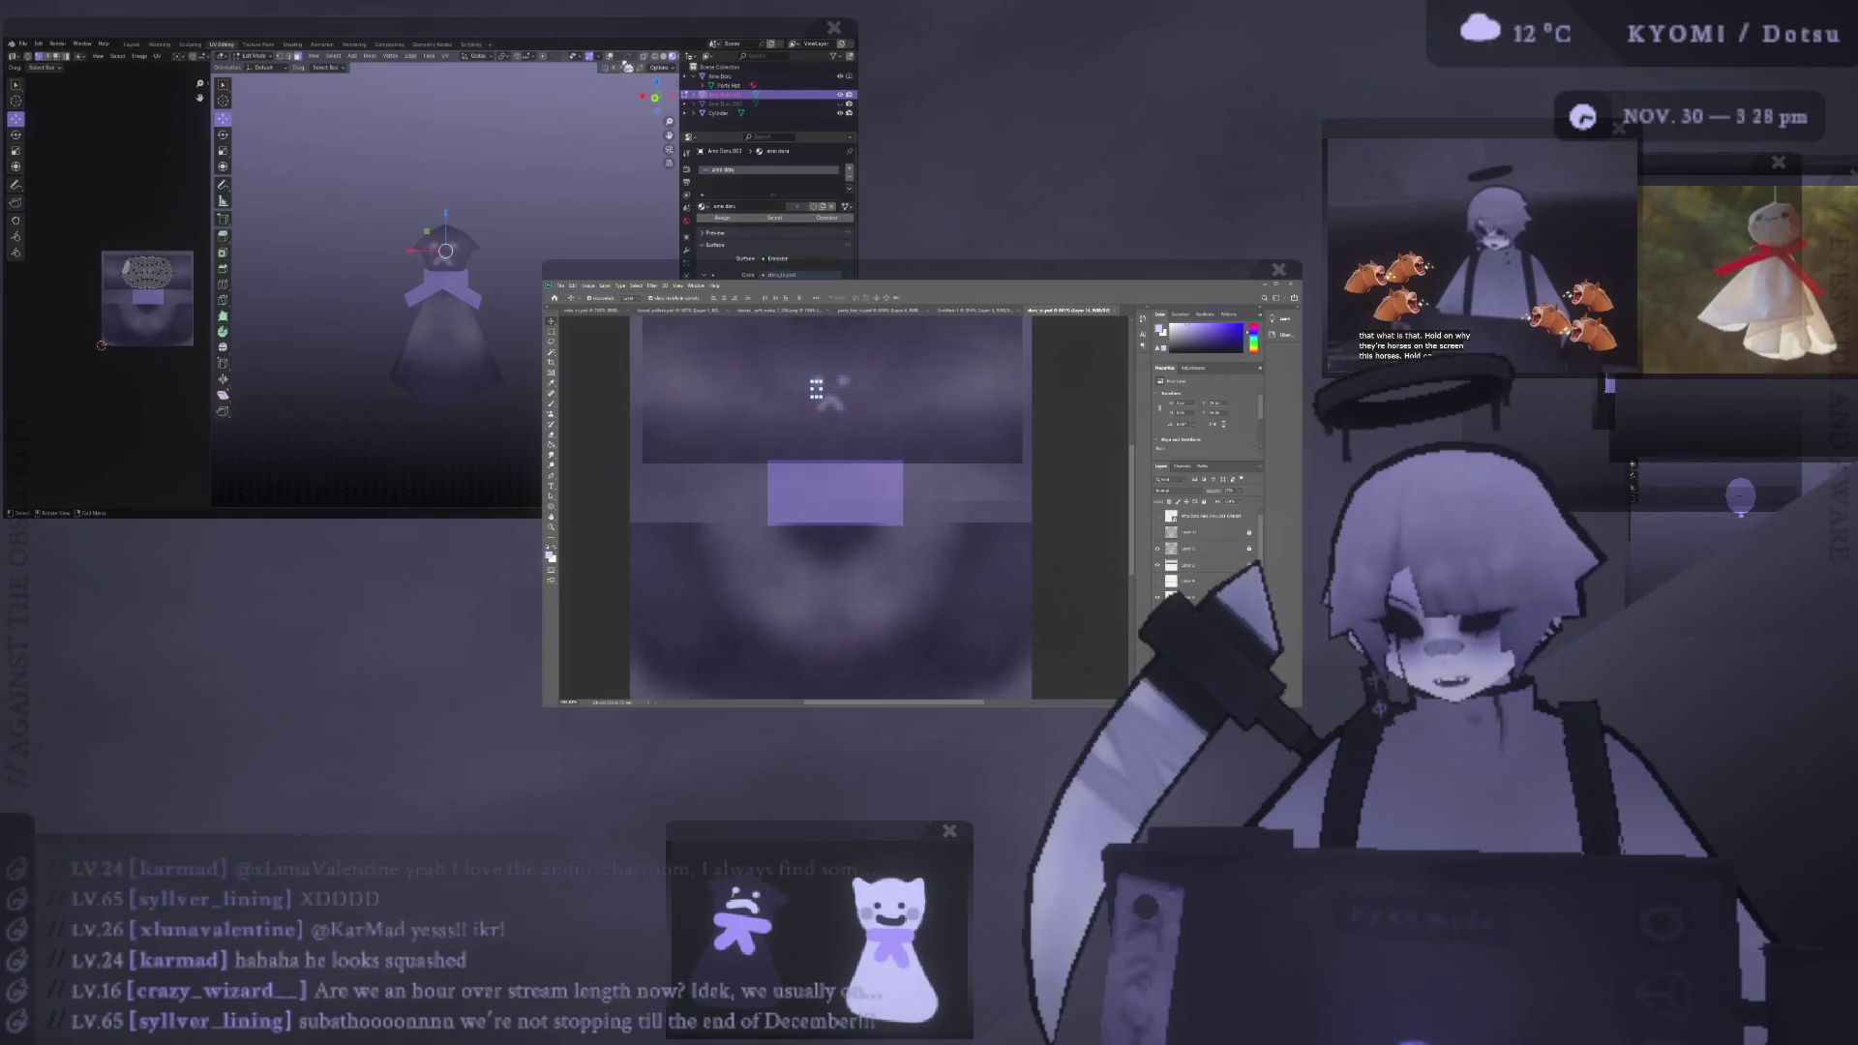
key("l")
key("KP_1")
key("s")
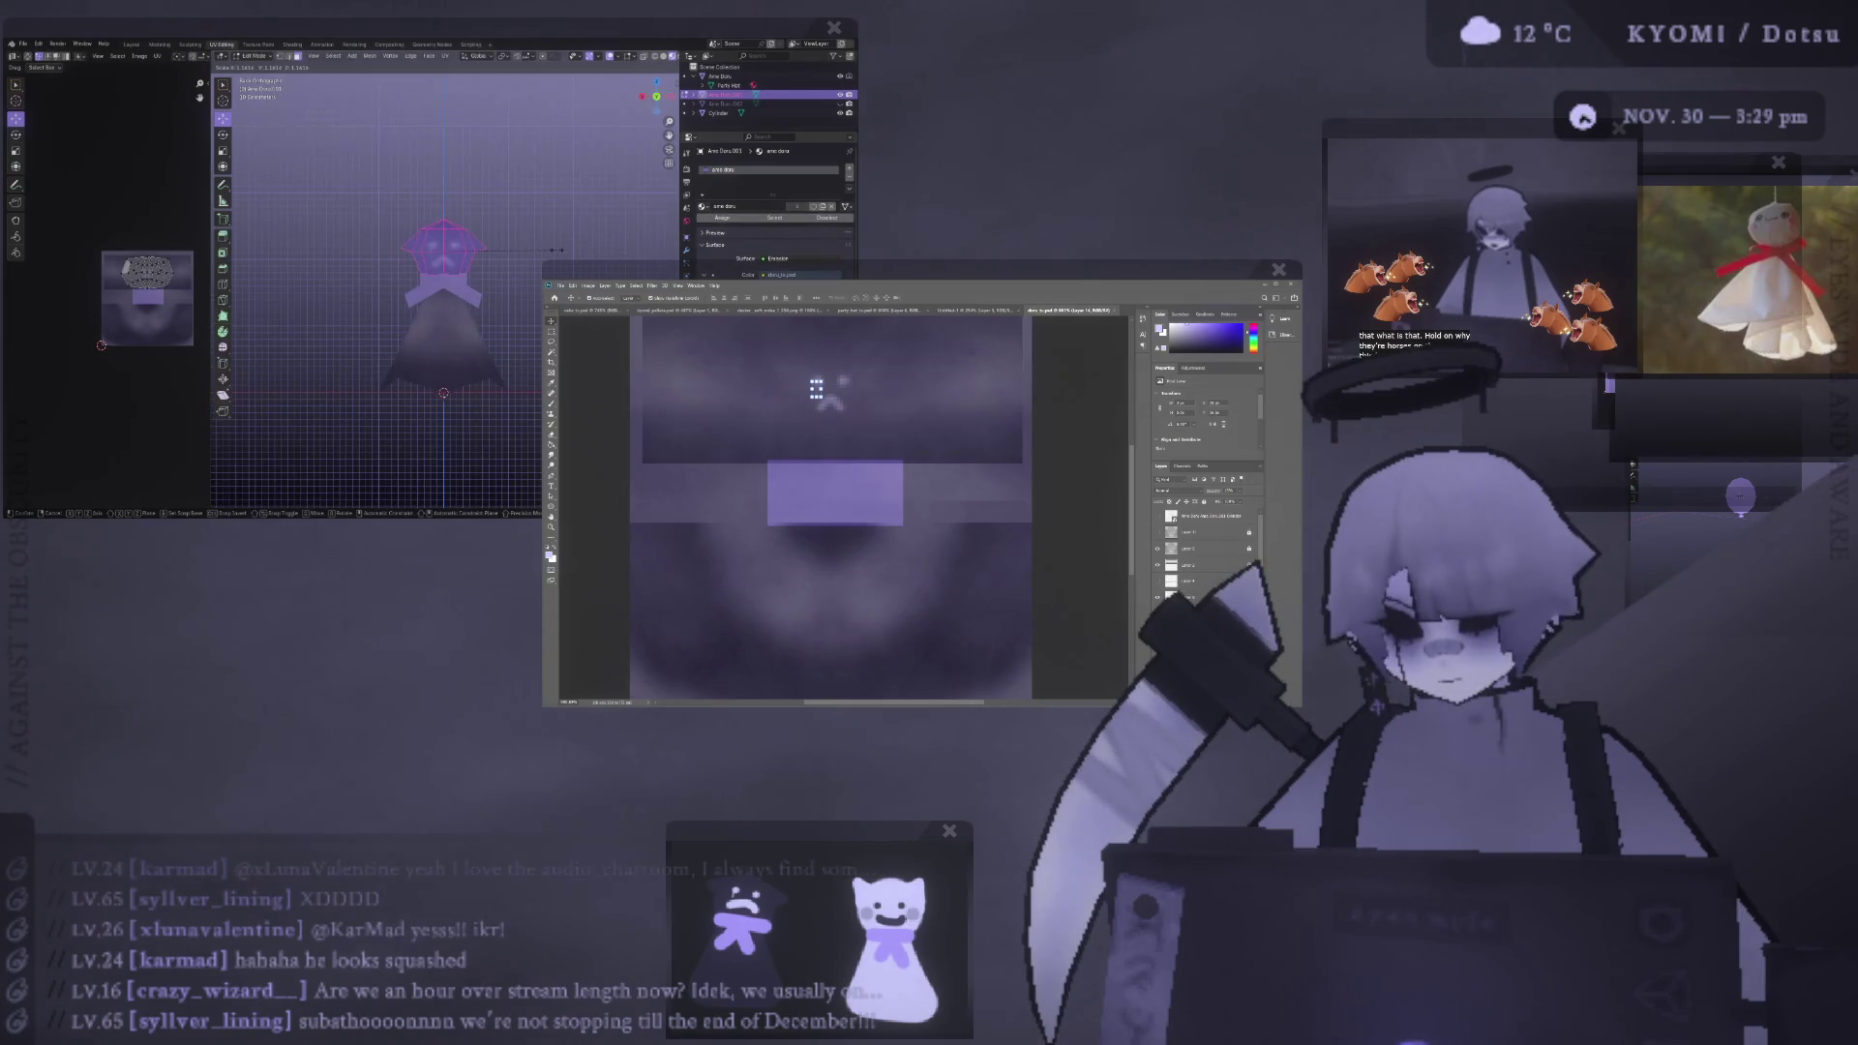
key("Escape")
key("Tab")
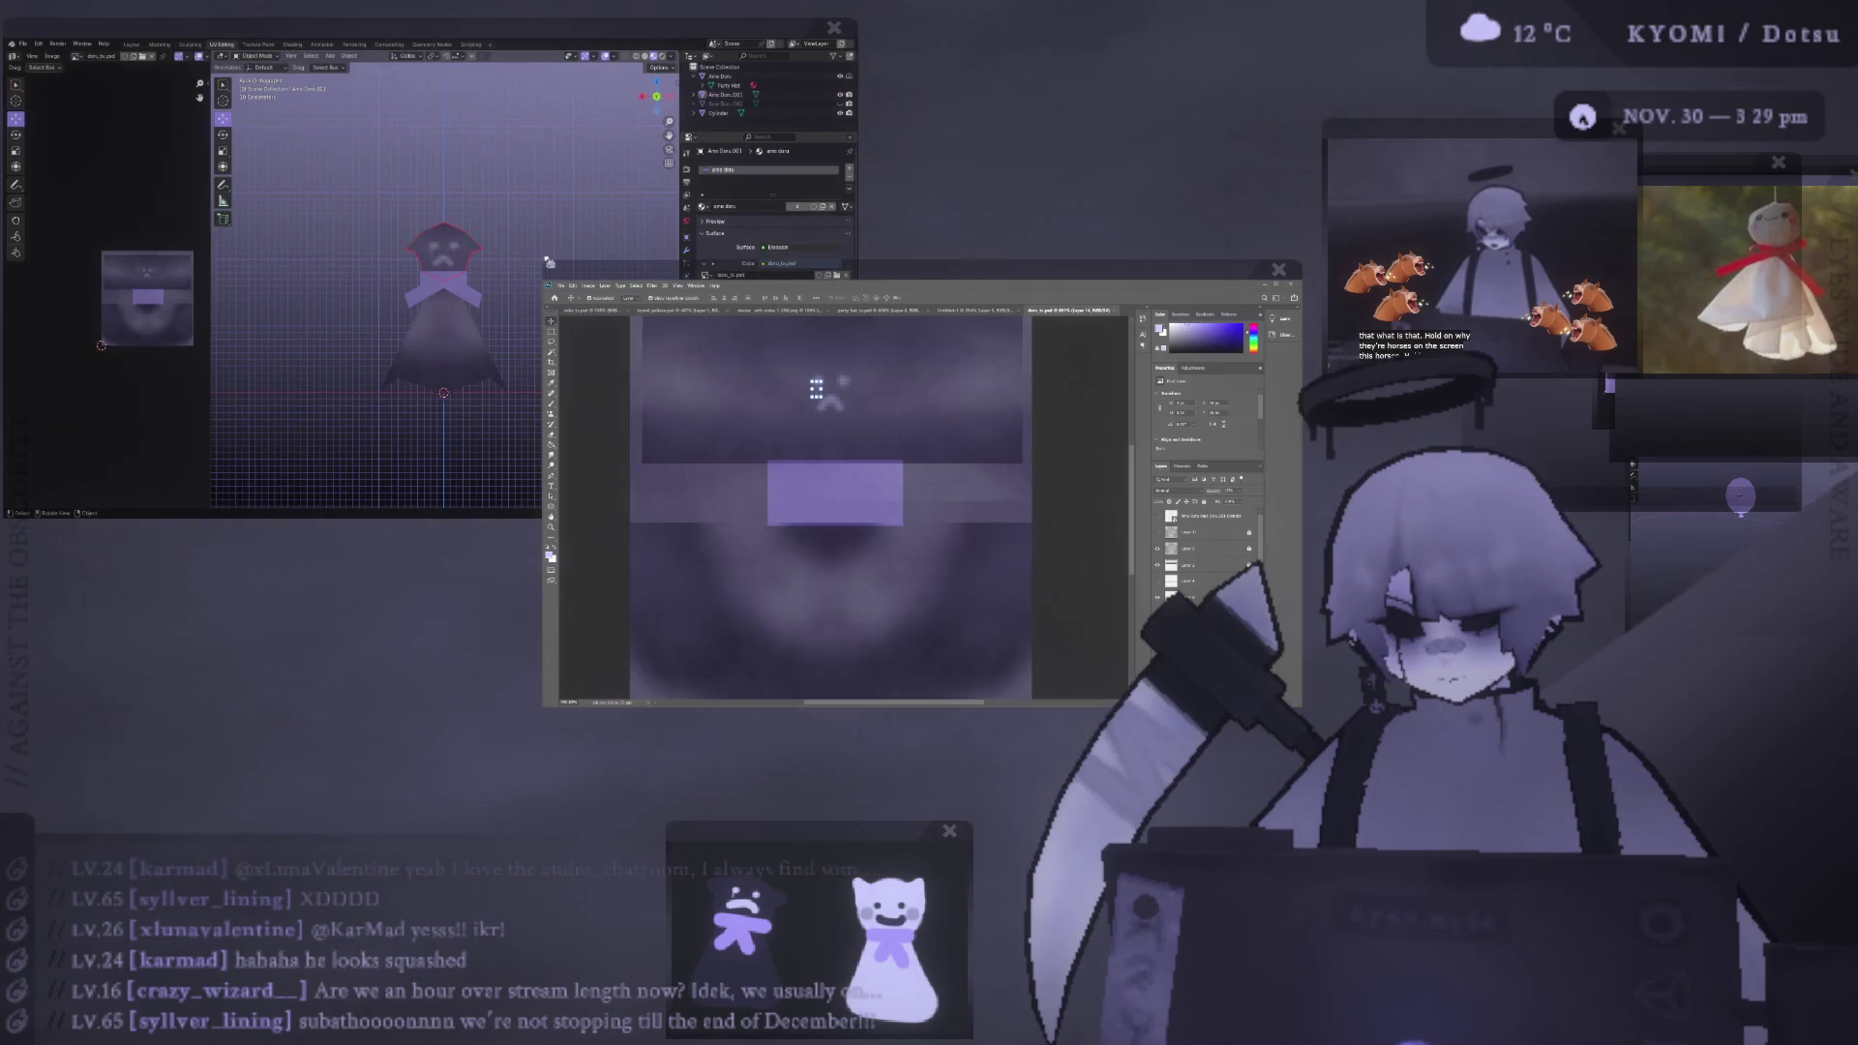
- Rotate the collar Cylinder's faces about 41° and move them into a crossed bow
middle_click_drag(535, 280, 466, 295)
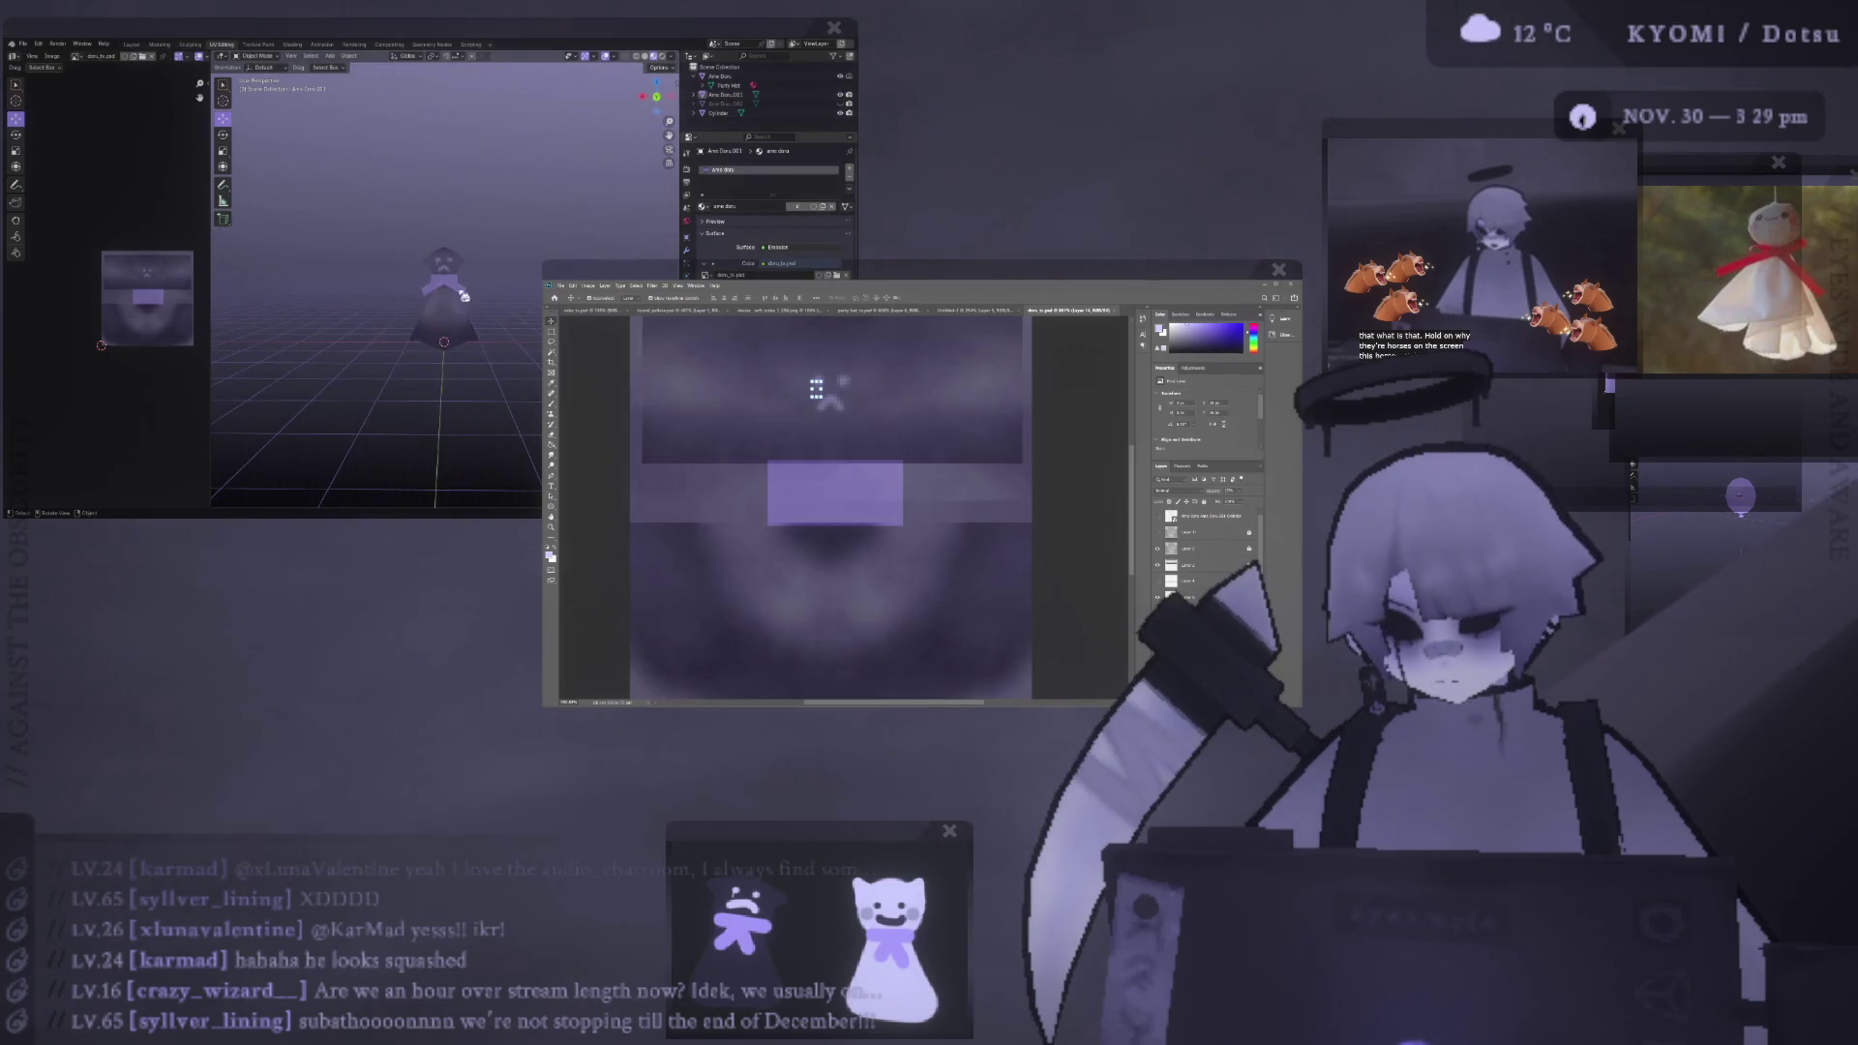
left_click(467, 295)
scroll(474, 296, "up", 1)
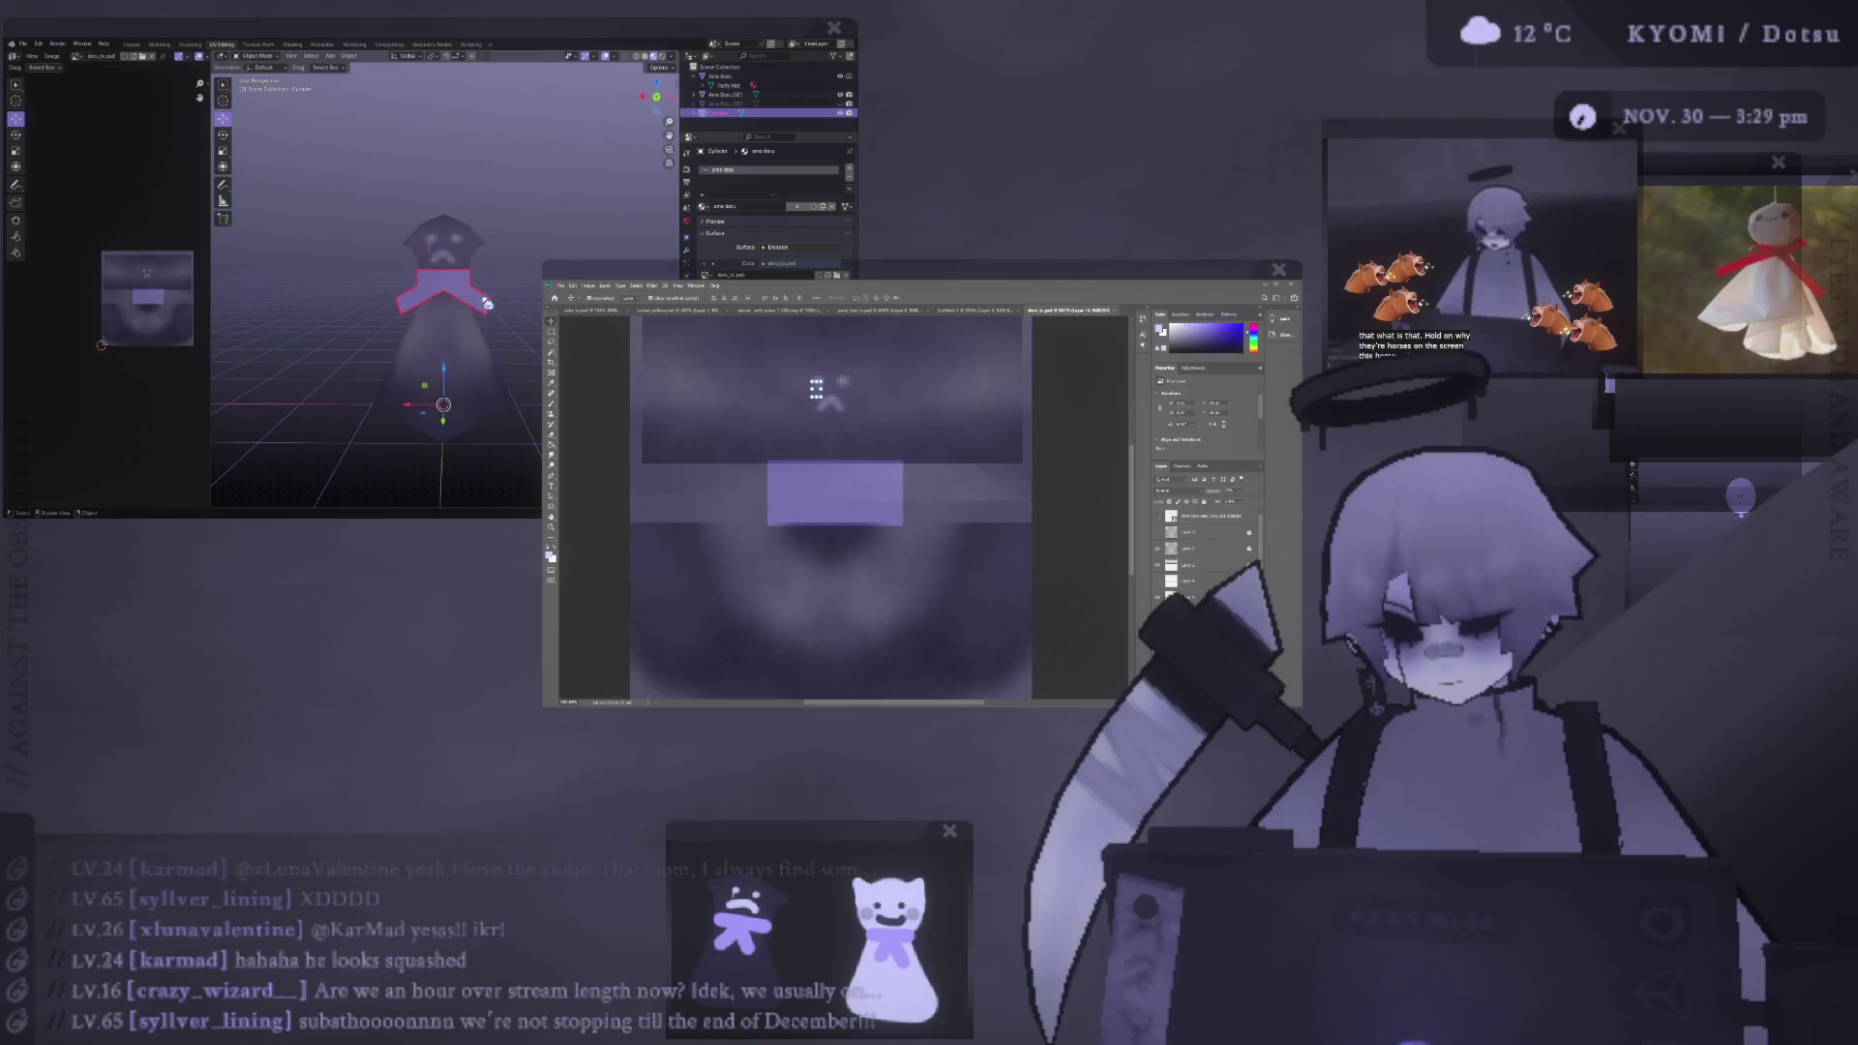
key("Tab")
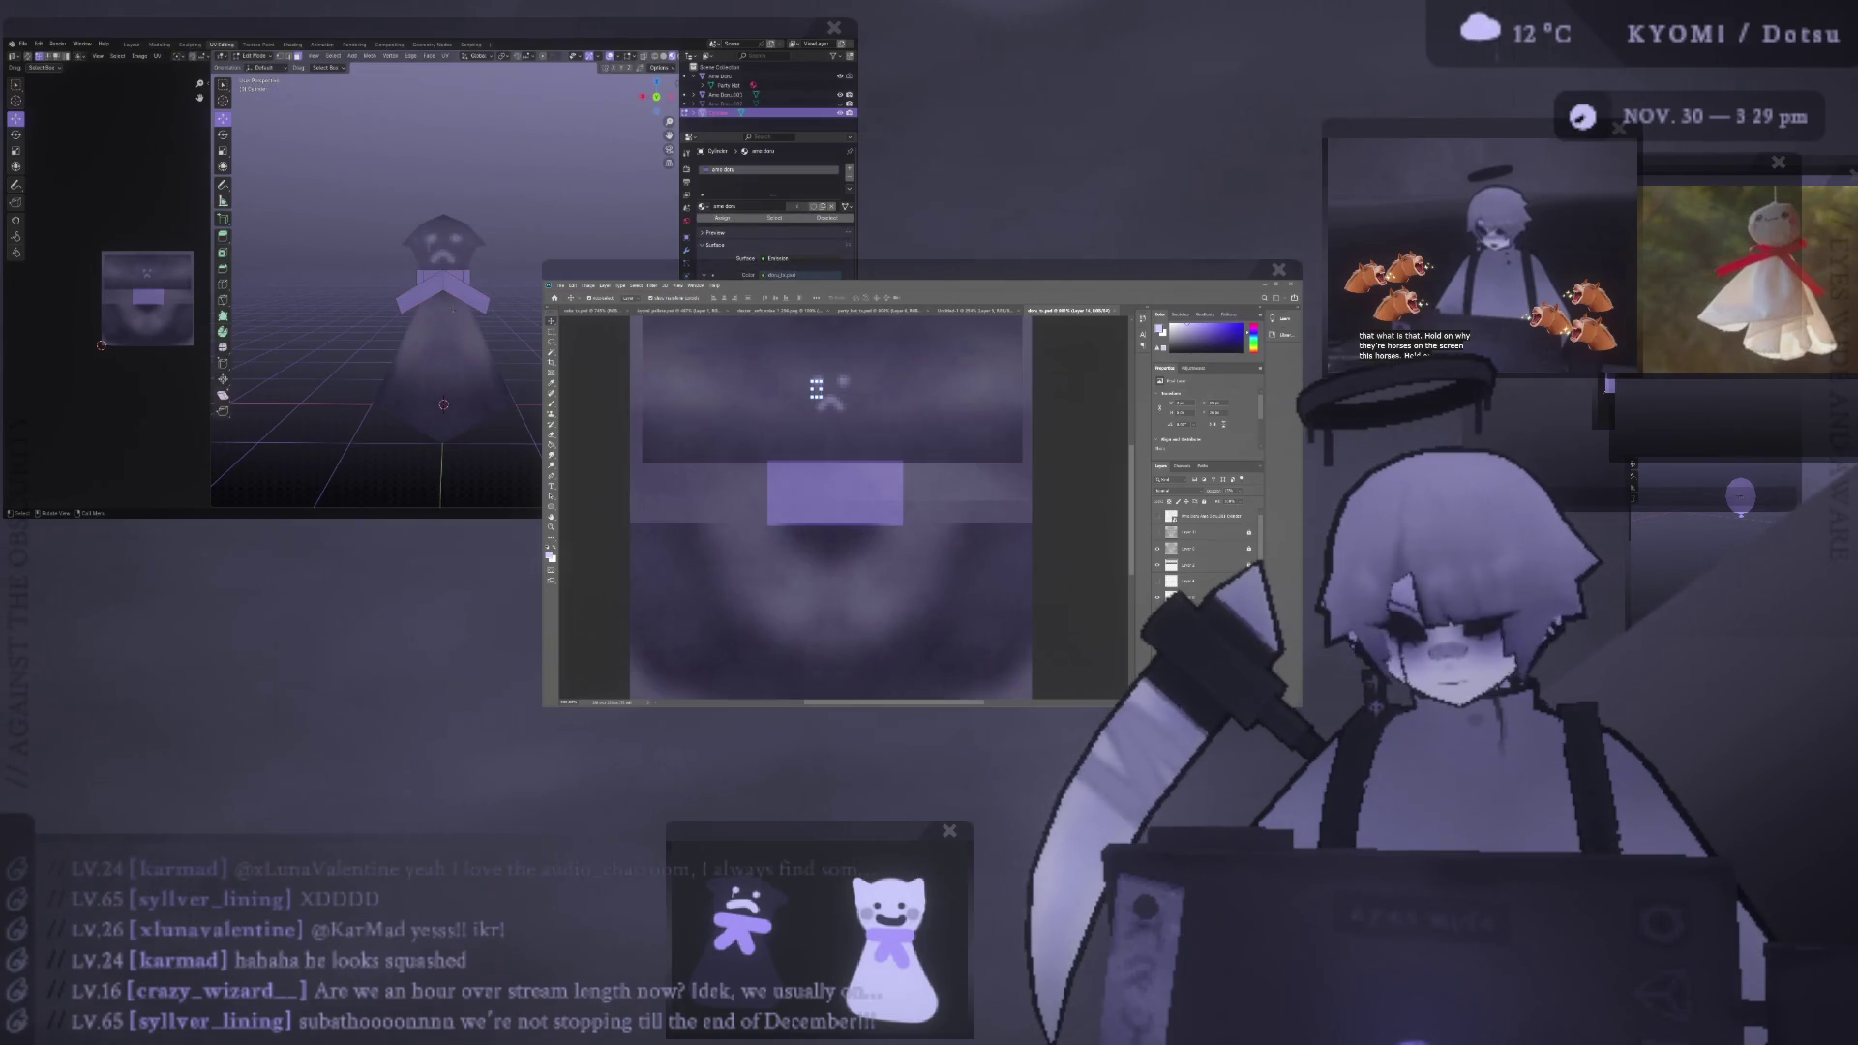
left_click(486, 306)
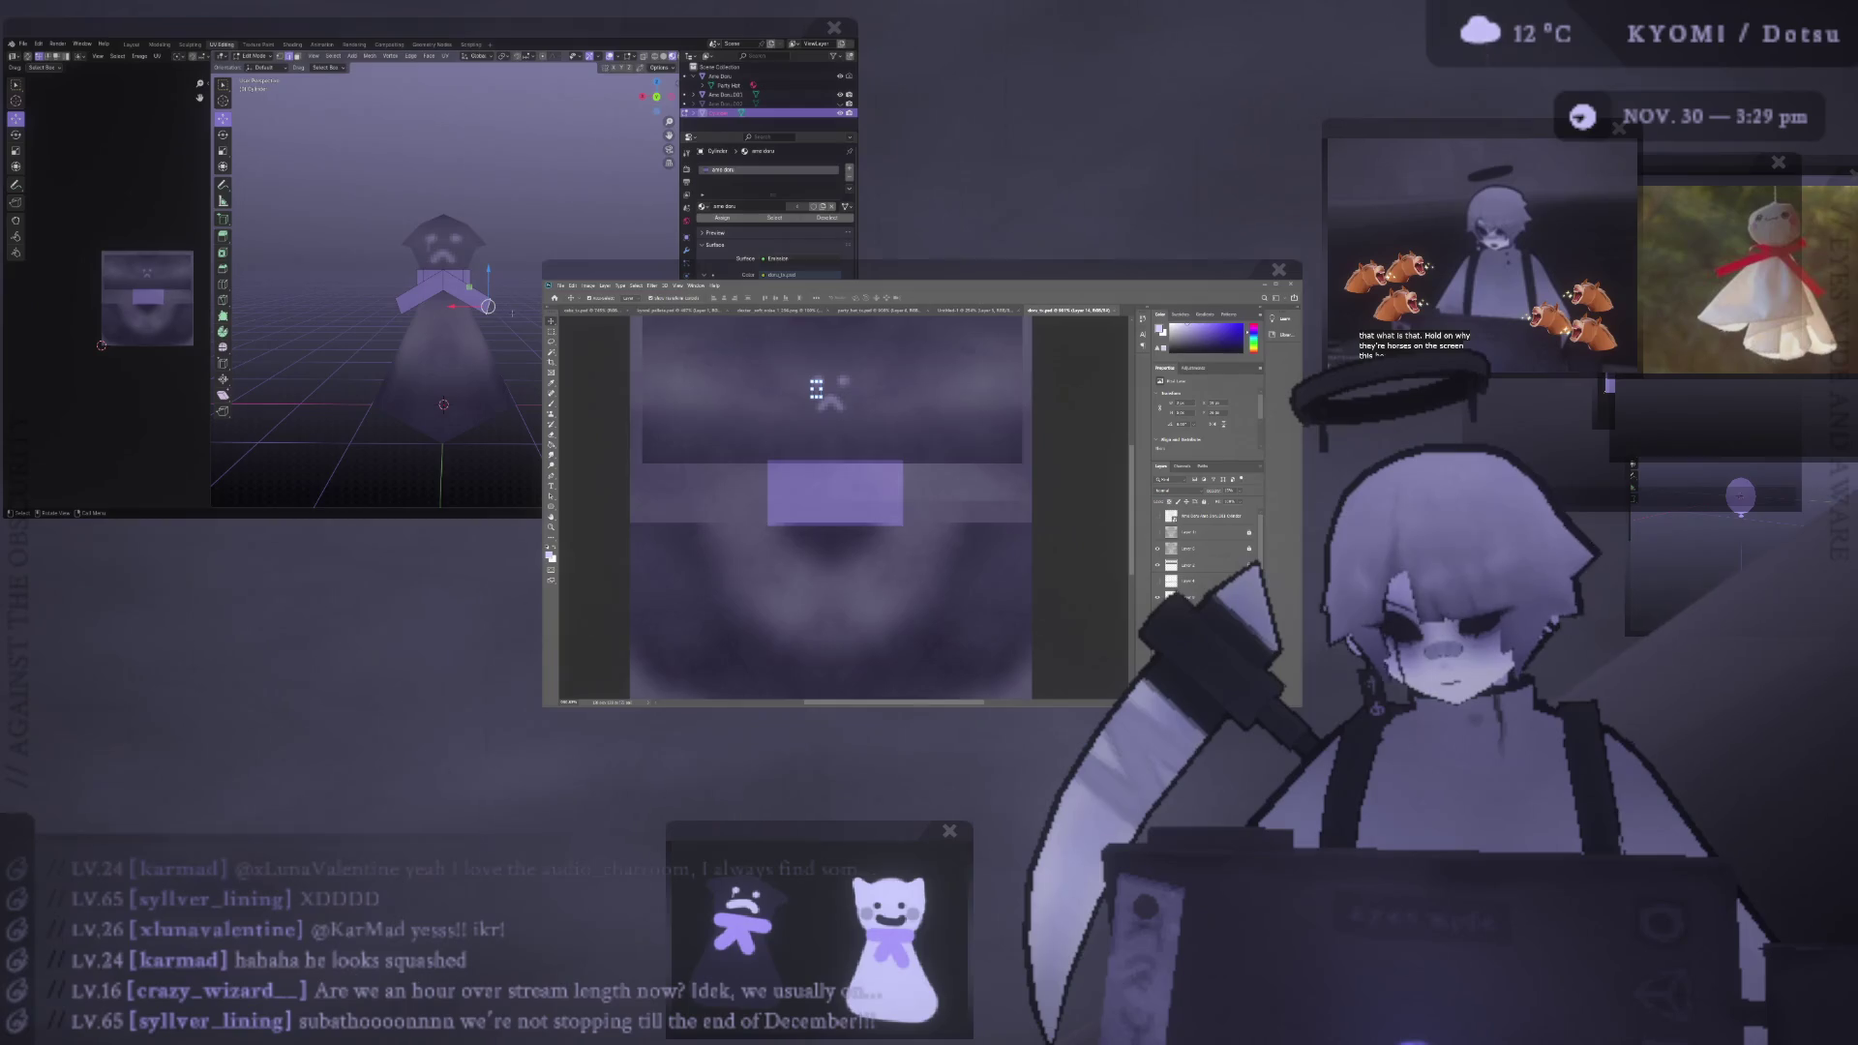
key("r")
left_click(491, 369)
key("g")
left_click(474, 327)
- Refine the bow faces with a -35.2° rotation and leave Edit Mode
key("g")
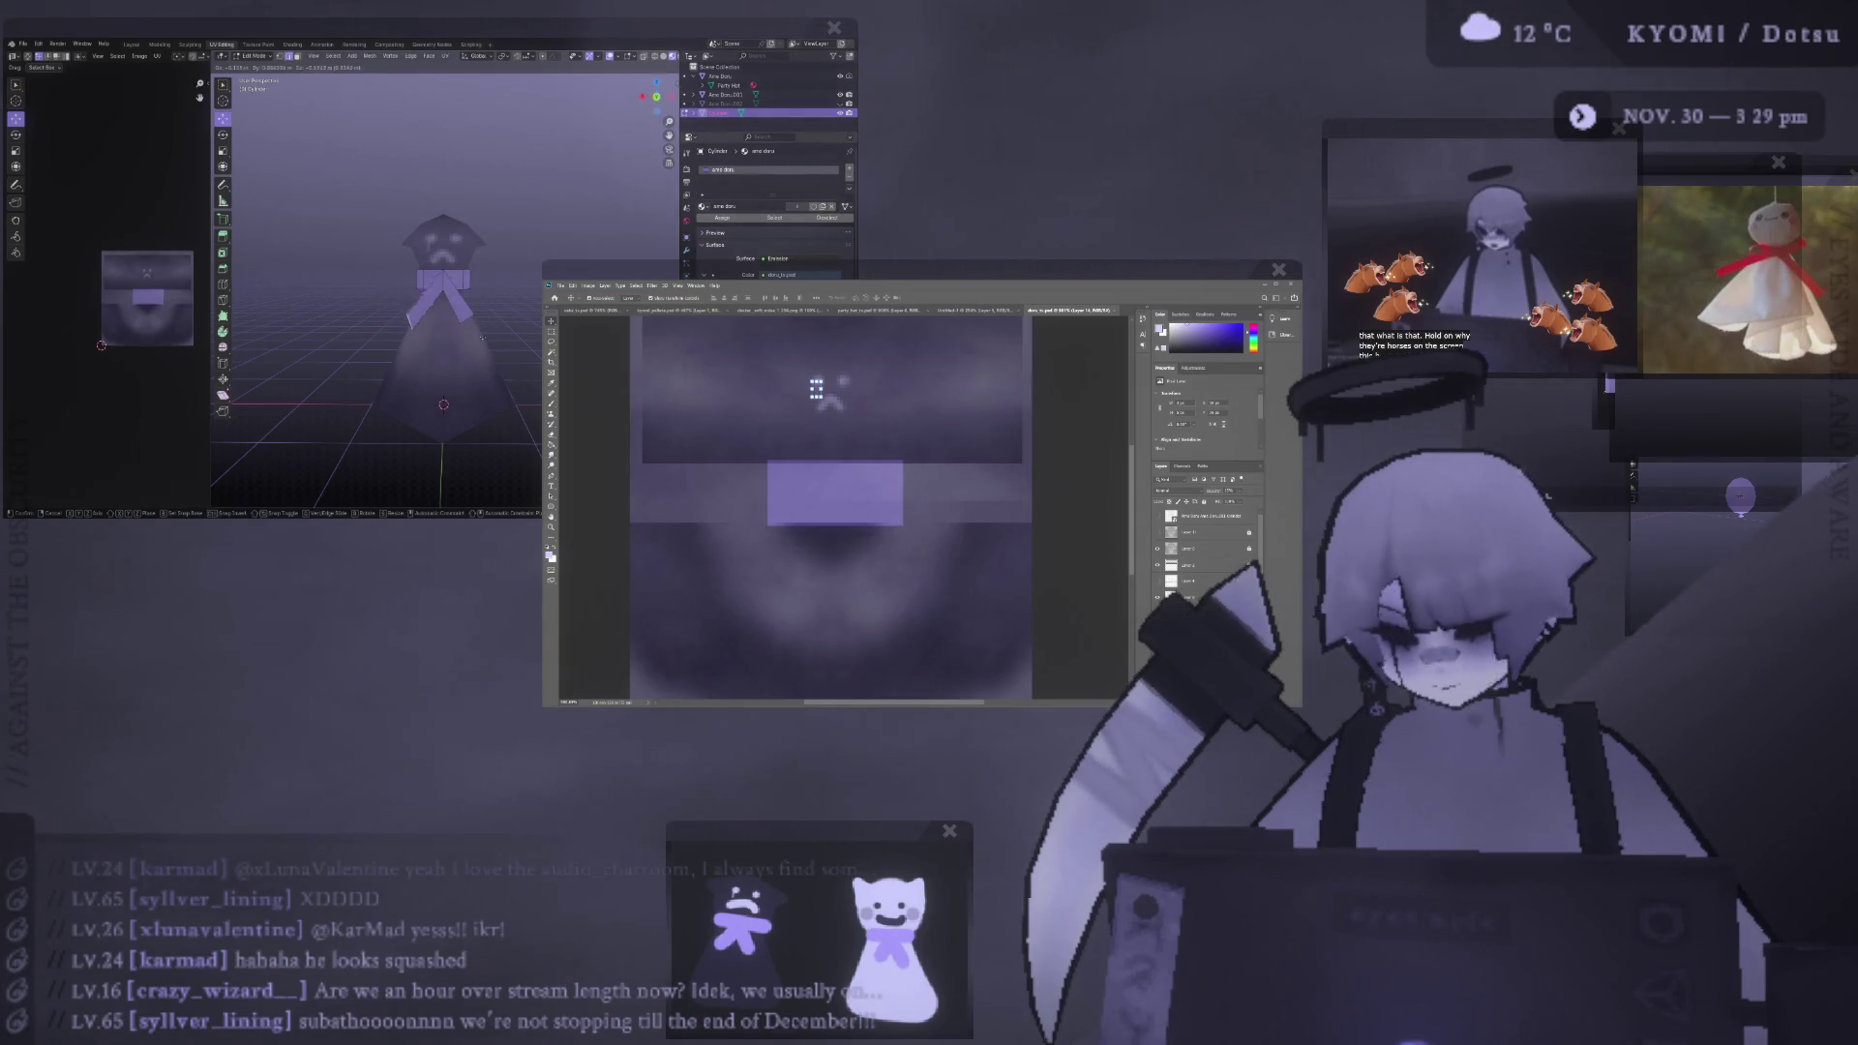
key("KP_1")
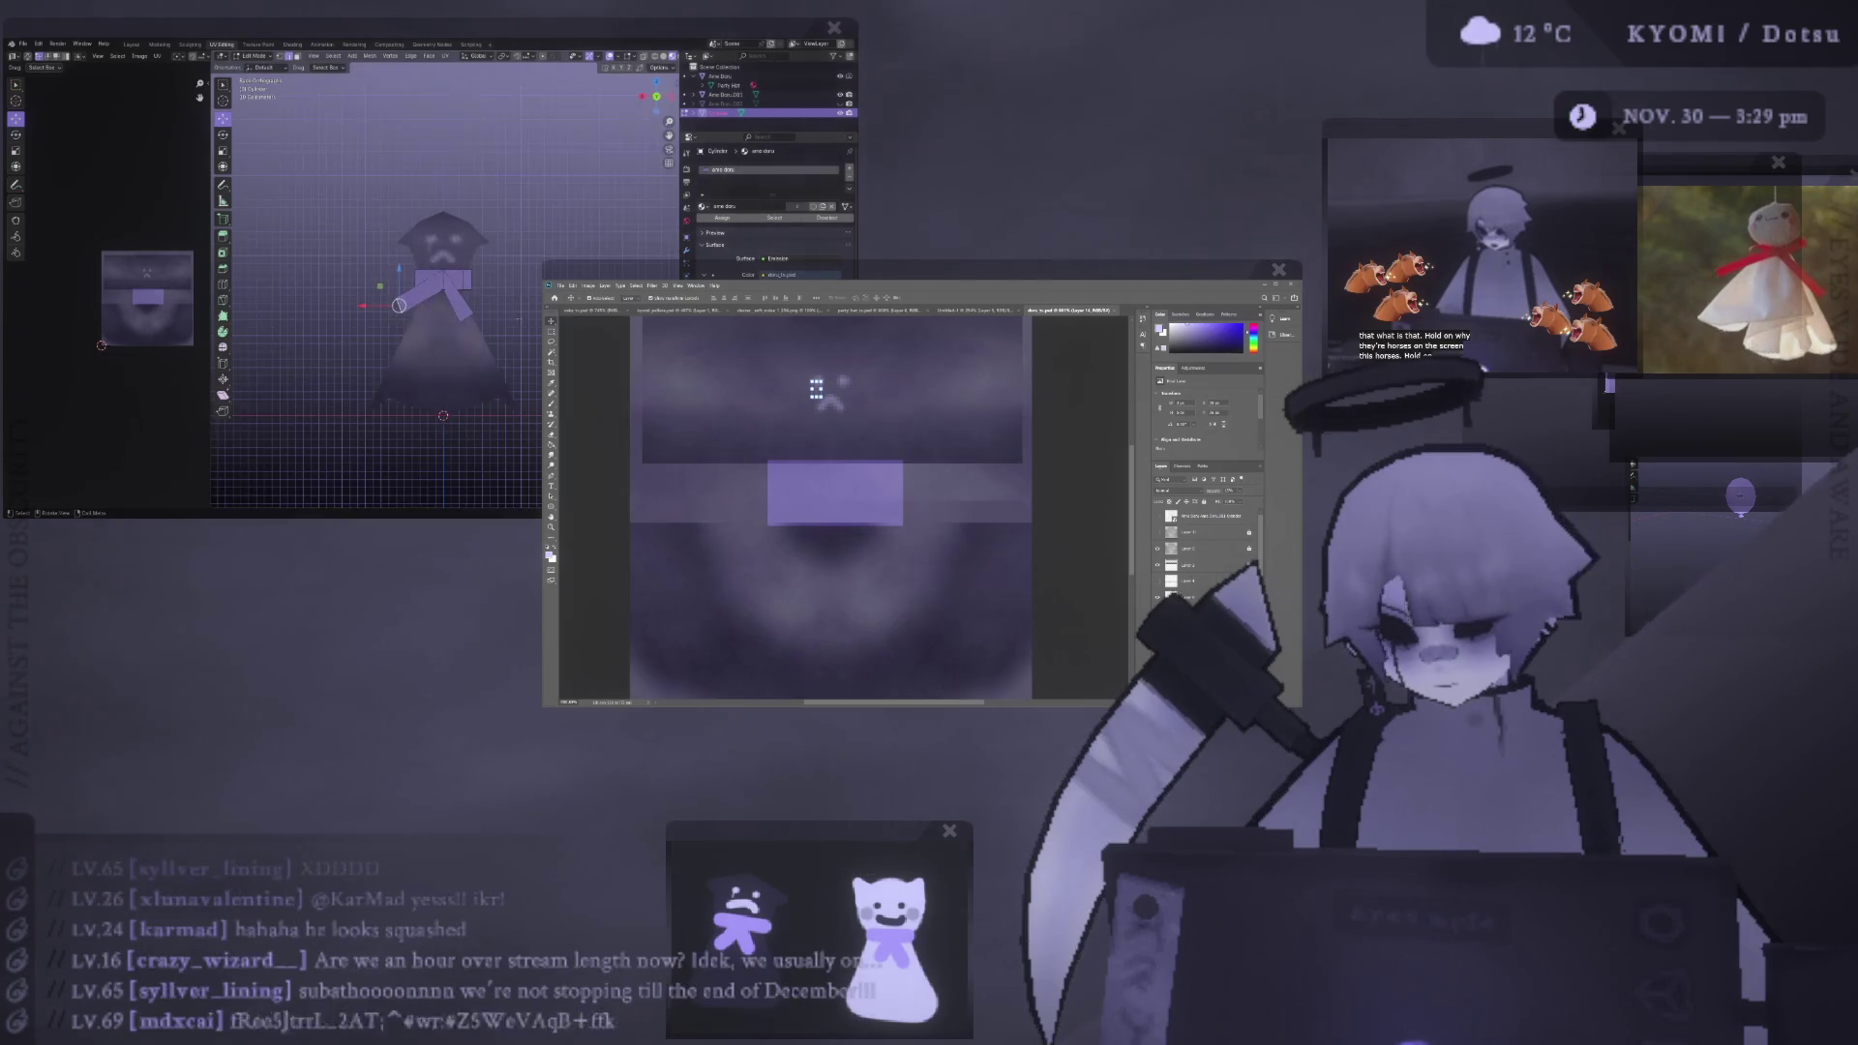
left_click(519, 255)
key("g")
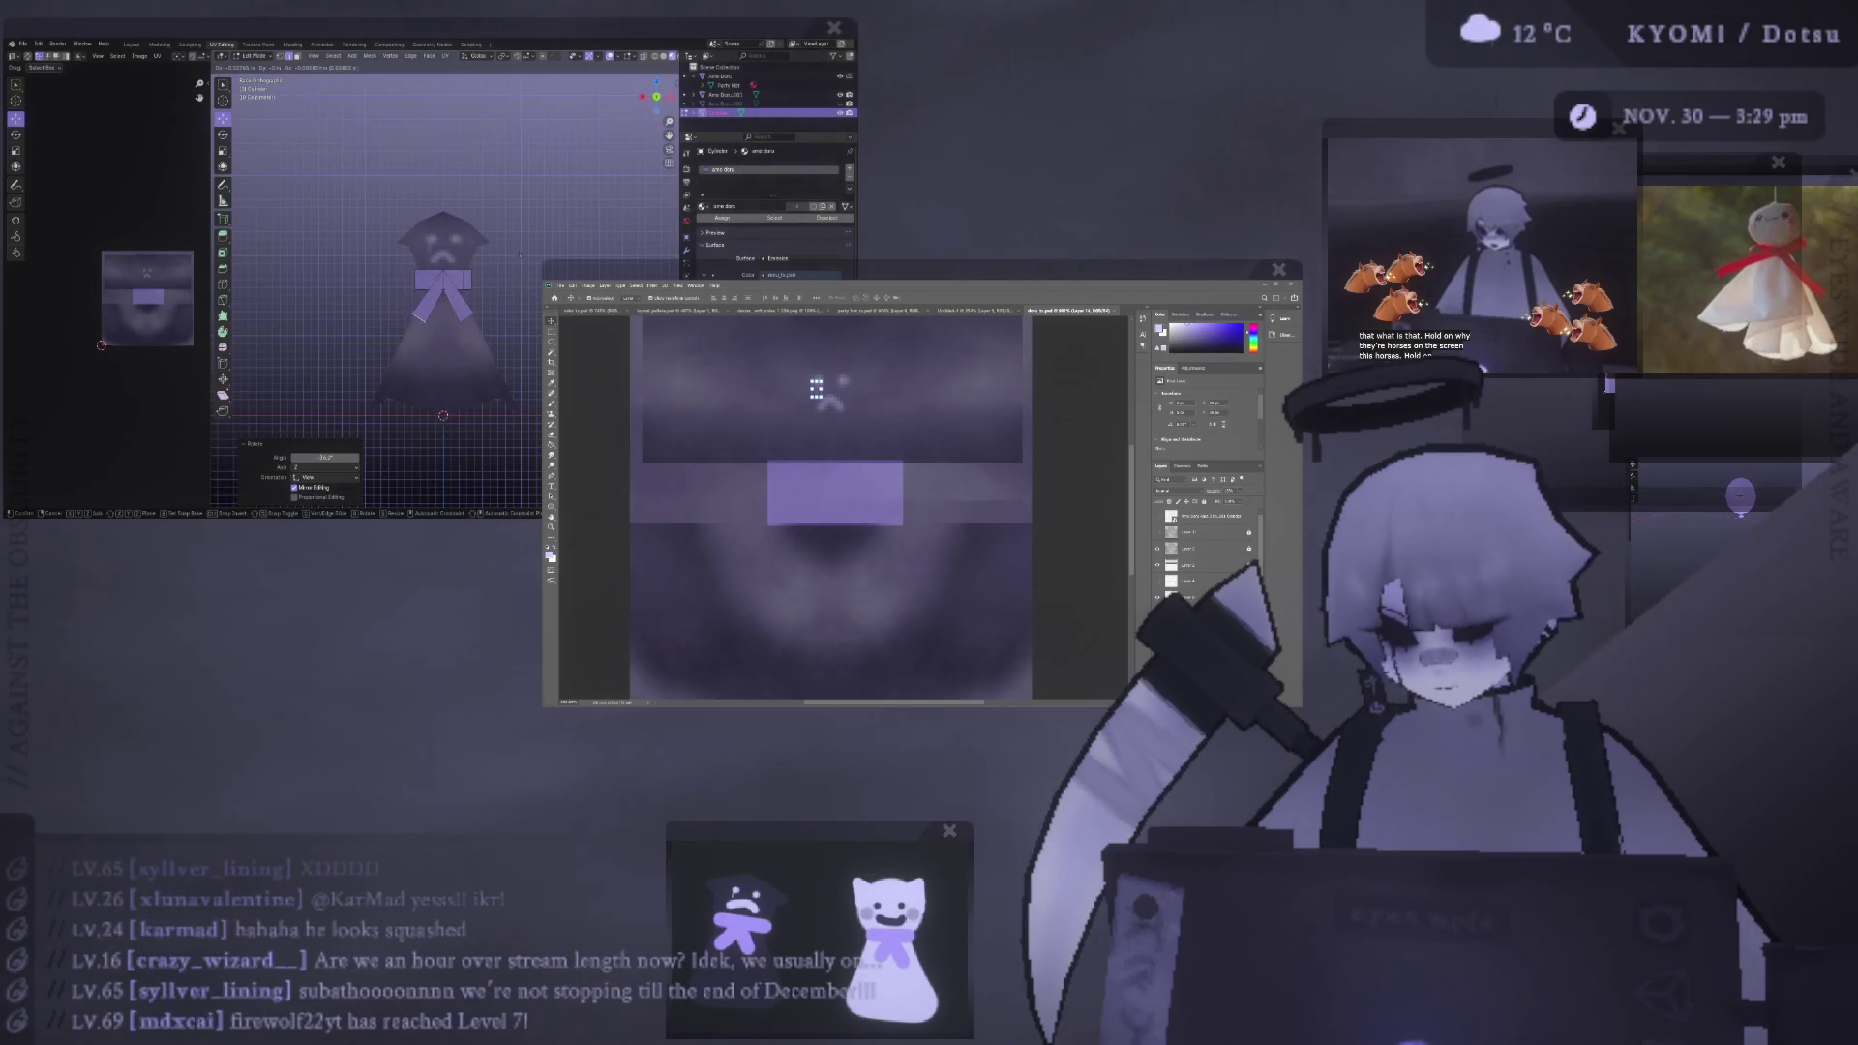
left_click(520, 251)
key("Tab")
- Save ame_doru.blend and view the ghost in perspective from a low angle
middle_click_drag(520, 252, 418, 307)
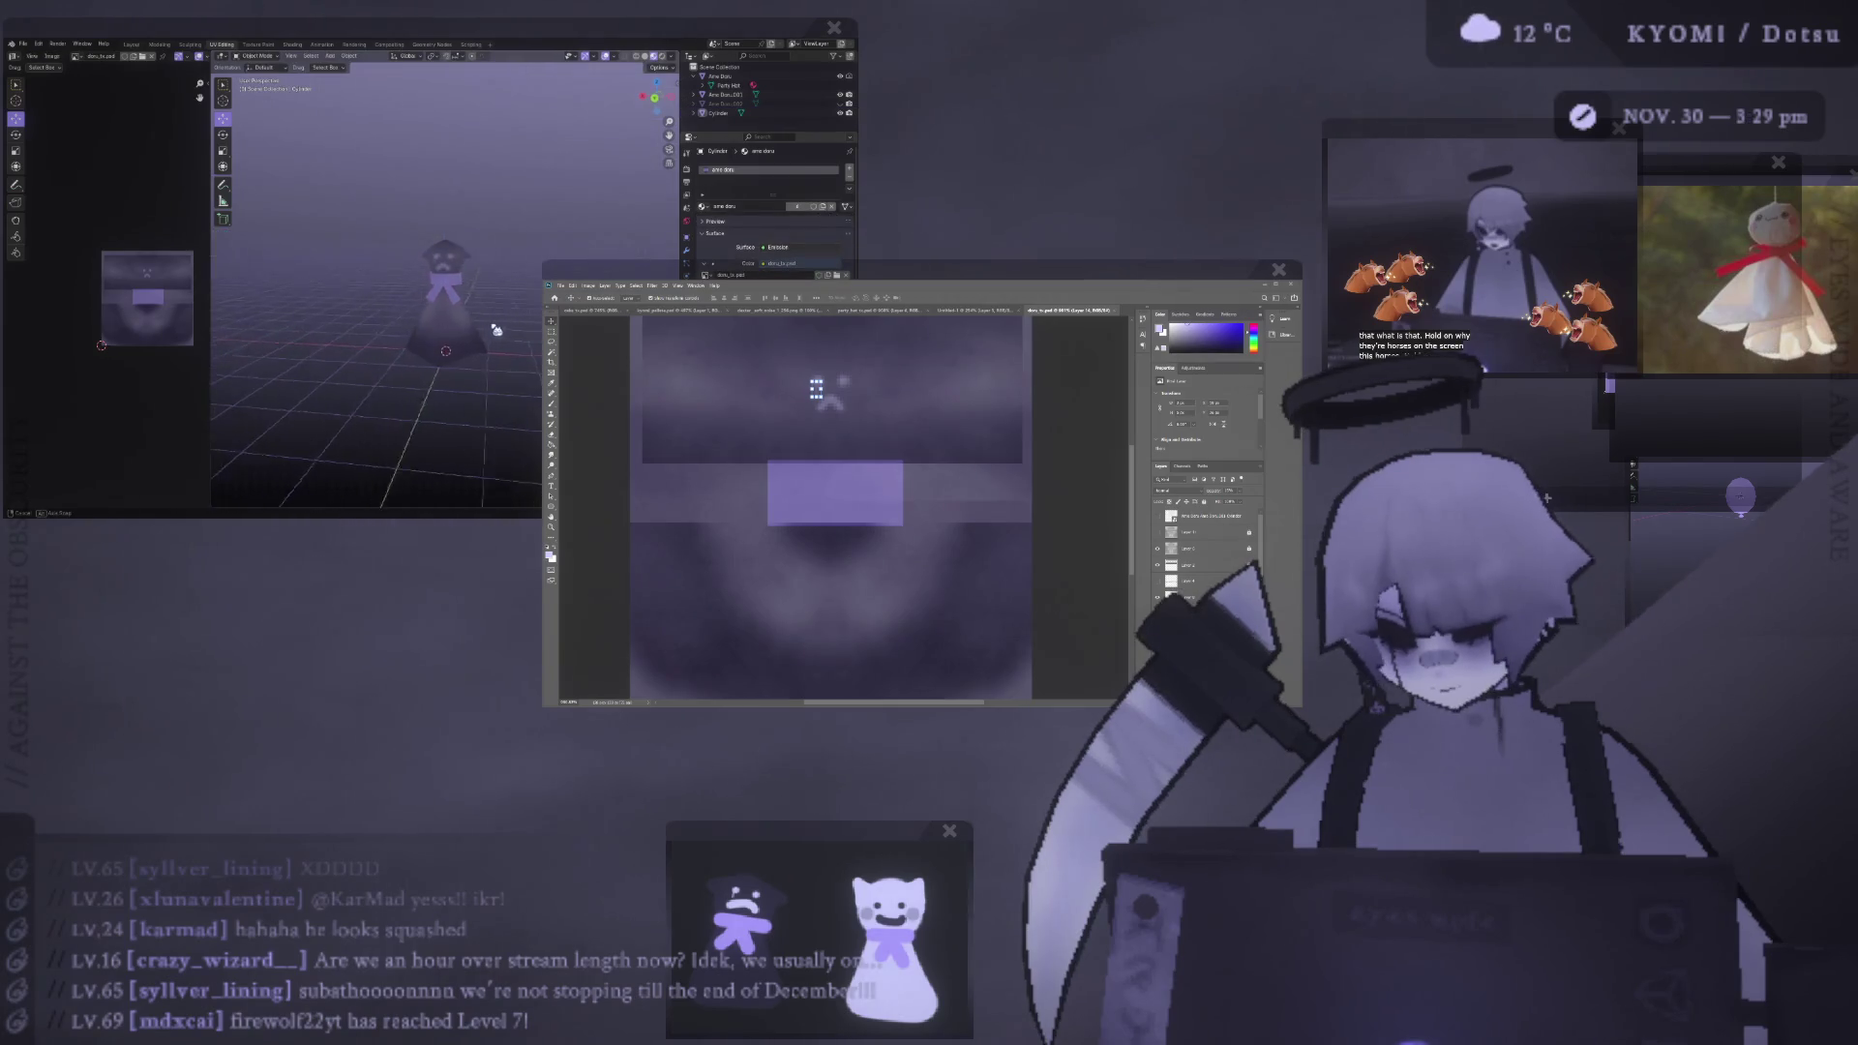
key("ctrl+s")
key("KP_5")
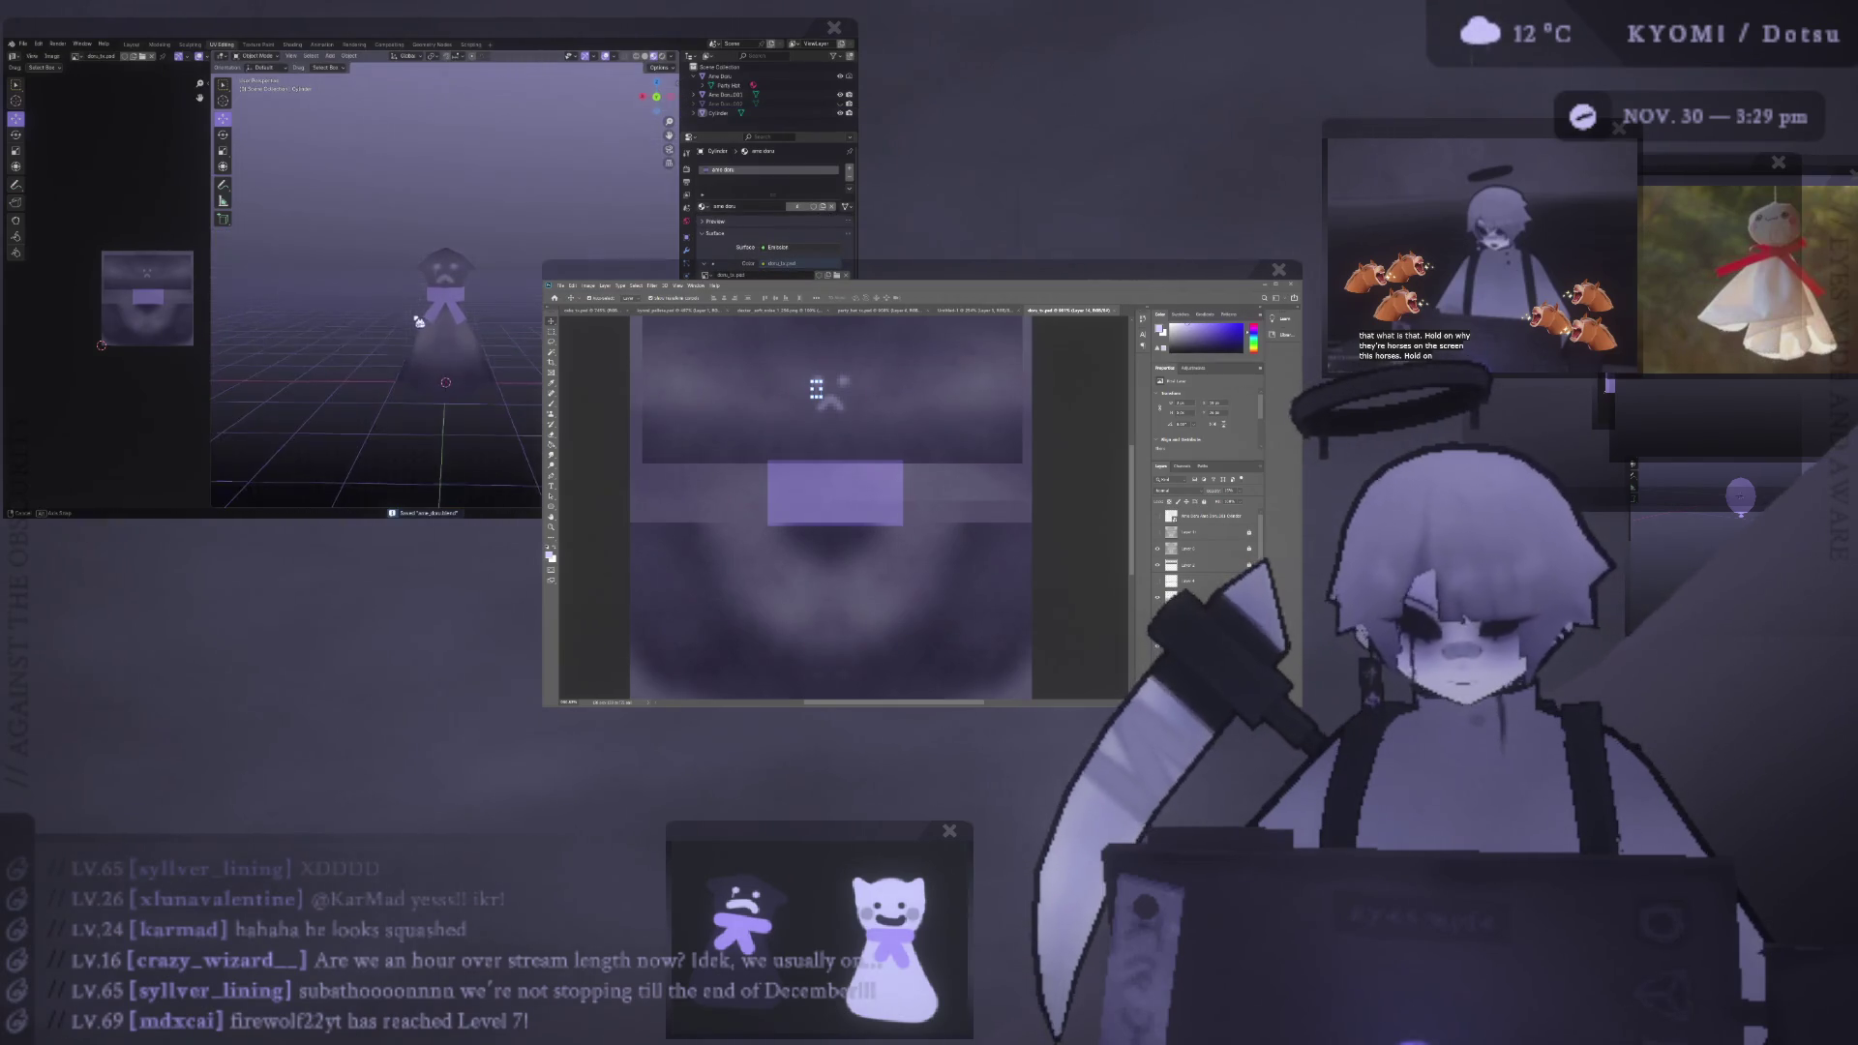
scroll(420, 320, "down", 2)
scroll(459, 317, "down", 2)
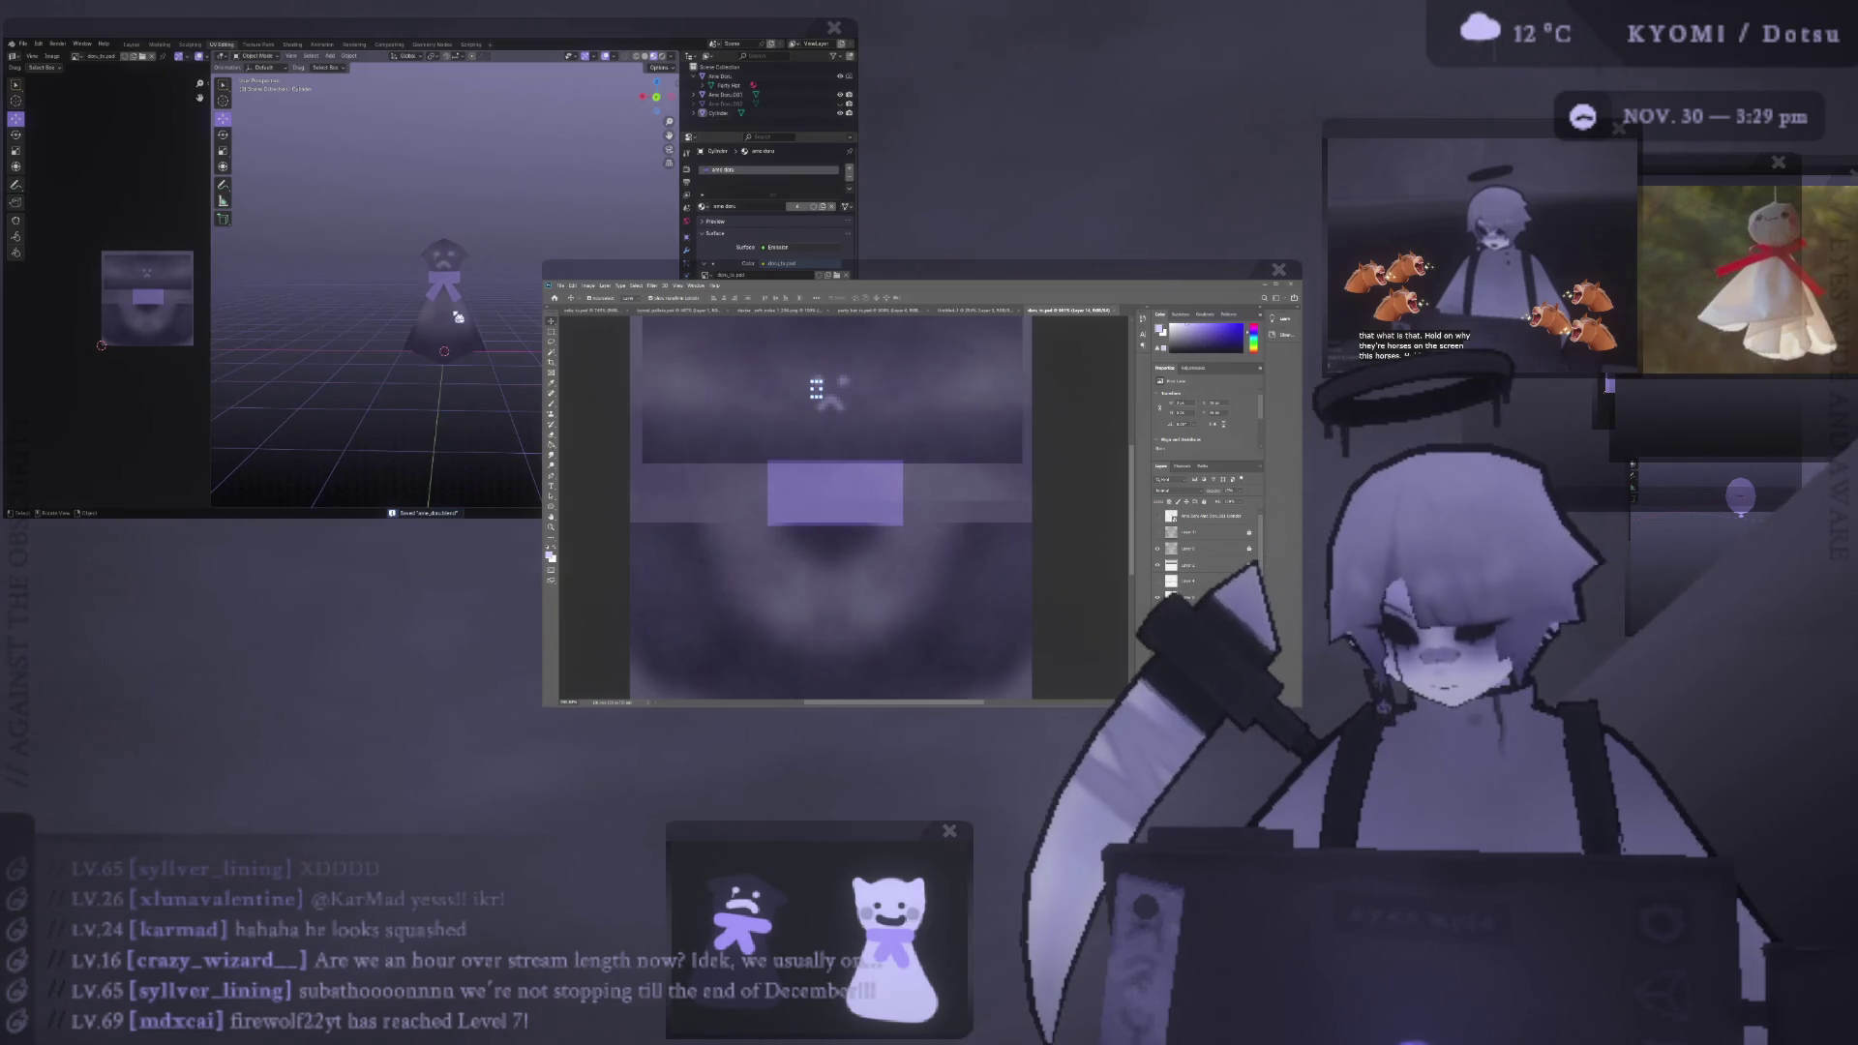
middle_click_drag(582, 79, 575, 193)
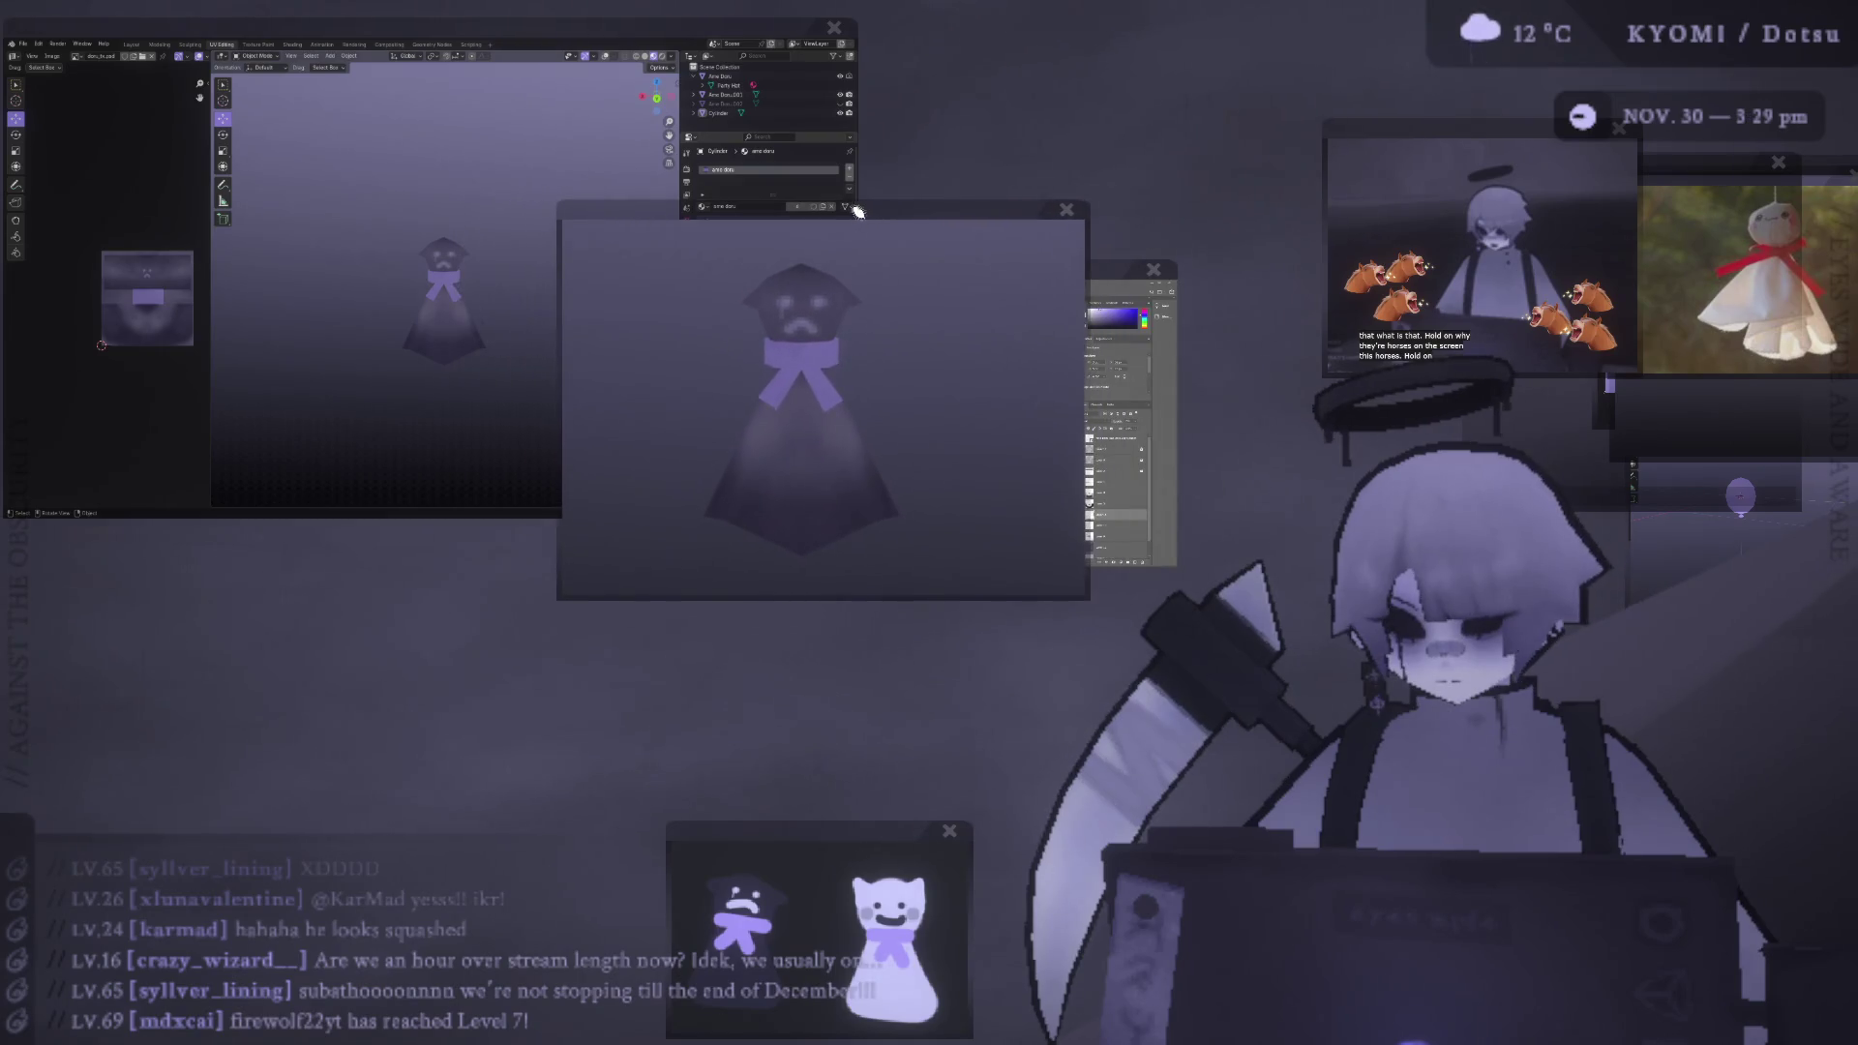
- Move the render preview aside, add a new layer, and zoom into the face
mouse_move(598, 426)
left_mouse_down()
mouse_move(308, 423)
mouse_move(330, 422)
left_mouse_up()
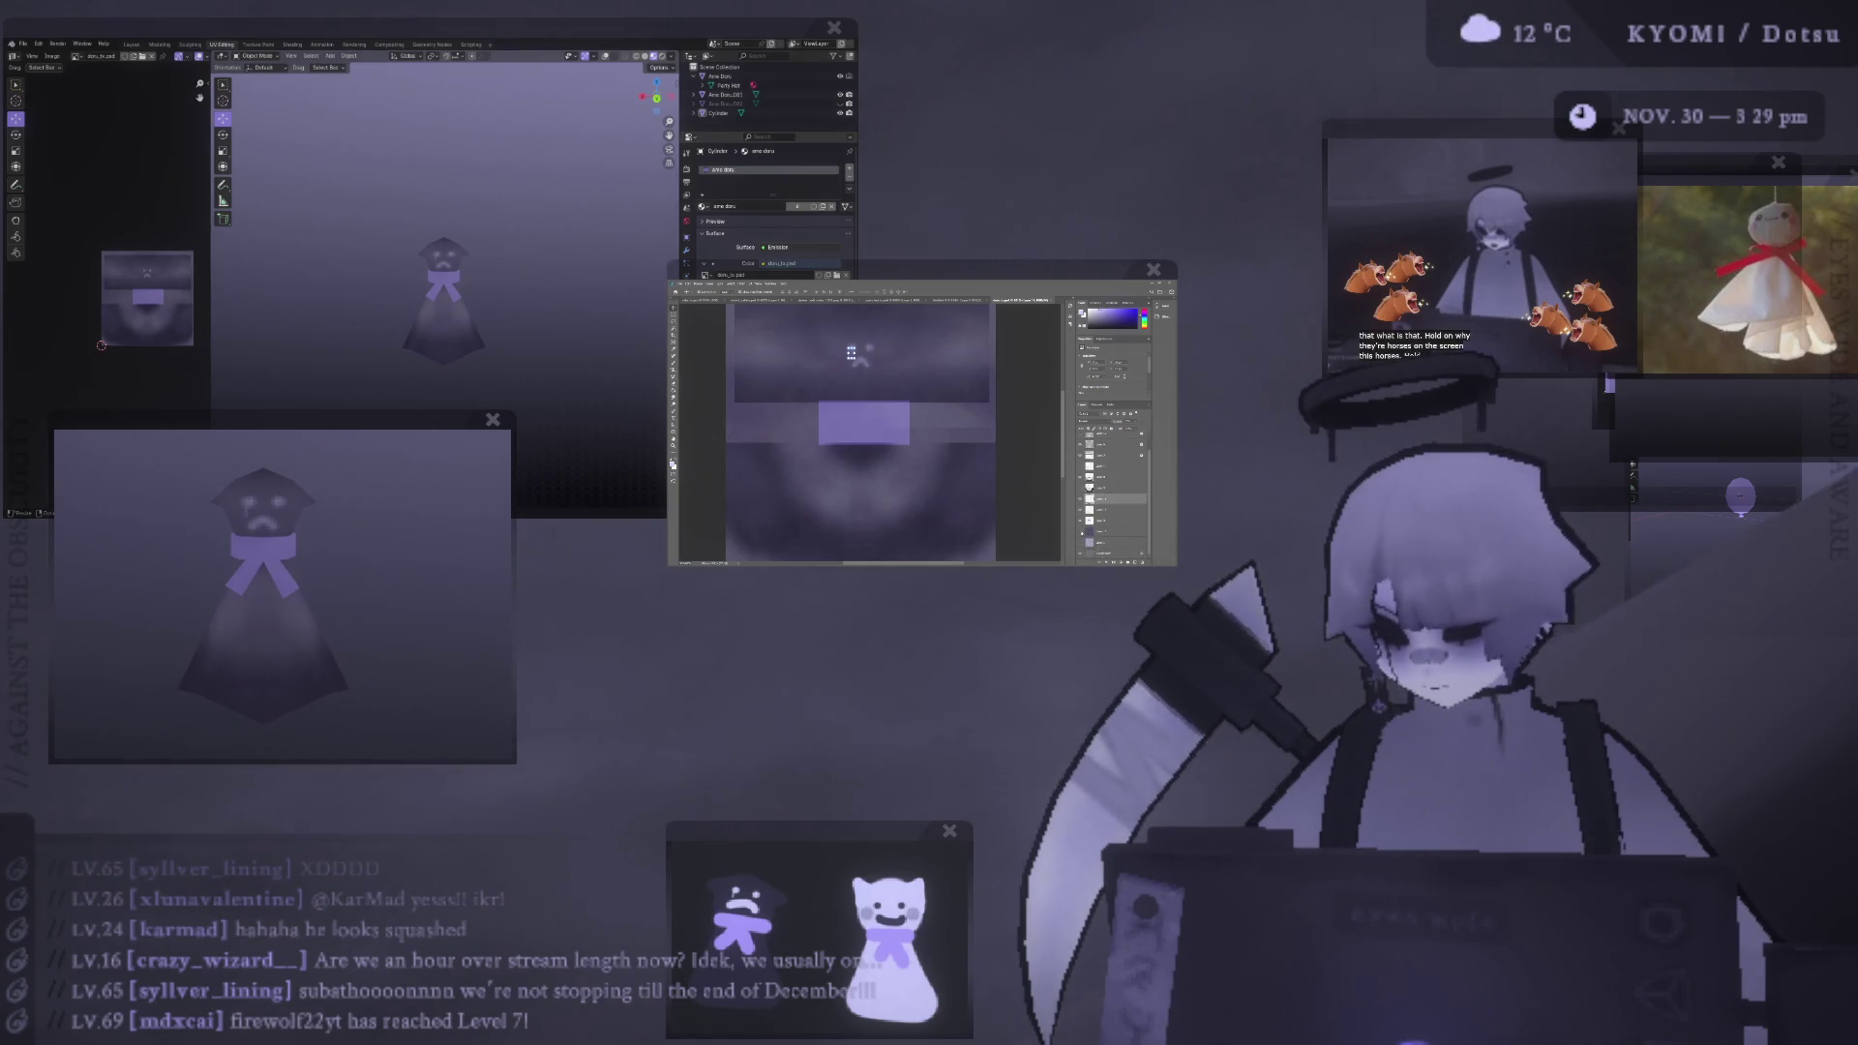
key("ctrl+v")
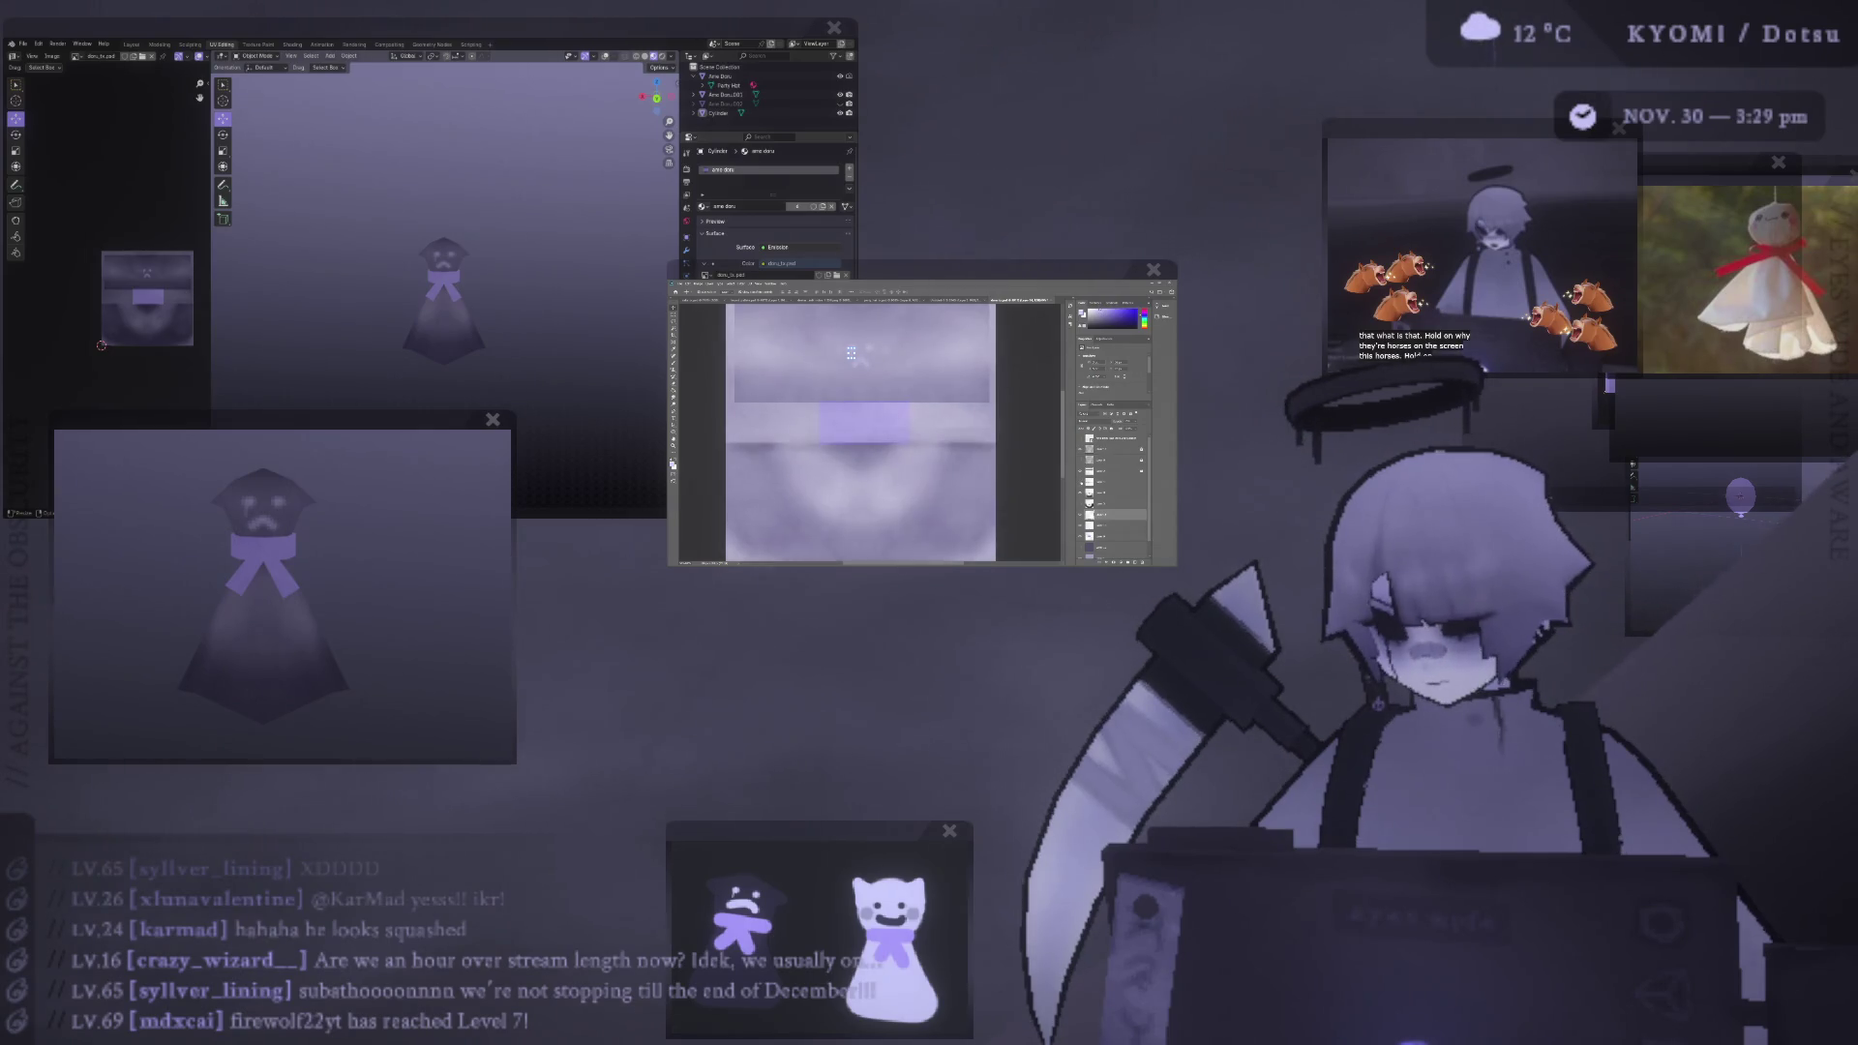
scroll(850, 353, "up", 2, "alt")
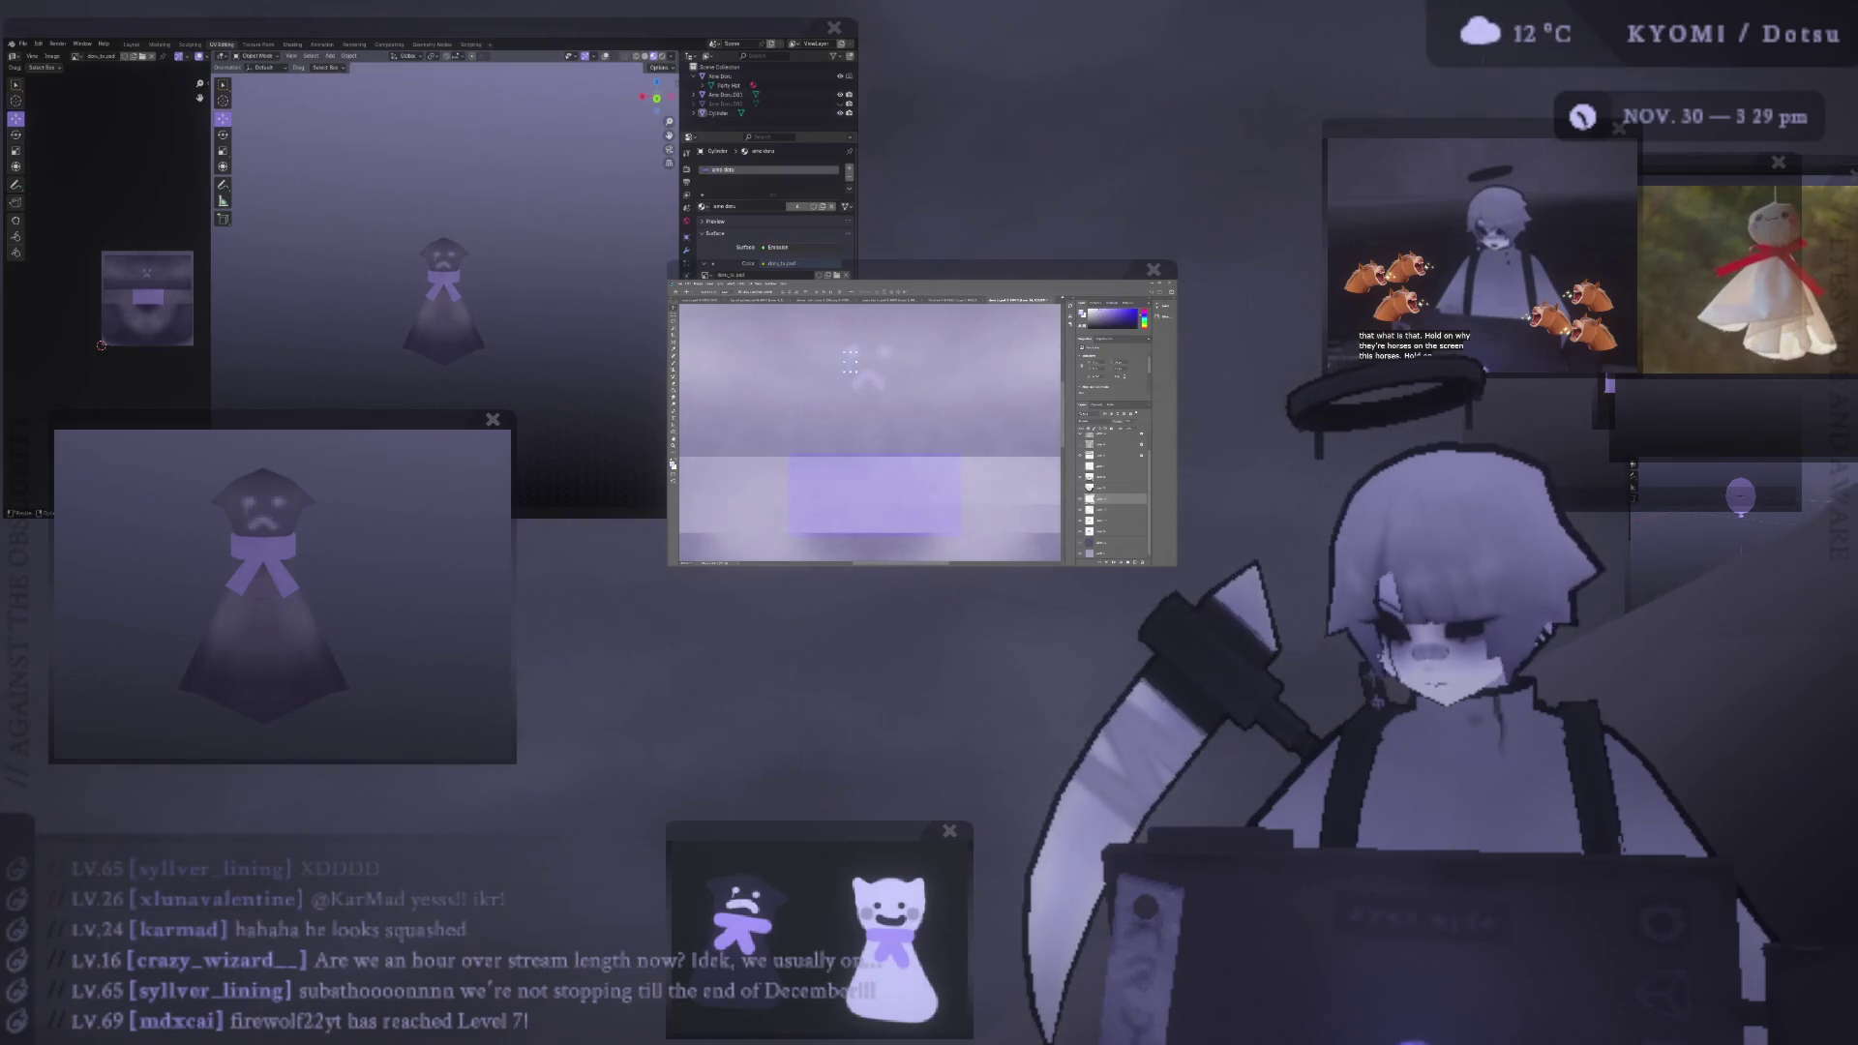
scroll(840, 361, "up", 2, "alt")
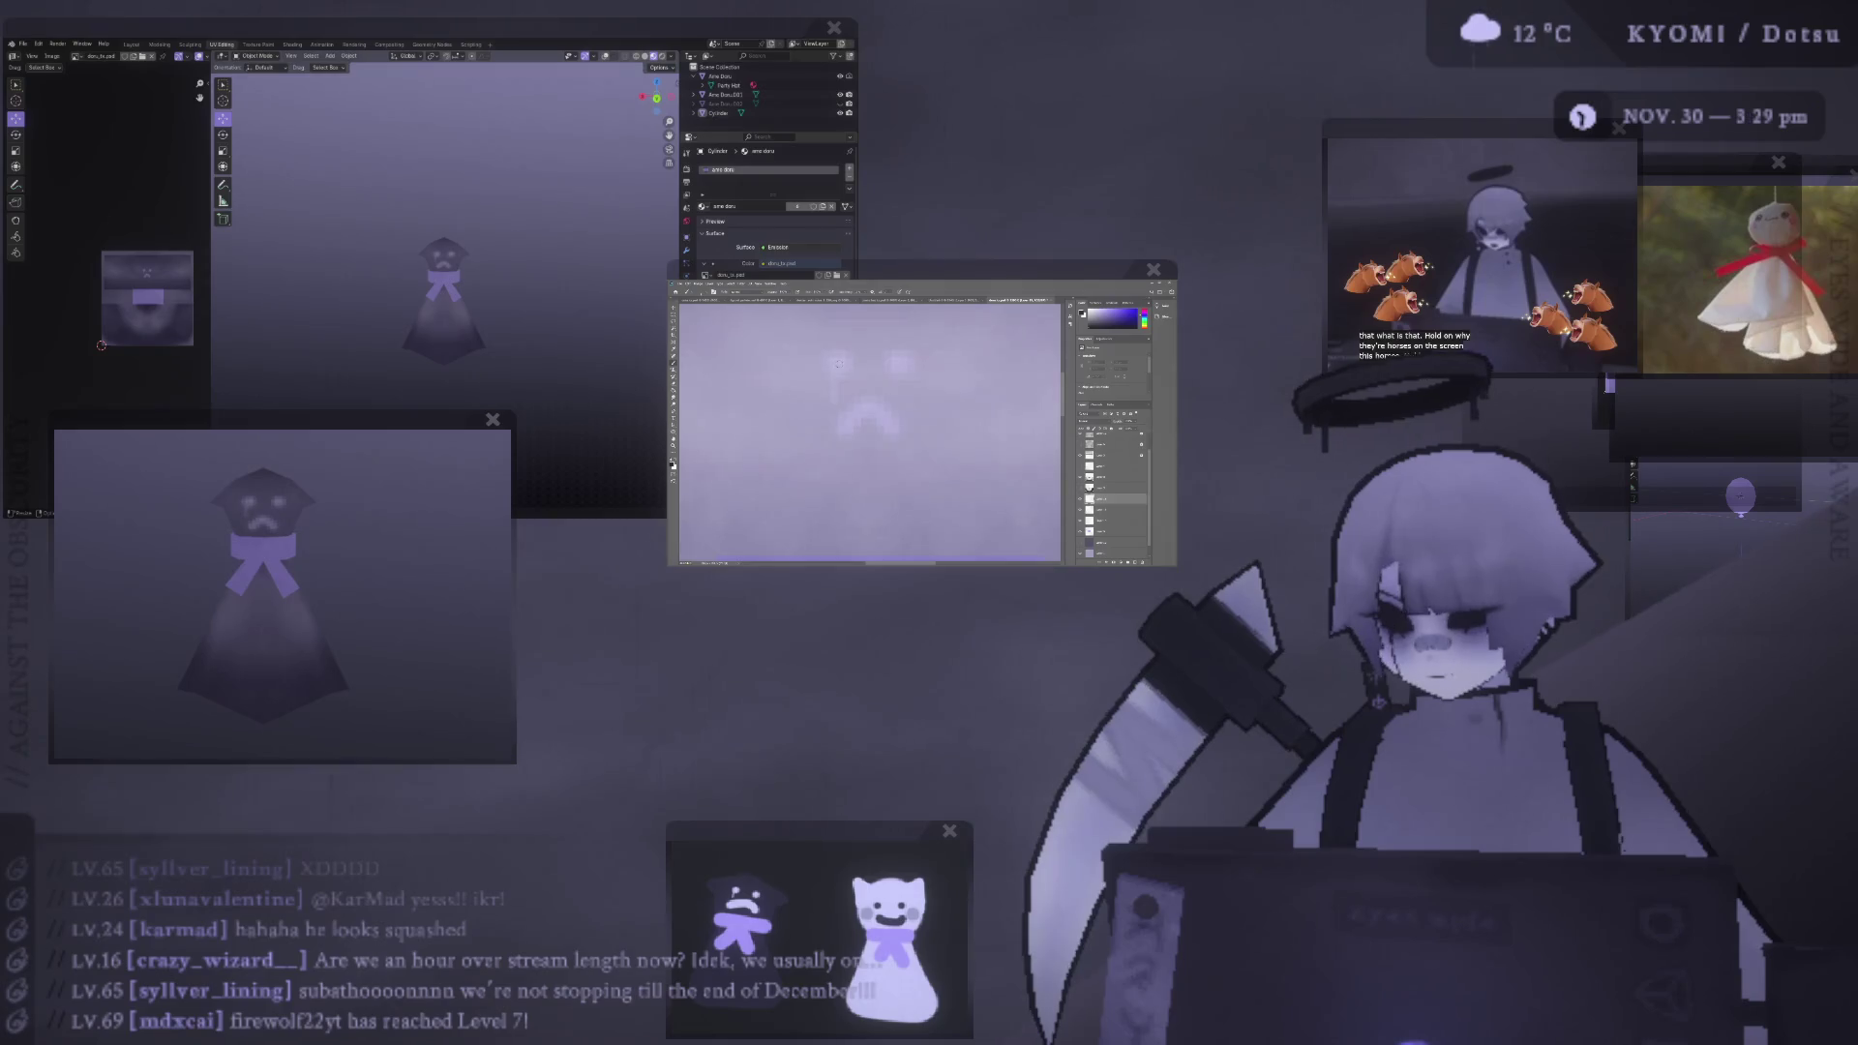
- Paint two dark dot eyes, a mouth line and round dots on both cheeks
left_click_drag(842, 363, 838, 364)
left_click(900, 365)
left_click_drag(841, 405, 867, 438)
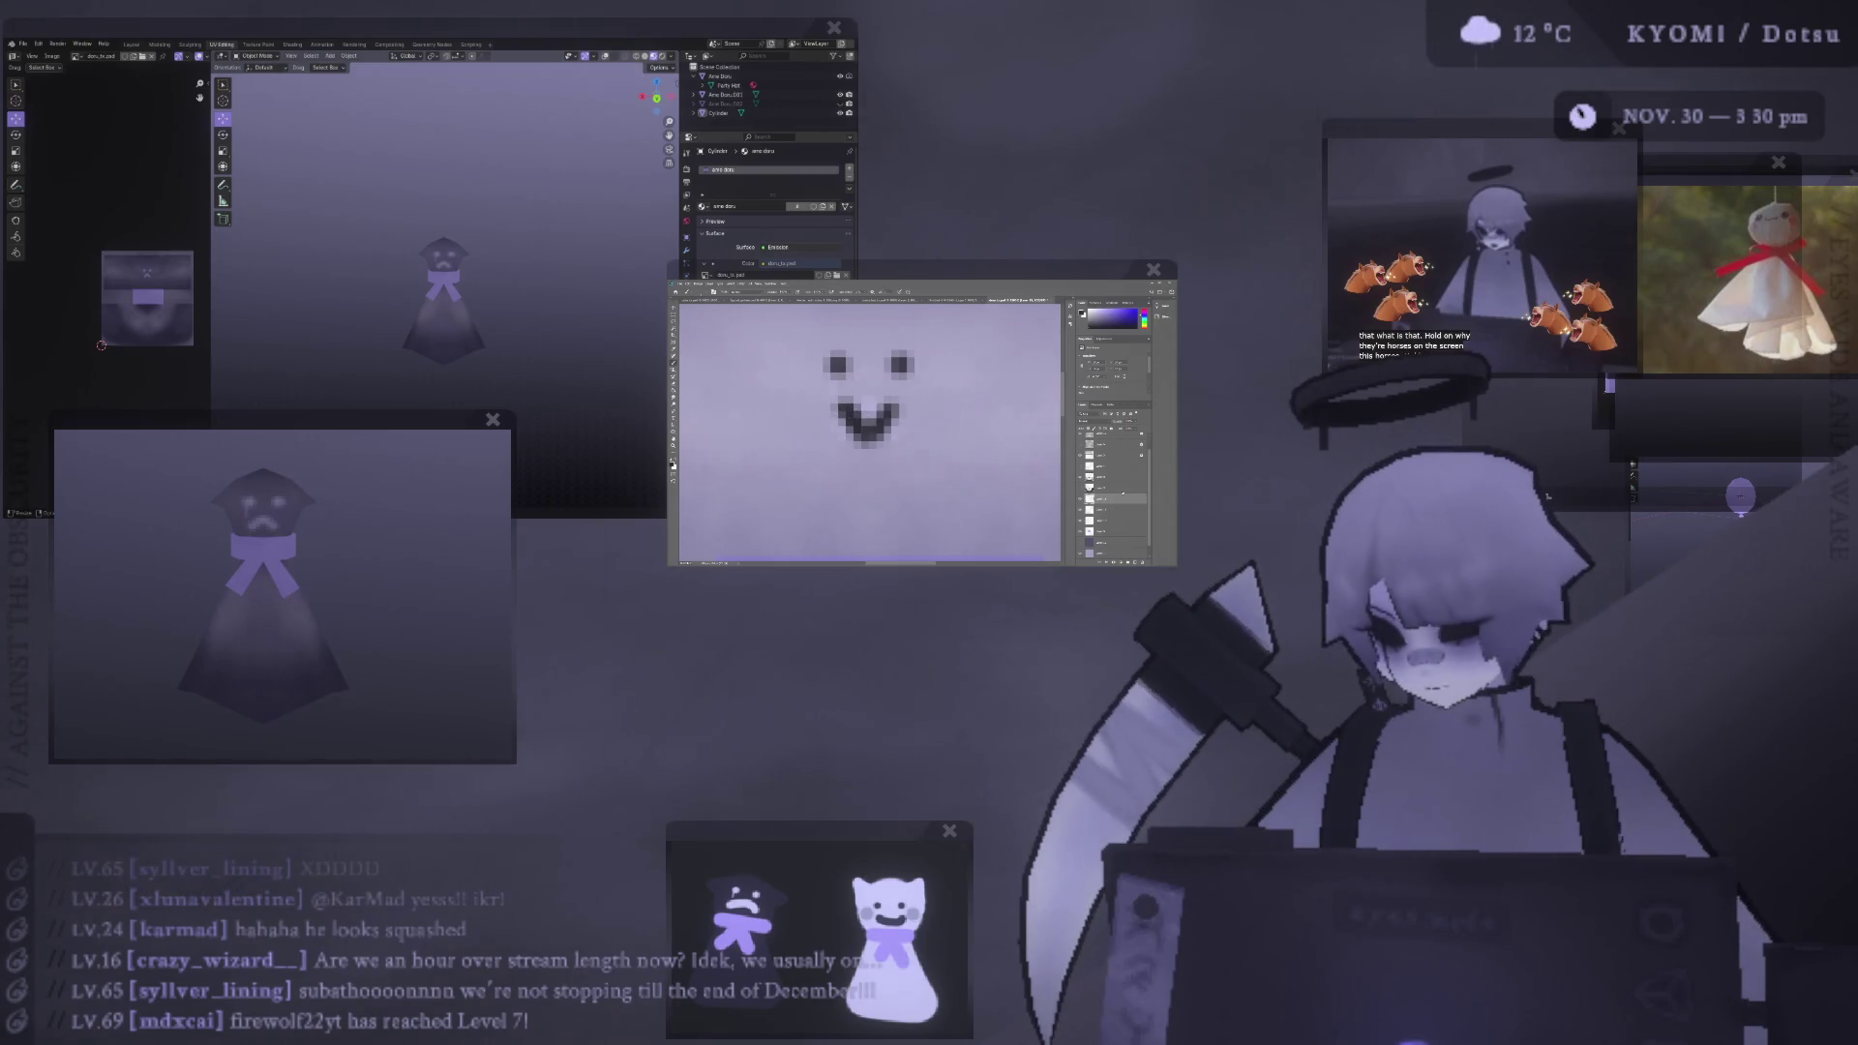
left_click(802, 411)
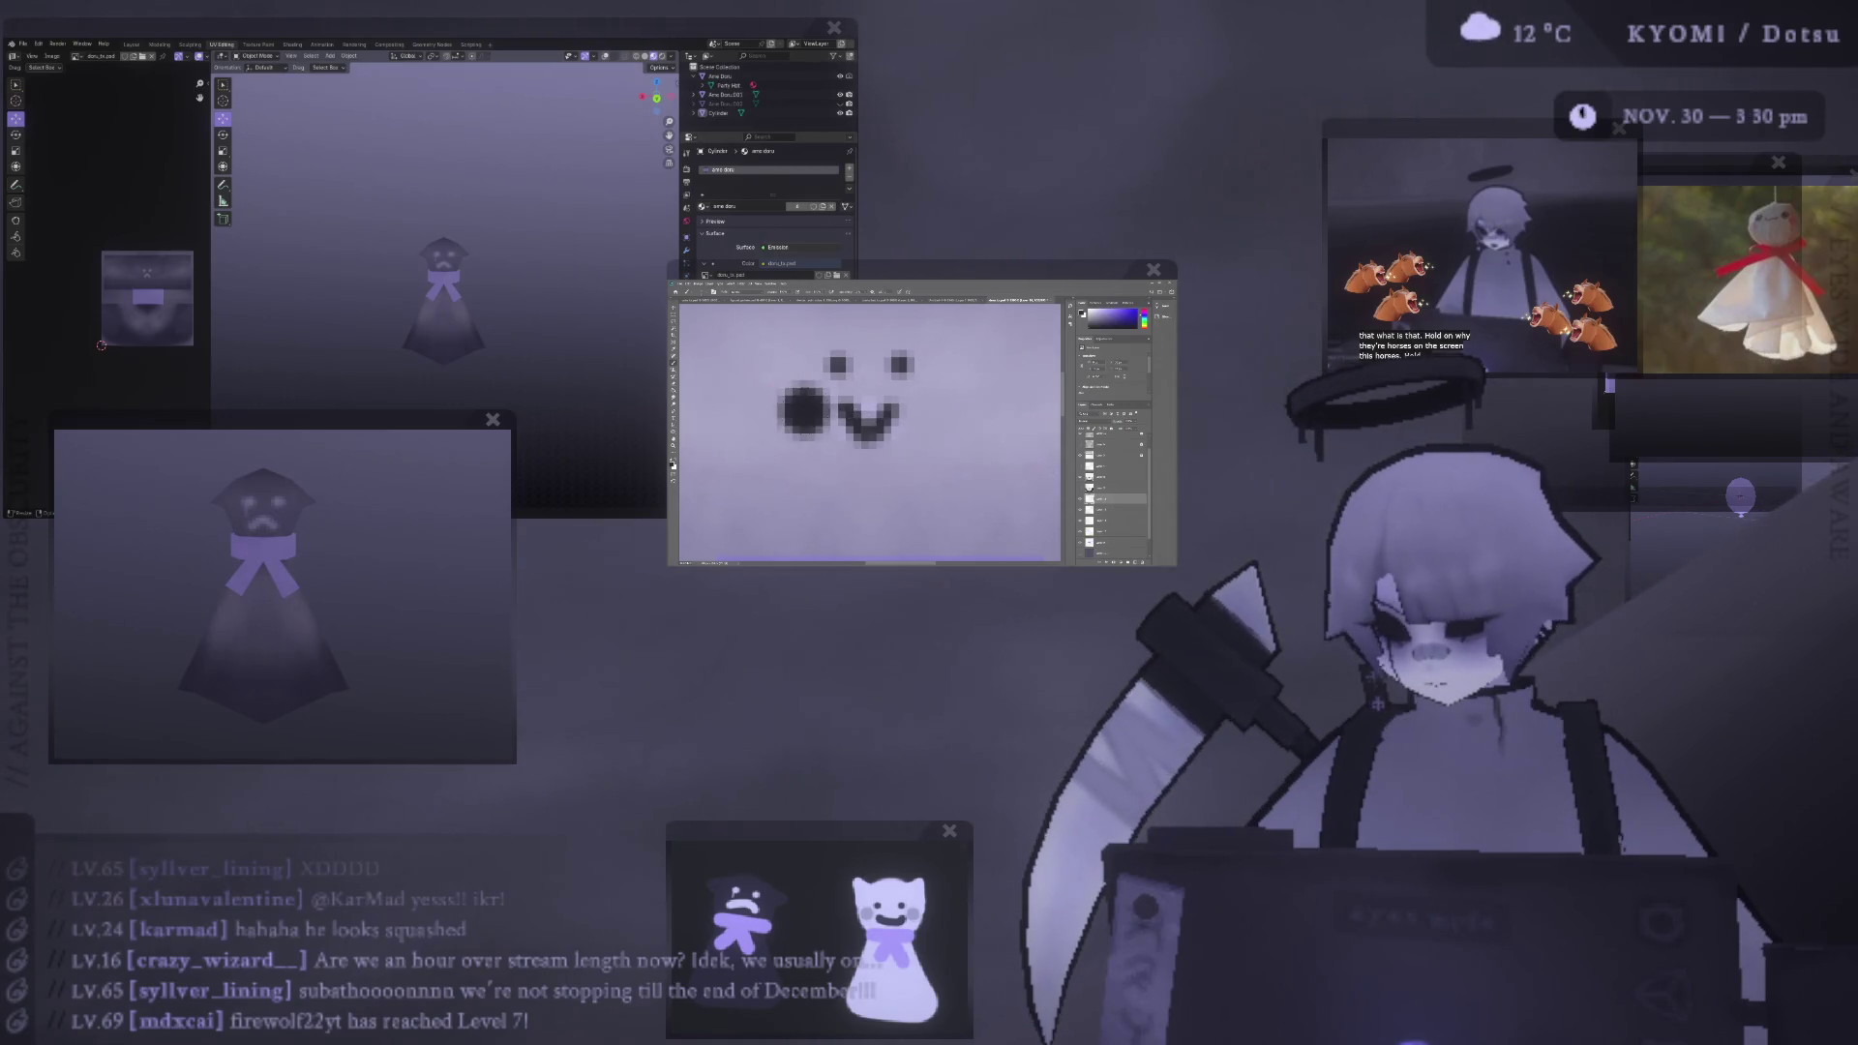
left_click(934, 413)
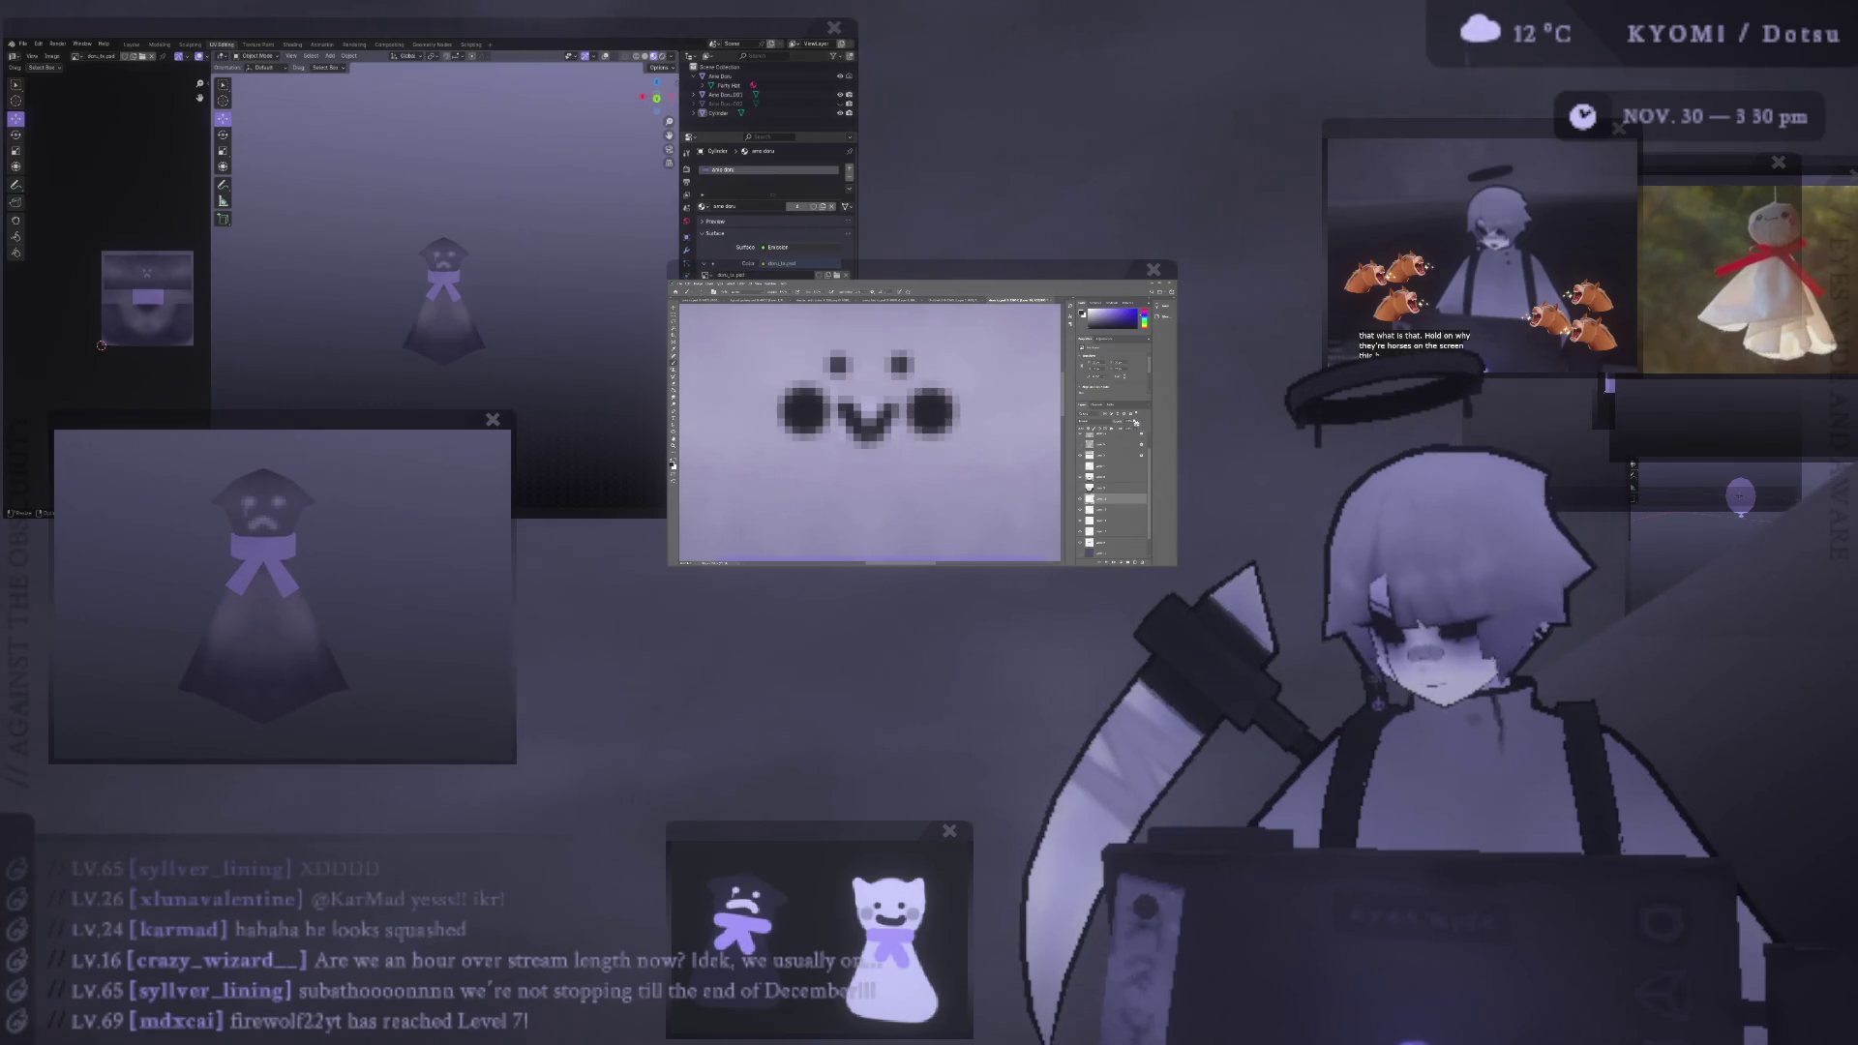
- Lower the cheek layer's opacity so the blush dots fade to a faint grey
left_click_drag(1125, 429, 1138, 429)
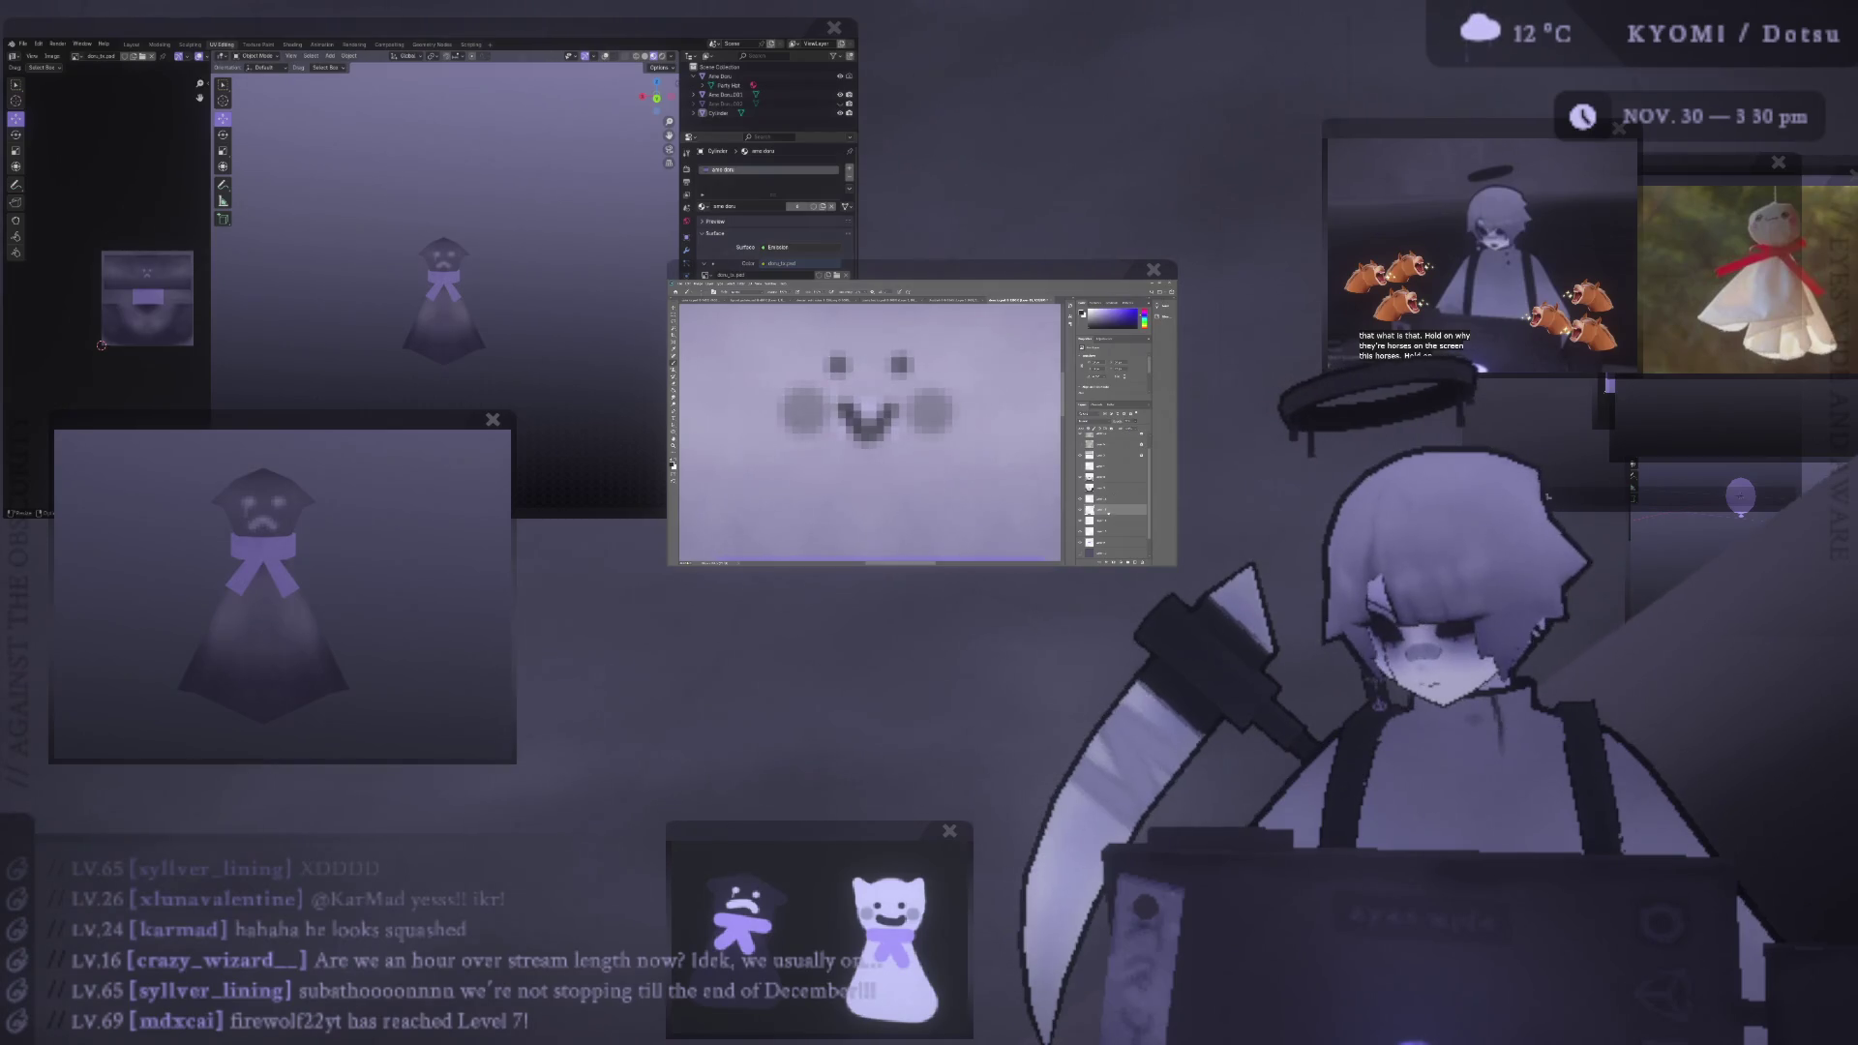
left_click(1104, 500)
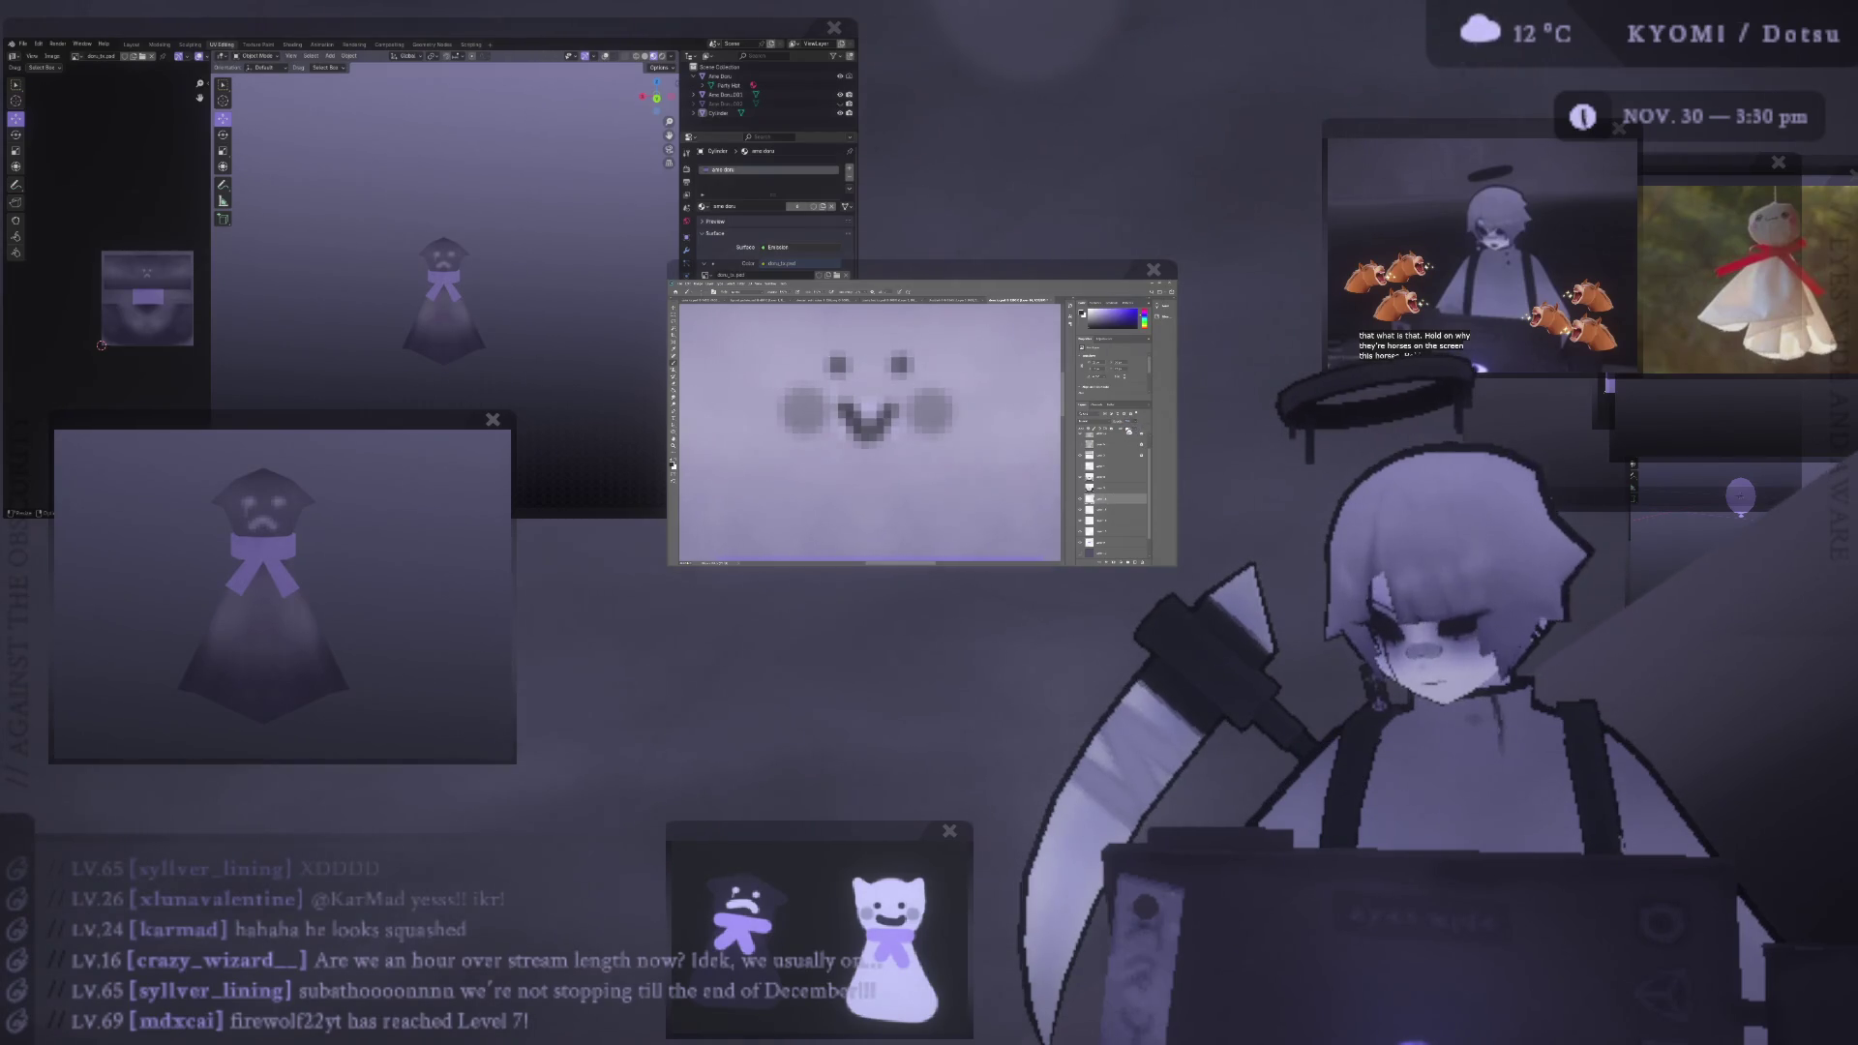
left_click_drag(1127, 432, 1130, 429)
left_click(1103, 510)
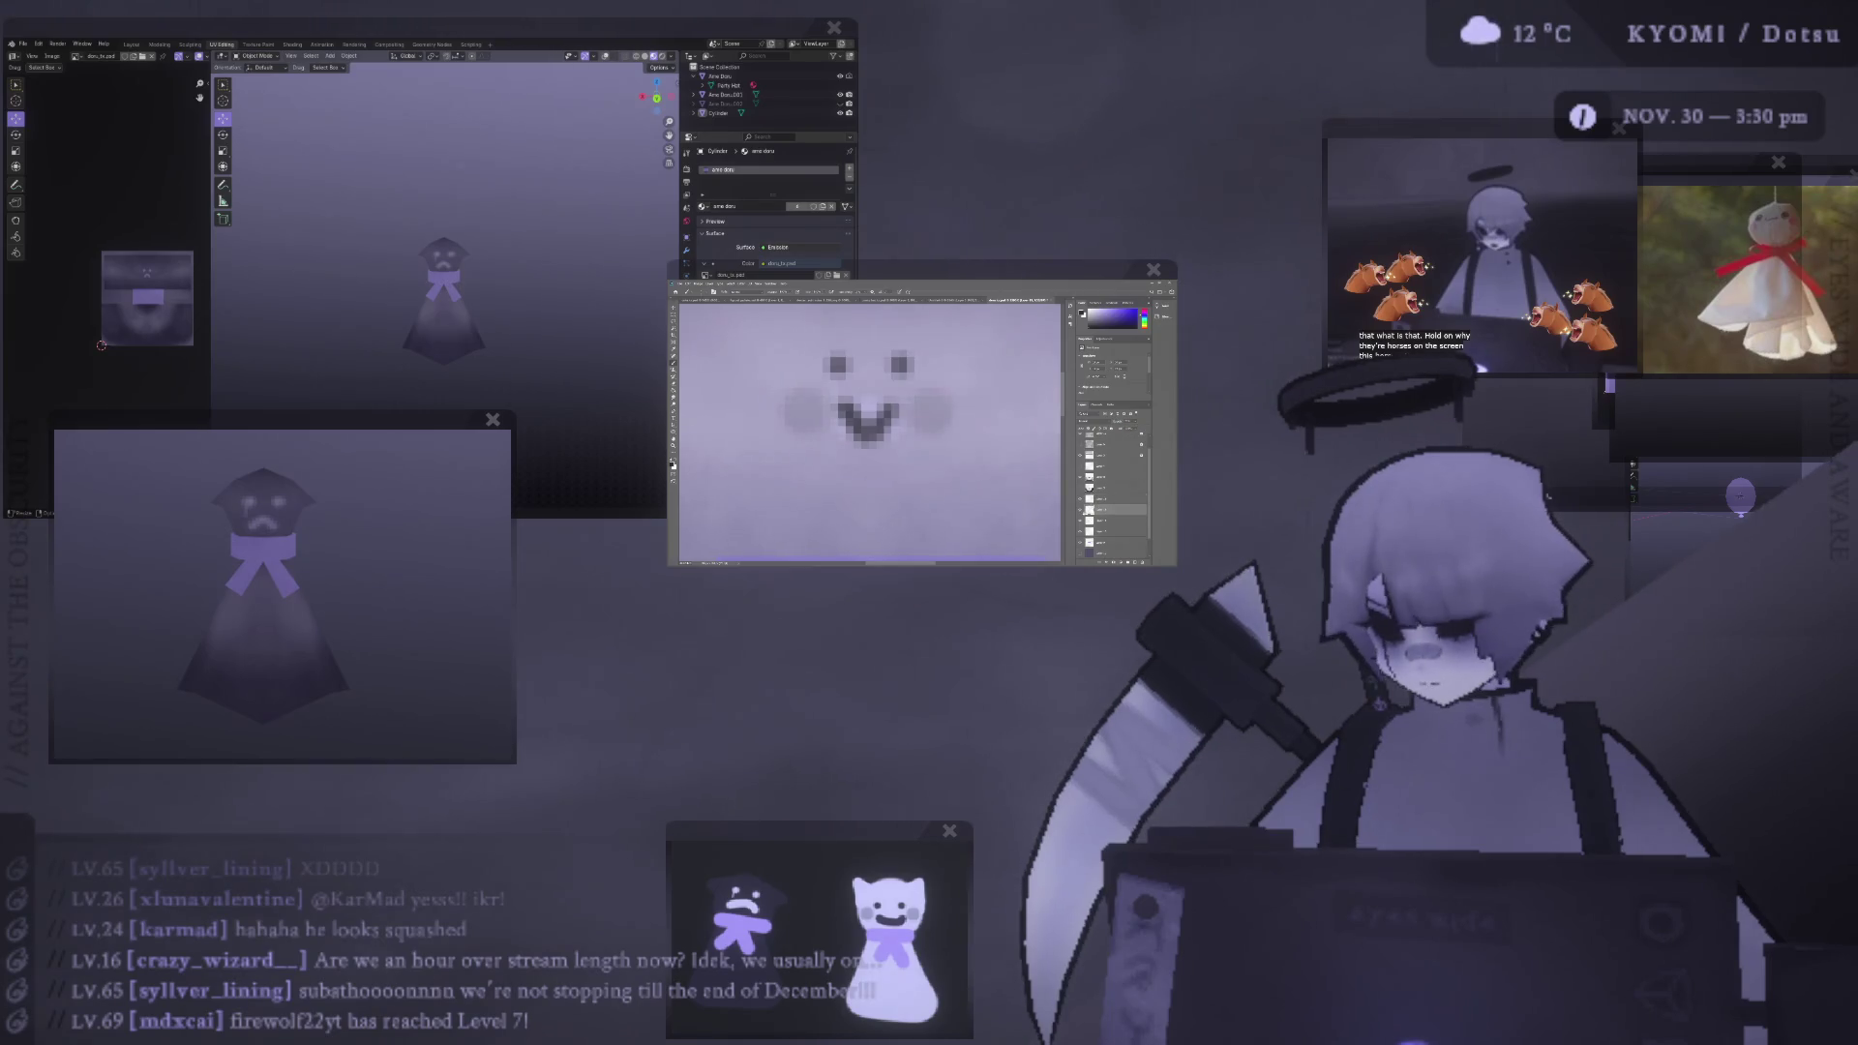
key("ctrl+i")
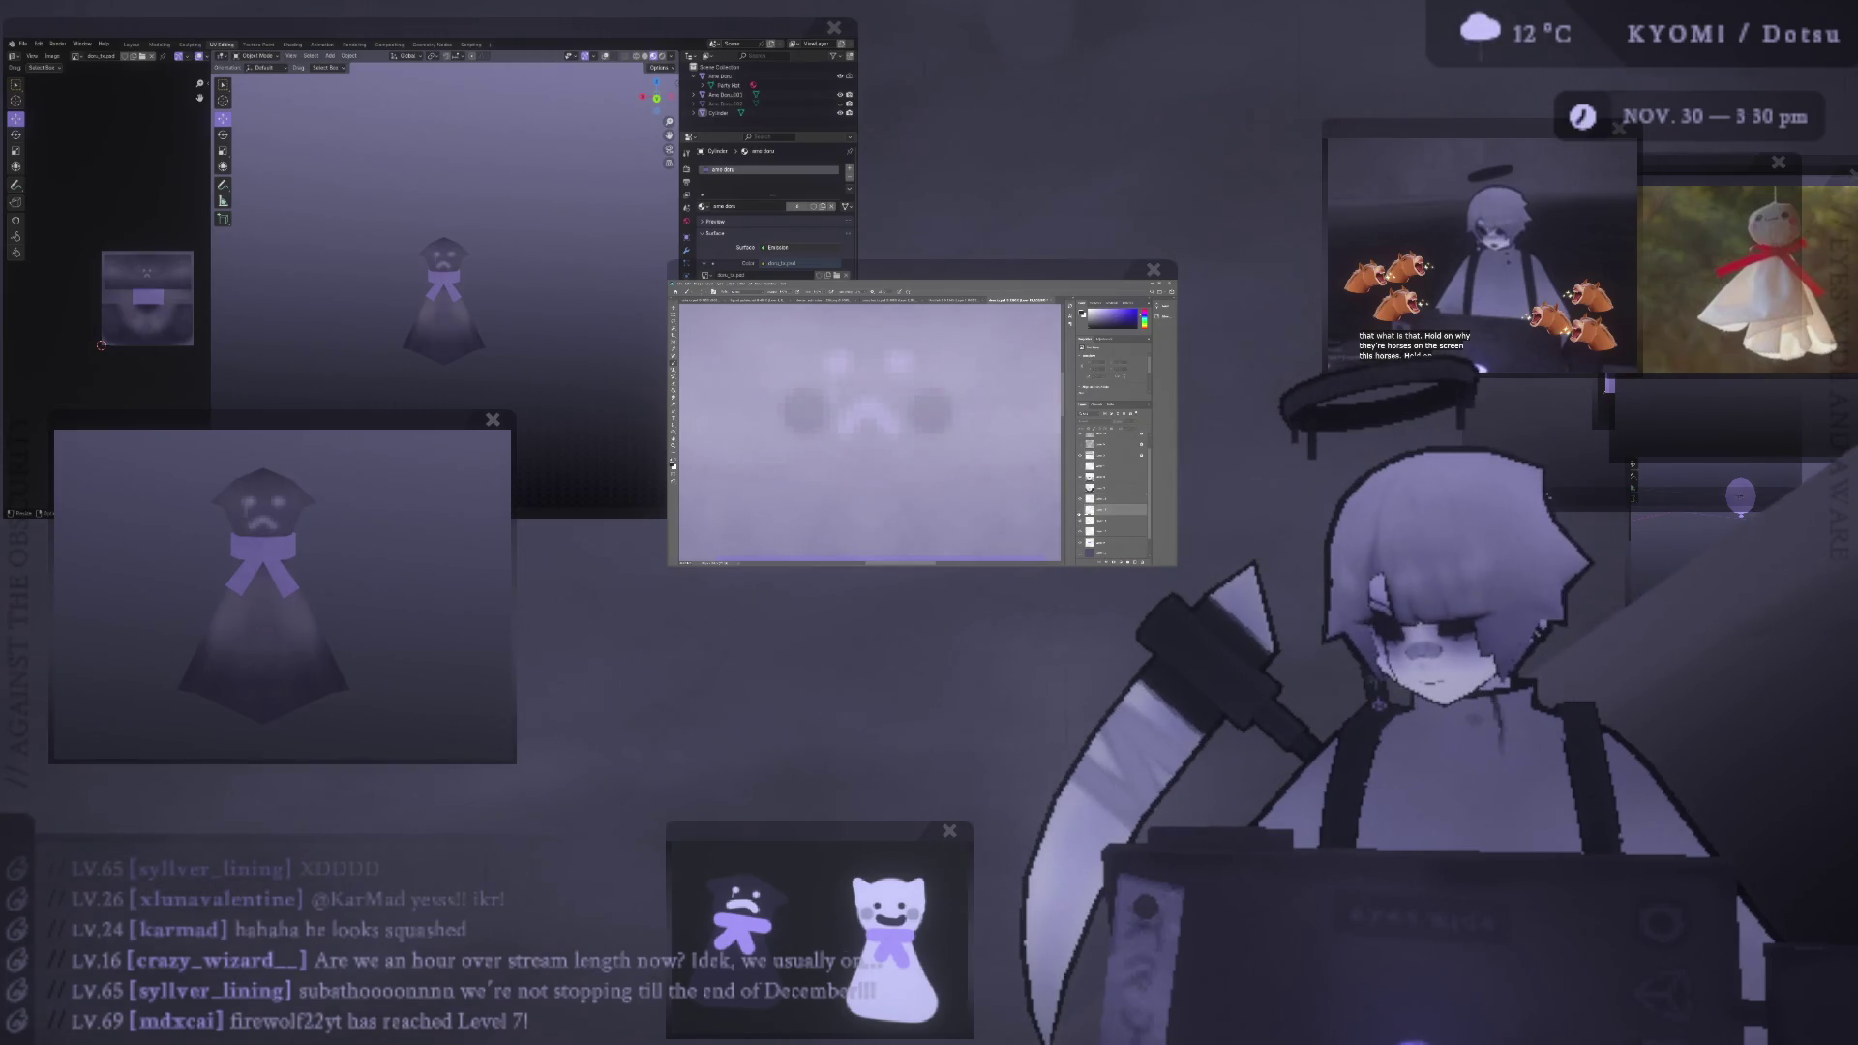
key("ctrl+z")
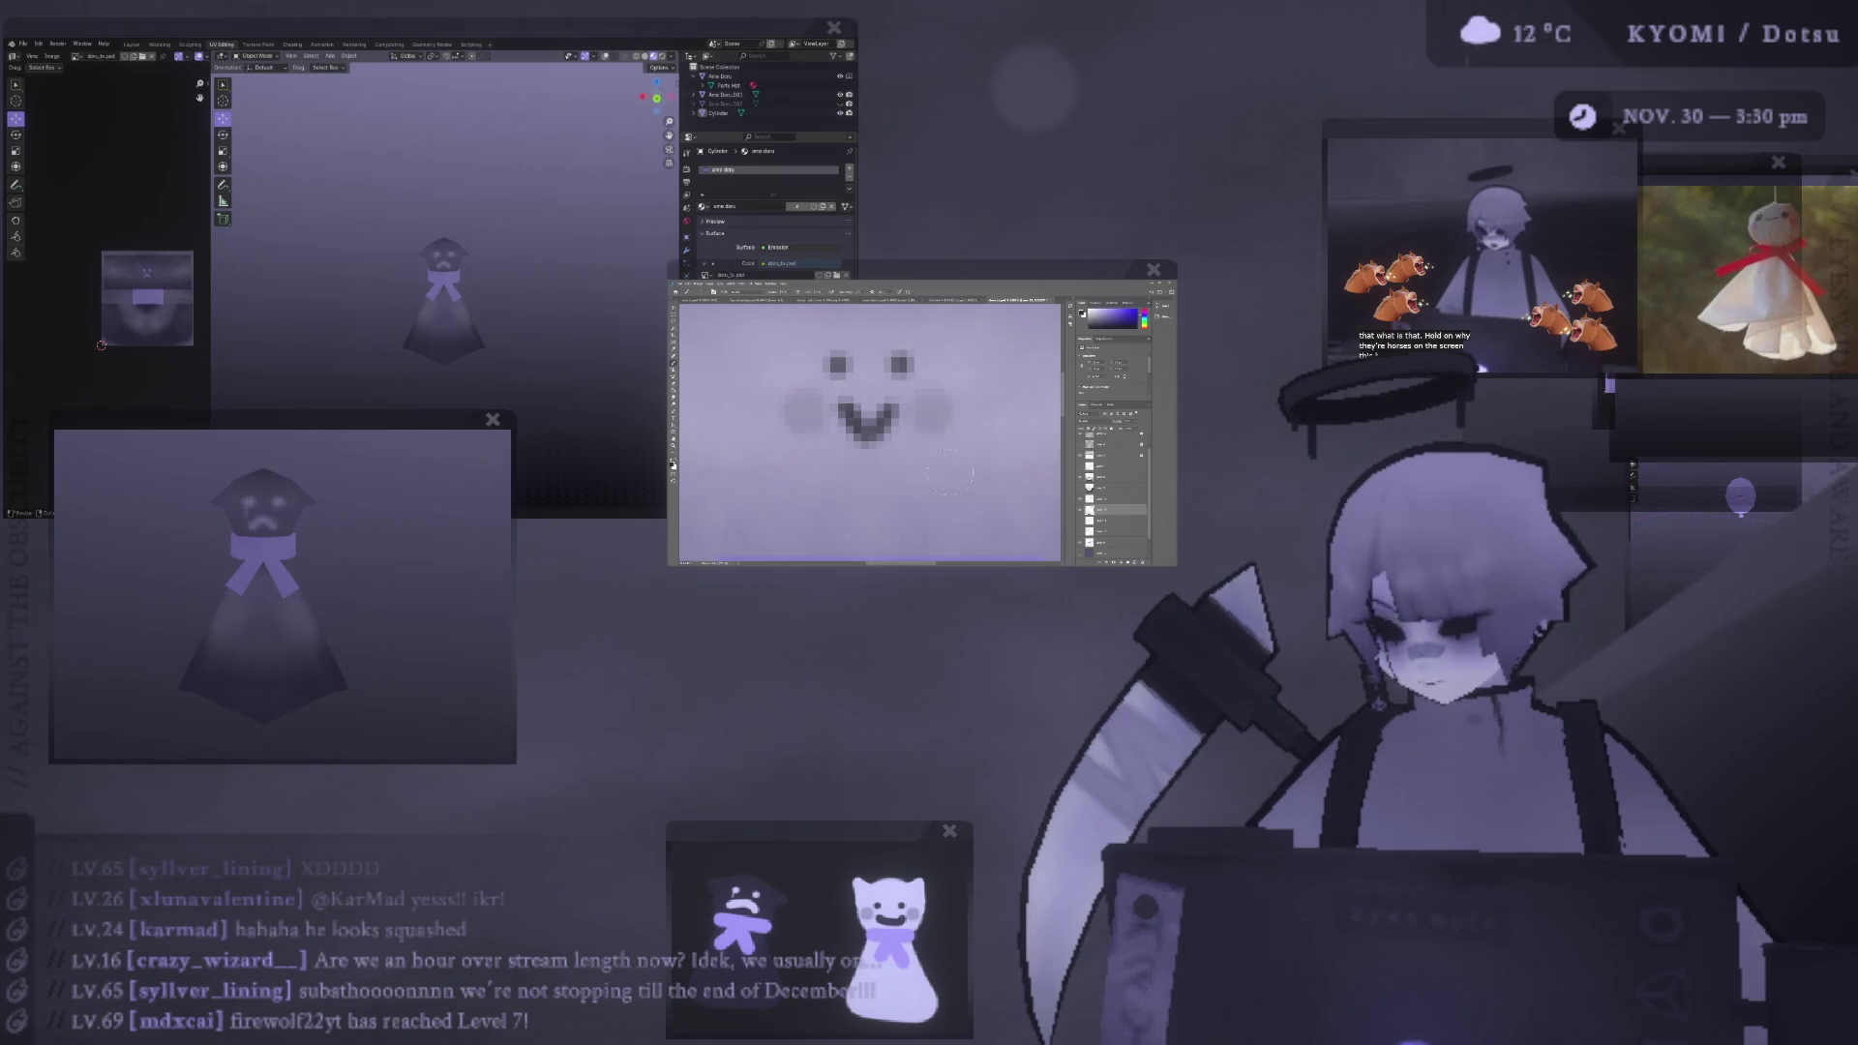
- Save the texture and orbit the Blender ghost to check the updated face
scroll(937, 468, "down", 2, "alt")
scroll(937, 467, "down", 2, "alt")
scroll(936, 467, "down", 2, "alt")
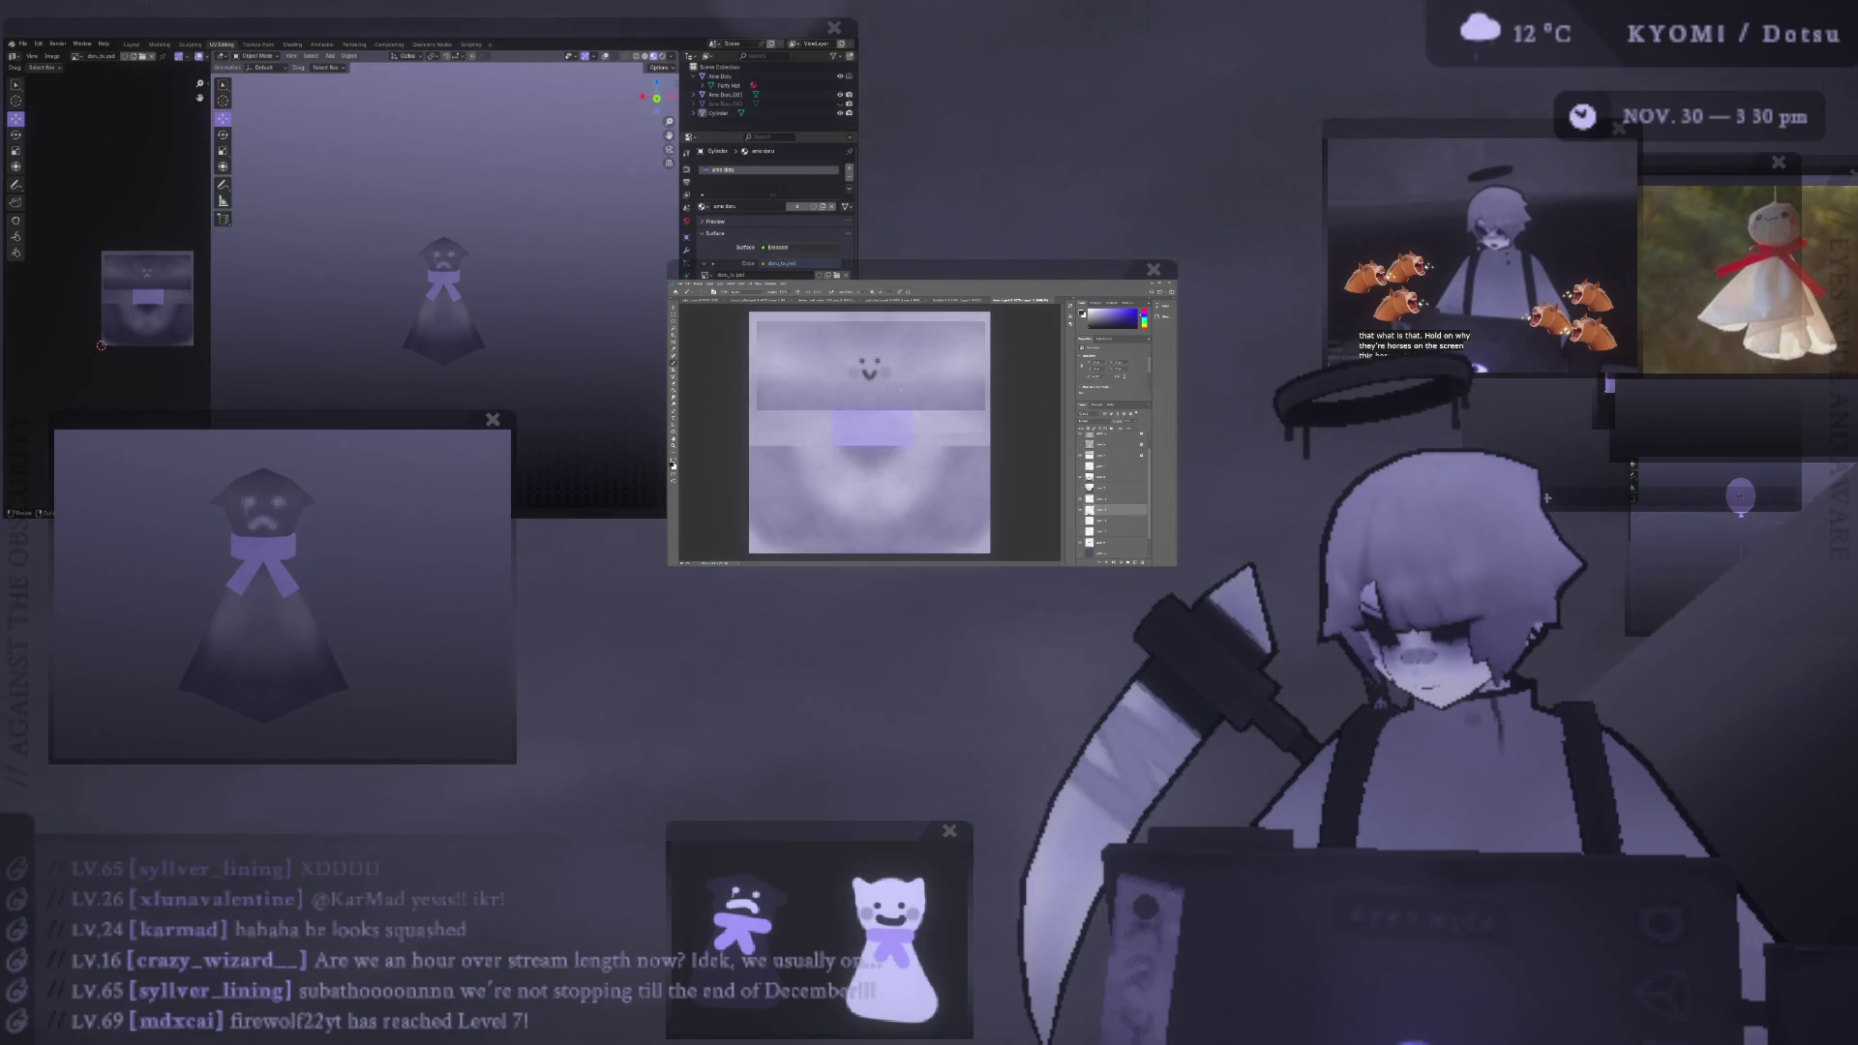
key("alt+r")
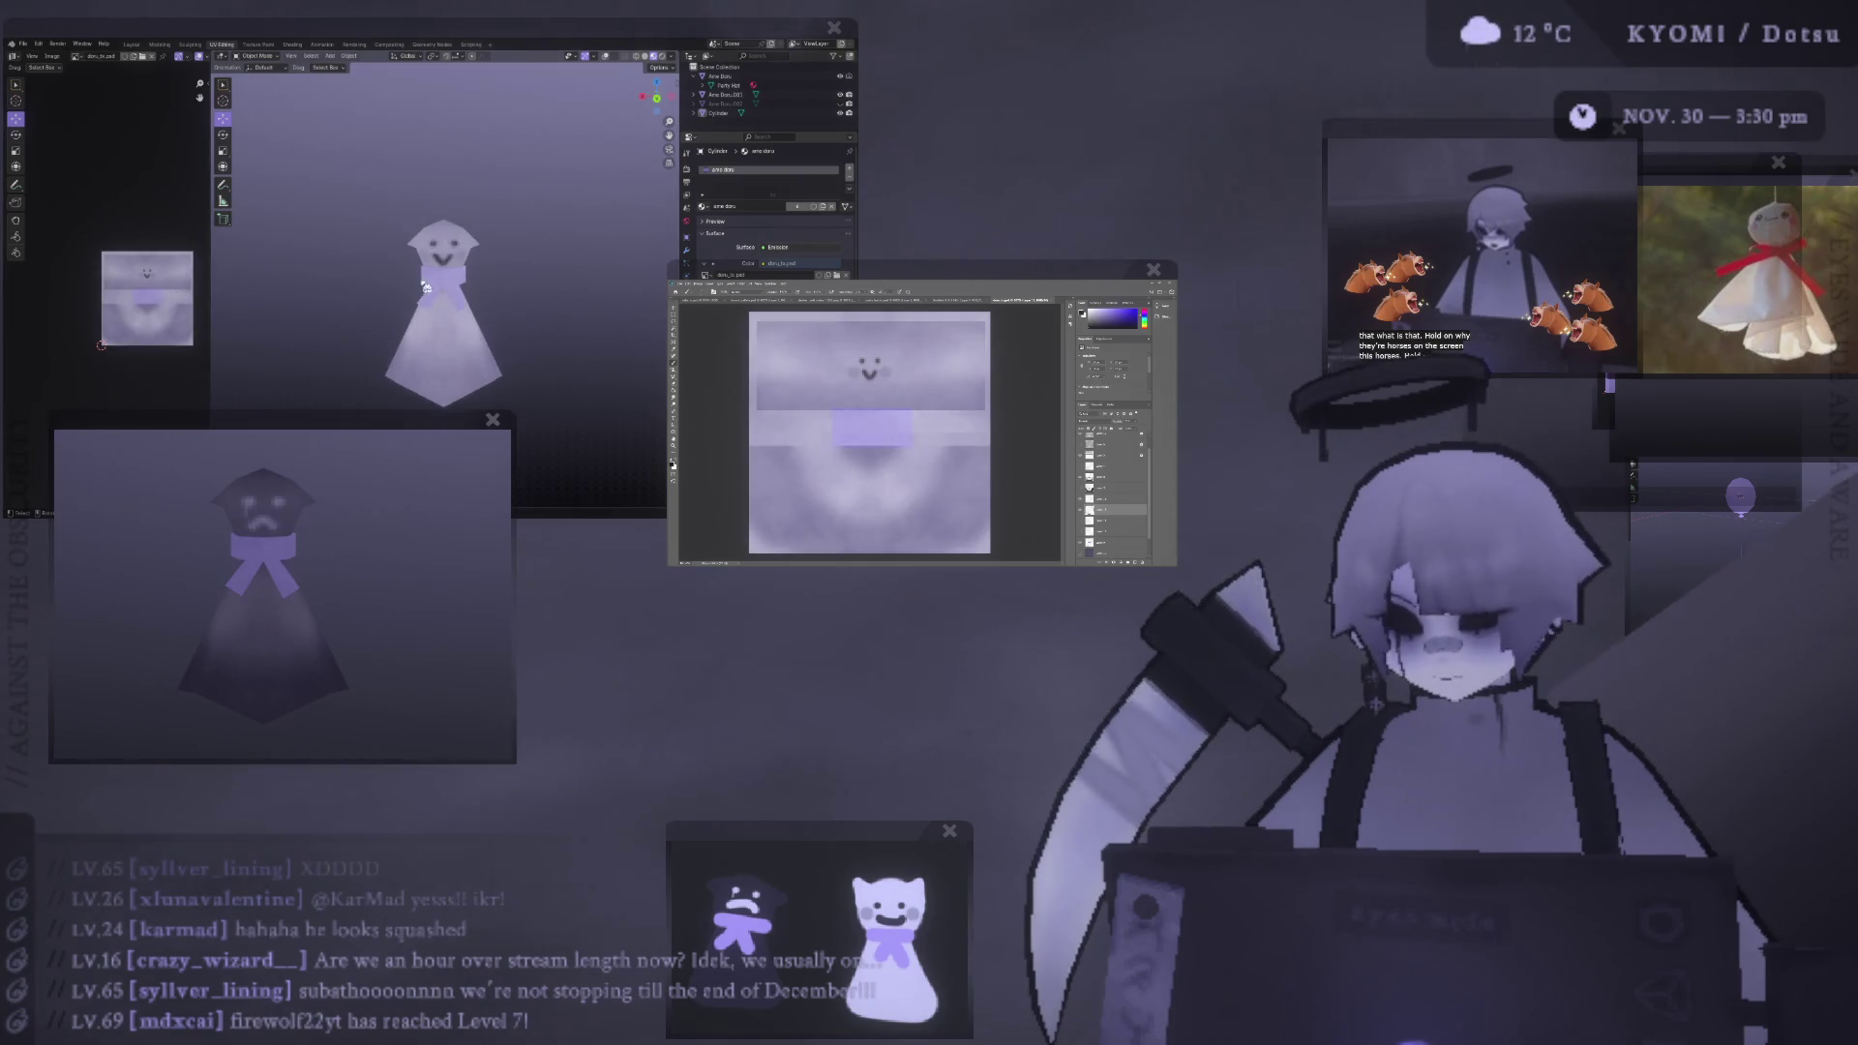
scroll(426, 287, "up", 2)
mouse_move(434, 274)
middle_mouse_down()
mouse_move(503, 246)
mouse_move(401, 309)
middle_mouse_up()
scroll(475, 272, "down", 2)
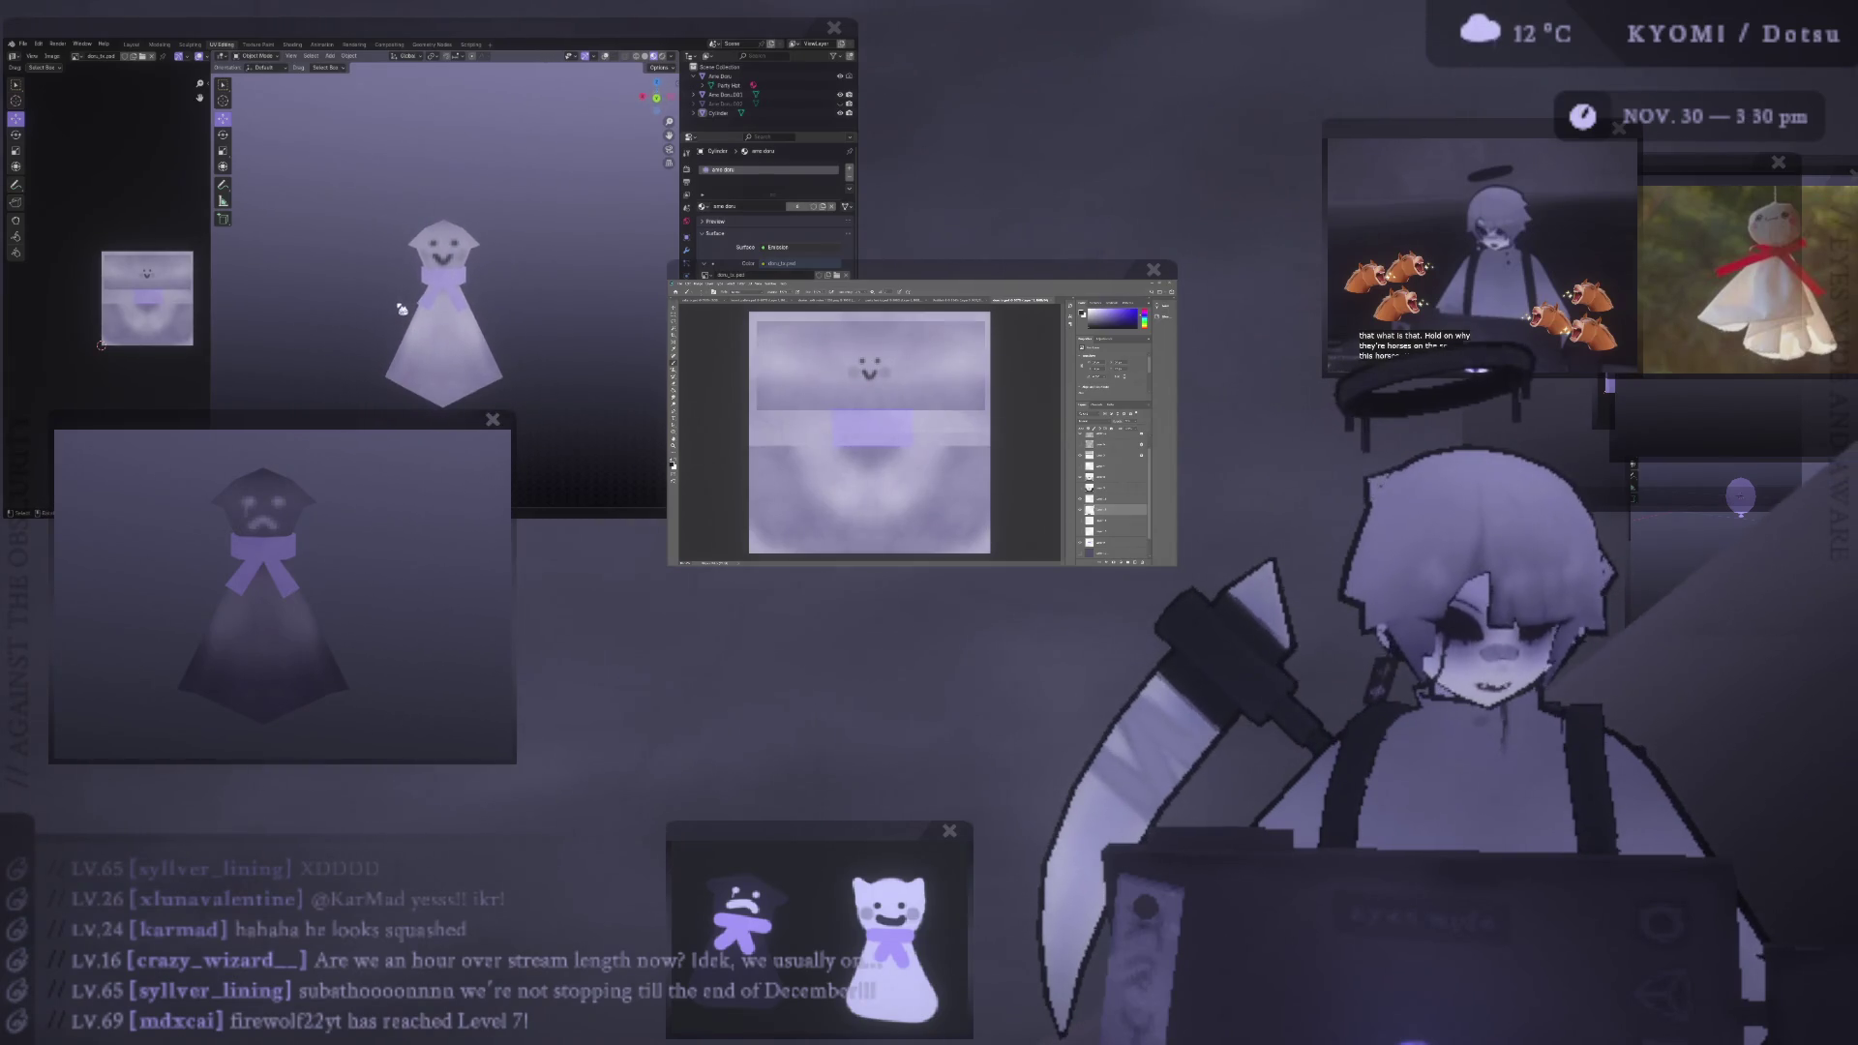
scroll(870, 390, "up", 1, "alt")
scroll(871, 390, "up", 1, "alt")
- Delete the old mouth, erase leftover marks and repaint a short smile below the eyes
key("Delete")
left_click_drag(875, 375, 839, 358)
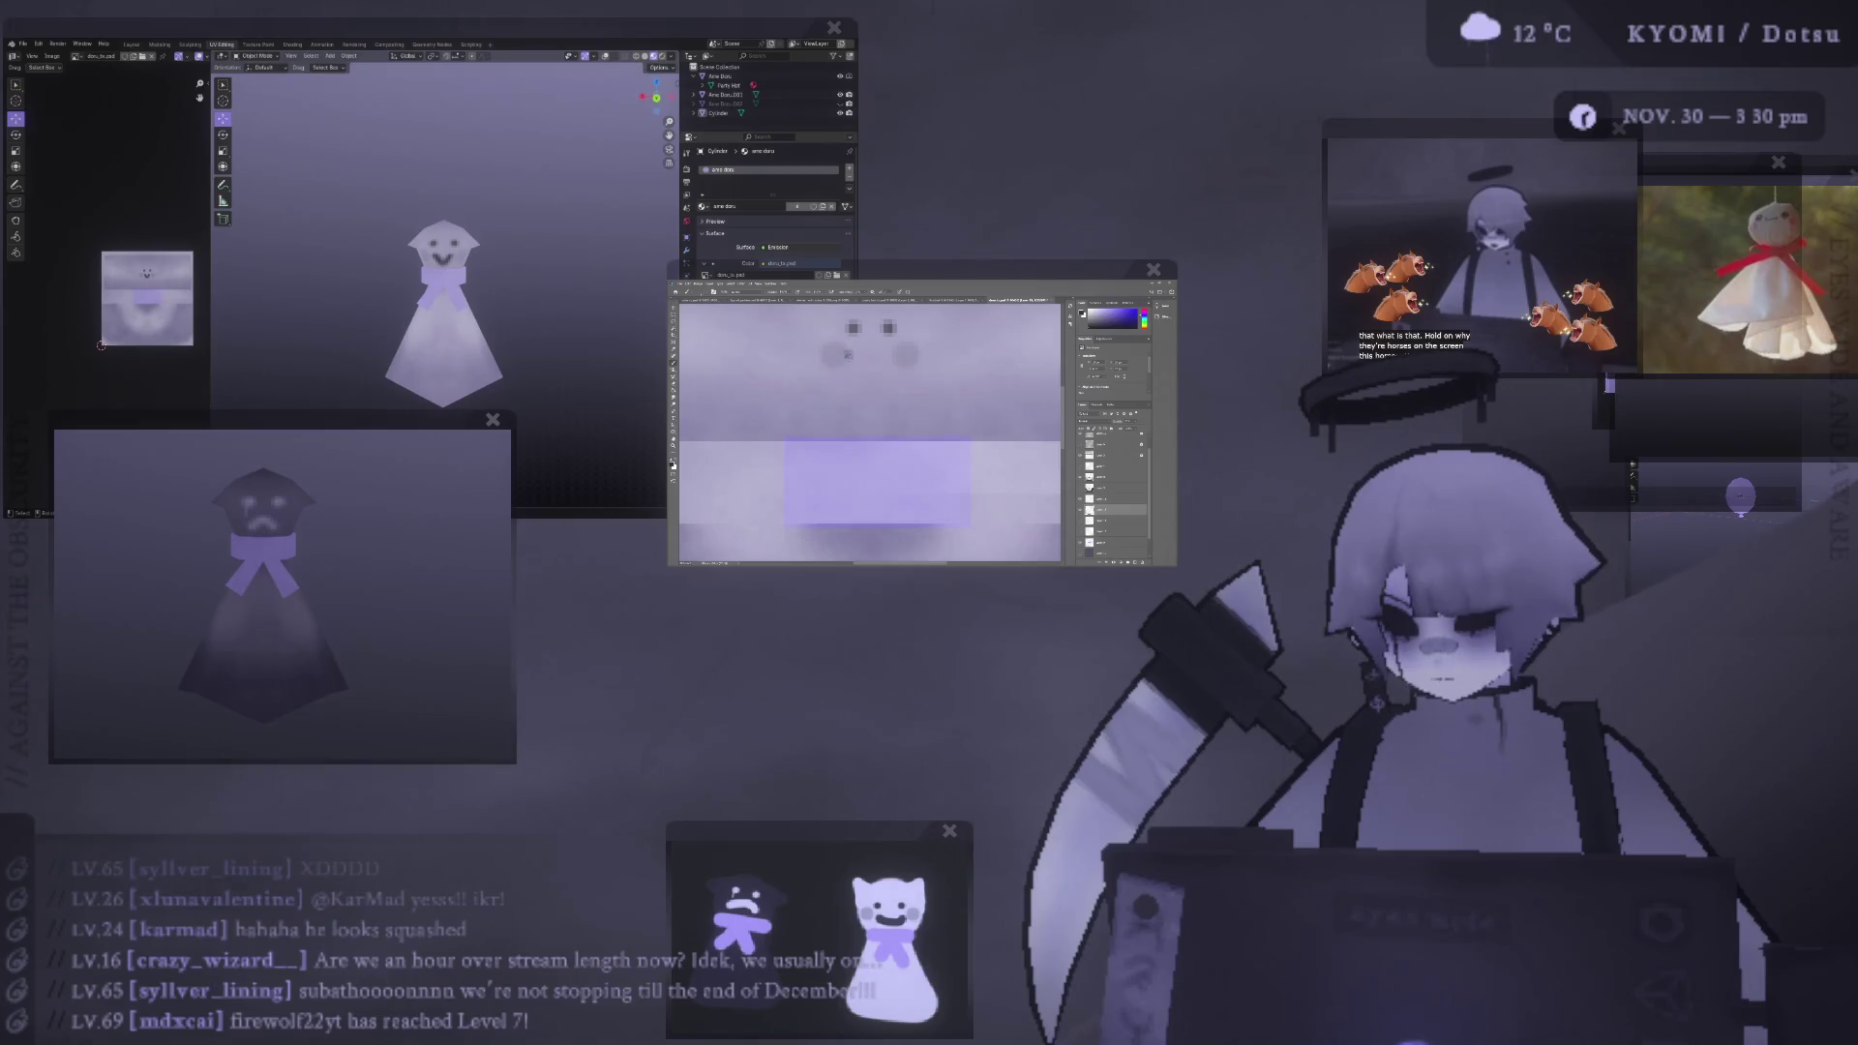
key("ctrl+z")
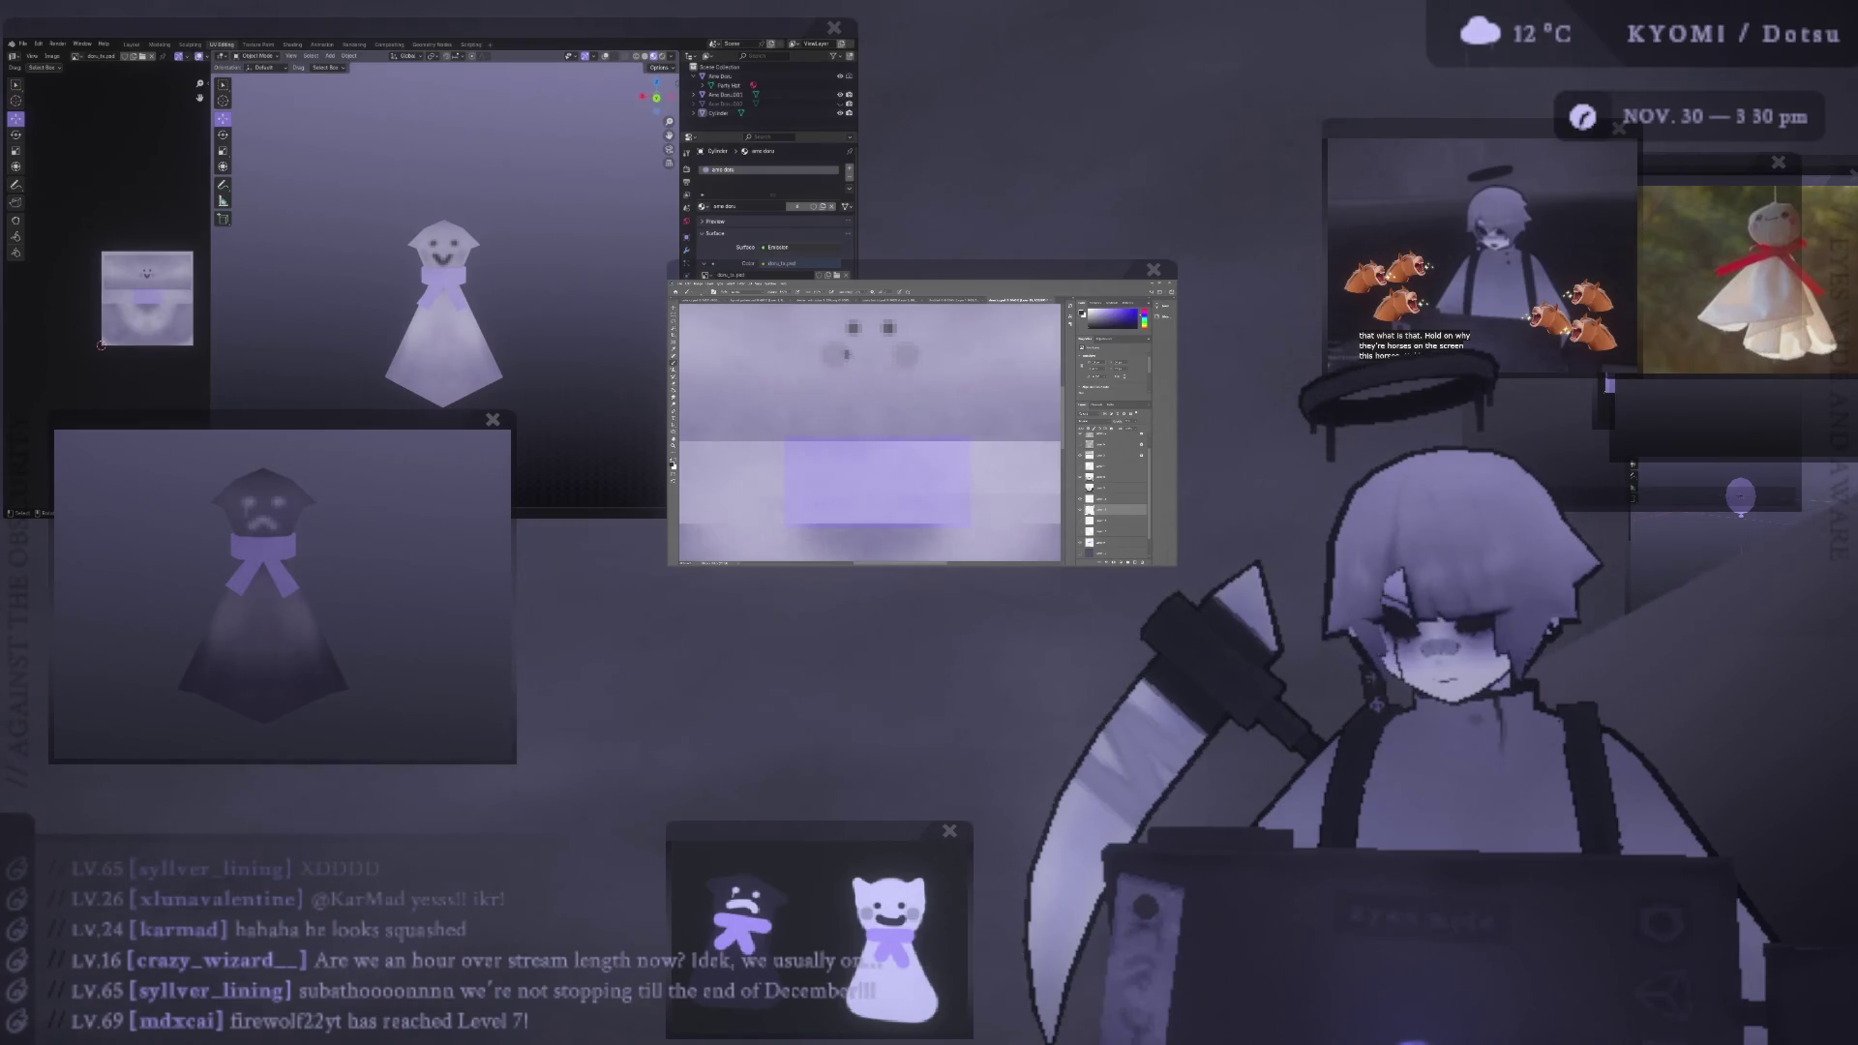
key("ctrl+z")
left_click_drag(900, 356, 843, 356)
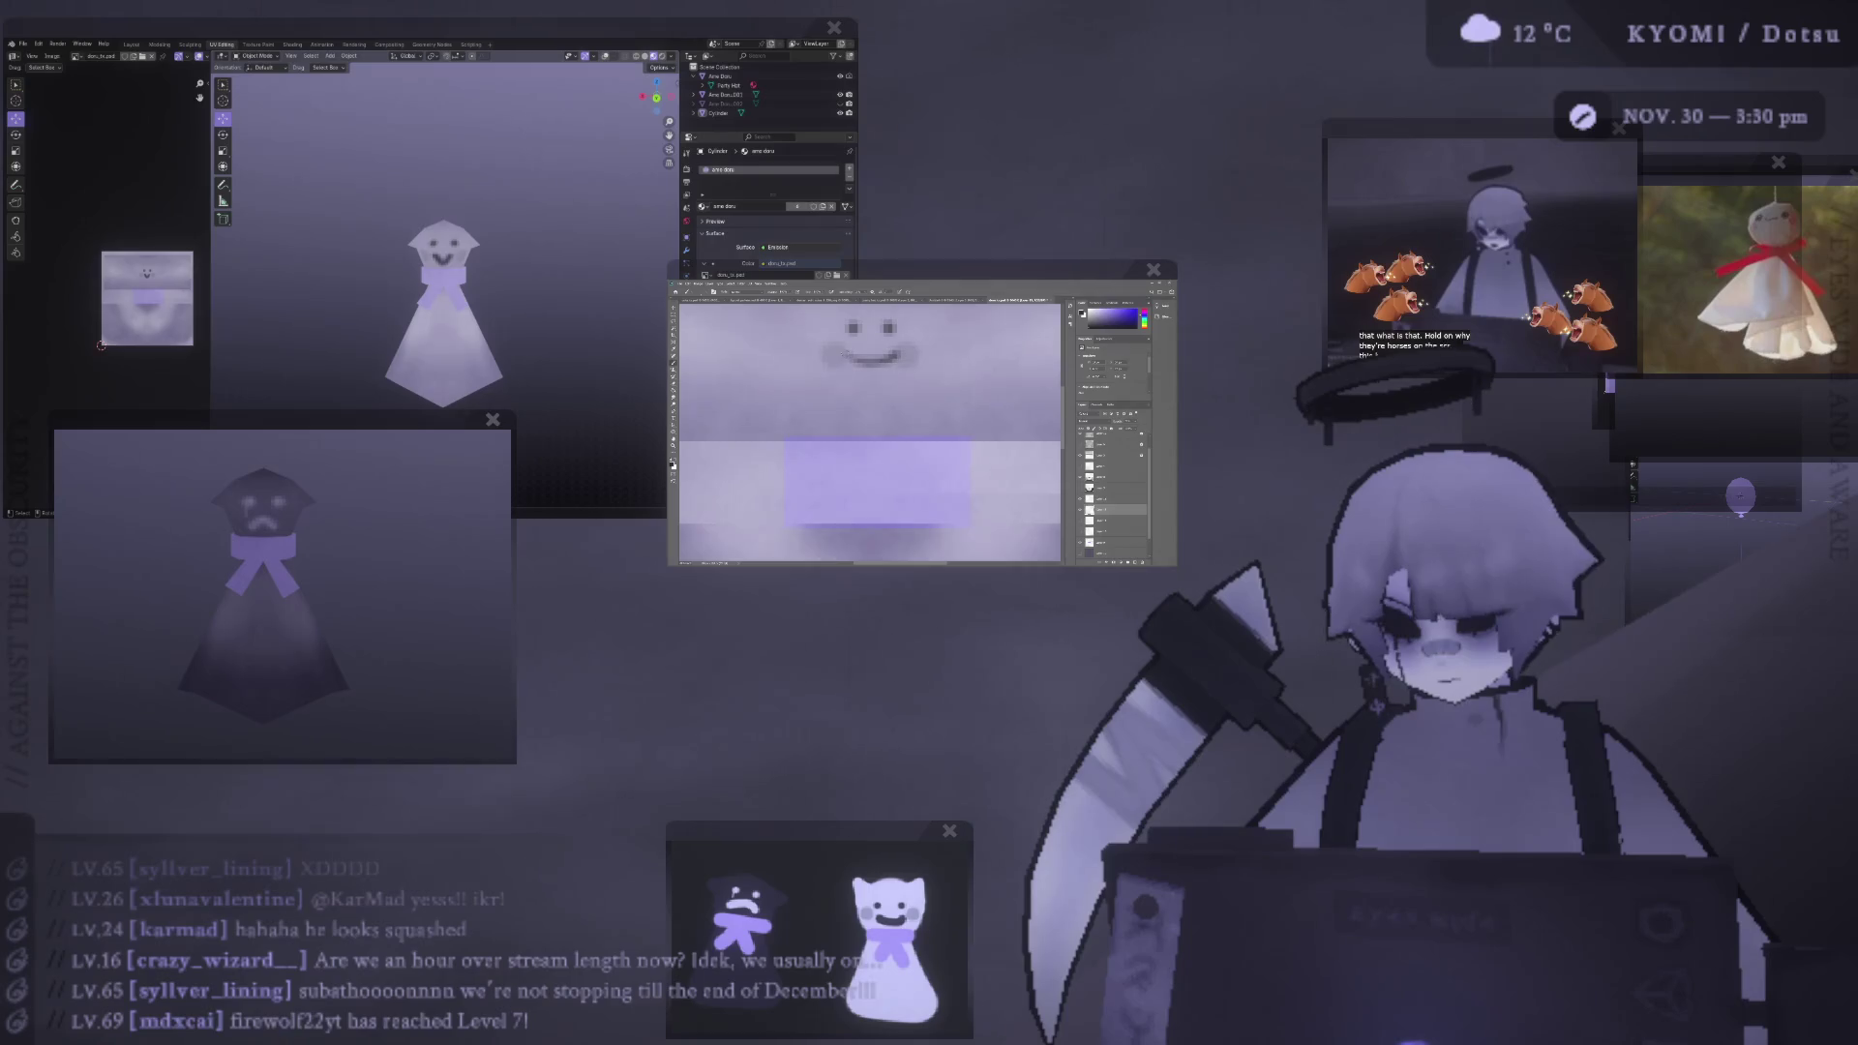
scroll(870, 371, "down", 1, "alt")
key("ctrl+z")
left_click_drag(851, 357, 866, 359)
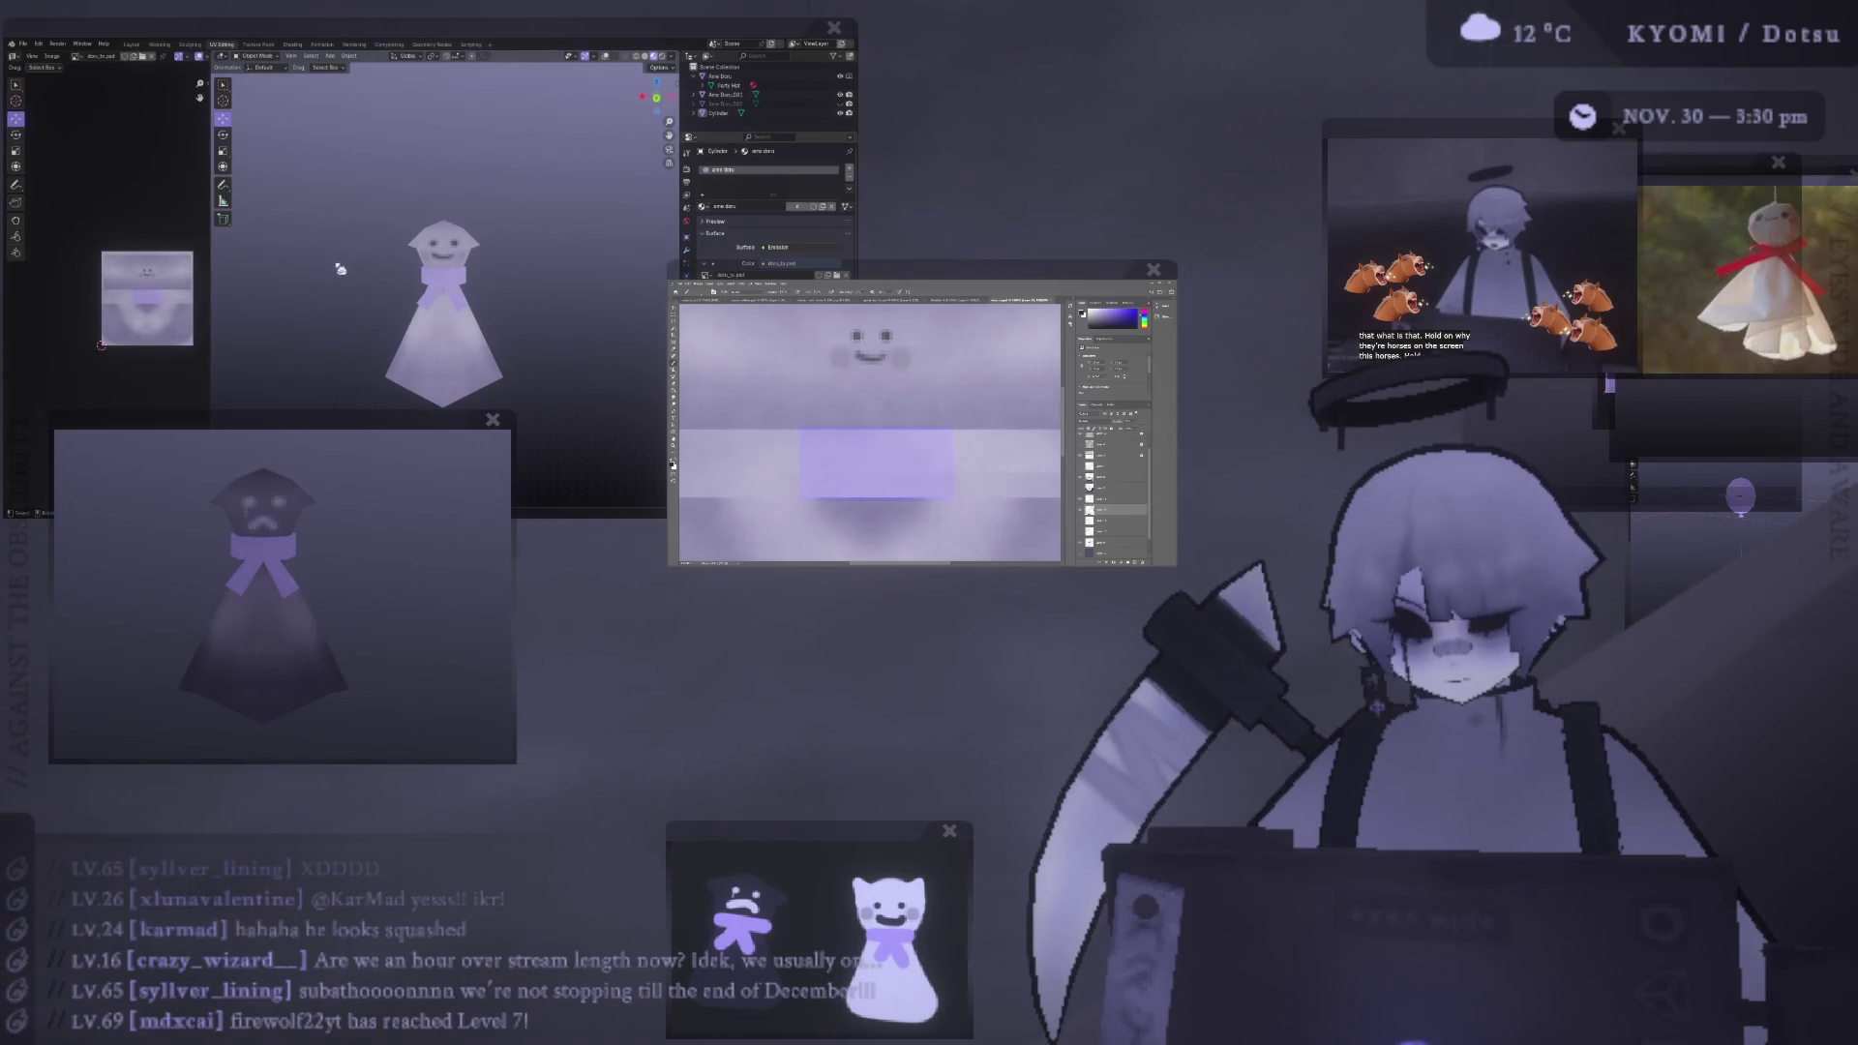
- Orbit around the ghost model and undo part of the mouth stroke
middle_click_drag(336, 261, 352, 277)
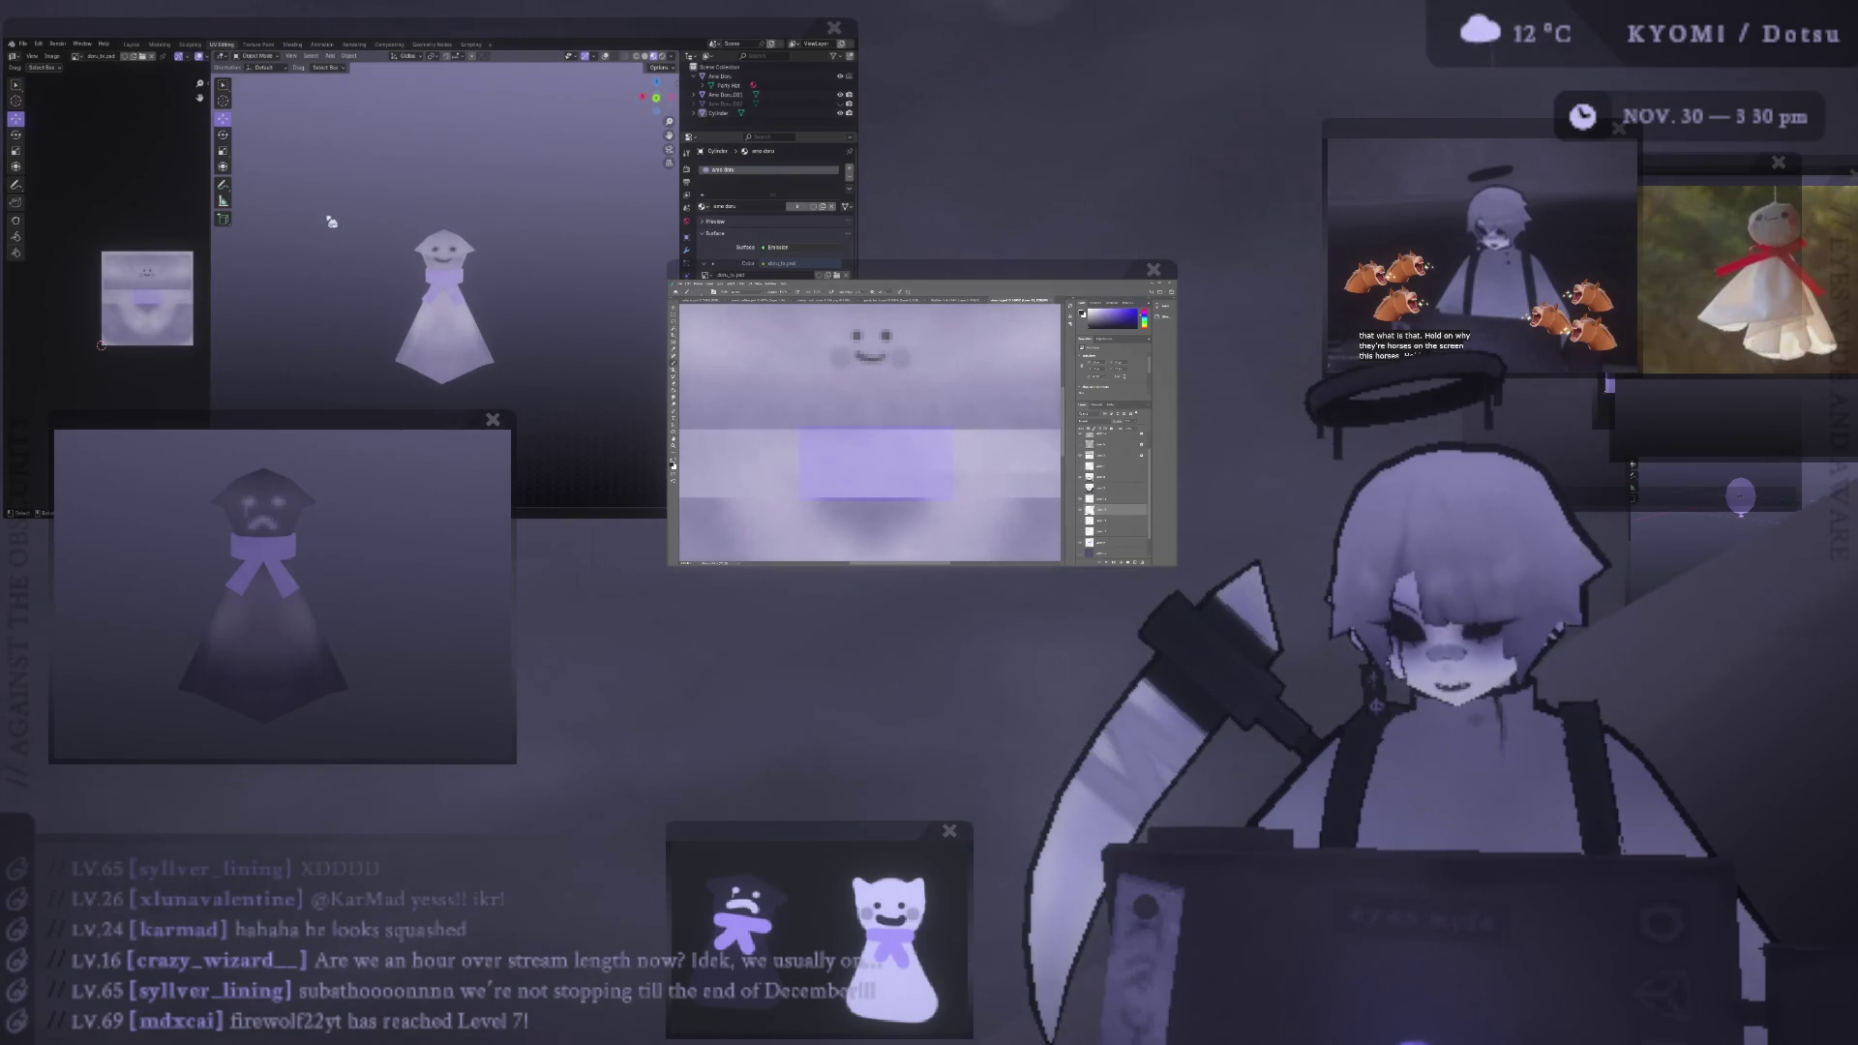
key("ctrl+z")
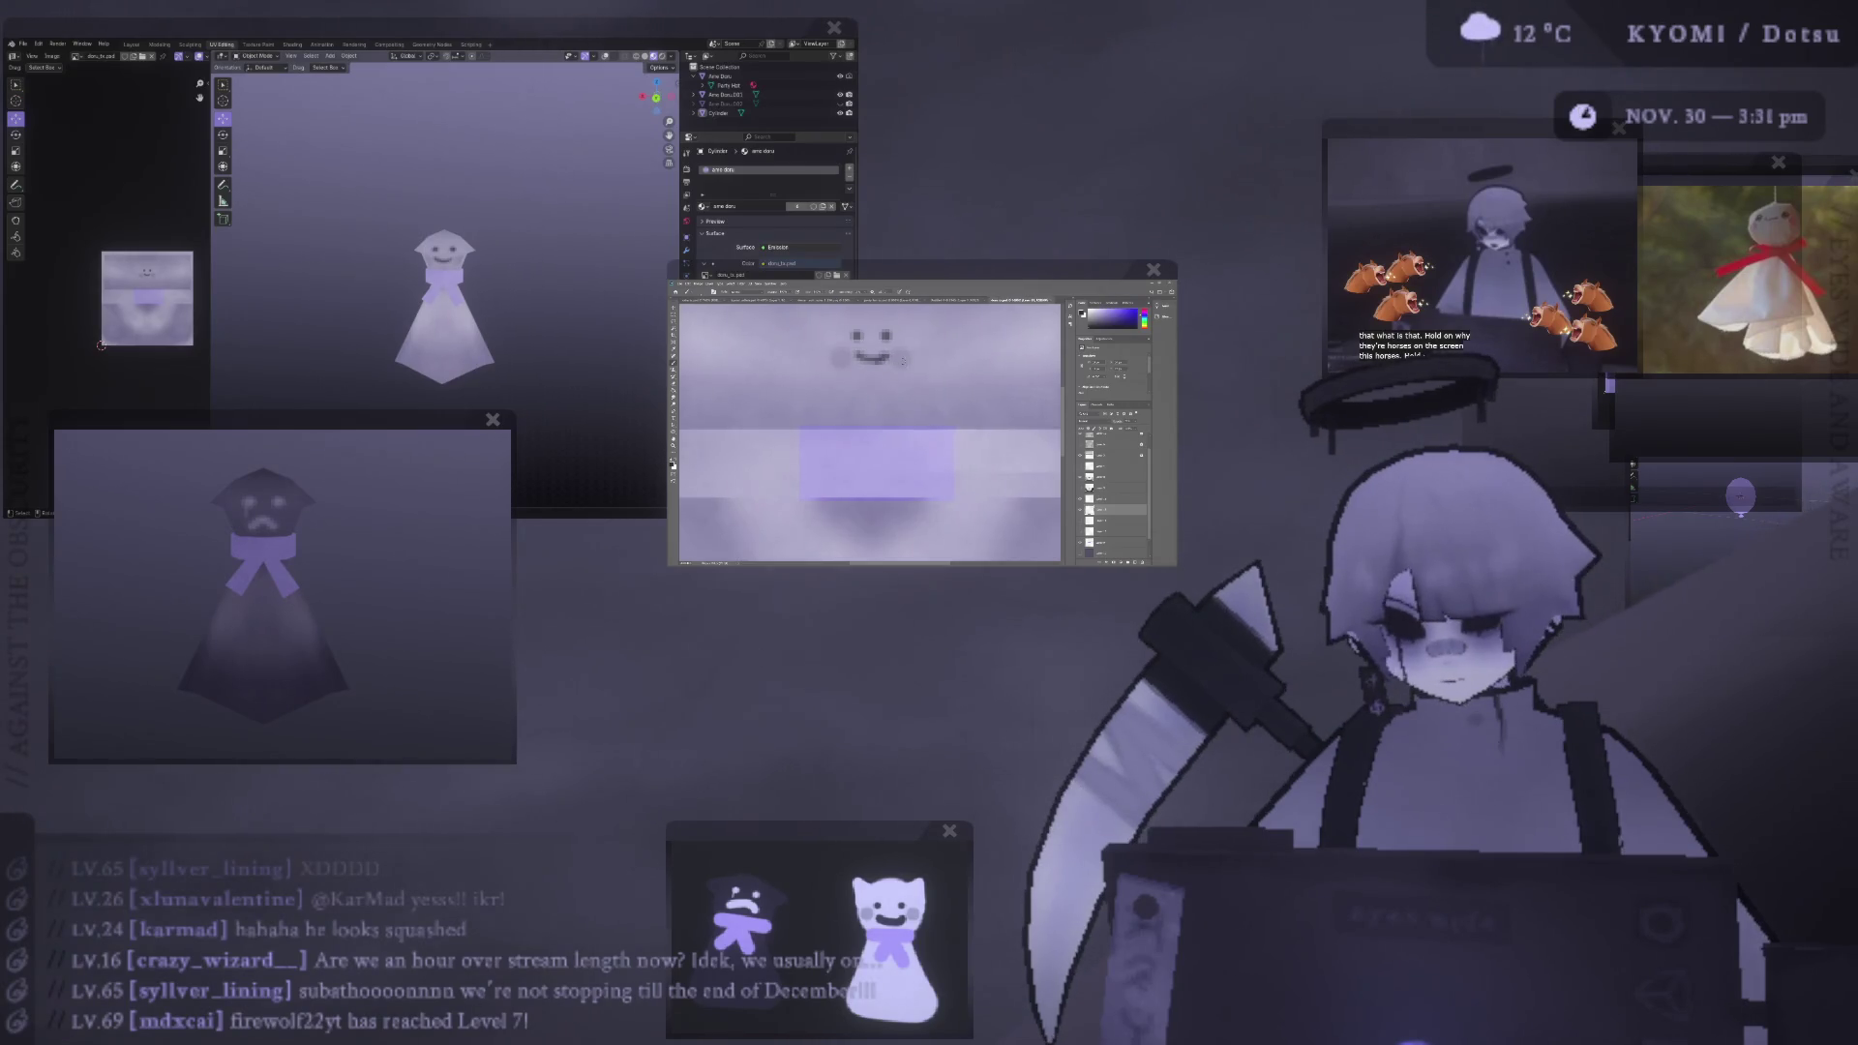
scroll(292, 298, "down", 3)
scroll(293, 304, "up", 2)
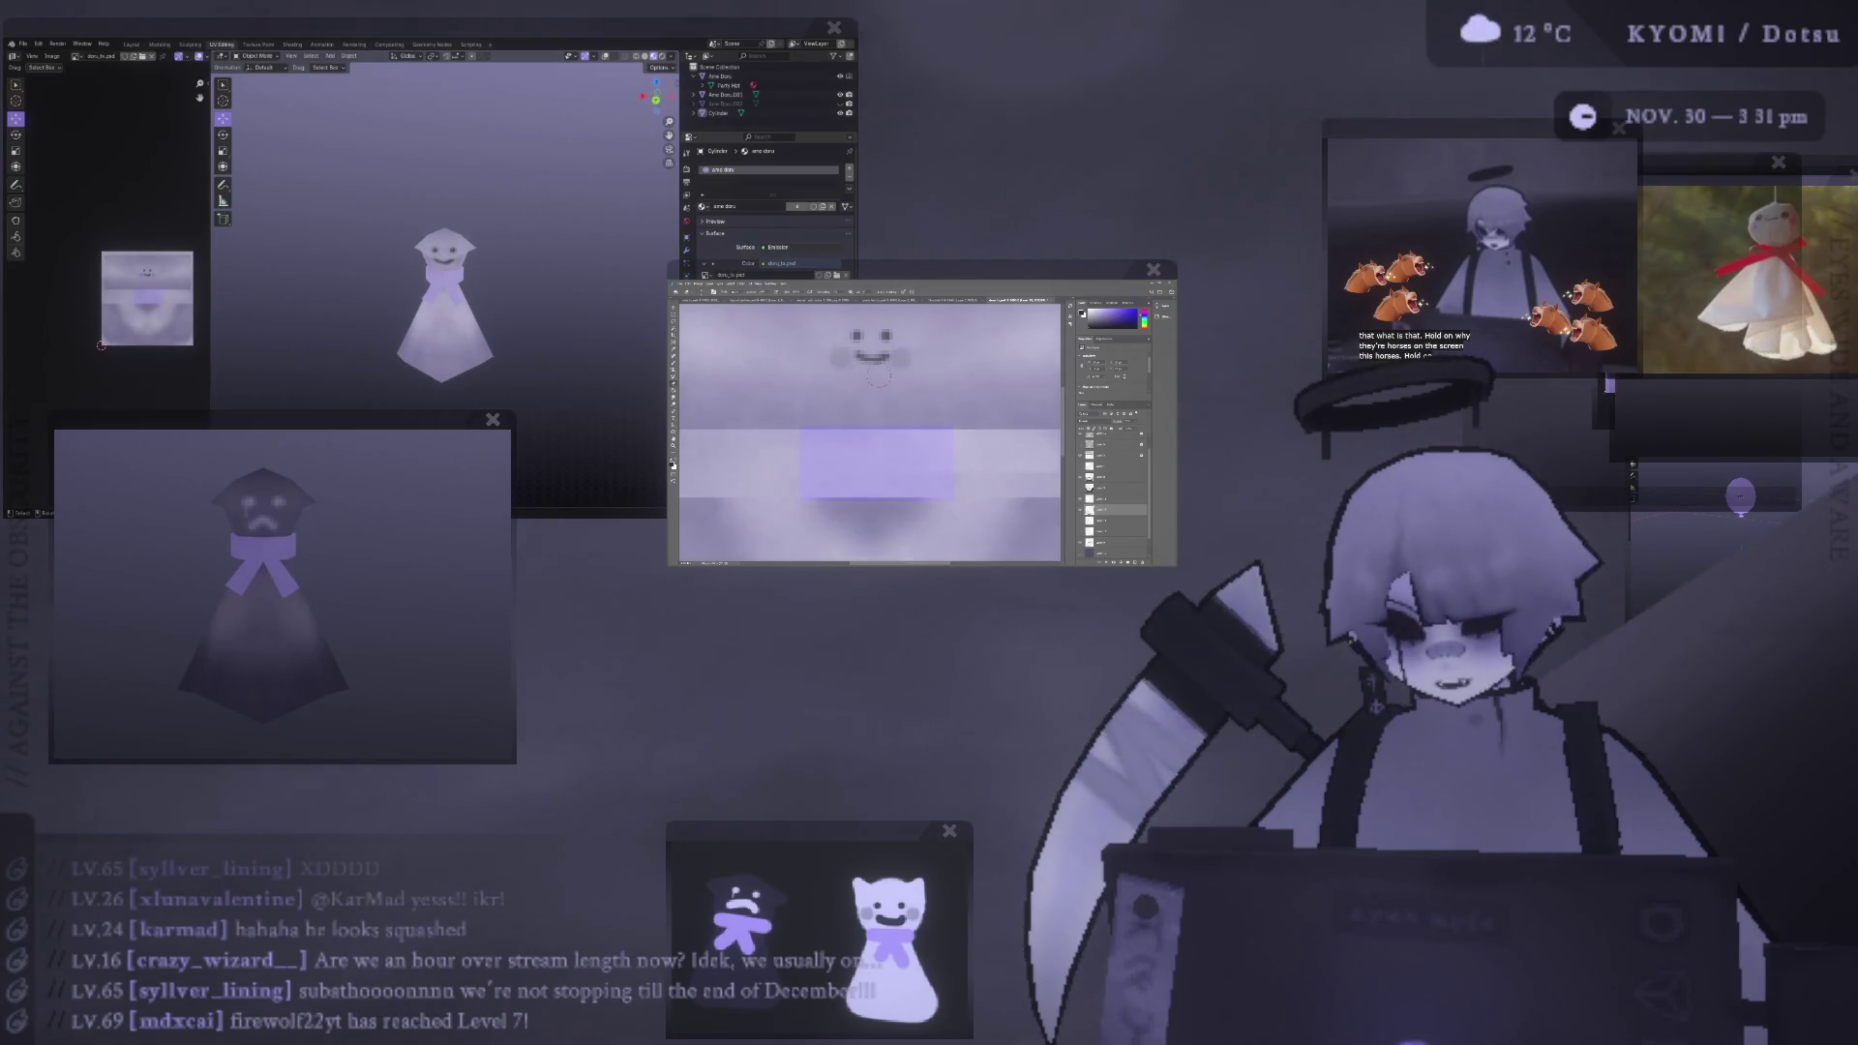
scroll(298, 290, "down", 3)
scroll(308, 256, "up", 2)
scroll(308, 253, "up", 2)
- Switch between the face layers and zoom in and out to review the smiling face
left_click(1098, 486)
left_click(1103, 520)
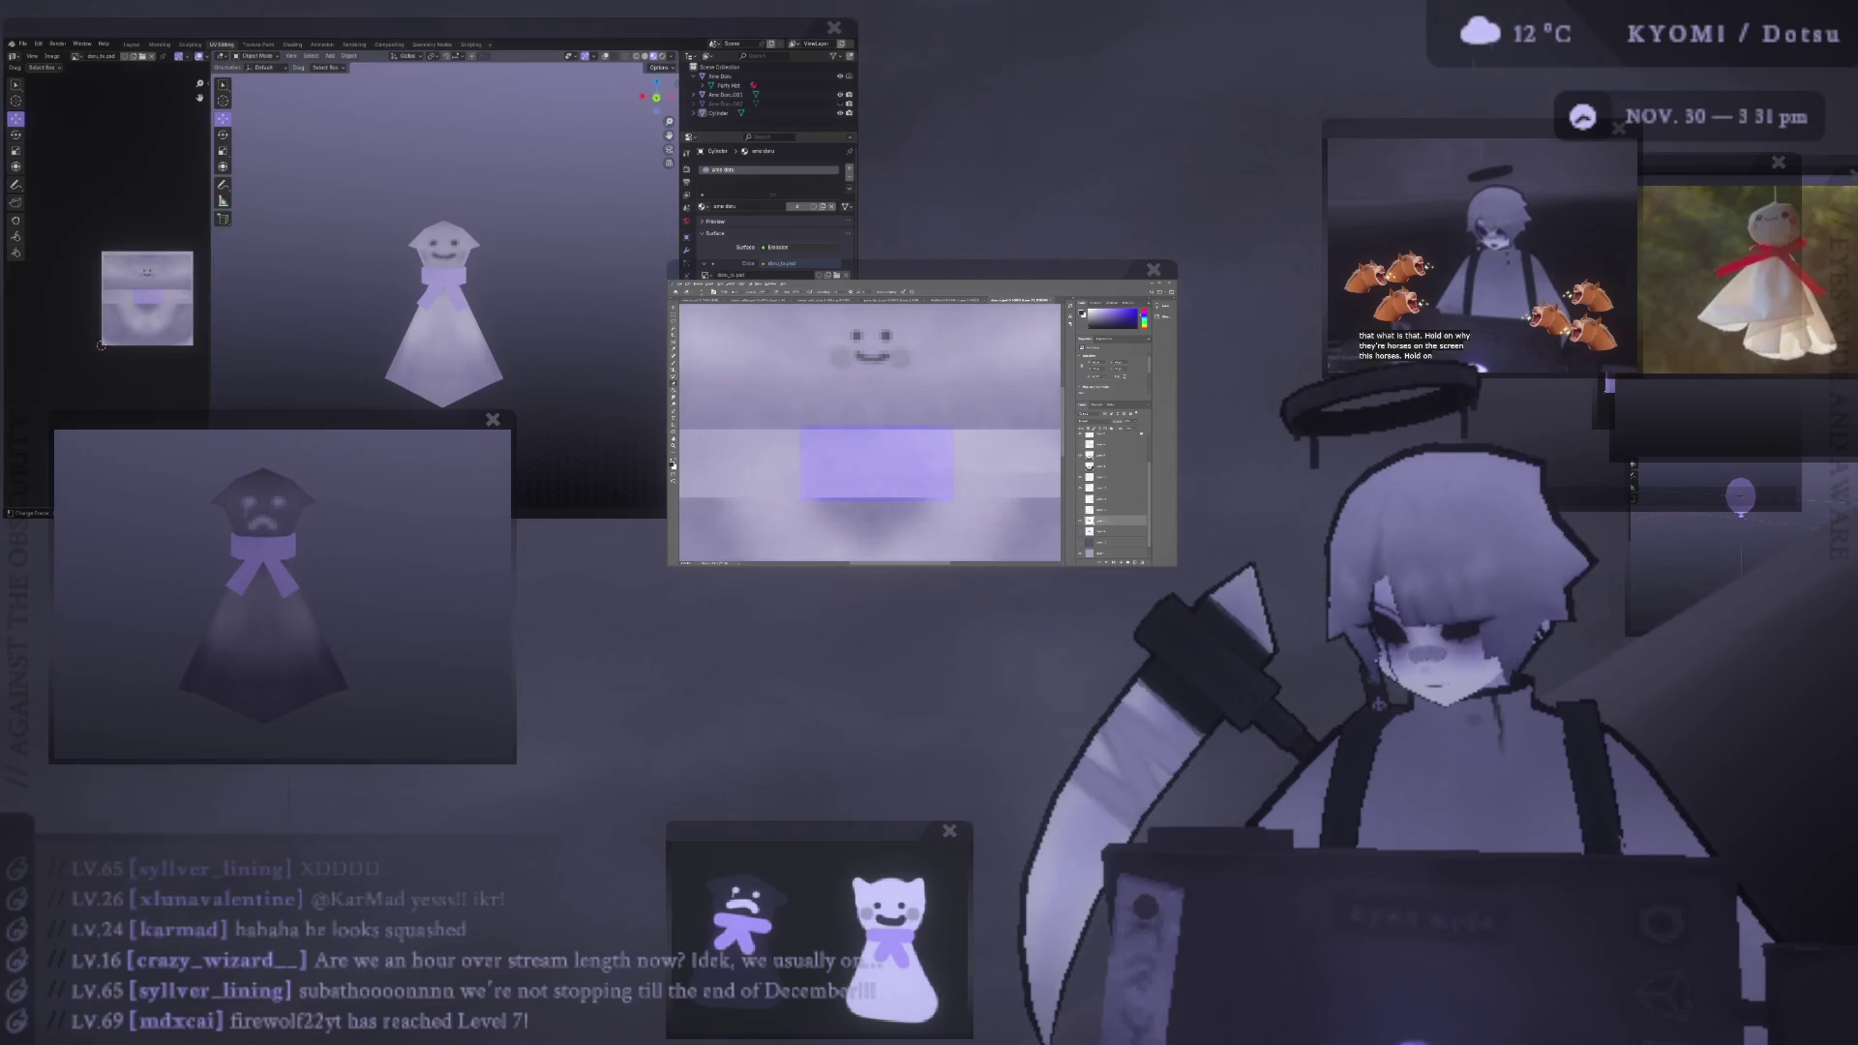
scroll(324, 339, "down", 4)
scroll(318, 349, "up", 2)
scroll(318, 350, "down", 2)
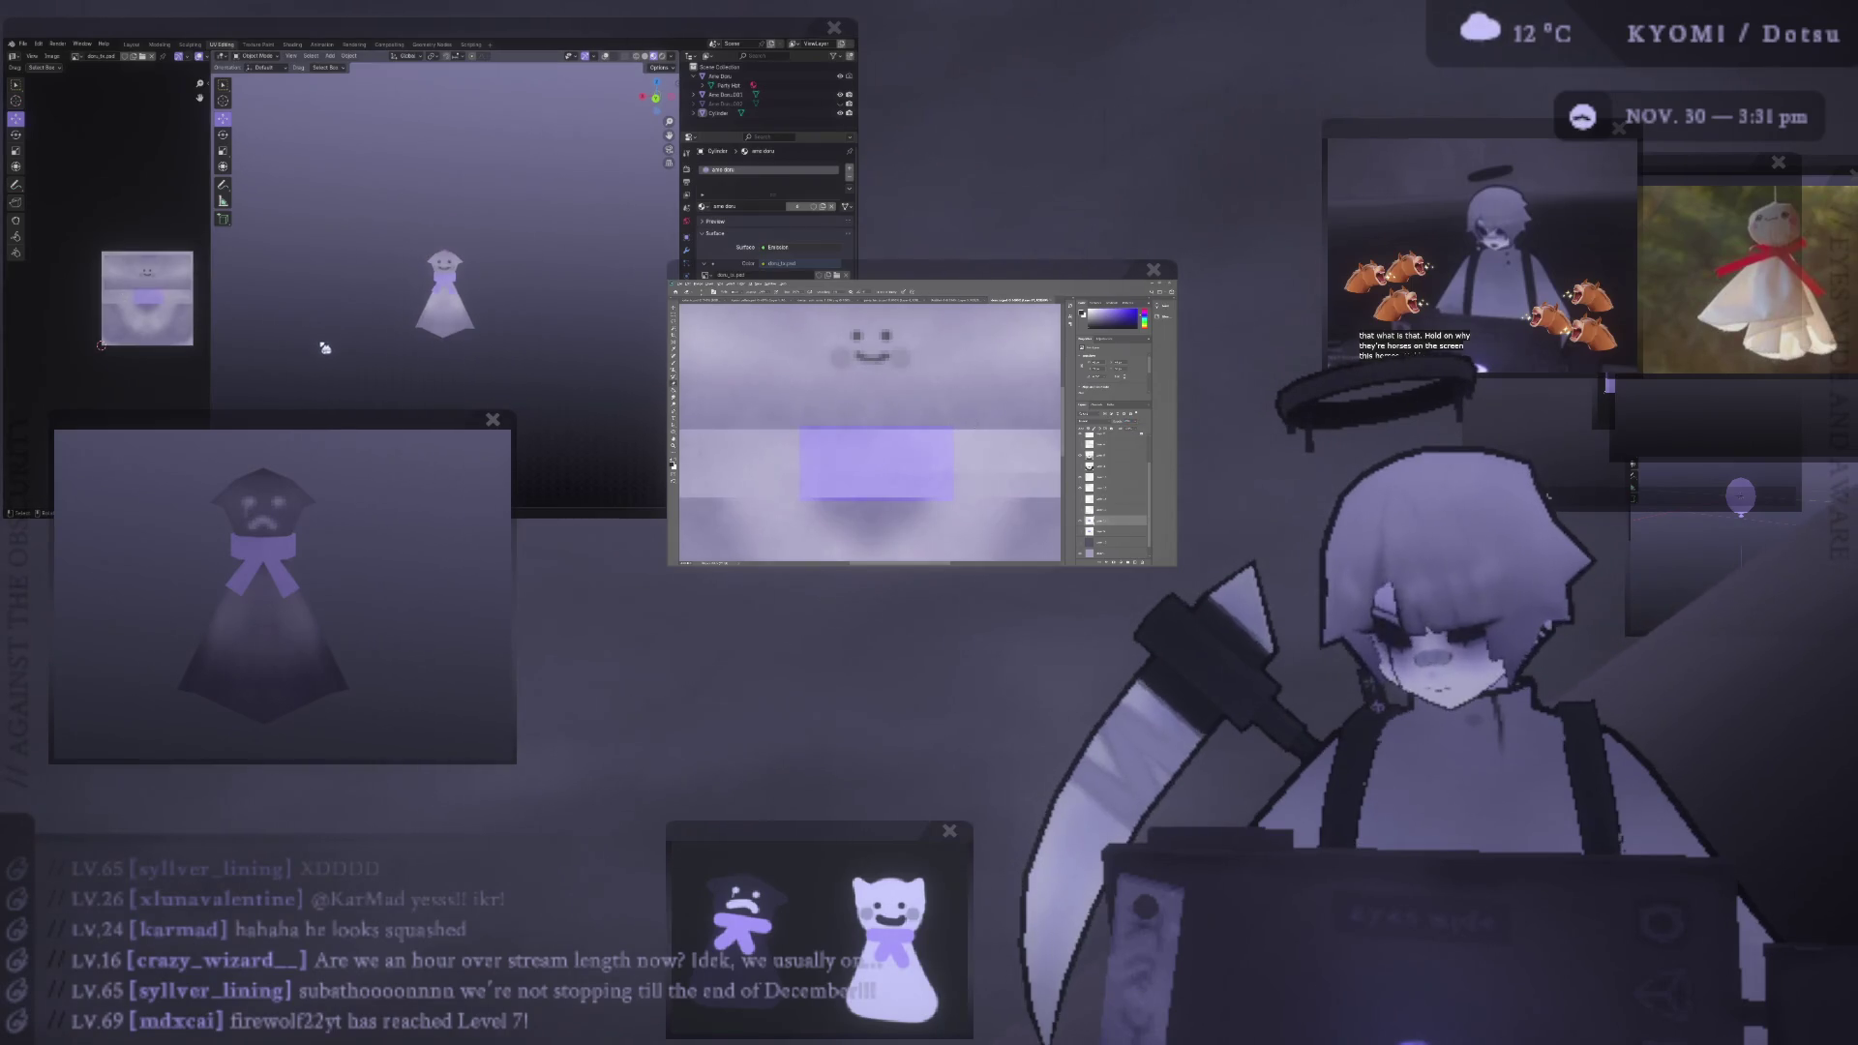
scroll(384, 274, "down", 1)
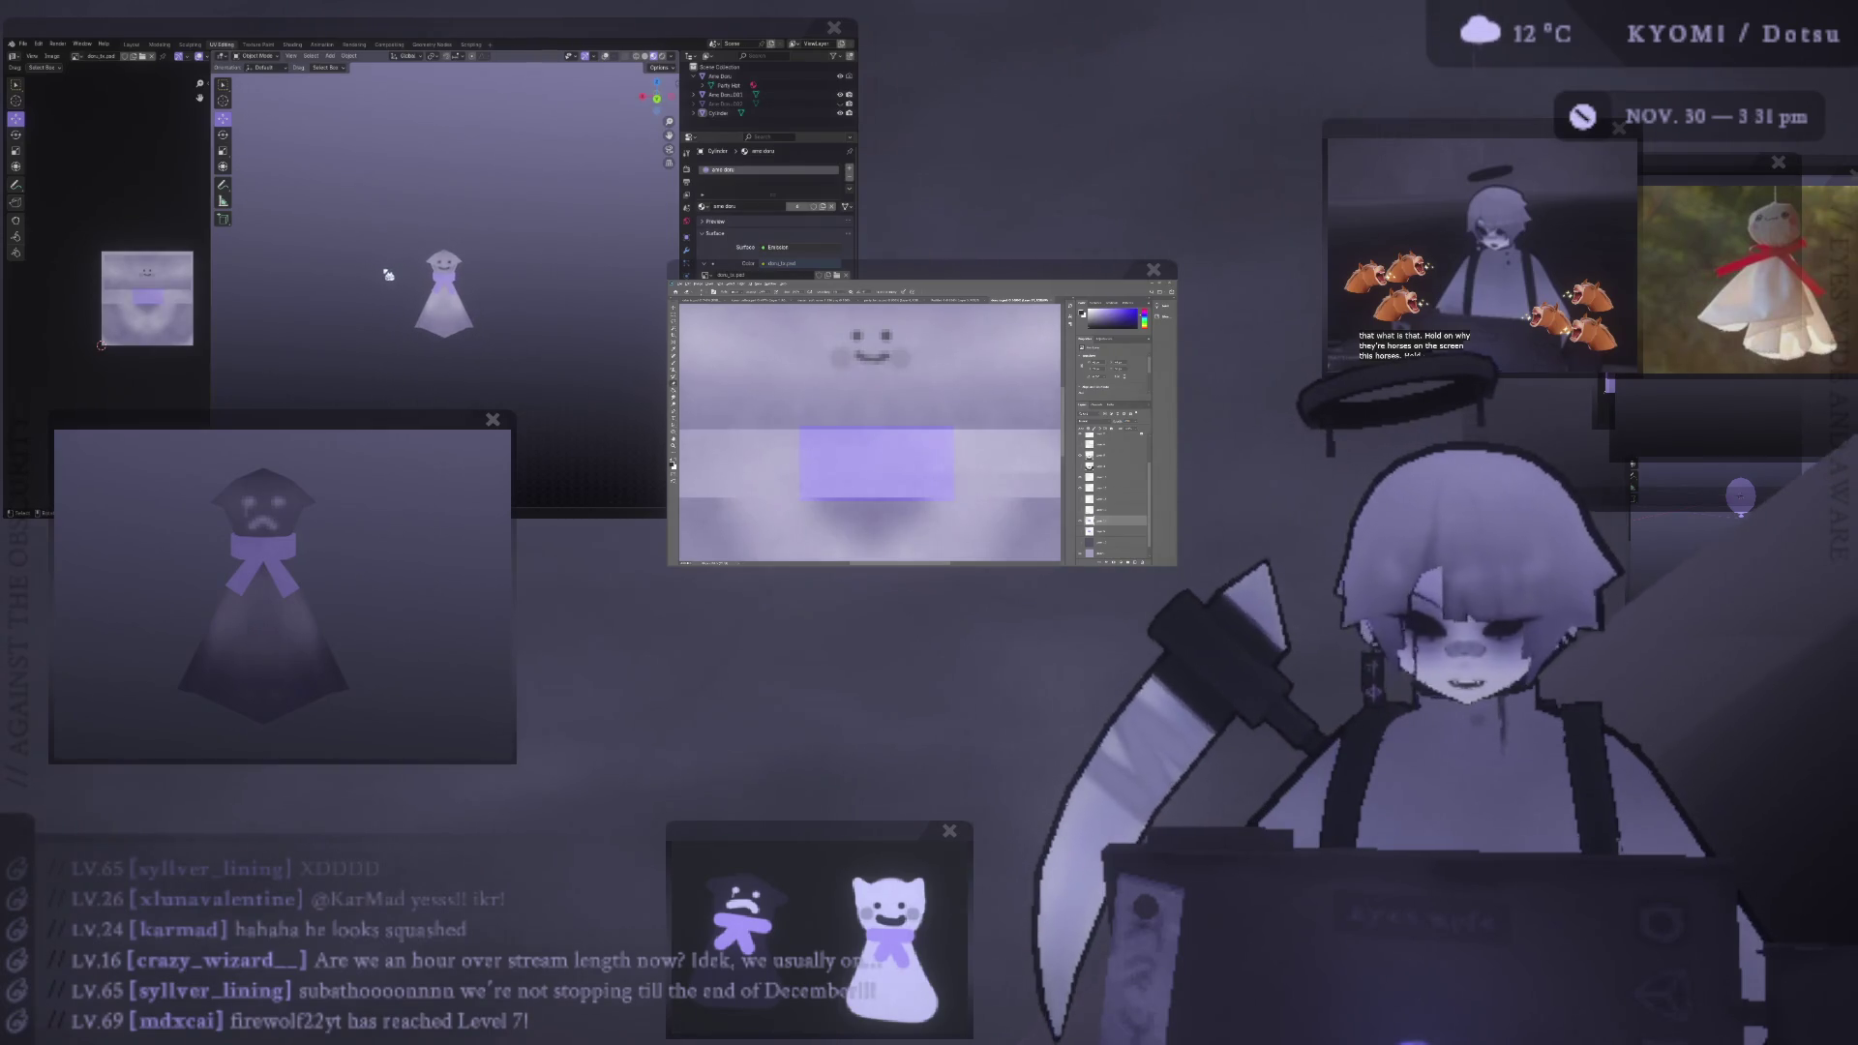
scroll(391, 269, "up", 2)
scroll(391, 269, "up", 4)
left_click(474, 218)
key("Tab")
key("KP_1")
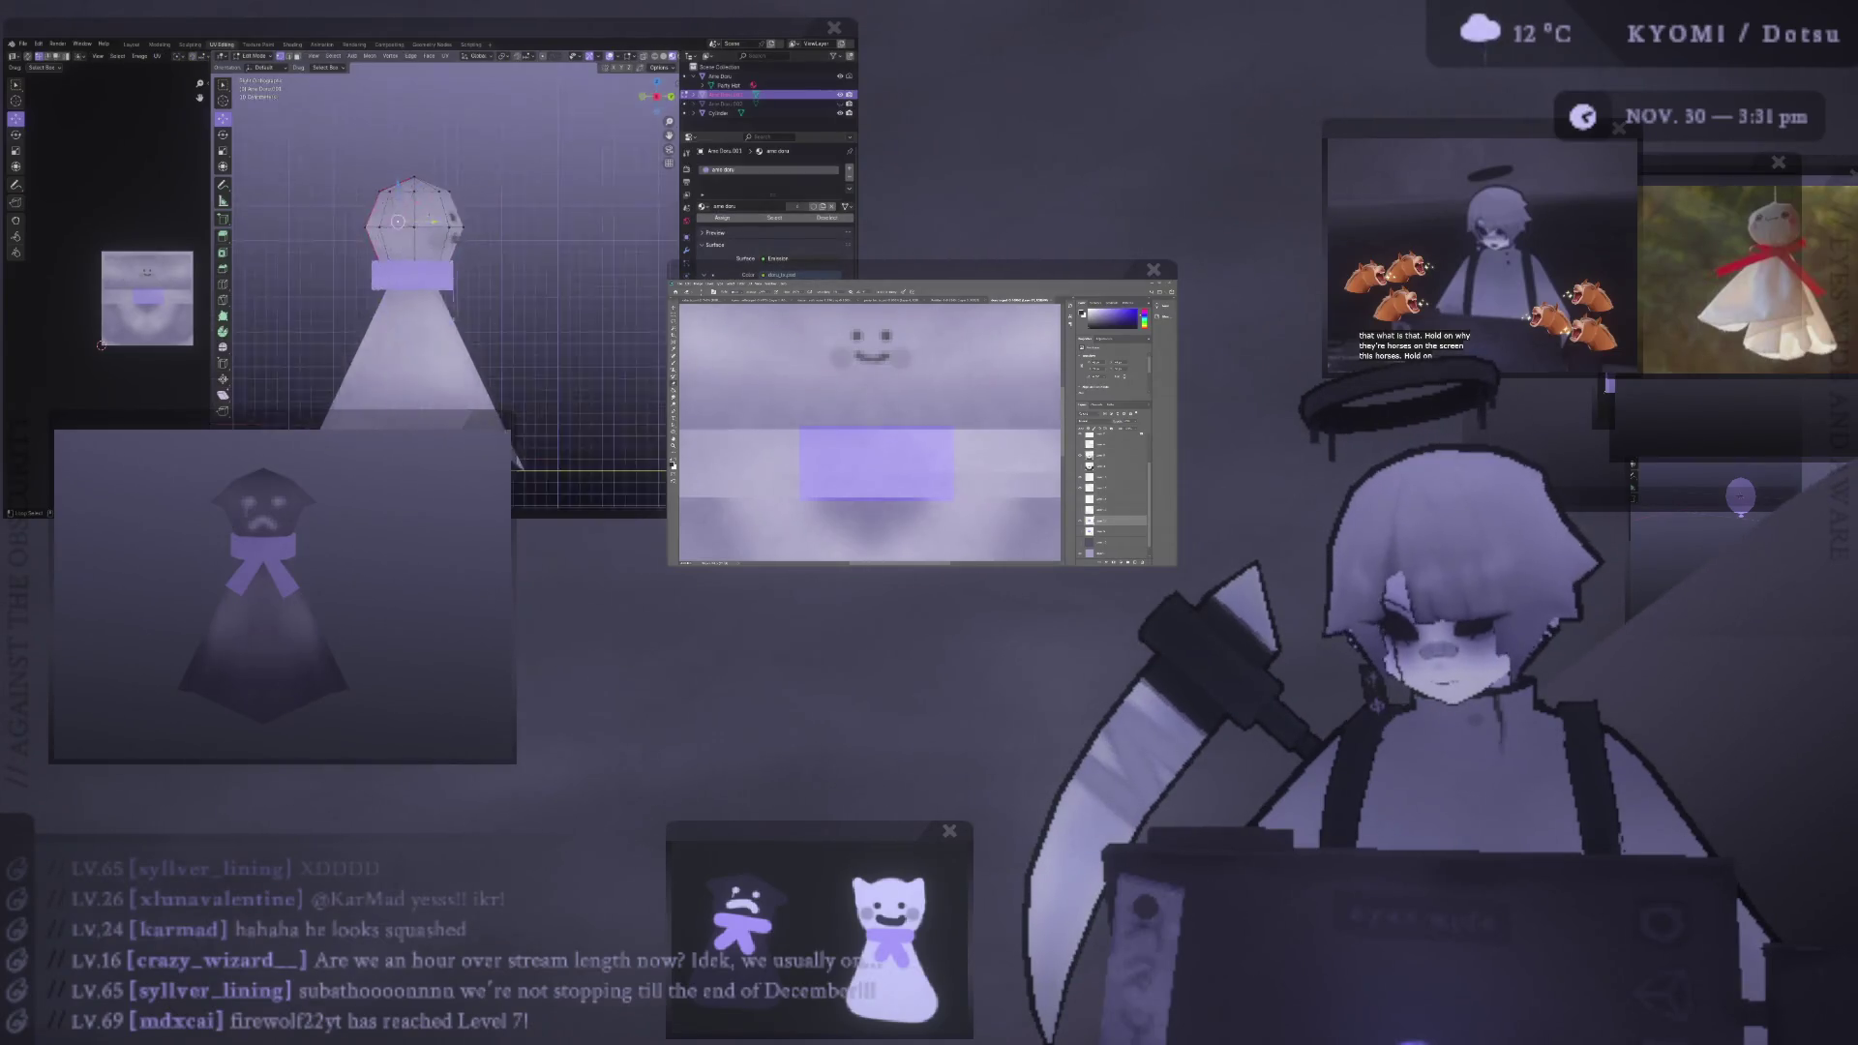
key("g")
left_click(453, 146)
key("Tab")
scroll(525, 287, "down", 3)
middle_click_drag(524, 286, 531, 319)
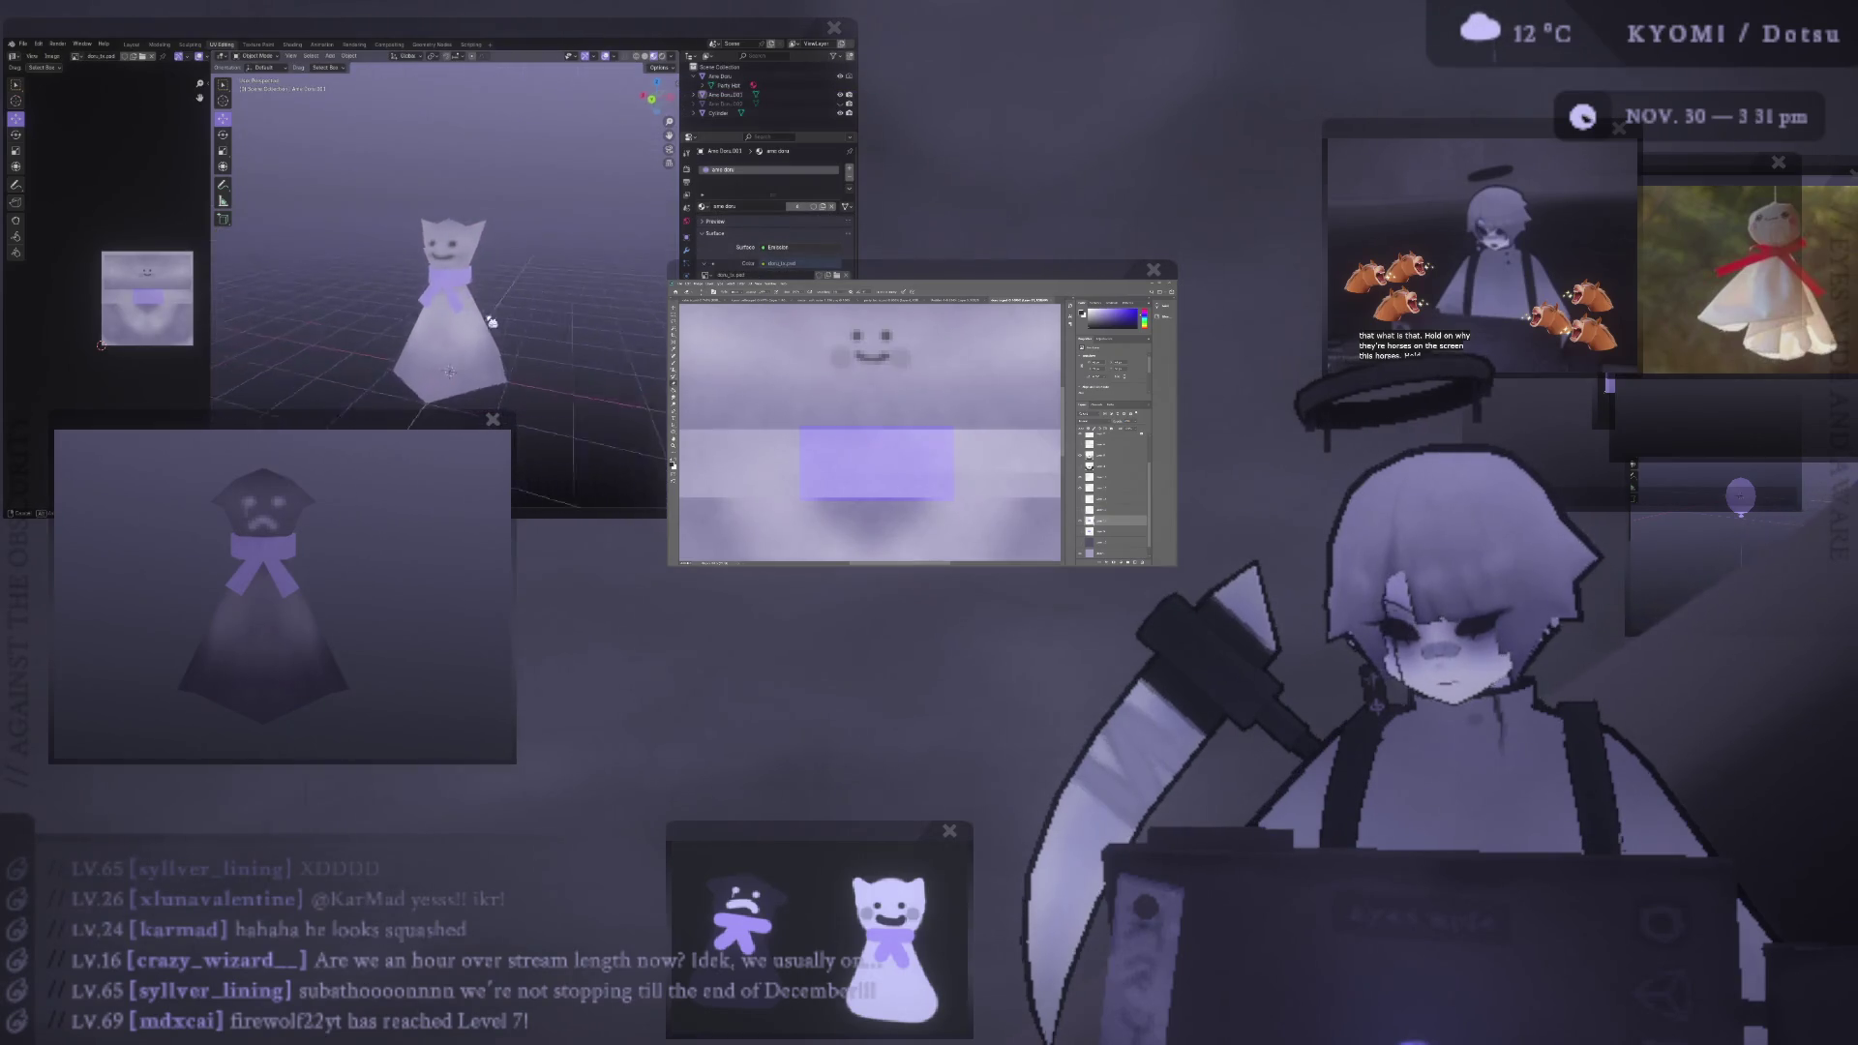
key("ctrl+Tab")
left_click(937, 296)
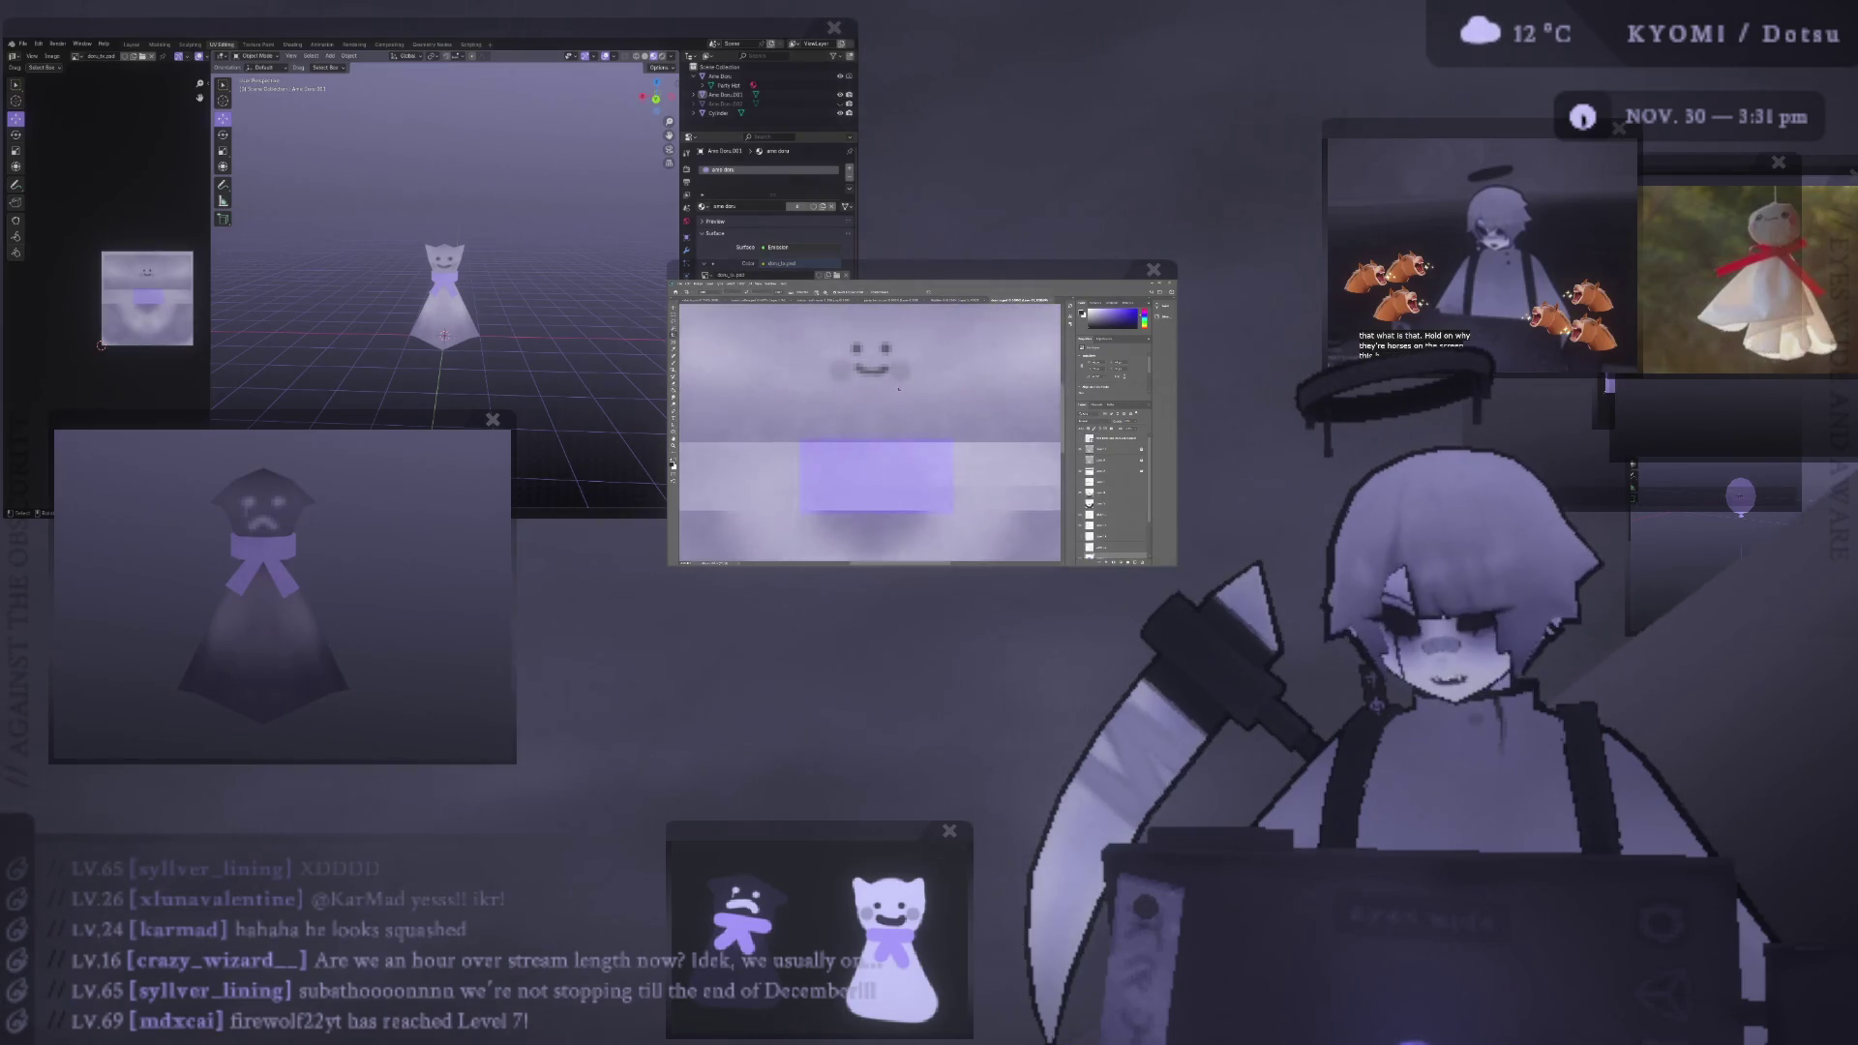
key("ctrl+z")
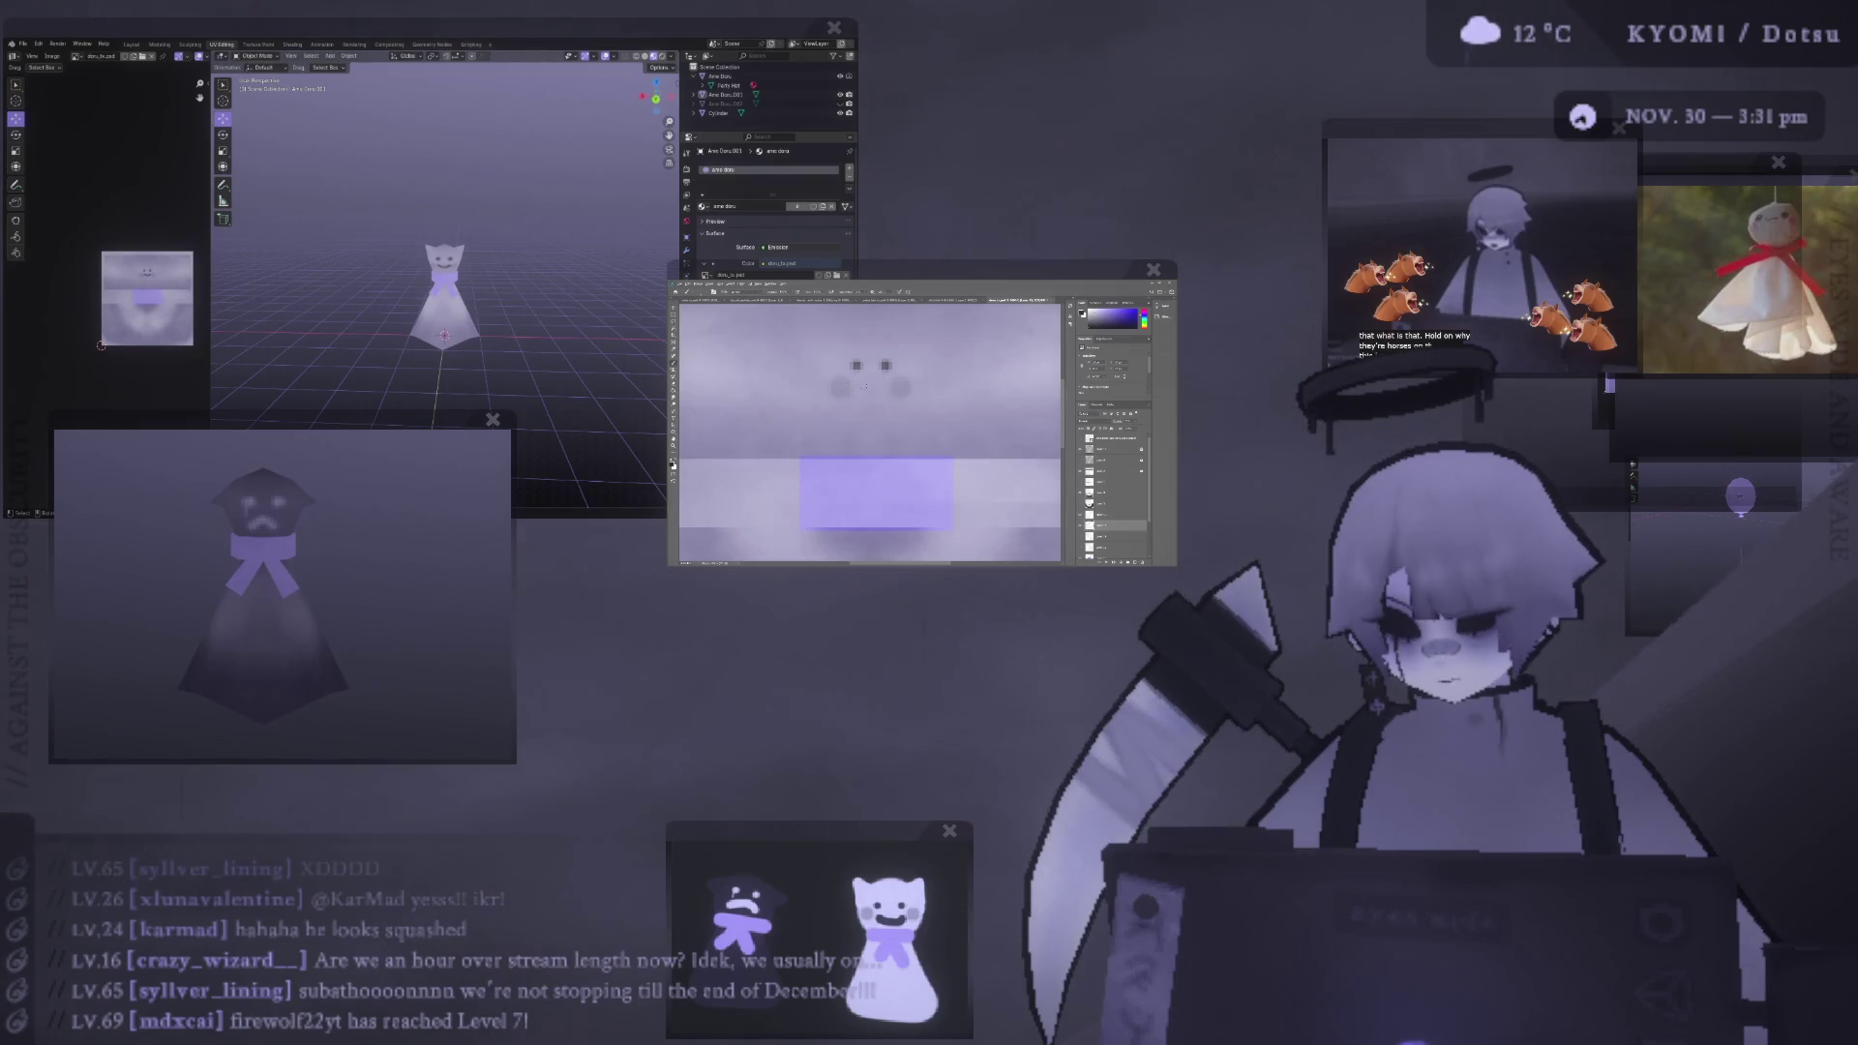
middle_click_drag(250, 282, 363, 263)
scroll(364, 262, "up", 3)
left_click(606, 57)
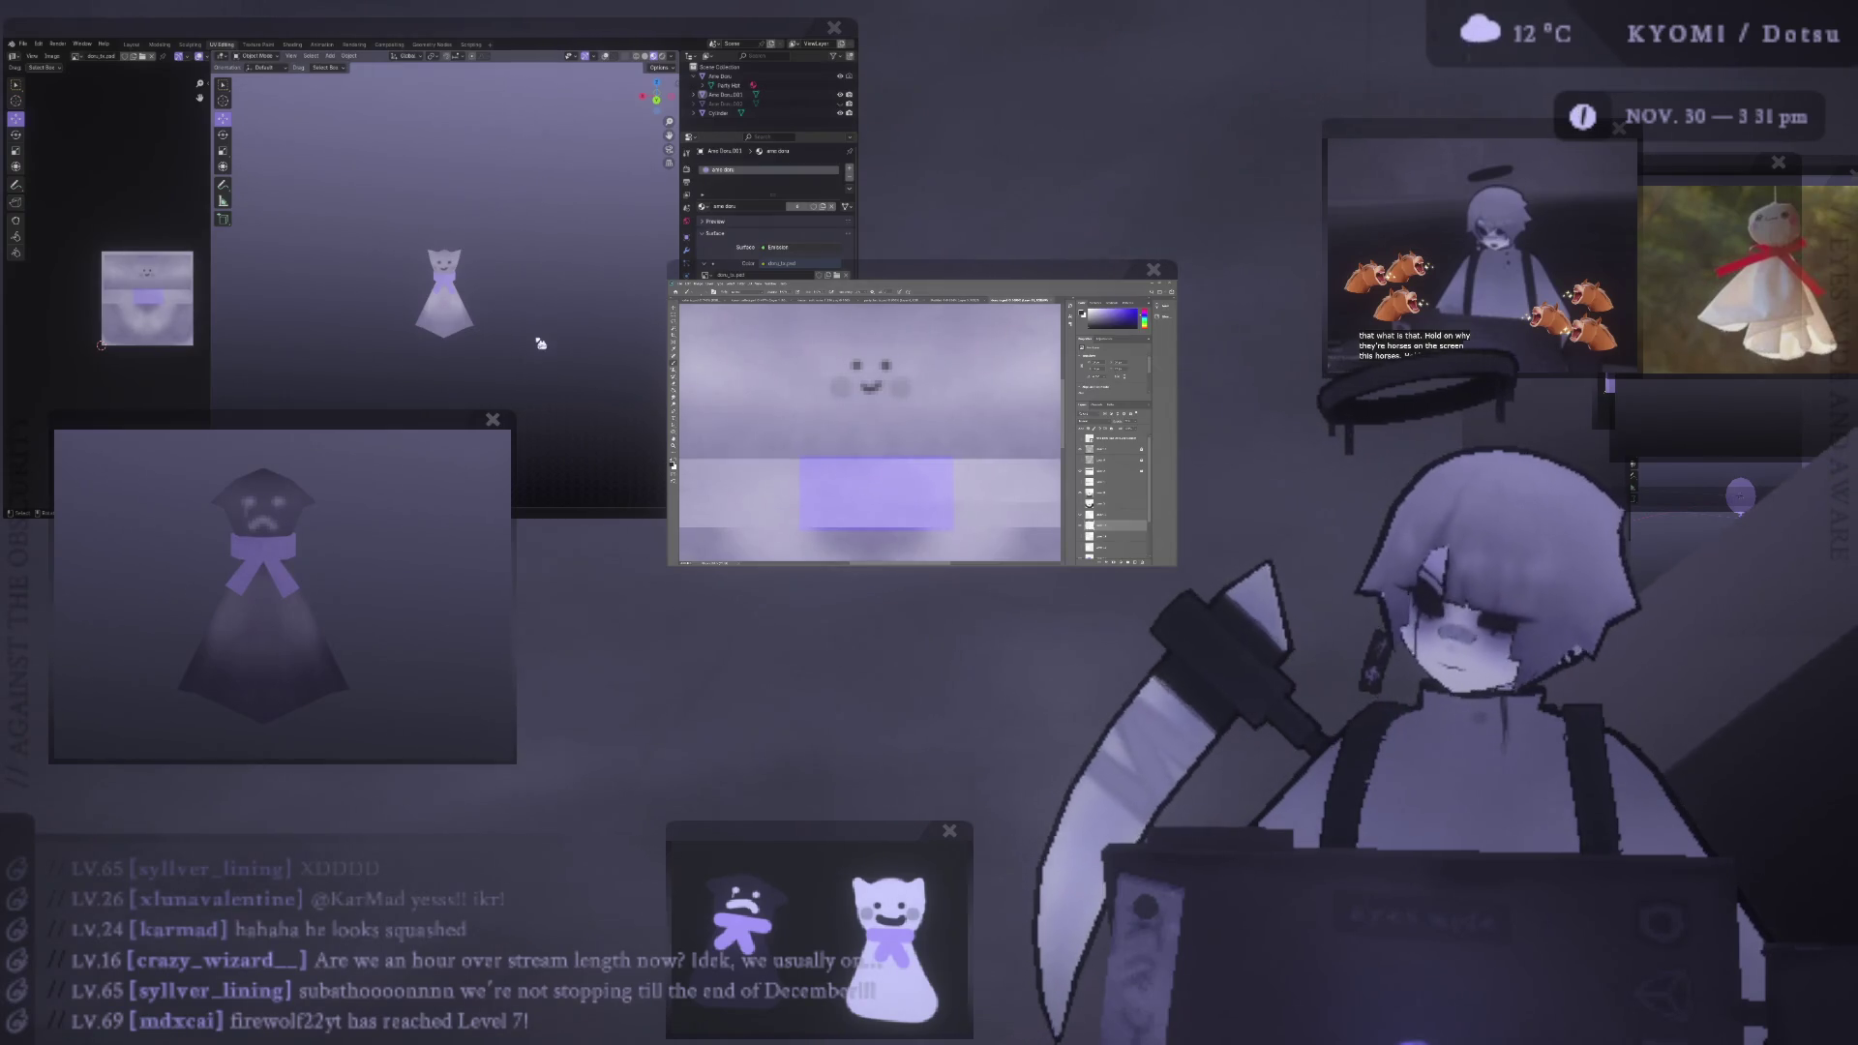
scroll(459, 222, "up", 2)
scroll(459, 222, "up", 2)
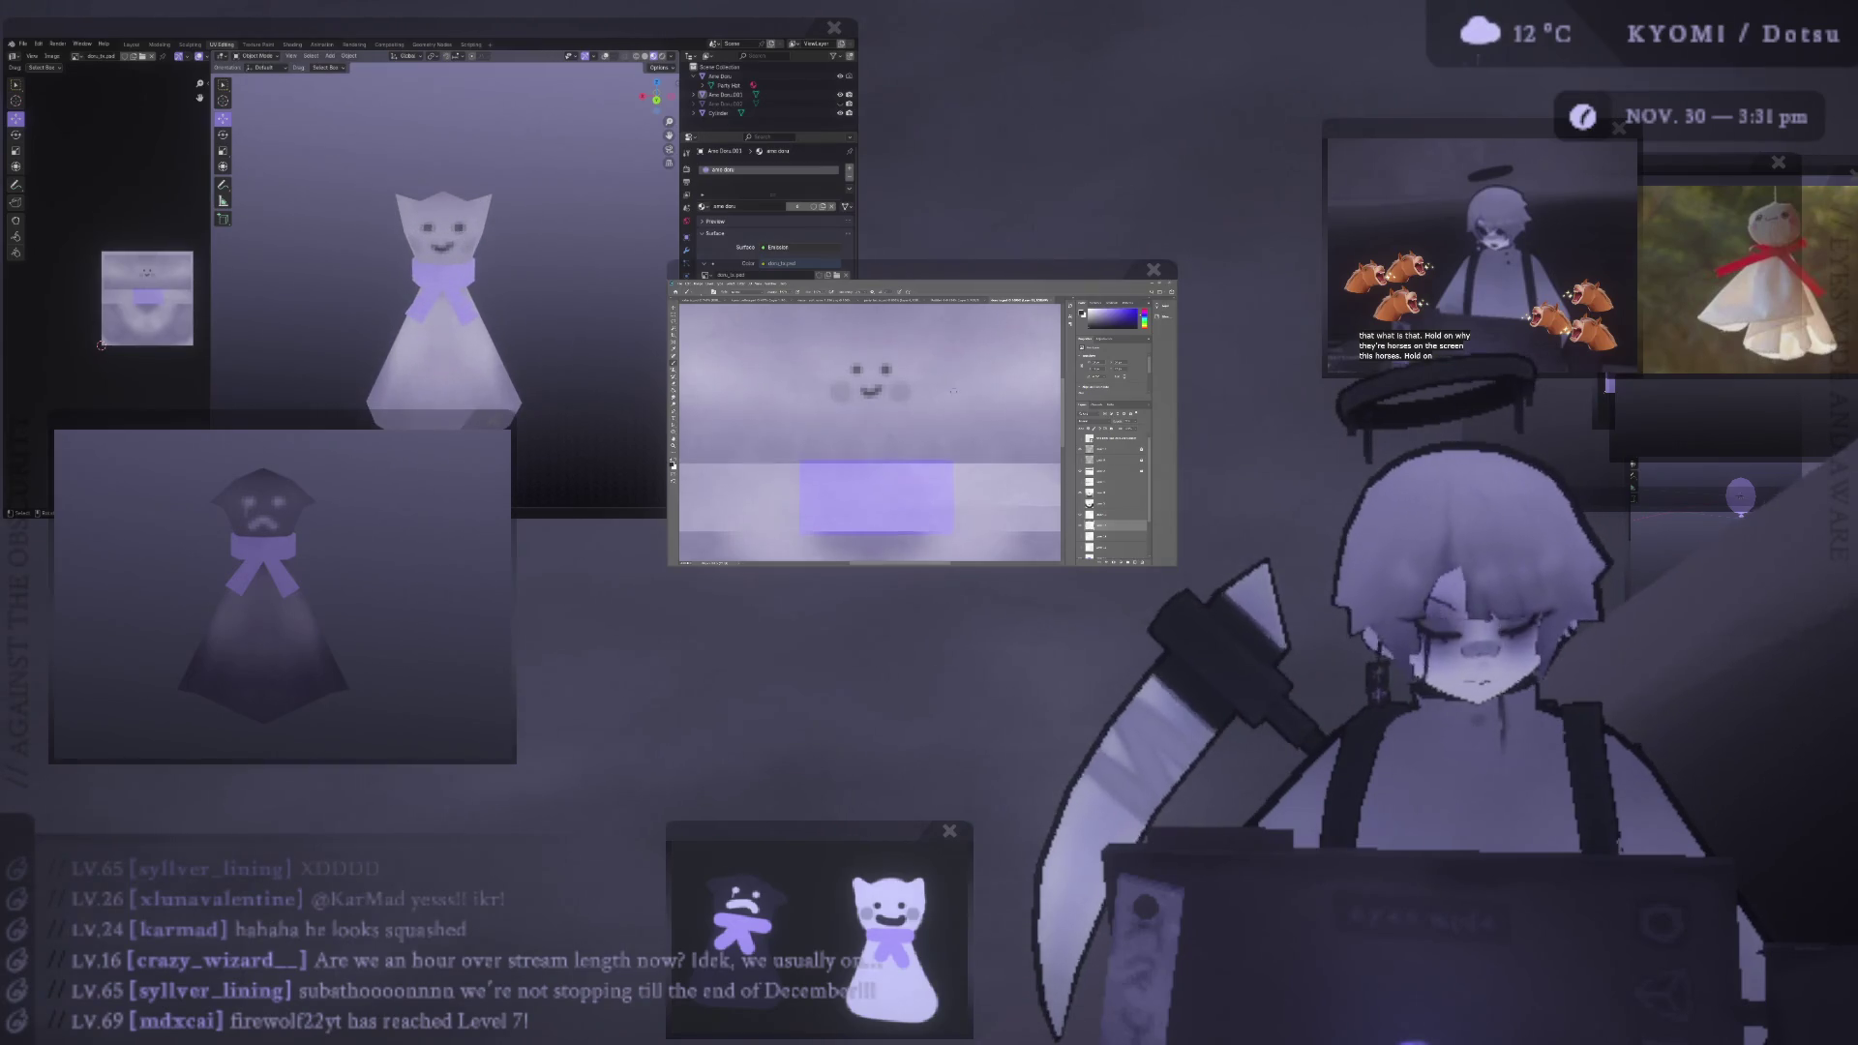
key("Tab")
middle_click_drag(443, 194, 491, 194)
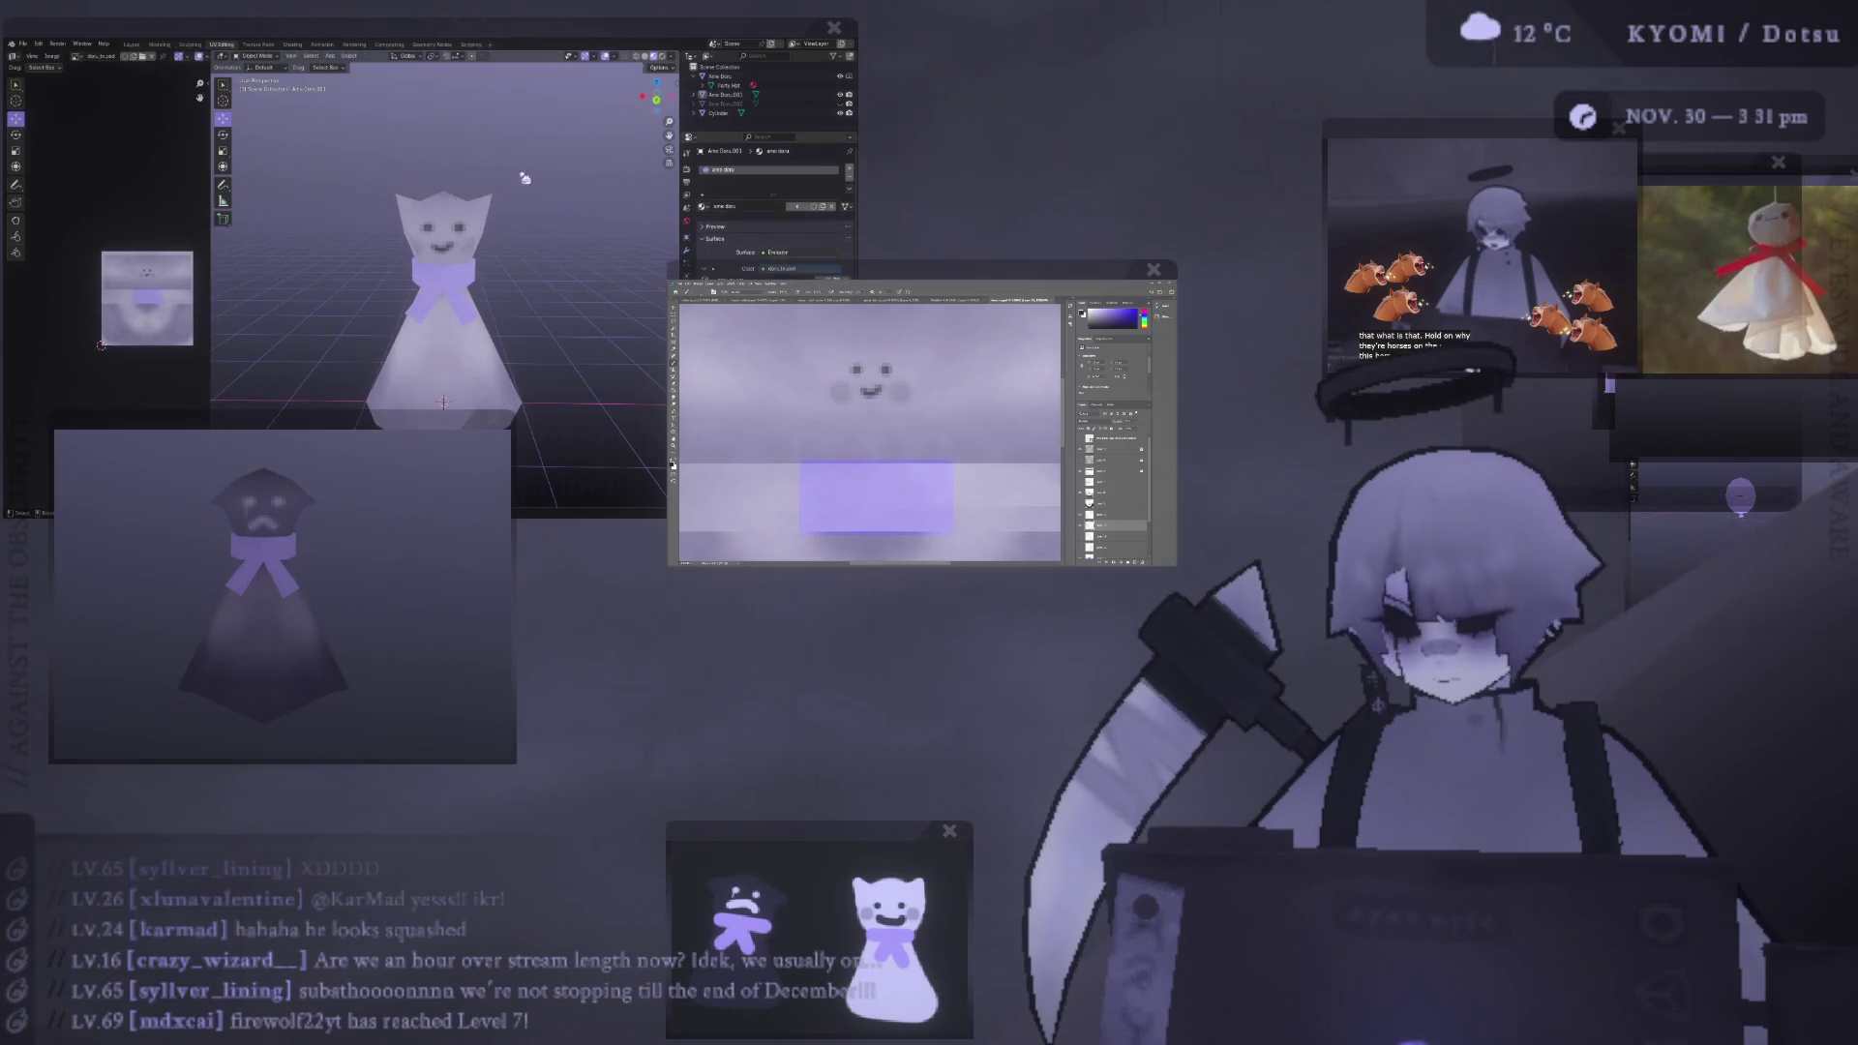
key("KP_1")
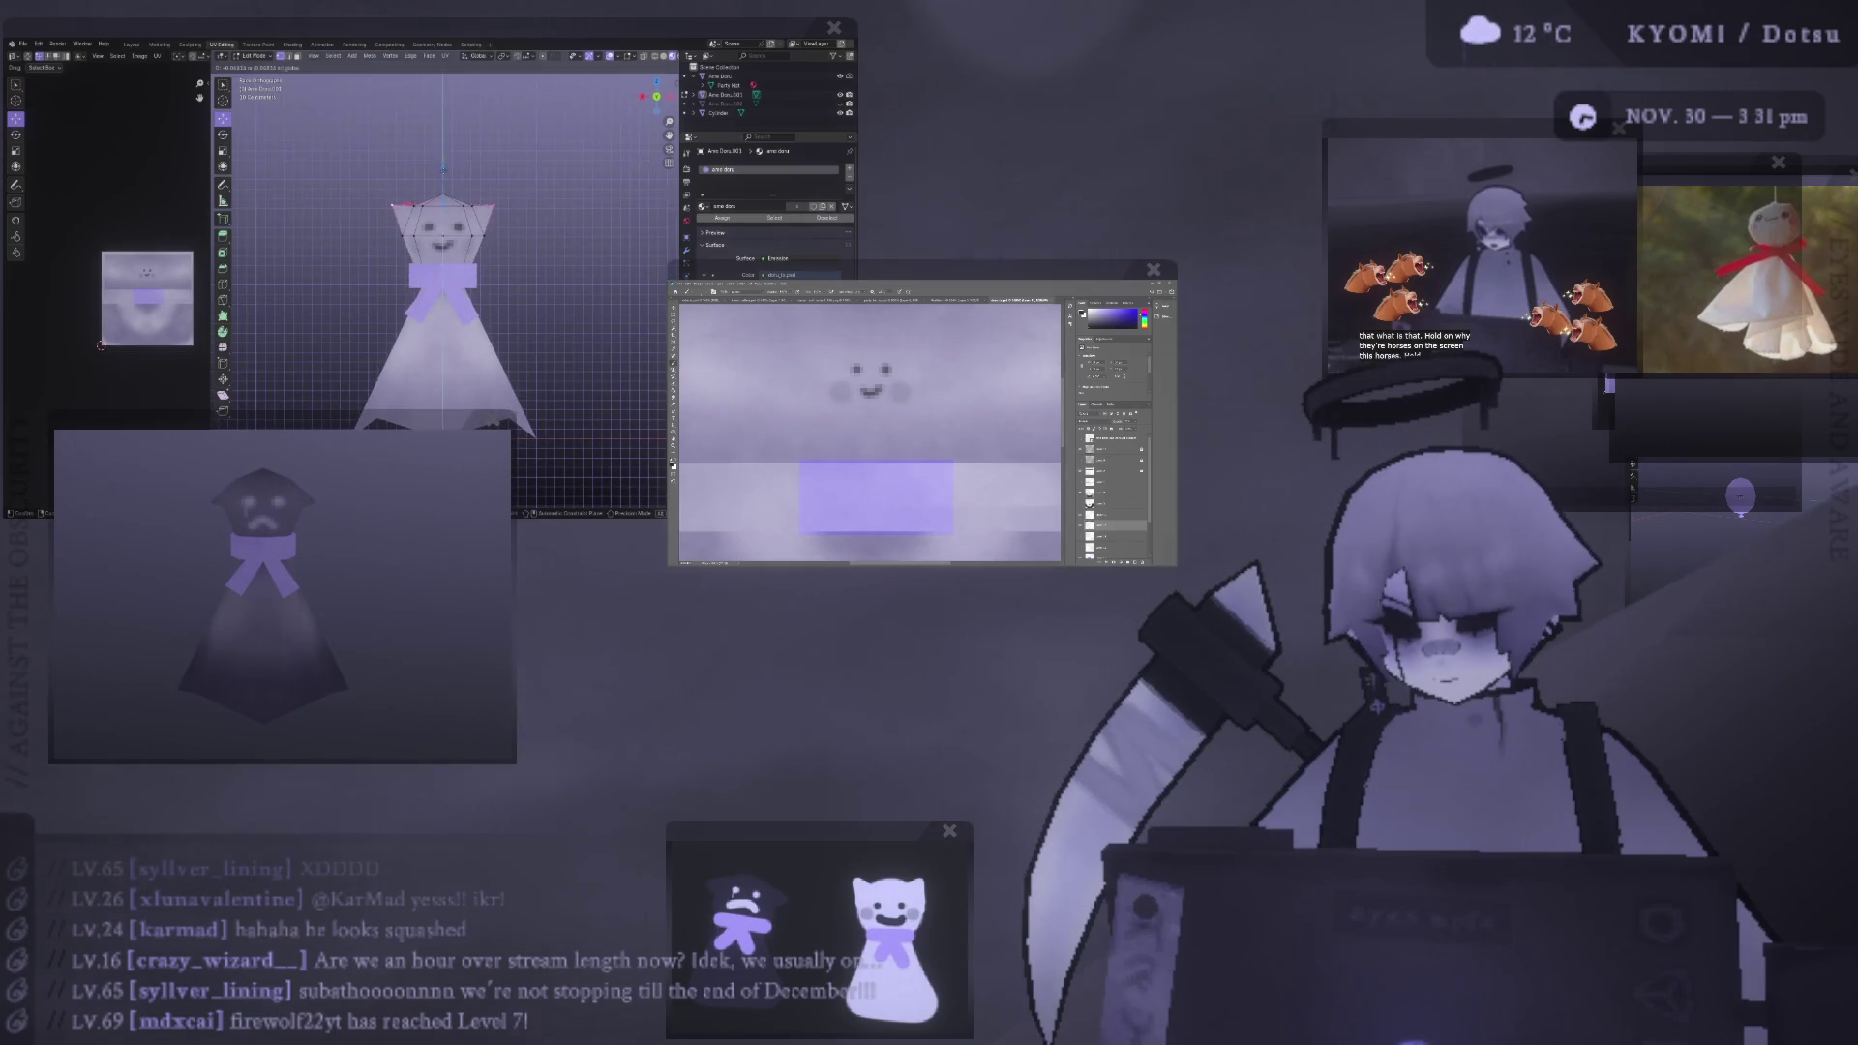
key("Tab")
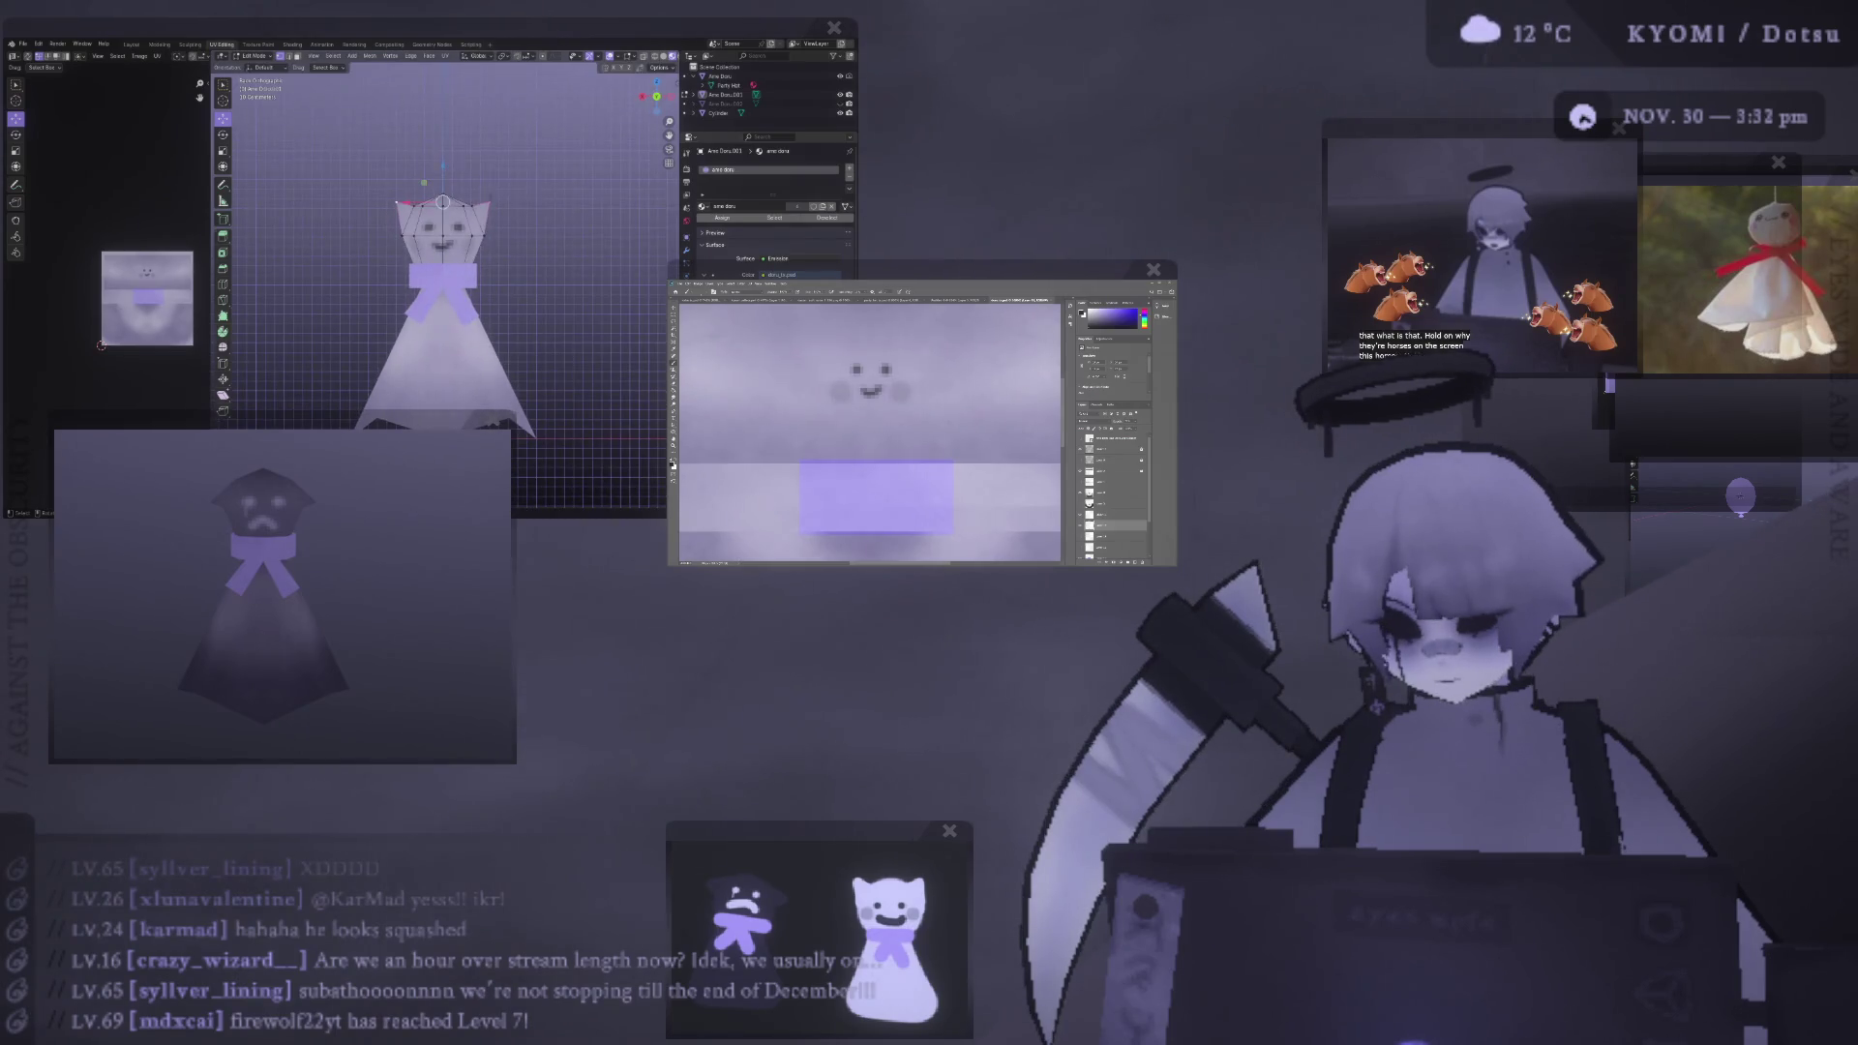
middle_click_drag(443, 206, 506, 216)
scroll(507, 216, "down", 2)
middle_click_drag(421, 301, 396, 251)
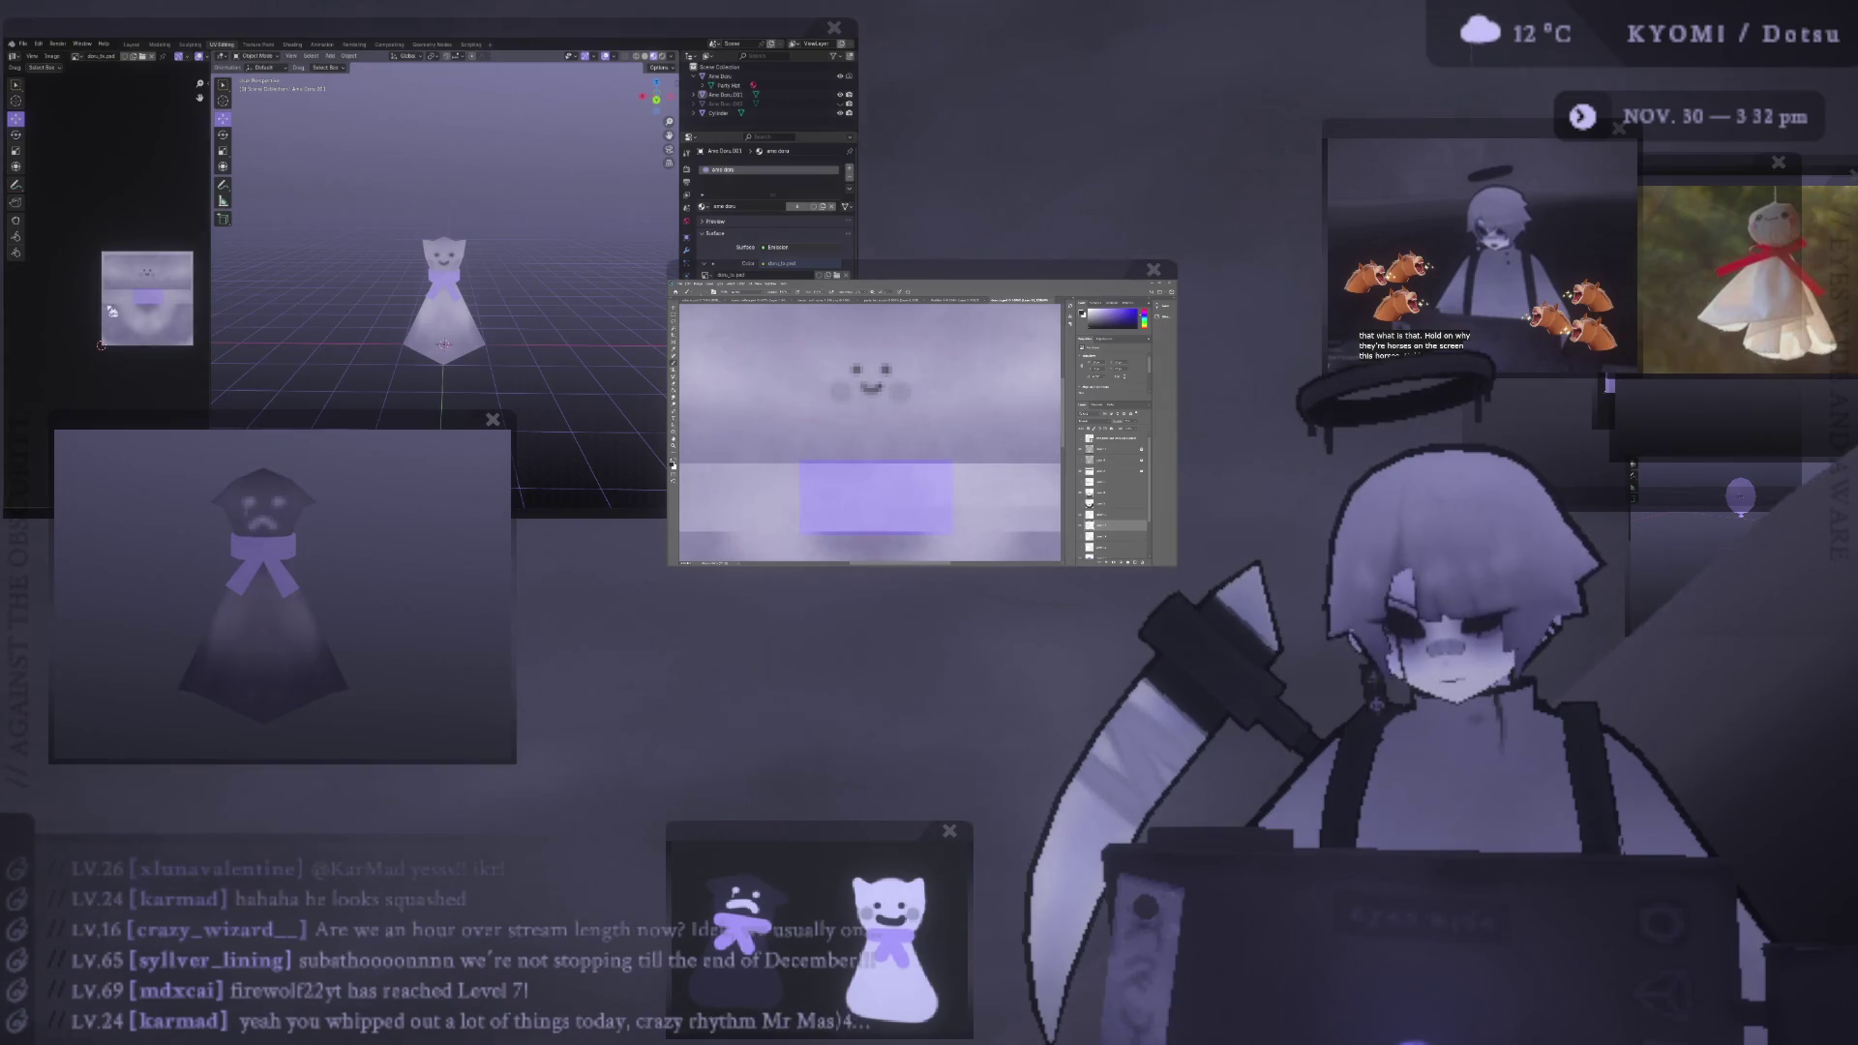
scroll(484, 292, "down", 3)
middle_click_drag(319, 297, 374, 266)
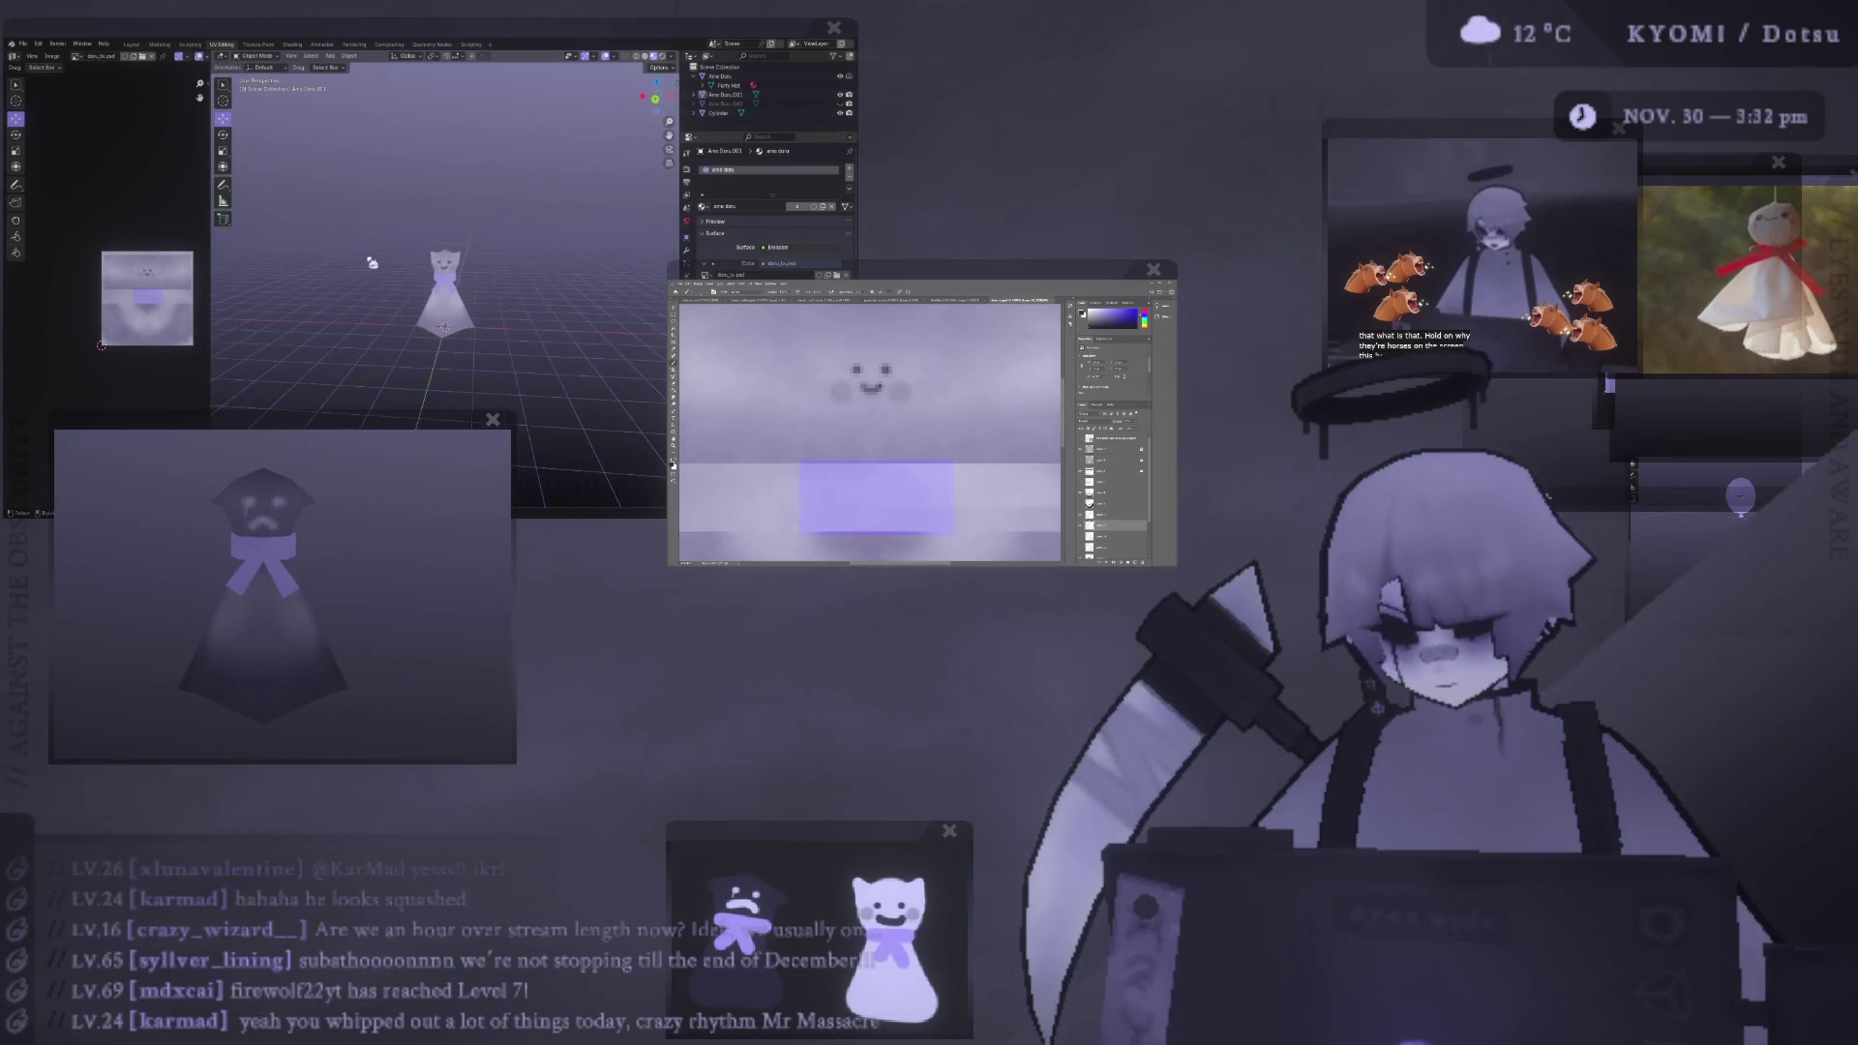
- Hide the grid and viewport overlays and zoom in on the ghost
left_click(608, 56)
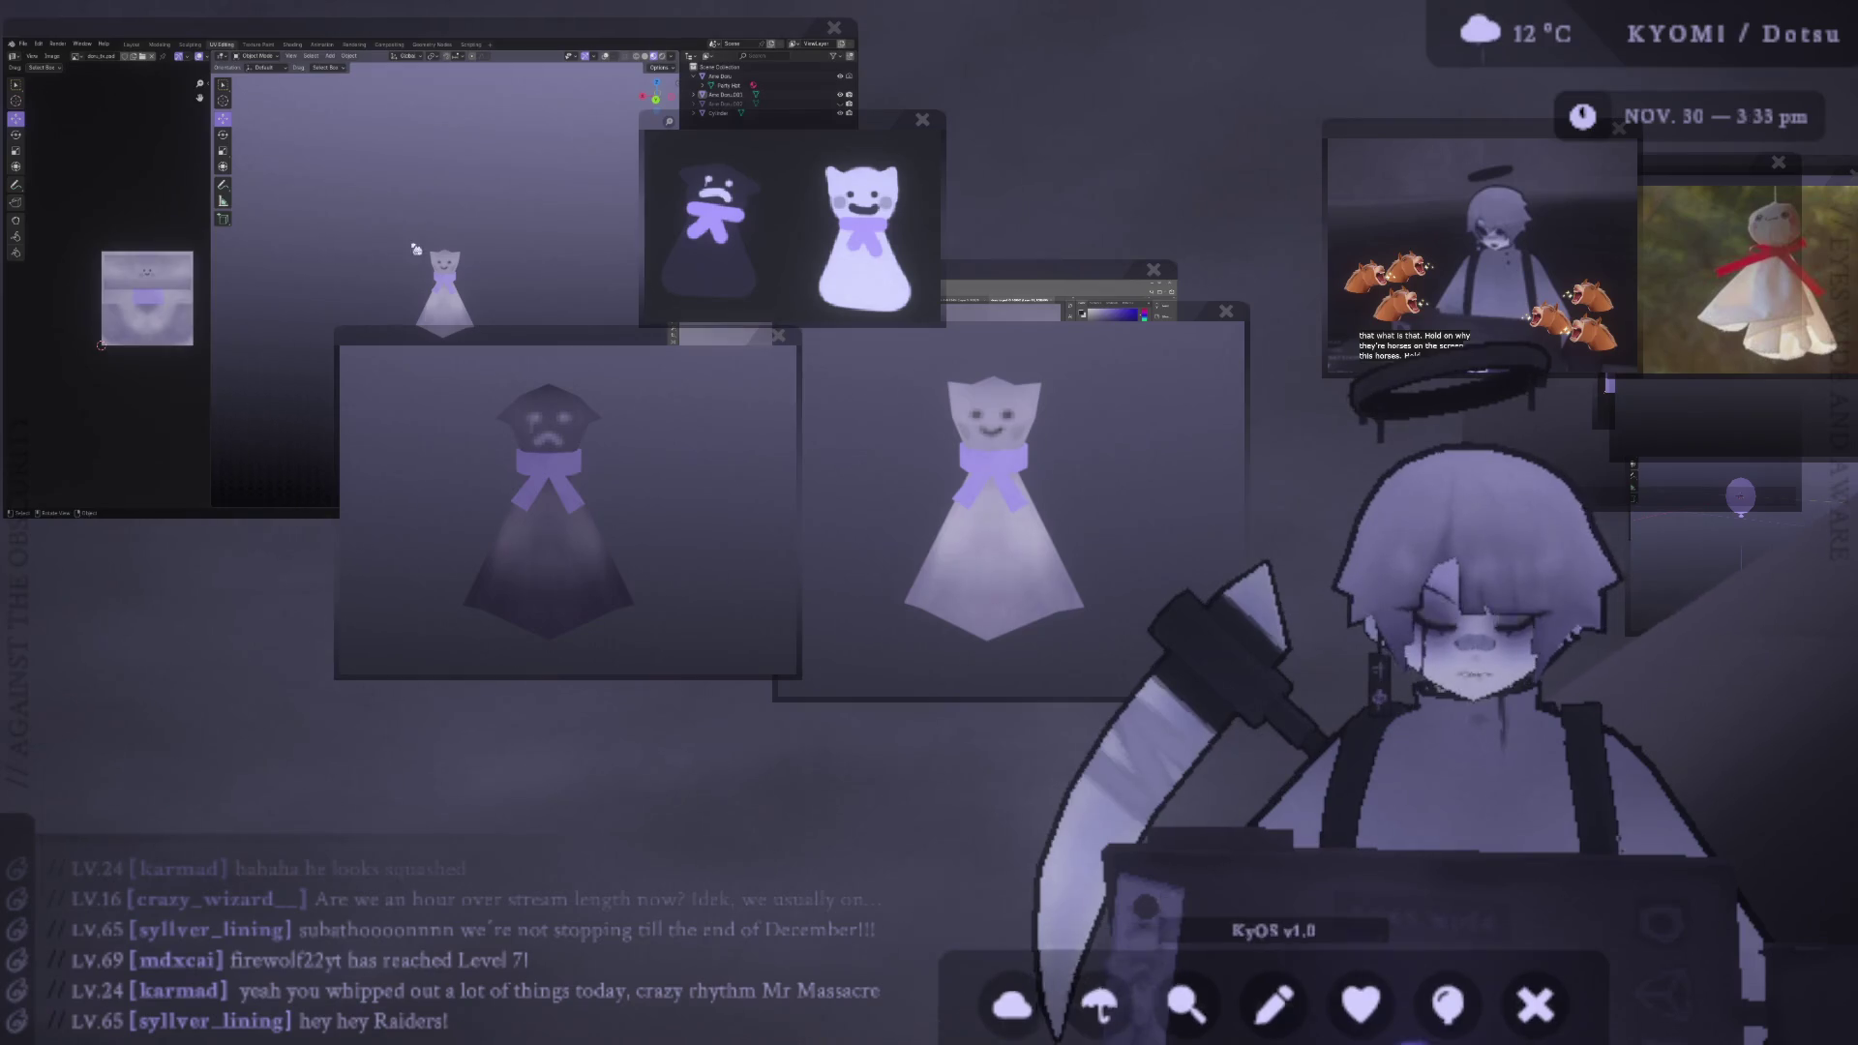
scroll(426, 242, "up", 1)
scroll(433, 248, "up", 1)
scroll(433, 248, "up", 2)
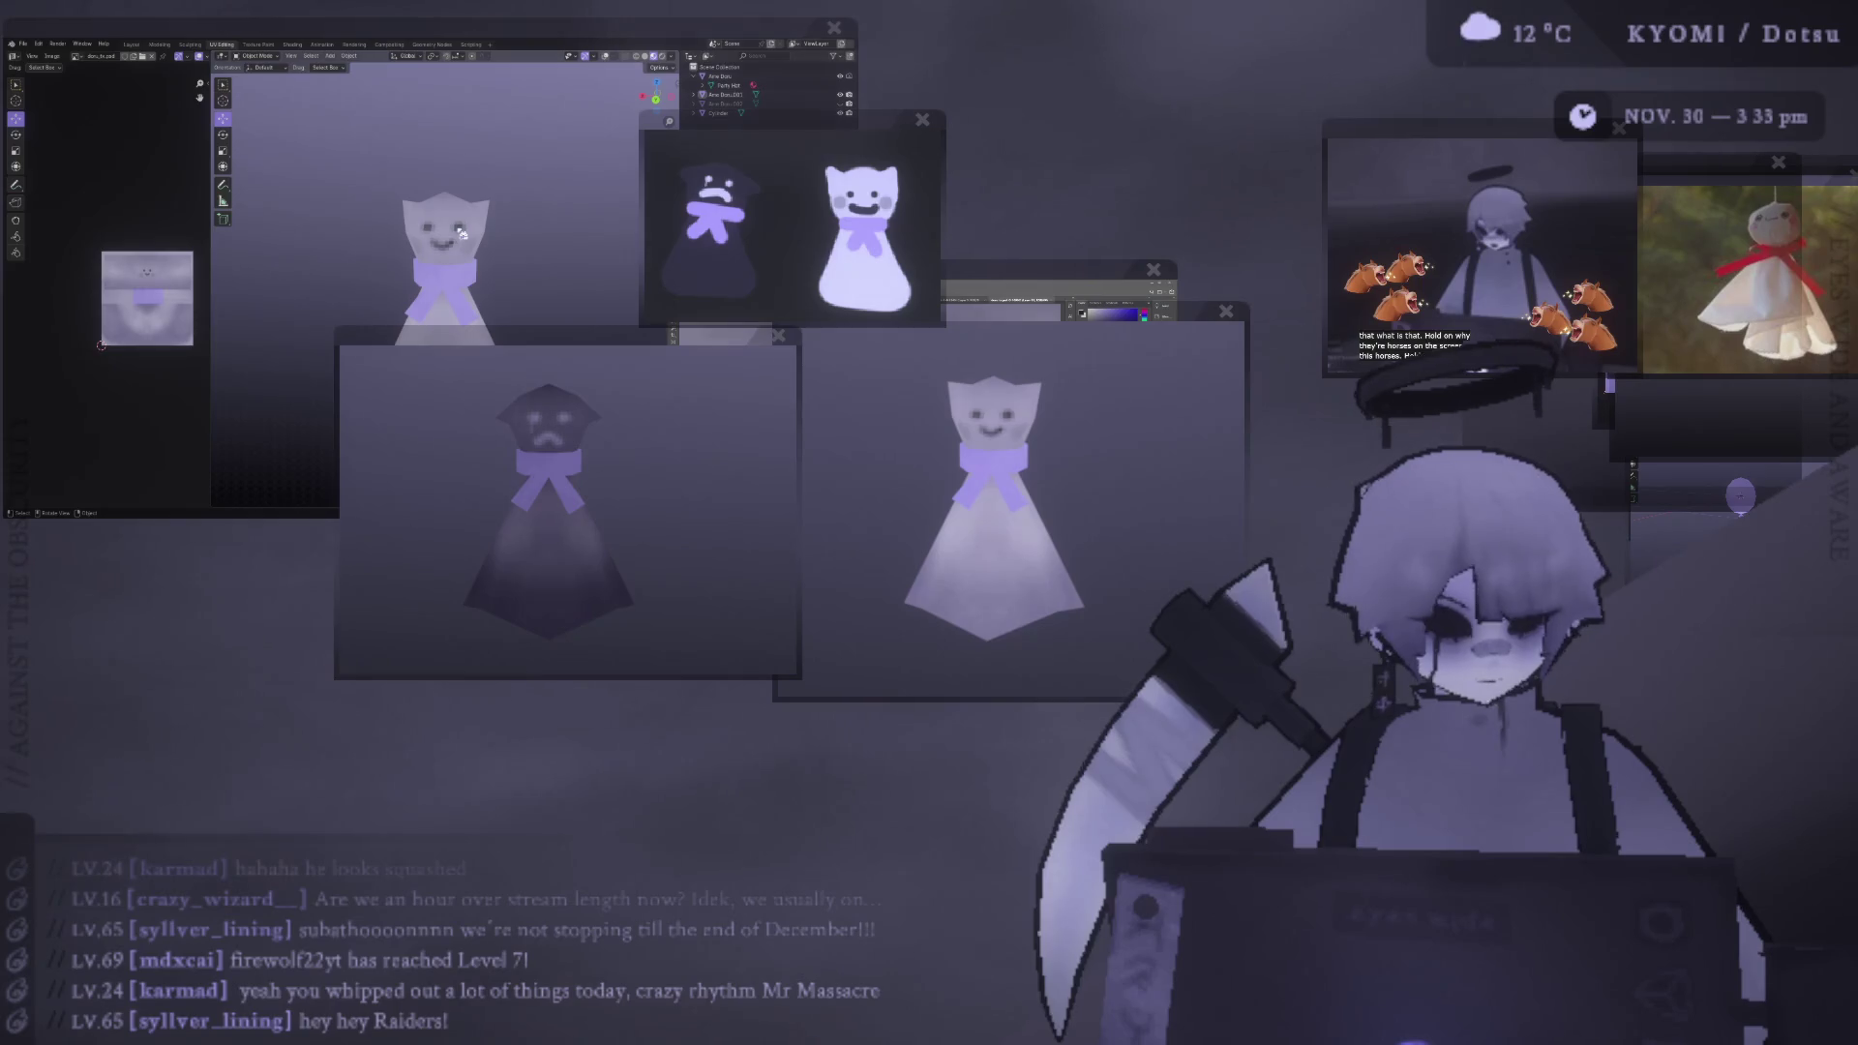
- In Edit Mode on the Cylinder, select the whole bow and scale it wider
left_click(461, 233)
scroll(445, 271, "up", 1)
key("Tab")
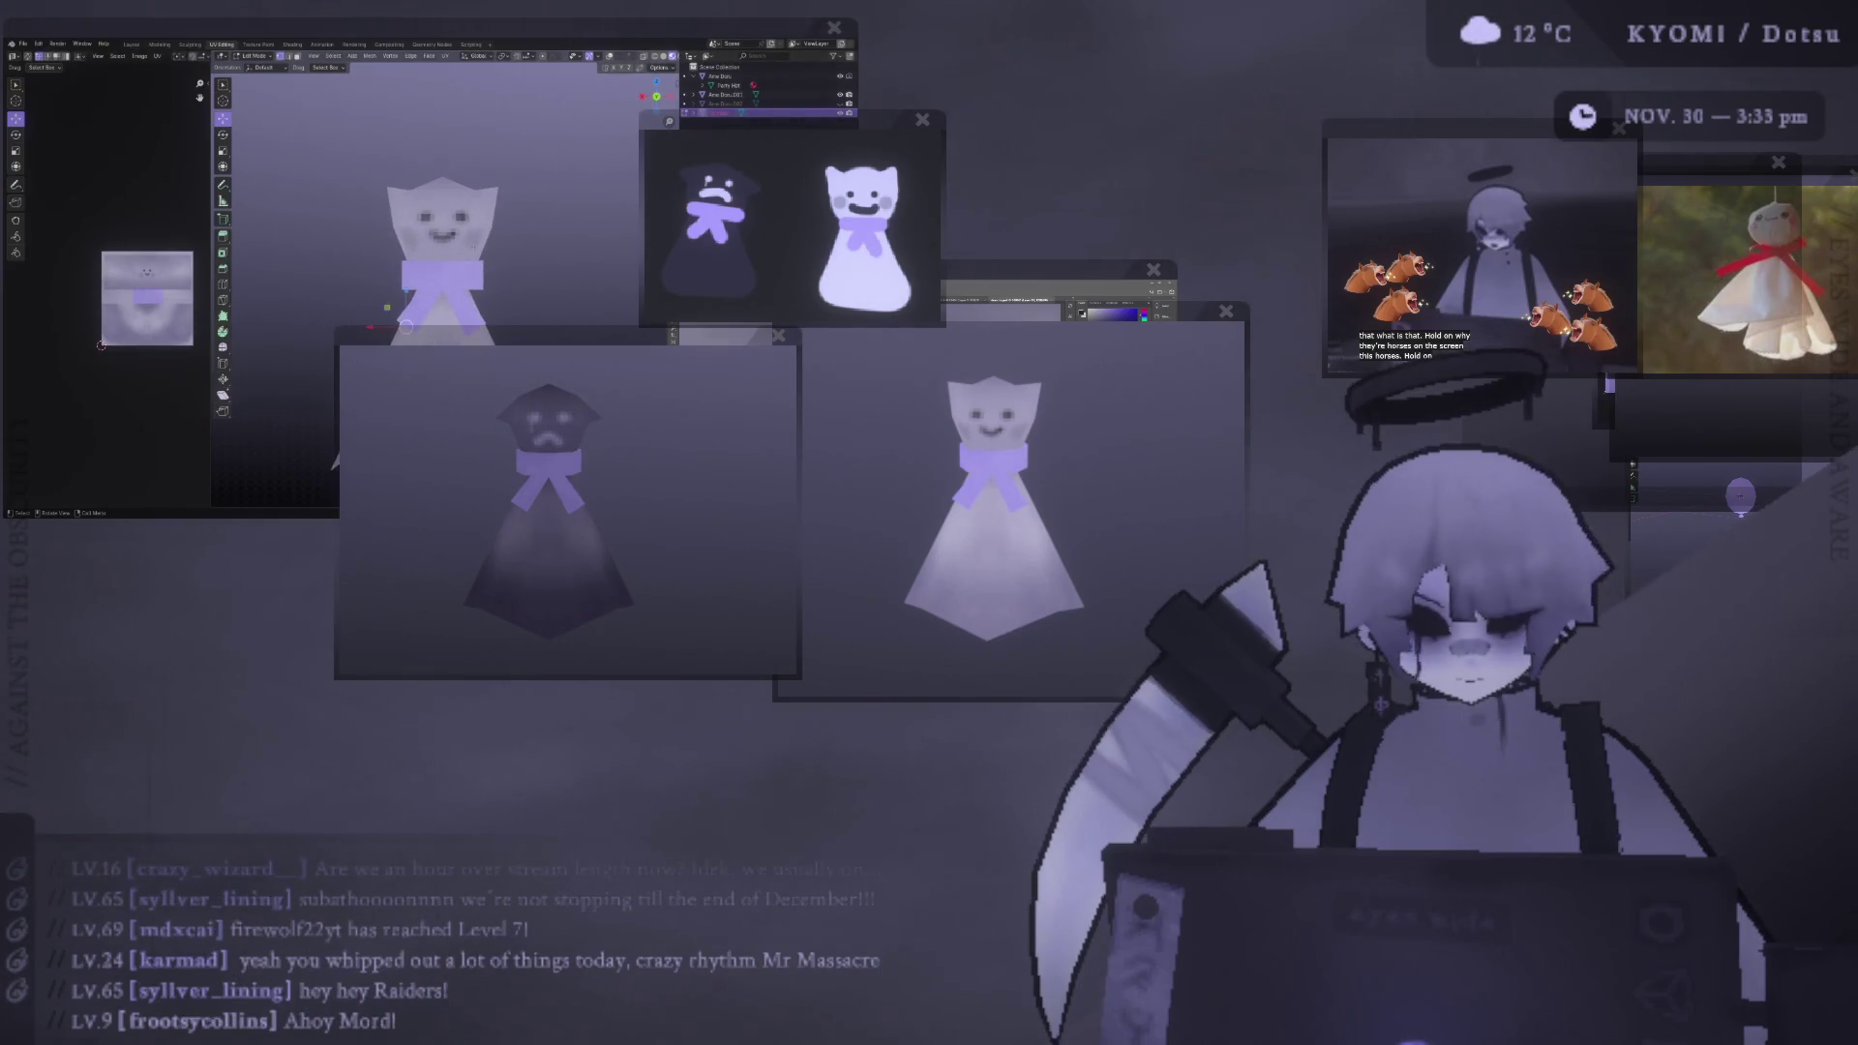
scroll(441, 276, "up", 2)
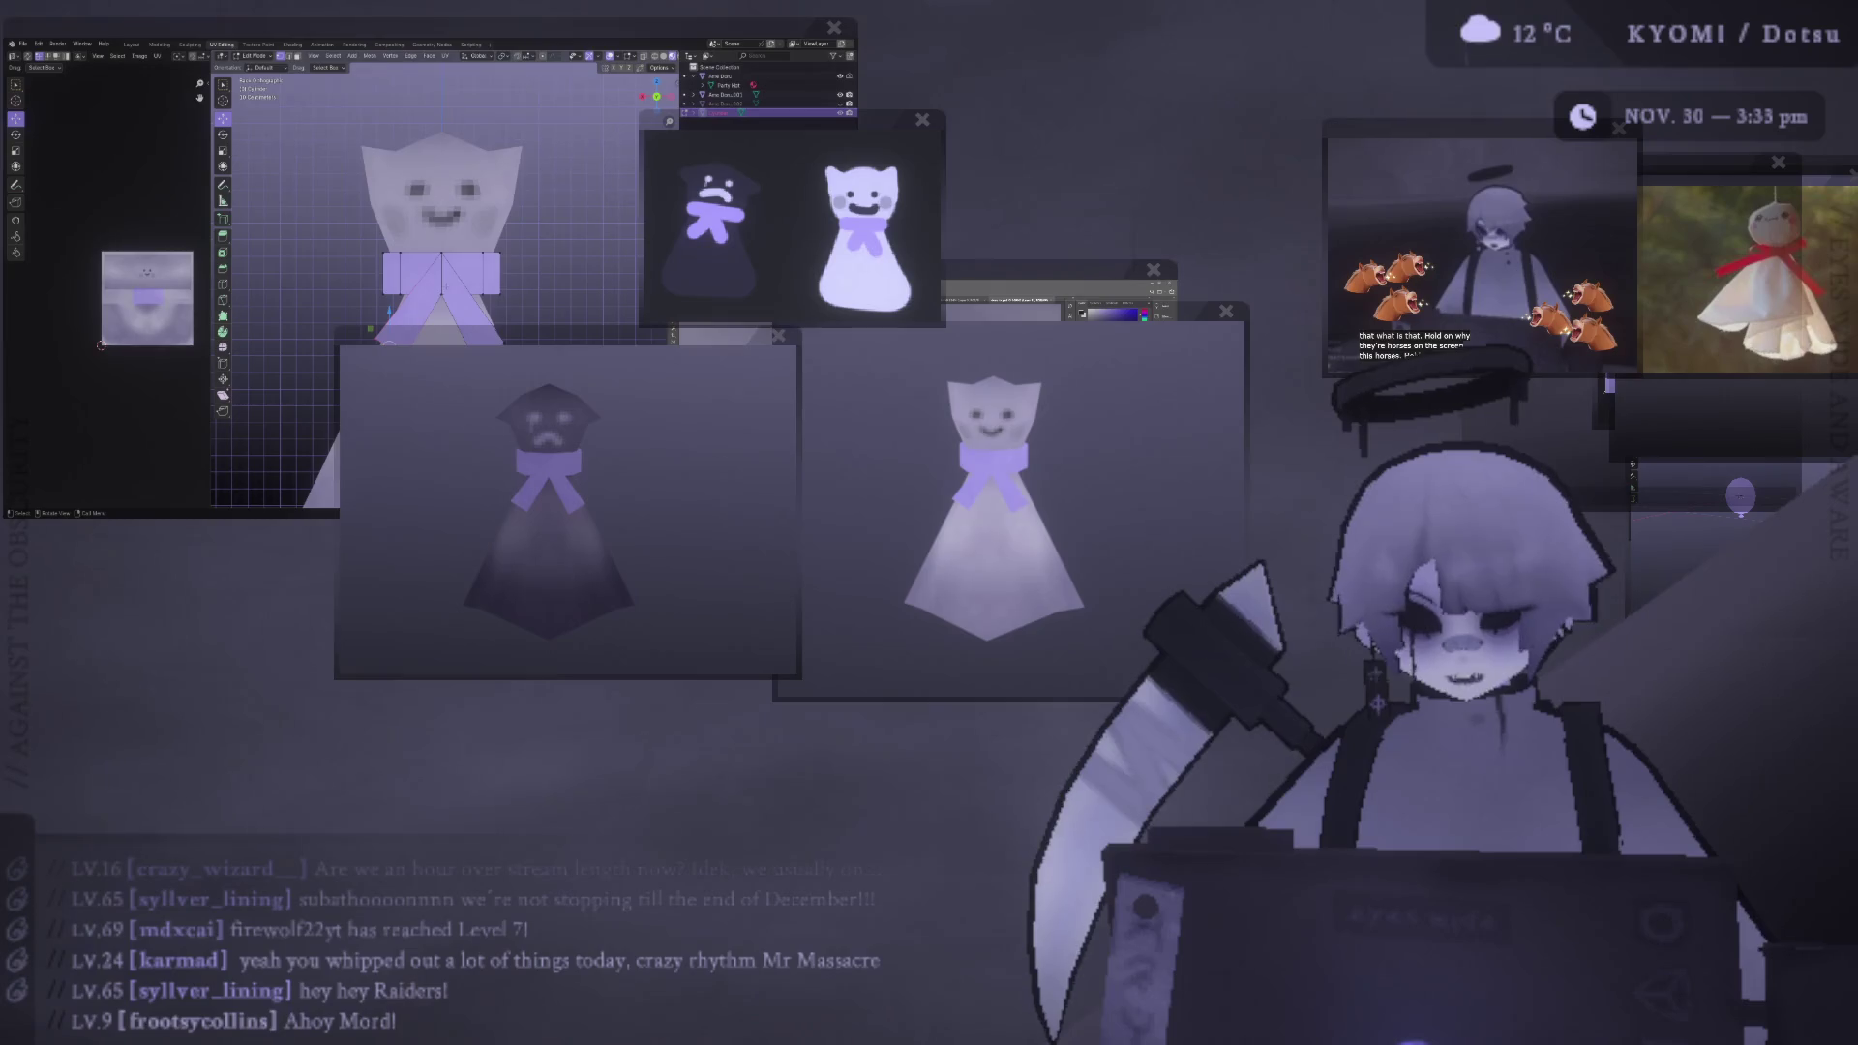
key("ctrl+l")
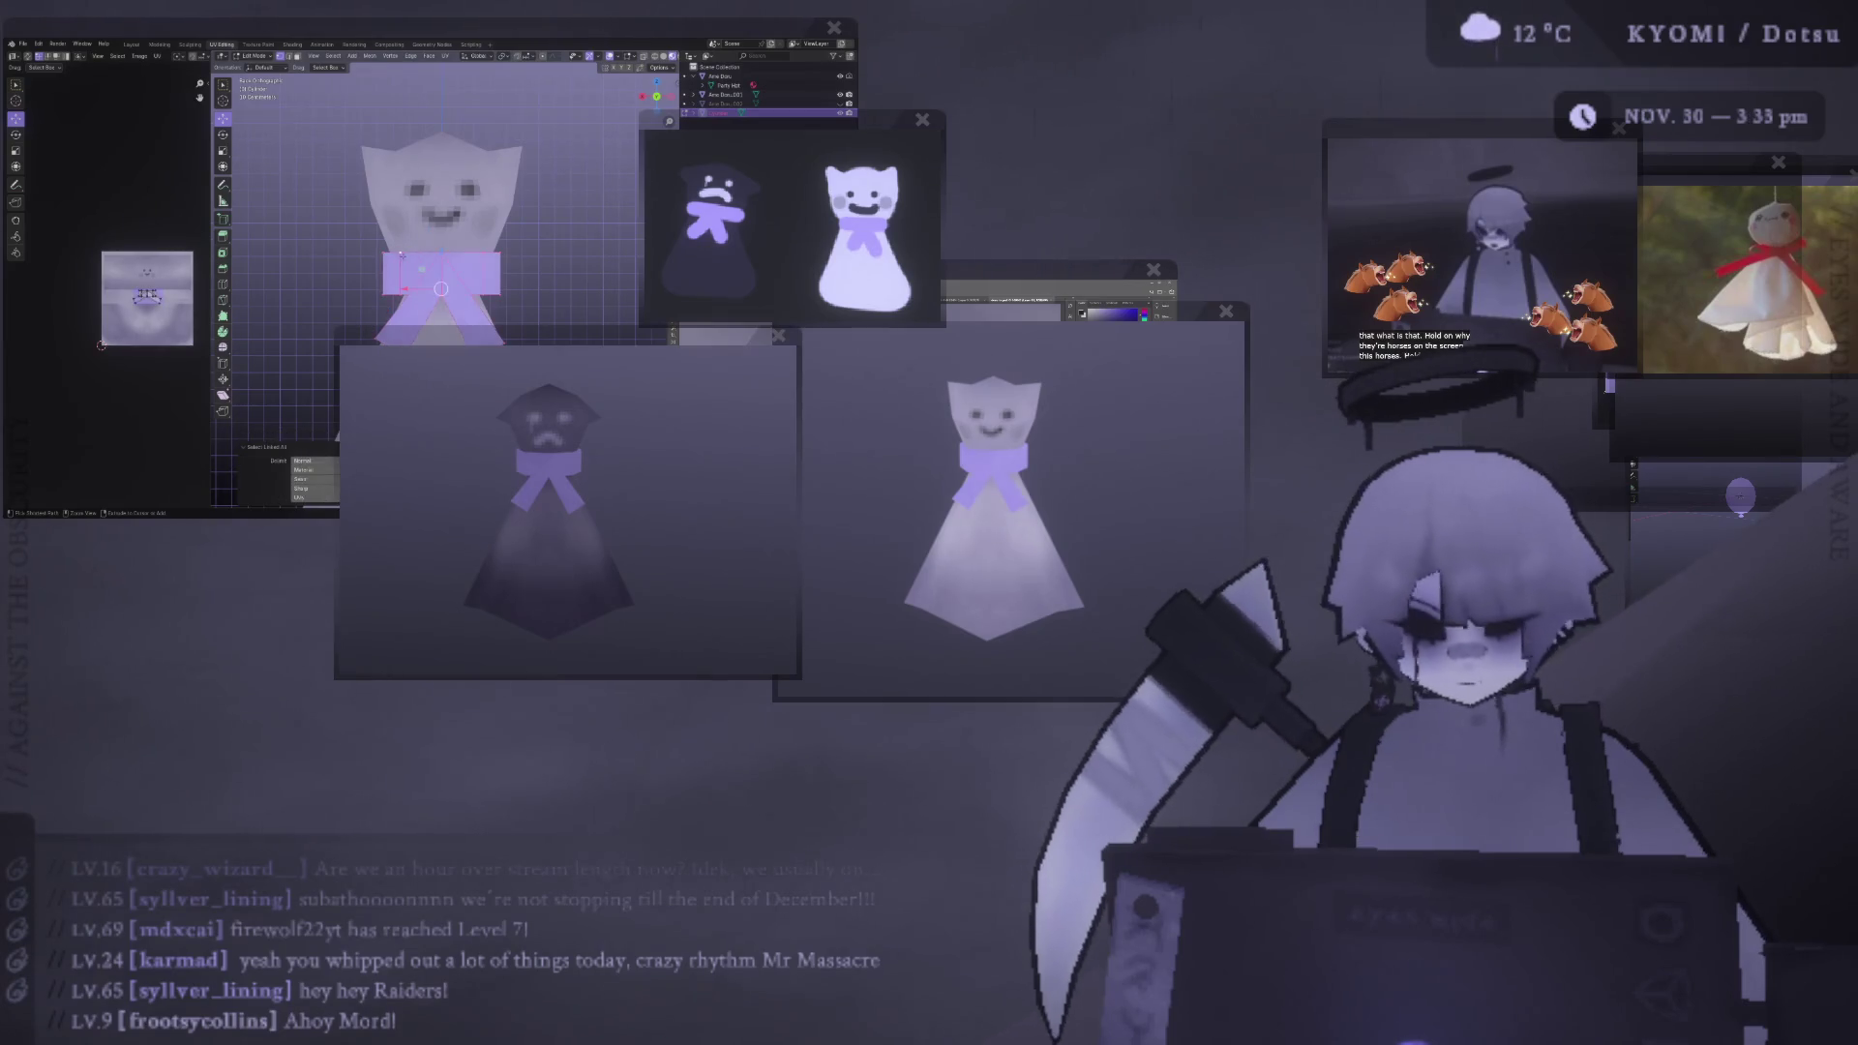
key("g")
key("Return")
key("s")
left_click(608, 285)
scroll(608, 285, "down", 4)
mouse_move(580, 290)
middle_mouse_down()
mouse_move(545, 311)
mouse_move(503, 296)
middle_mouse_up()
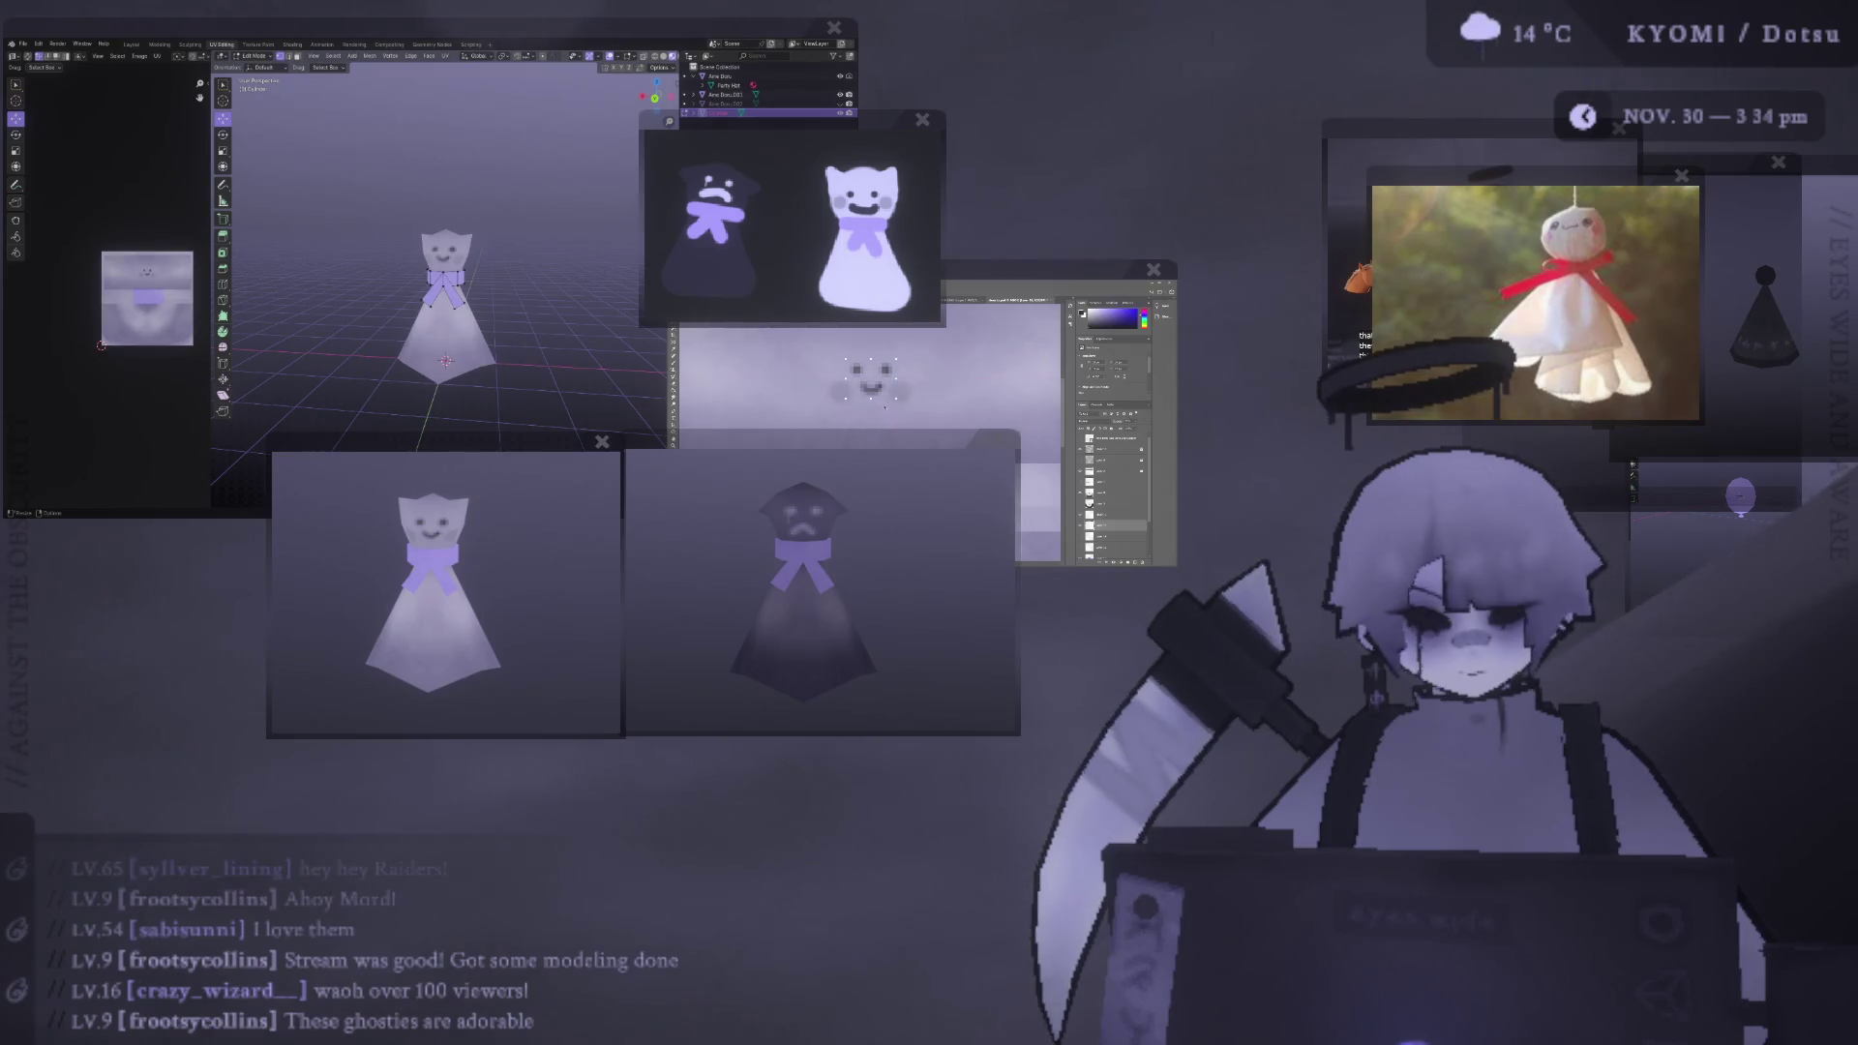
- Clear the selection around the ghost's face with Ctrl+J
key("ctrl+j")
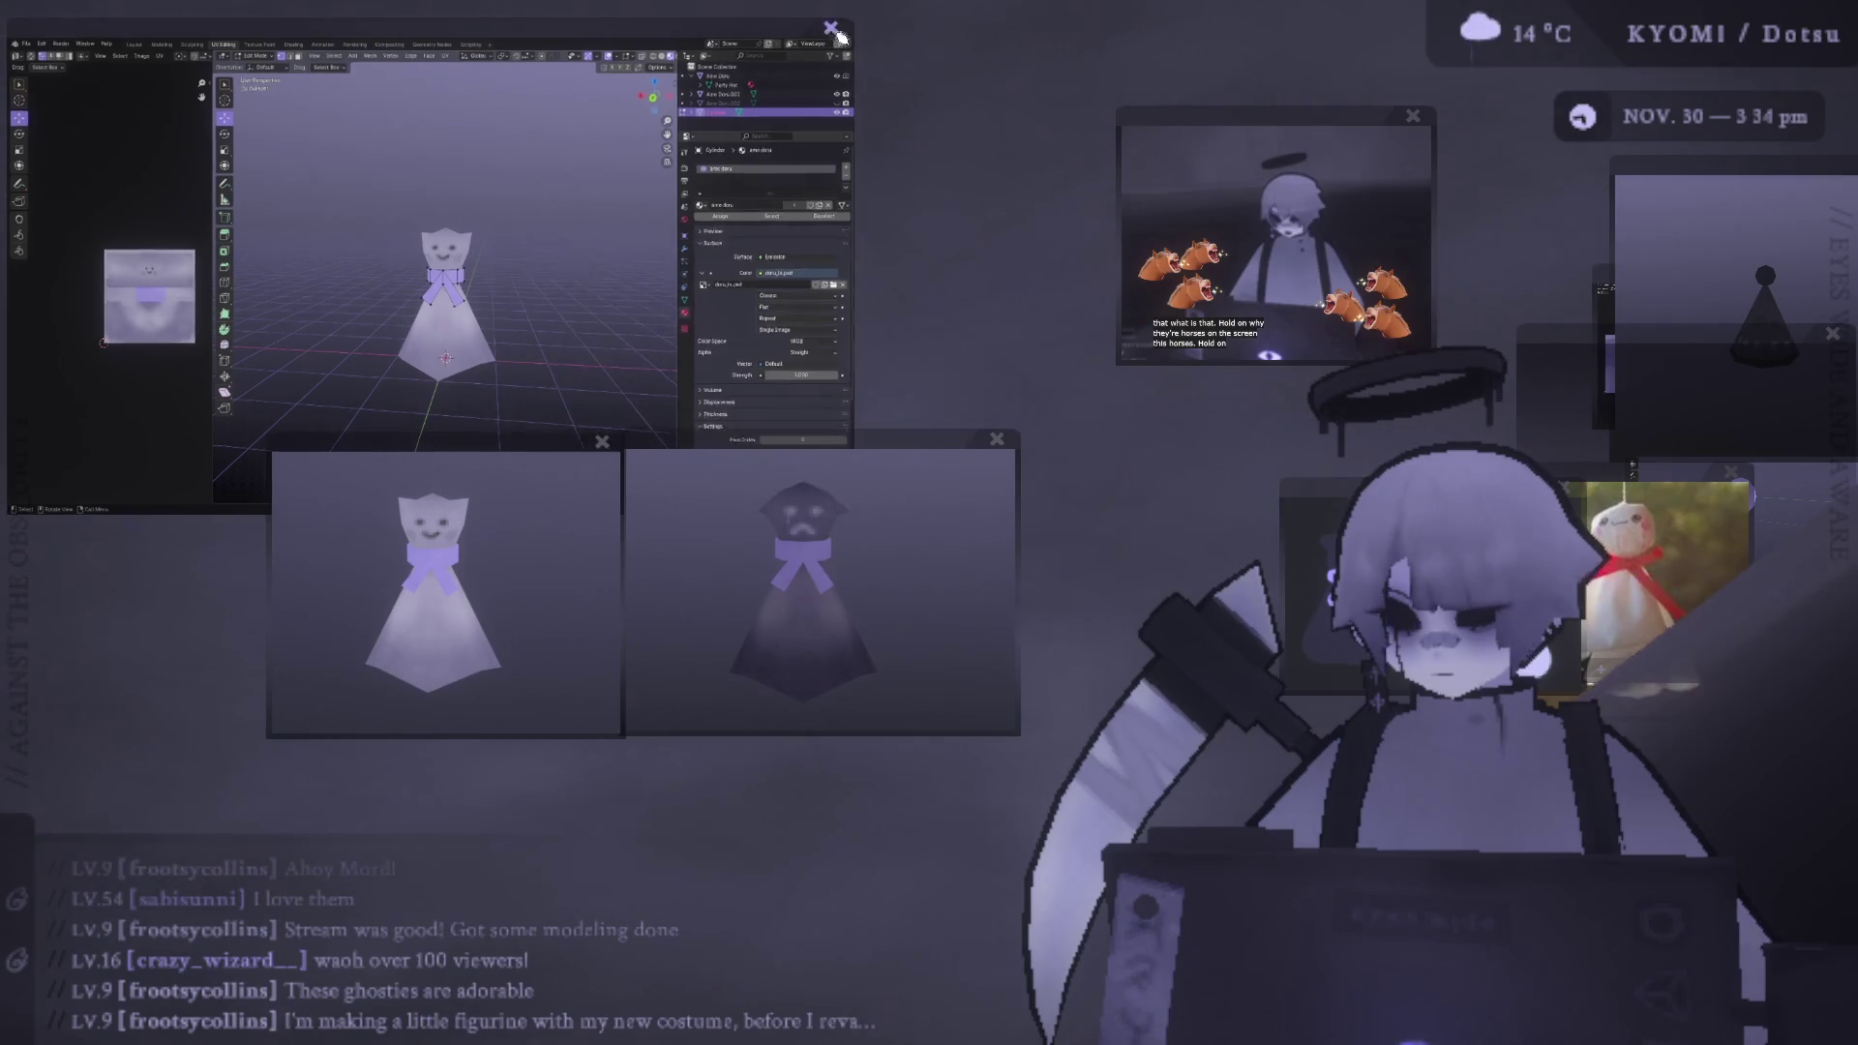
- Place the smiling and frowning ghost renders upper left, the party hat lower left, cake near centre
left_click_drag(508, 440, 432, 64)
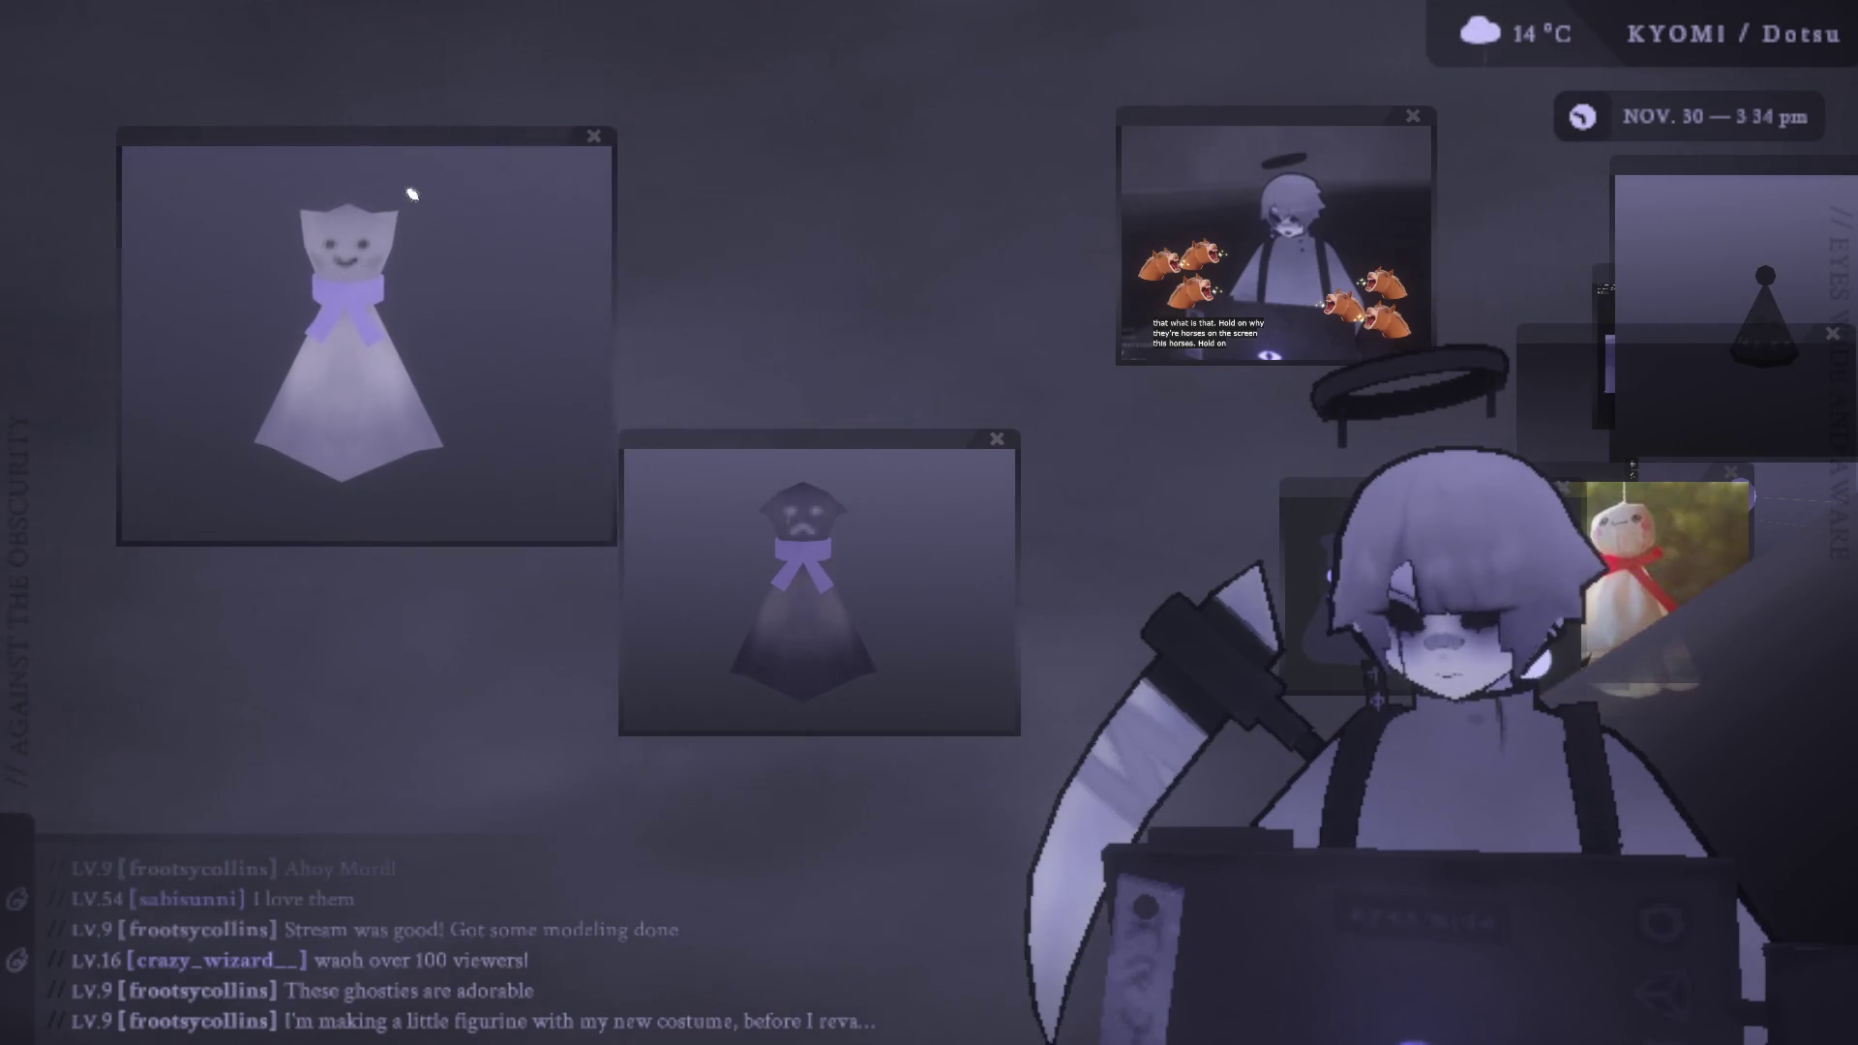
left_click_drag(765, 440, 580, 166)
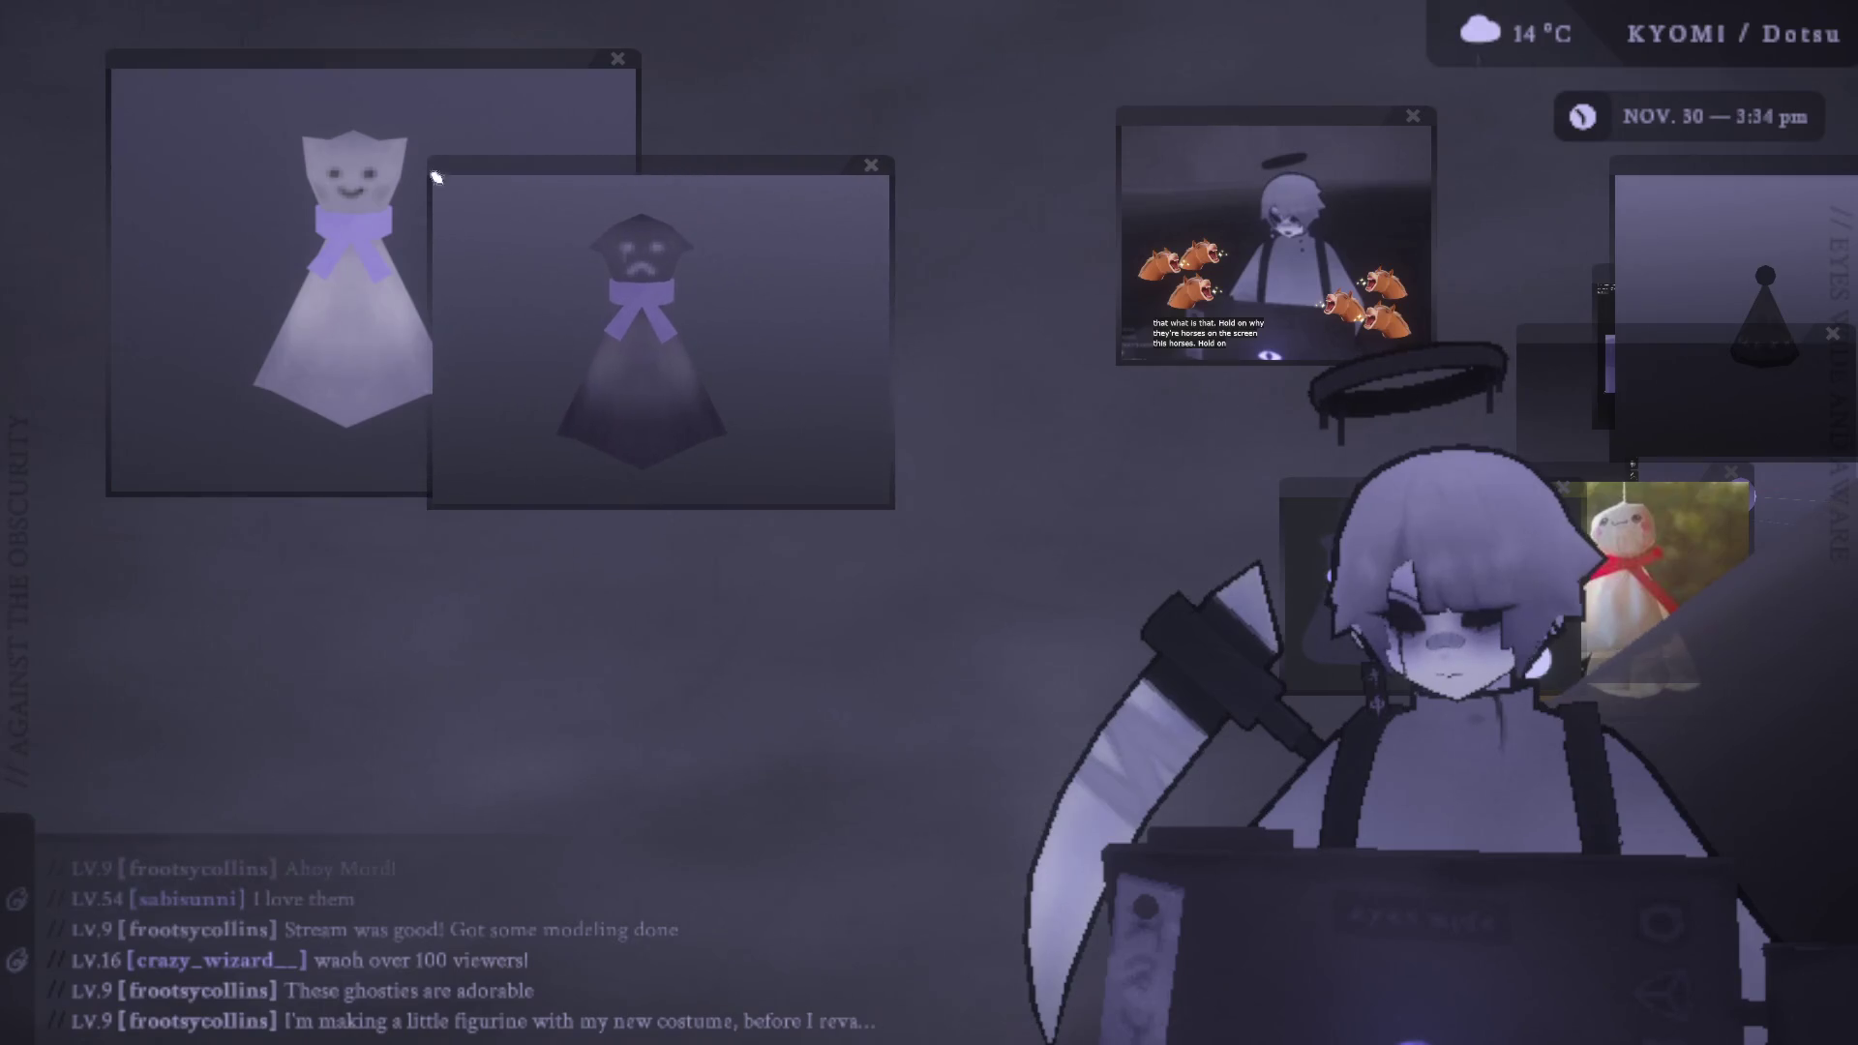
left_click_drag(731, 368, 215, 445)
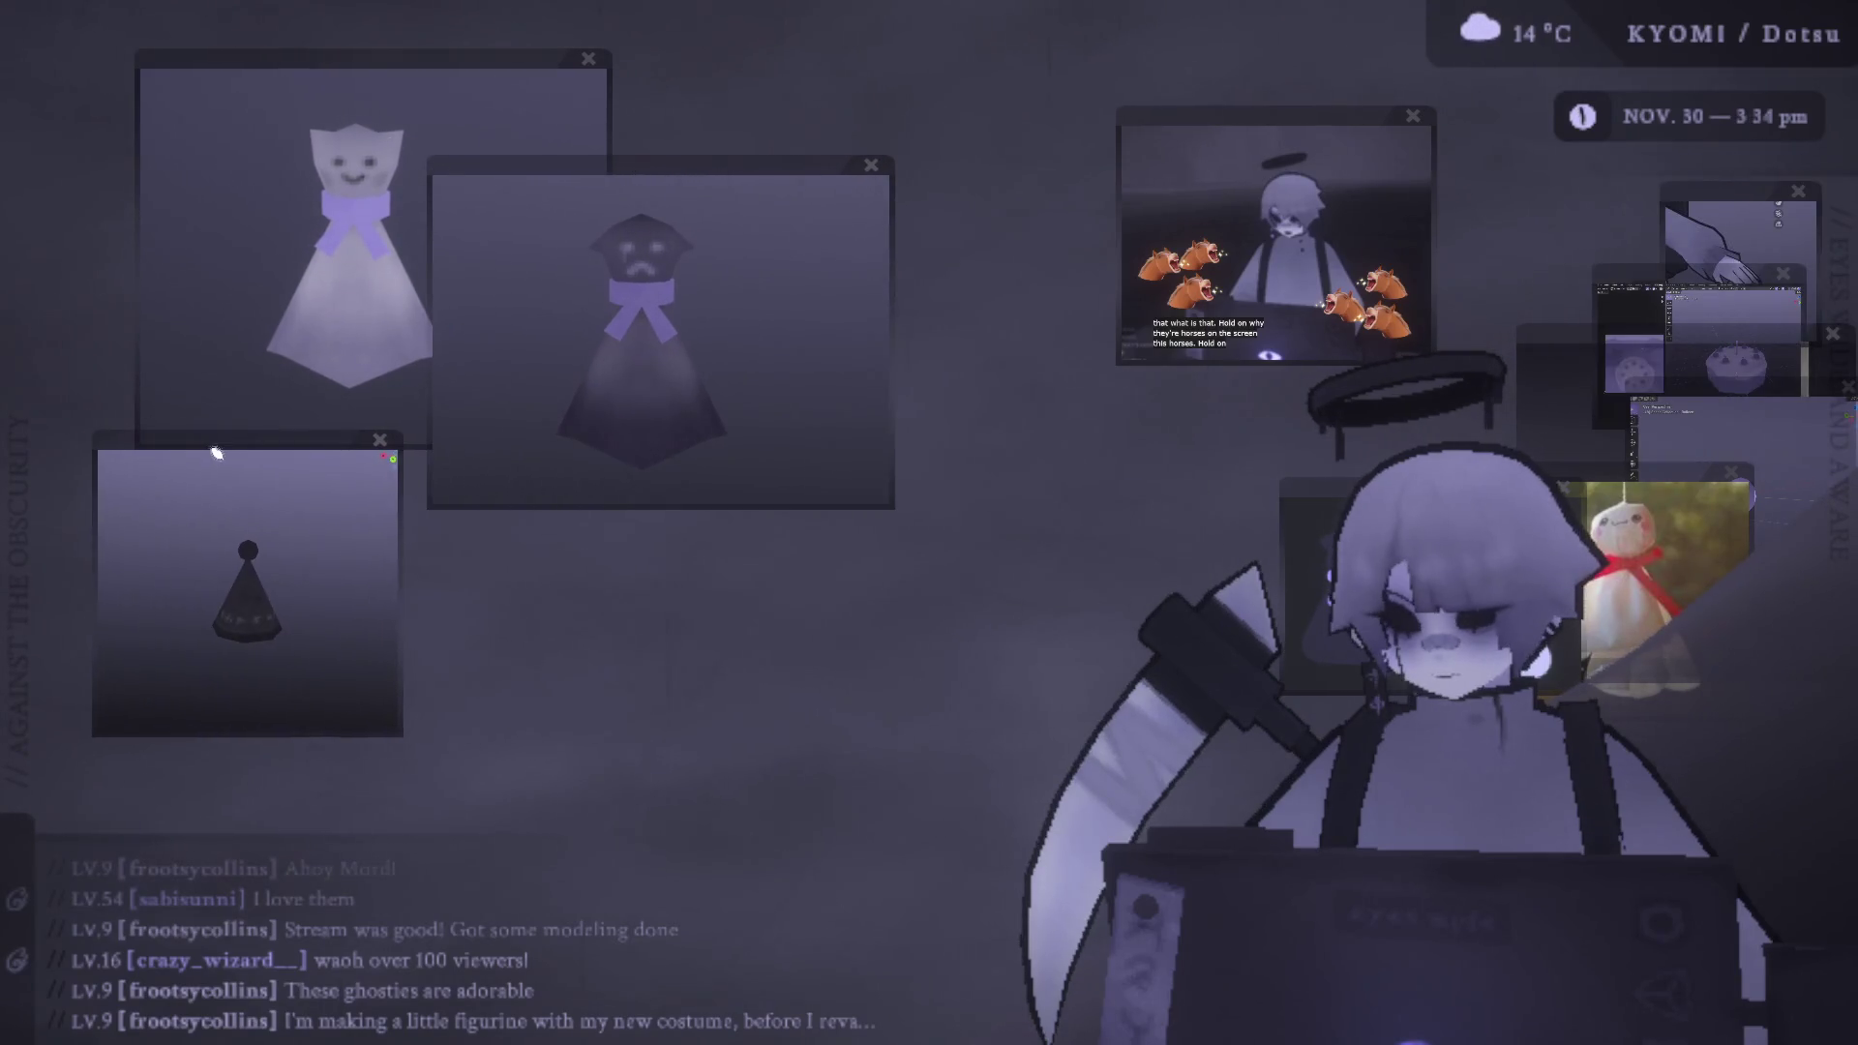
left_click_drag(1727, 279, 717, 519)
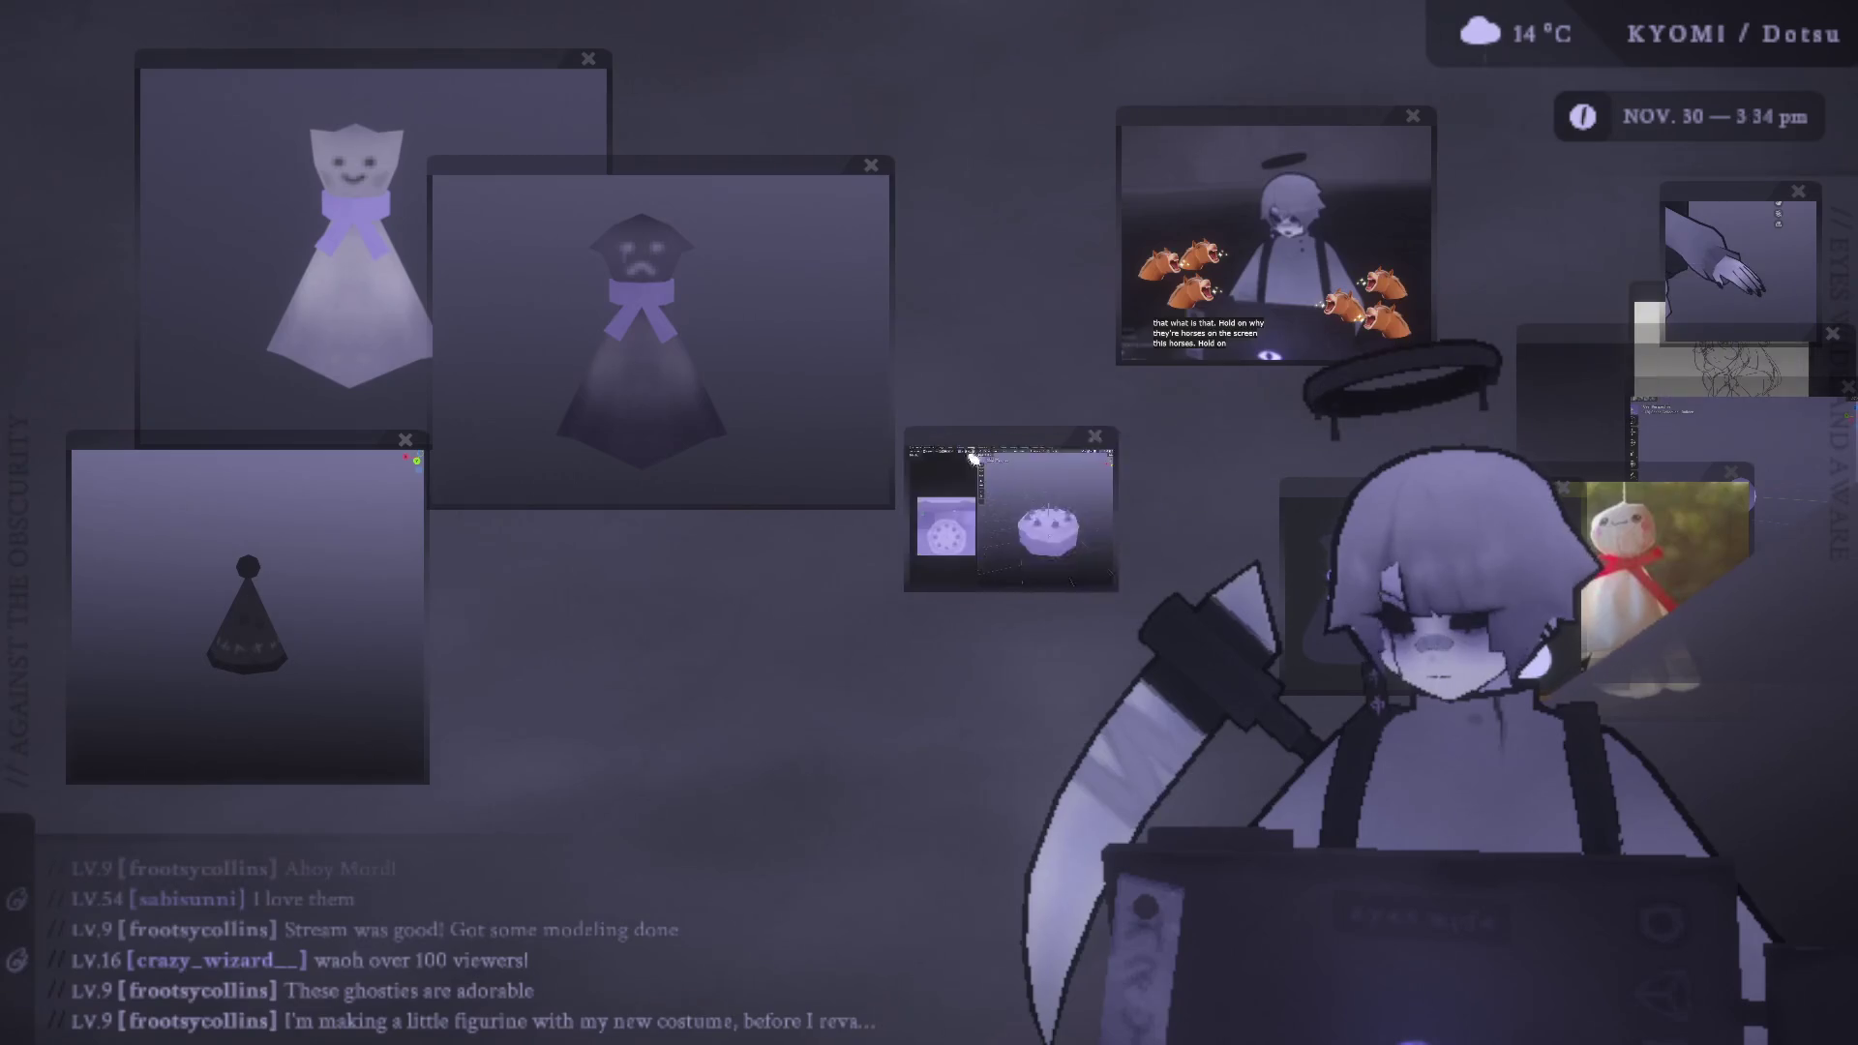
left_click_drag(711, 592, 557, 479)
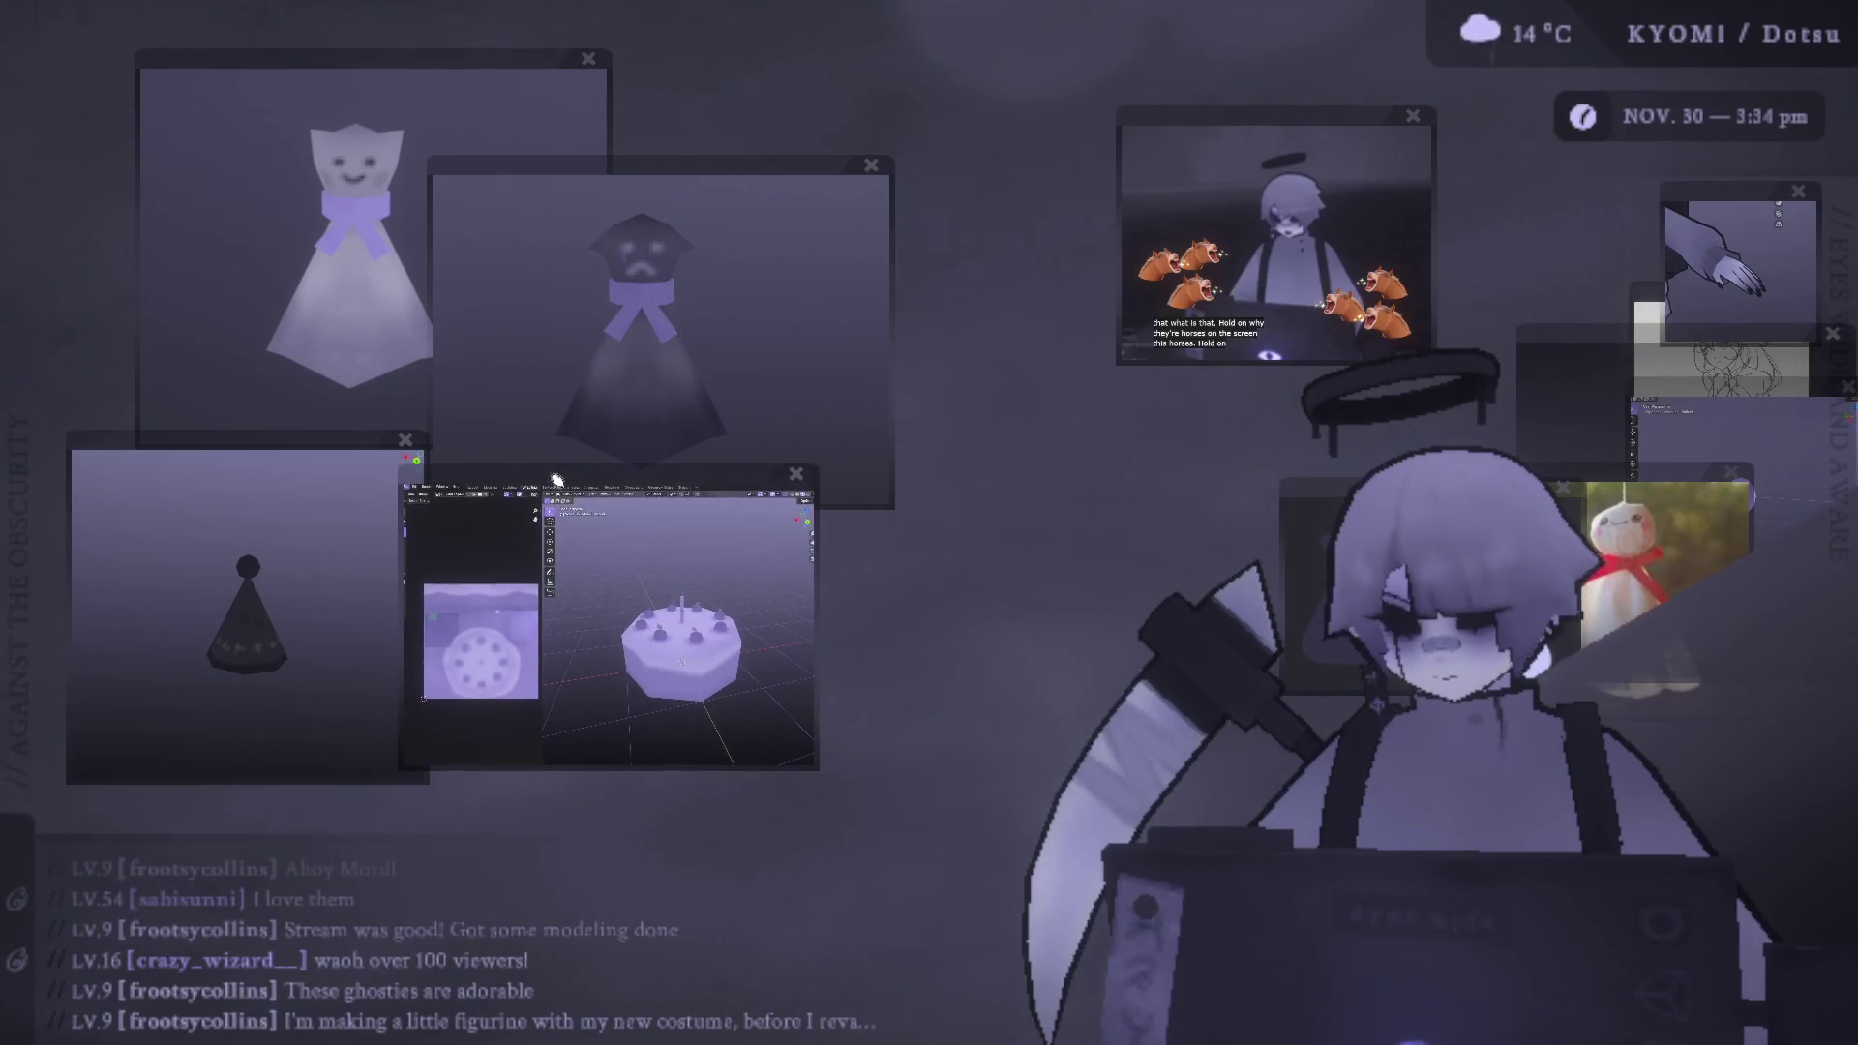
- Pull the teru teru bozu photo out, centre the balloon view and nudge the cake left
left_click_drag(1669, 484, 1728, 475)
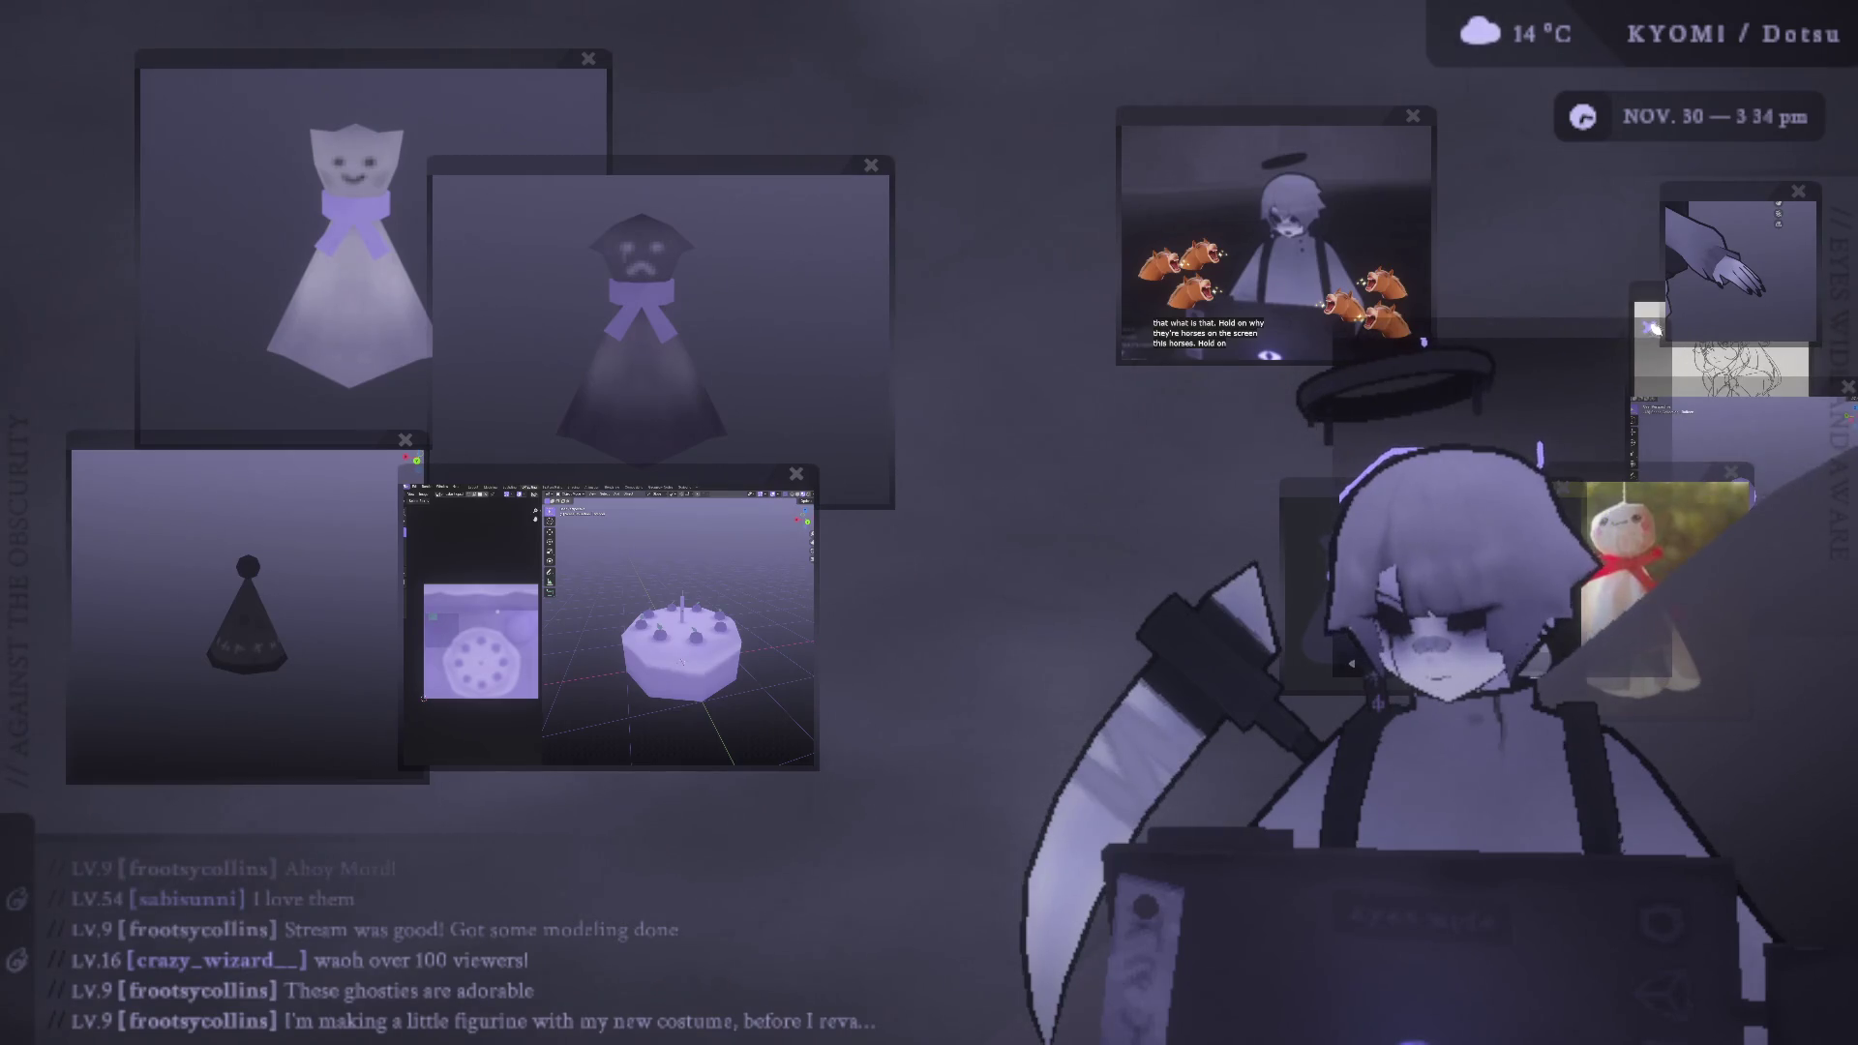
left_click_drag(1728, 475, 1533, 359)
mouse_move(1742, 400)
left_mouse_down()
mouse_move(924, 434)
mouse_move(974, 349)
left_mouse_up()
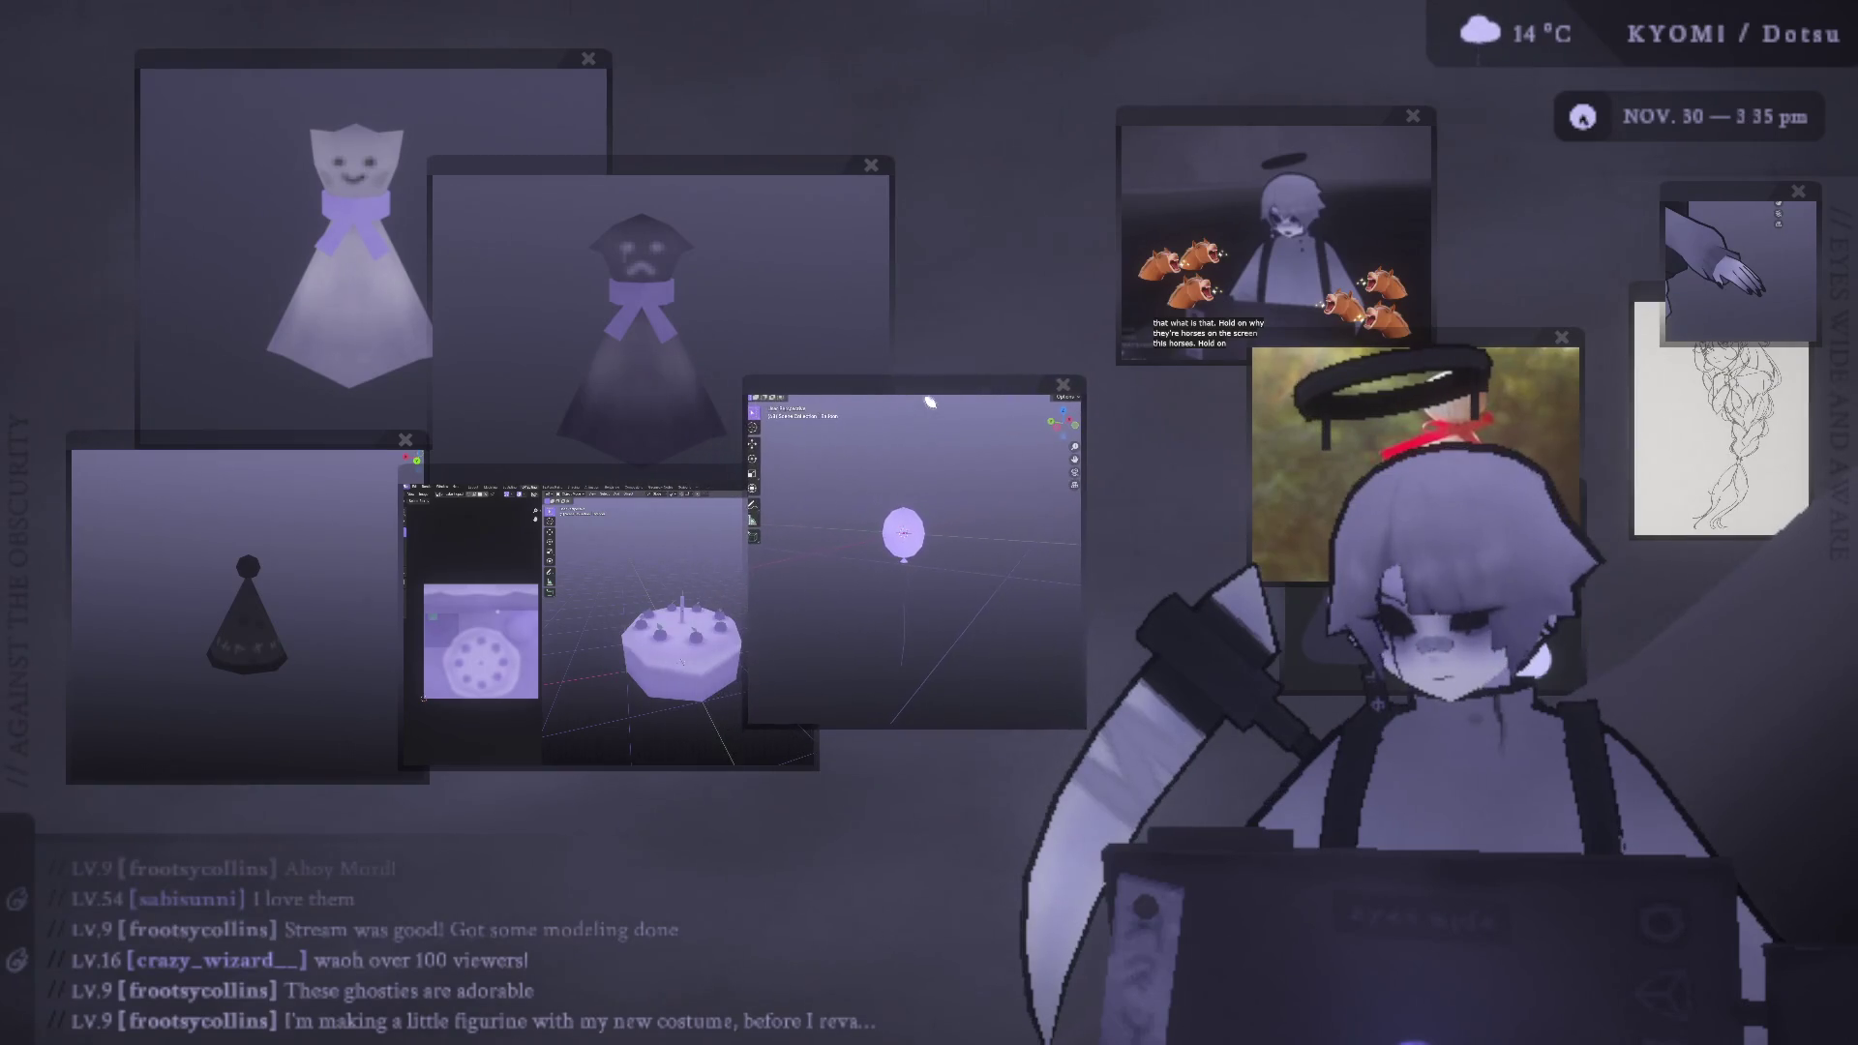
left_click_drag(625, 476, 584, 503)
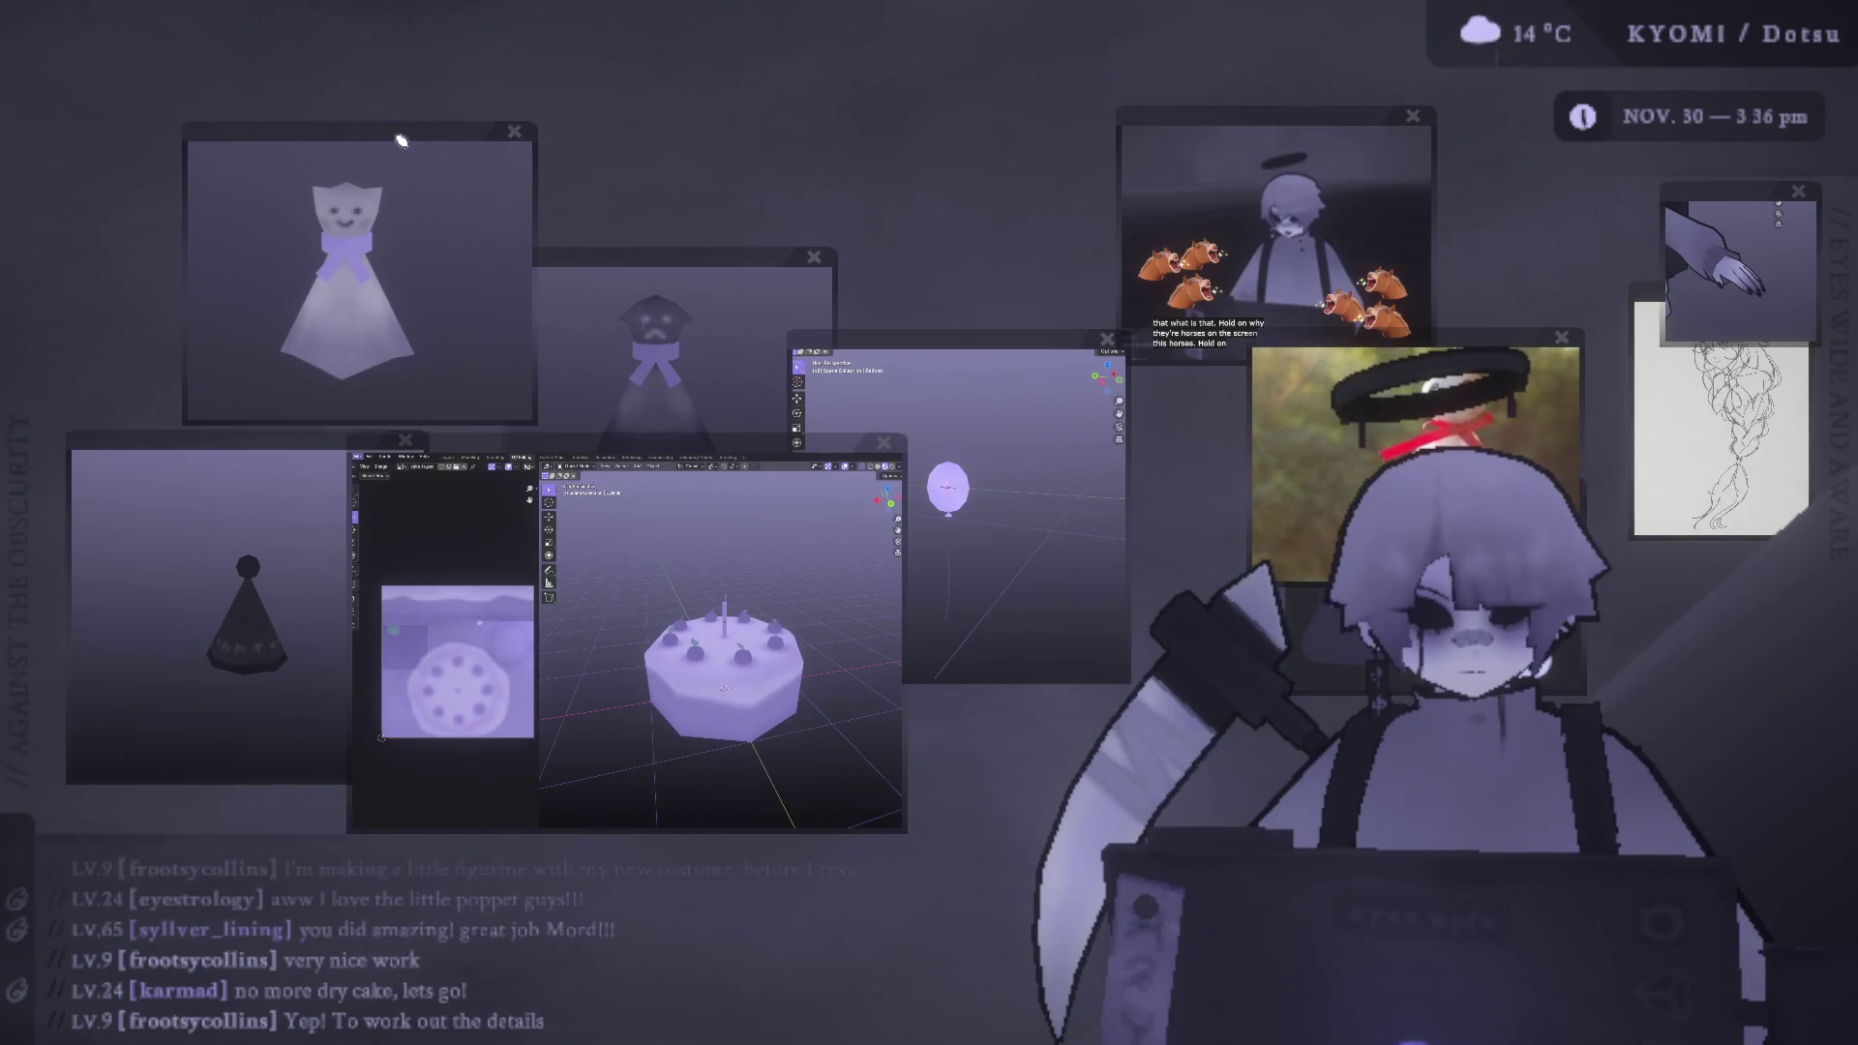
- Bring the party-hat, frowning ghost and teru teru bozu photo forward; move the ghost sketches down-right
left_click_drag(165, 442, 165, 414)
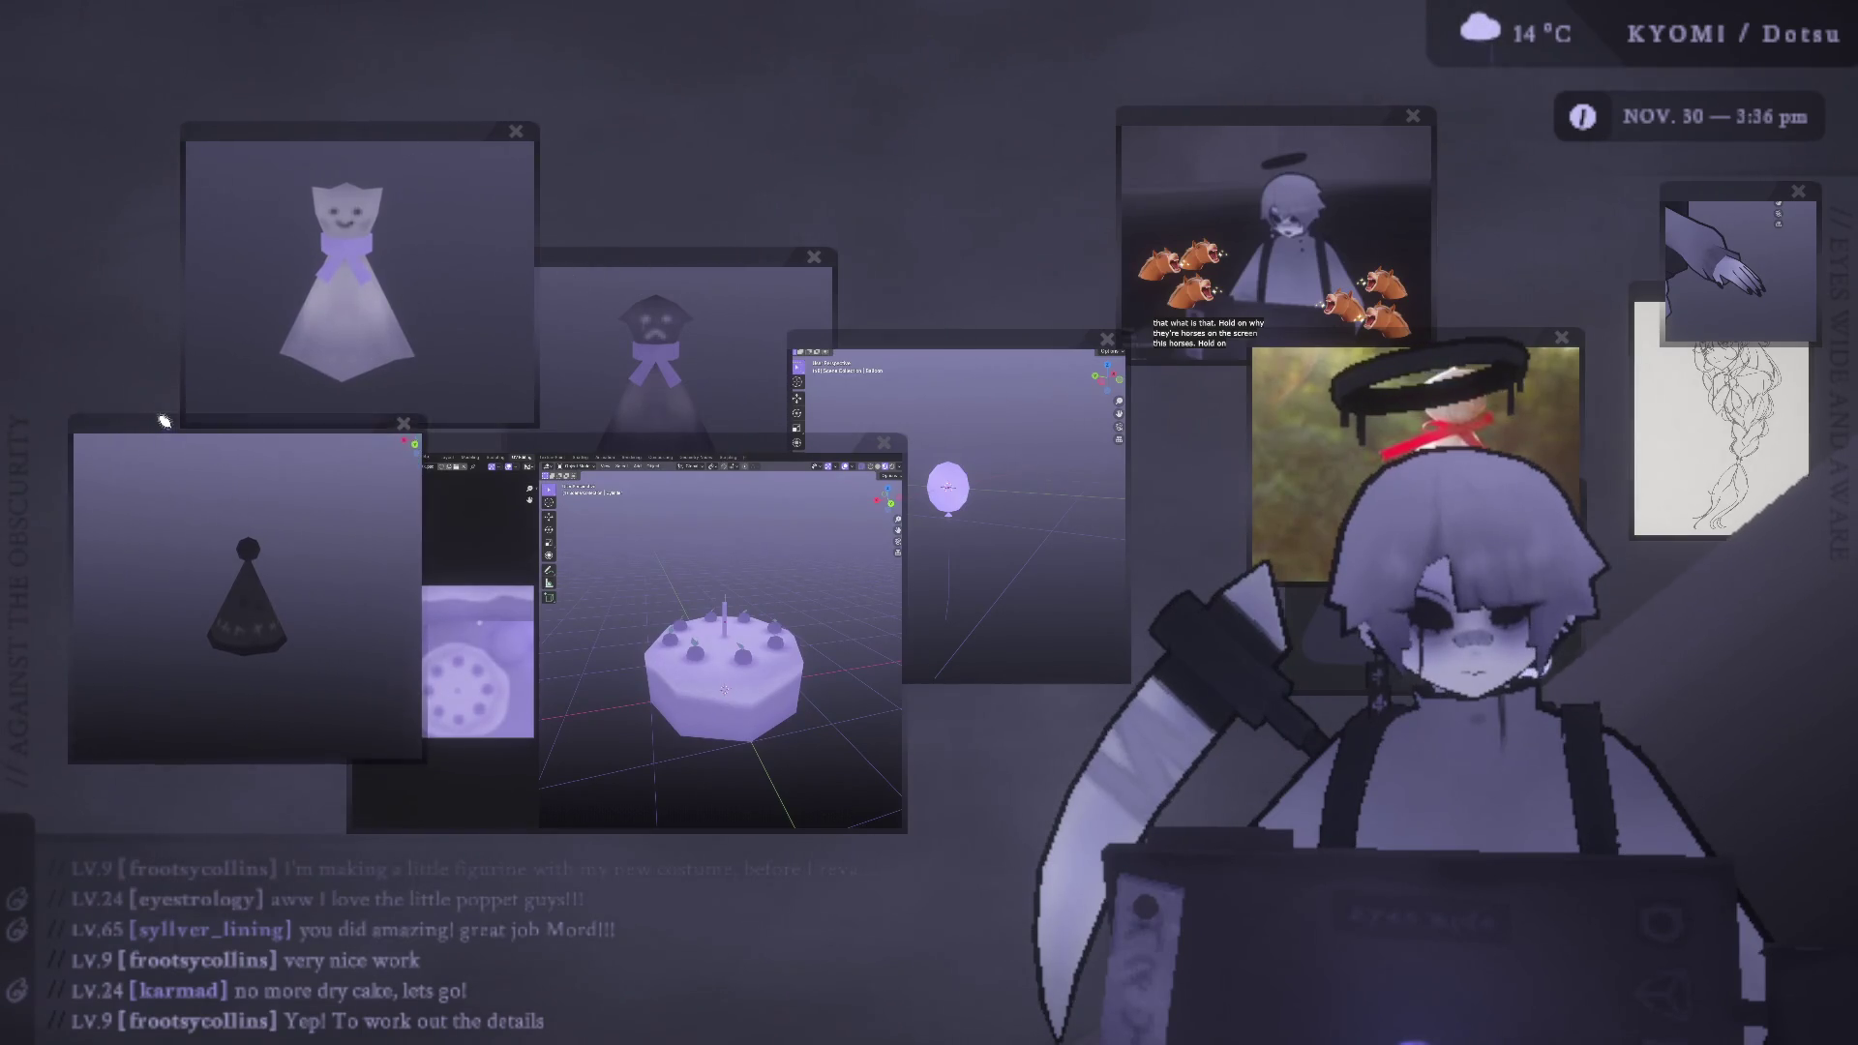
left_click(713, 261)
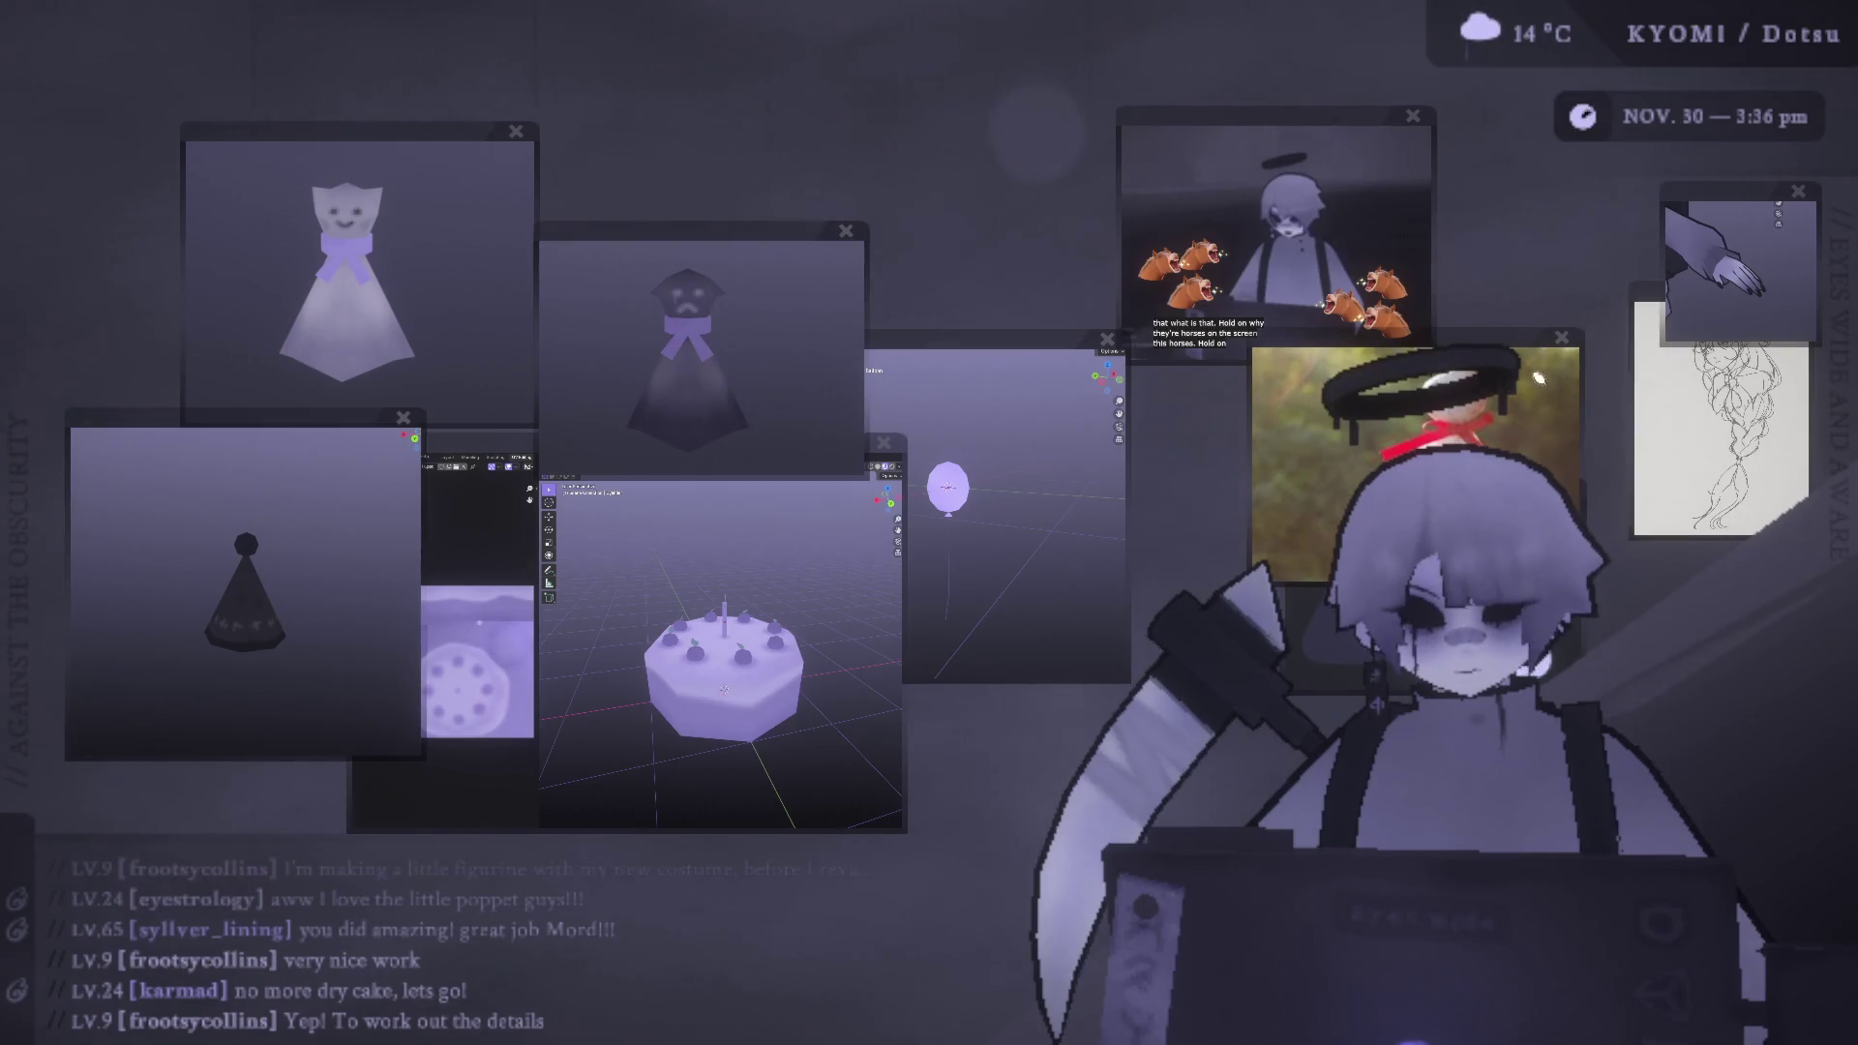
mouse_move(1318, 343)
left_mouse_down()
mouse_move(1086, 268)
mouse_move(659, 397)
left_mouse_up()
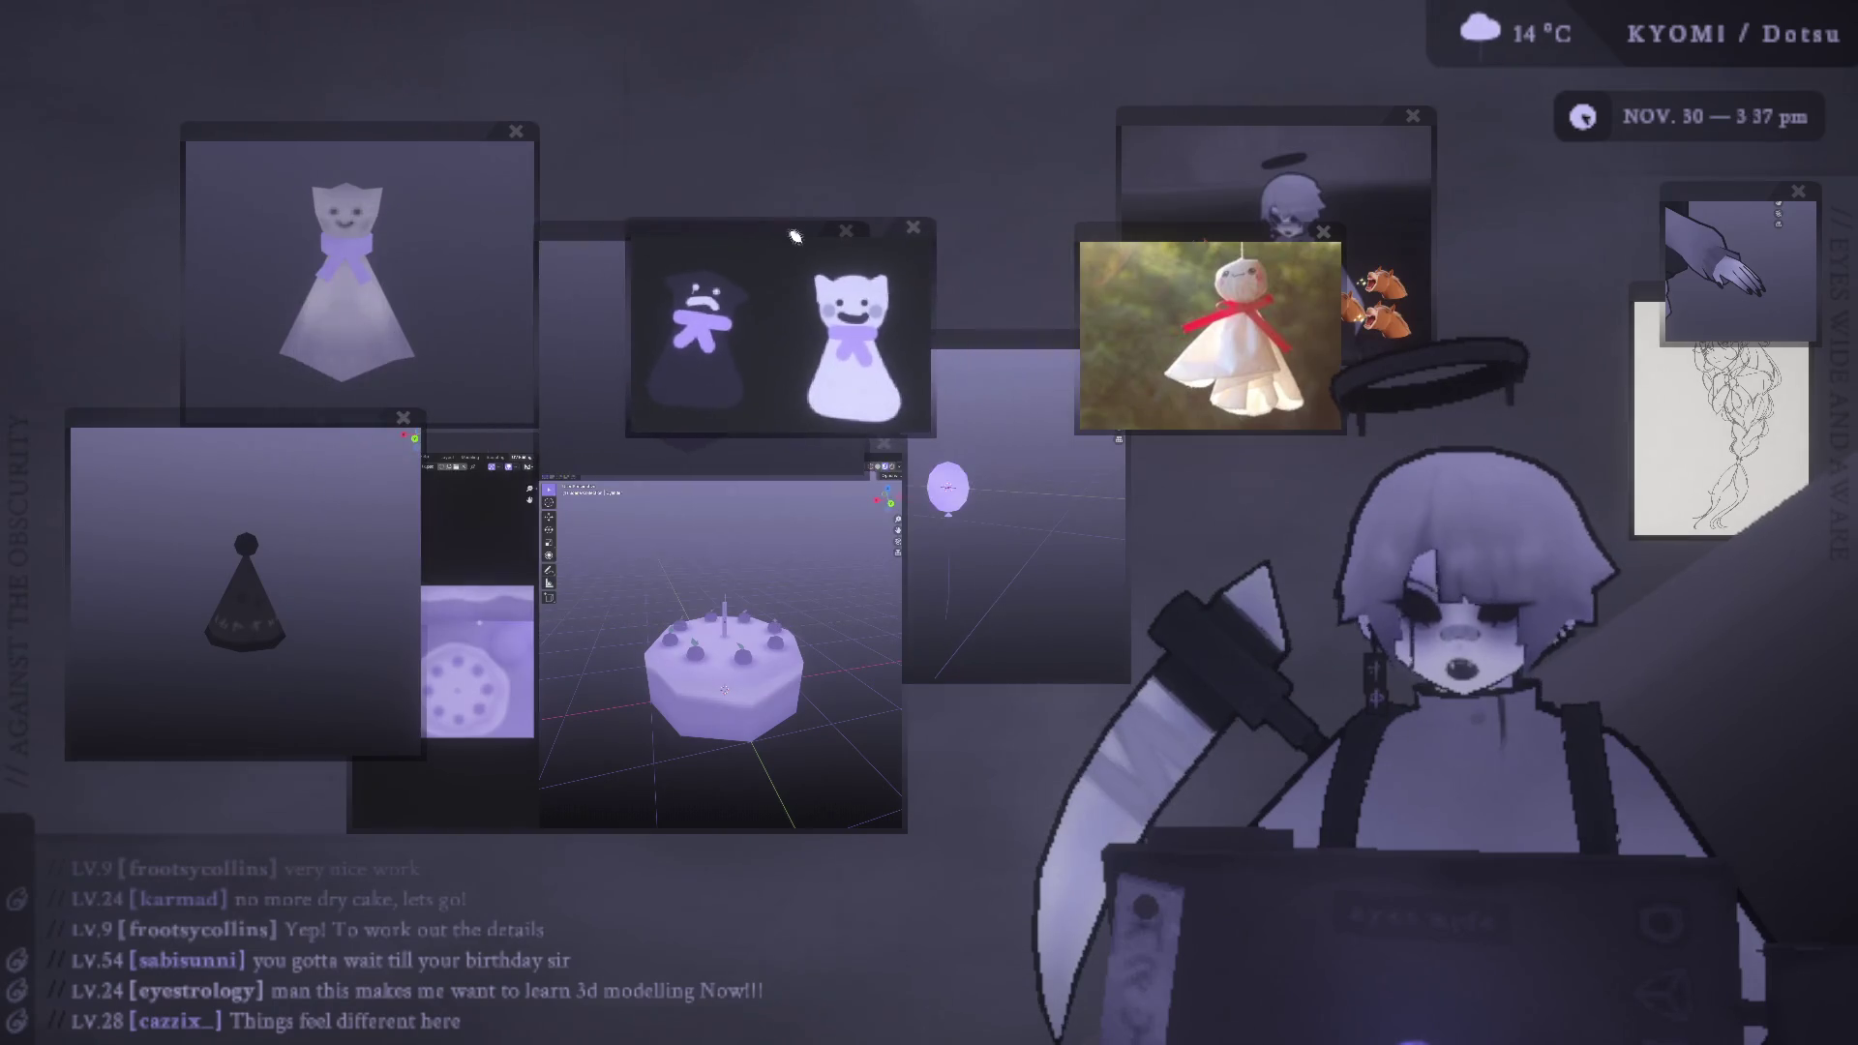
mouse_move(839, 292)
left_mouse_down()
mouse_move(927, 345)
mouse_move(1044, 481)
left_mouse_up()
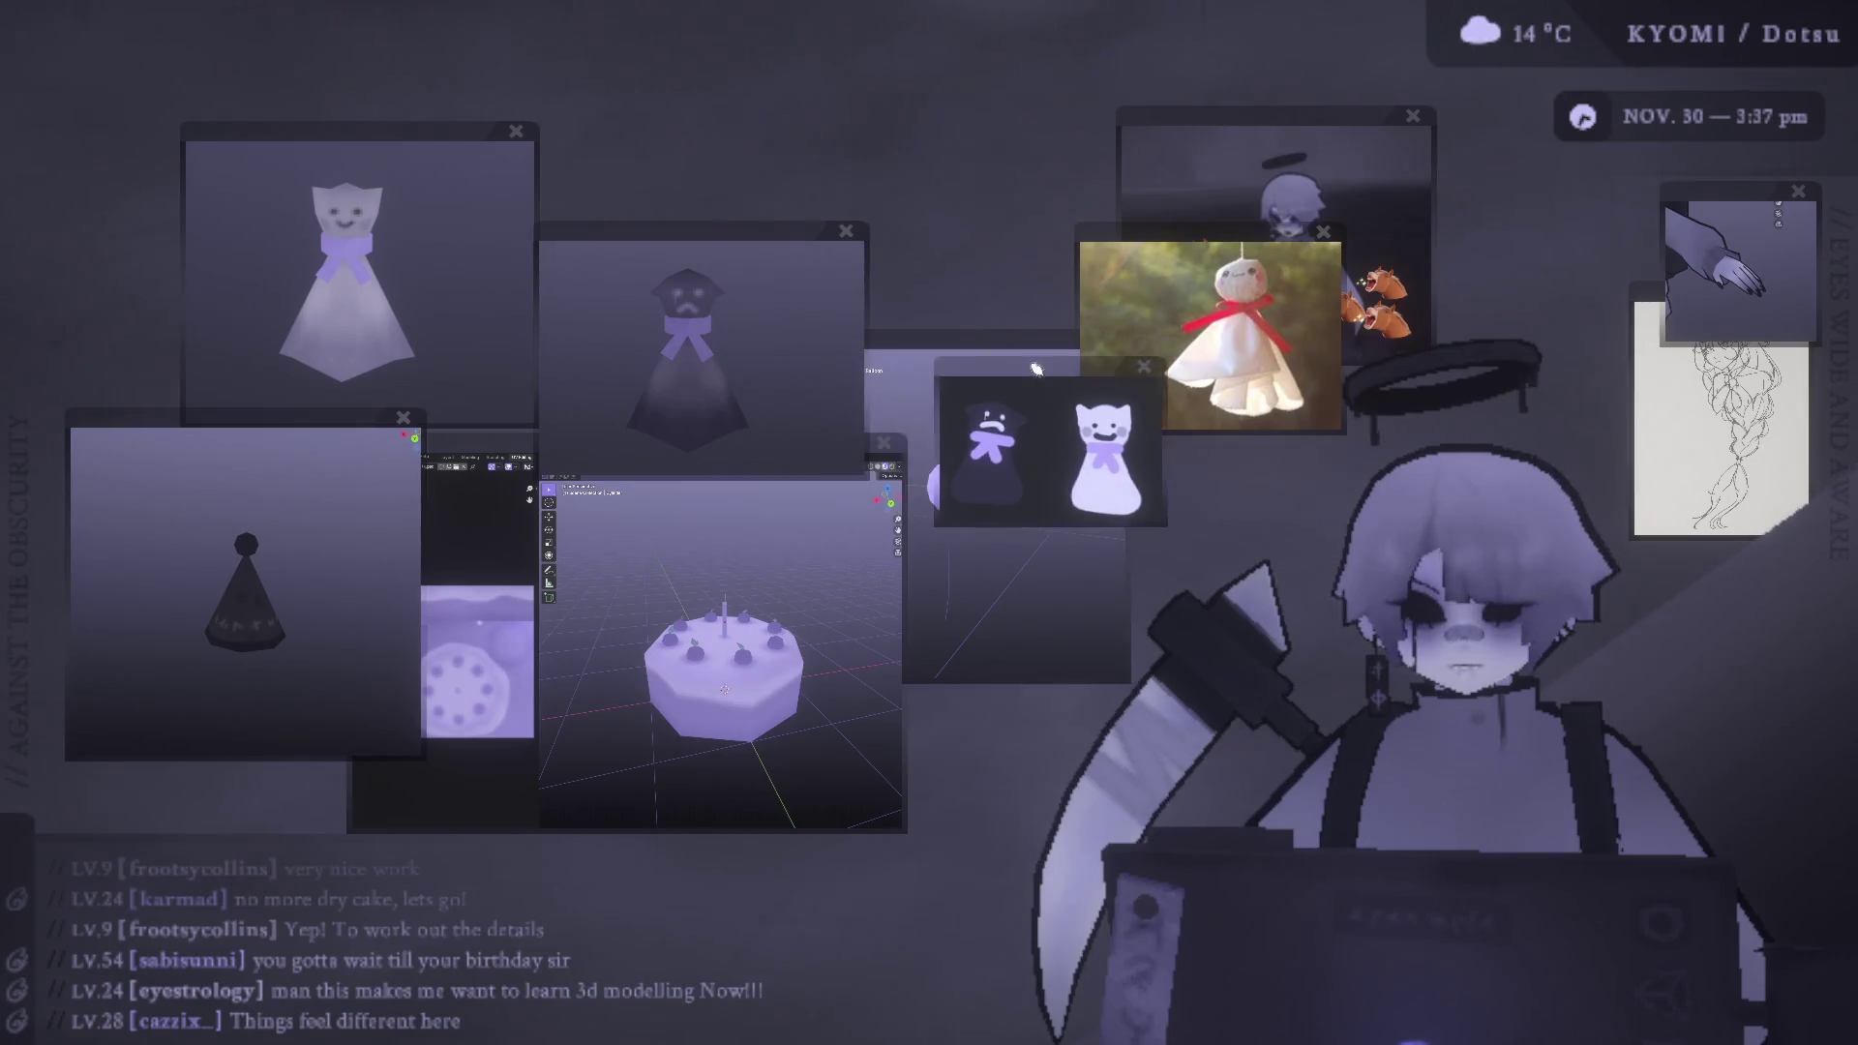
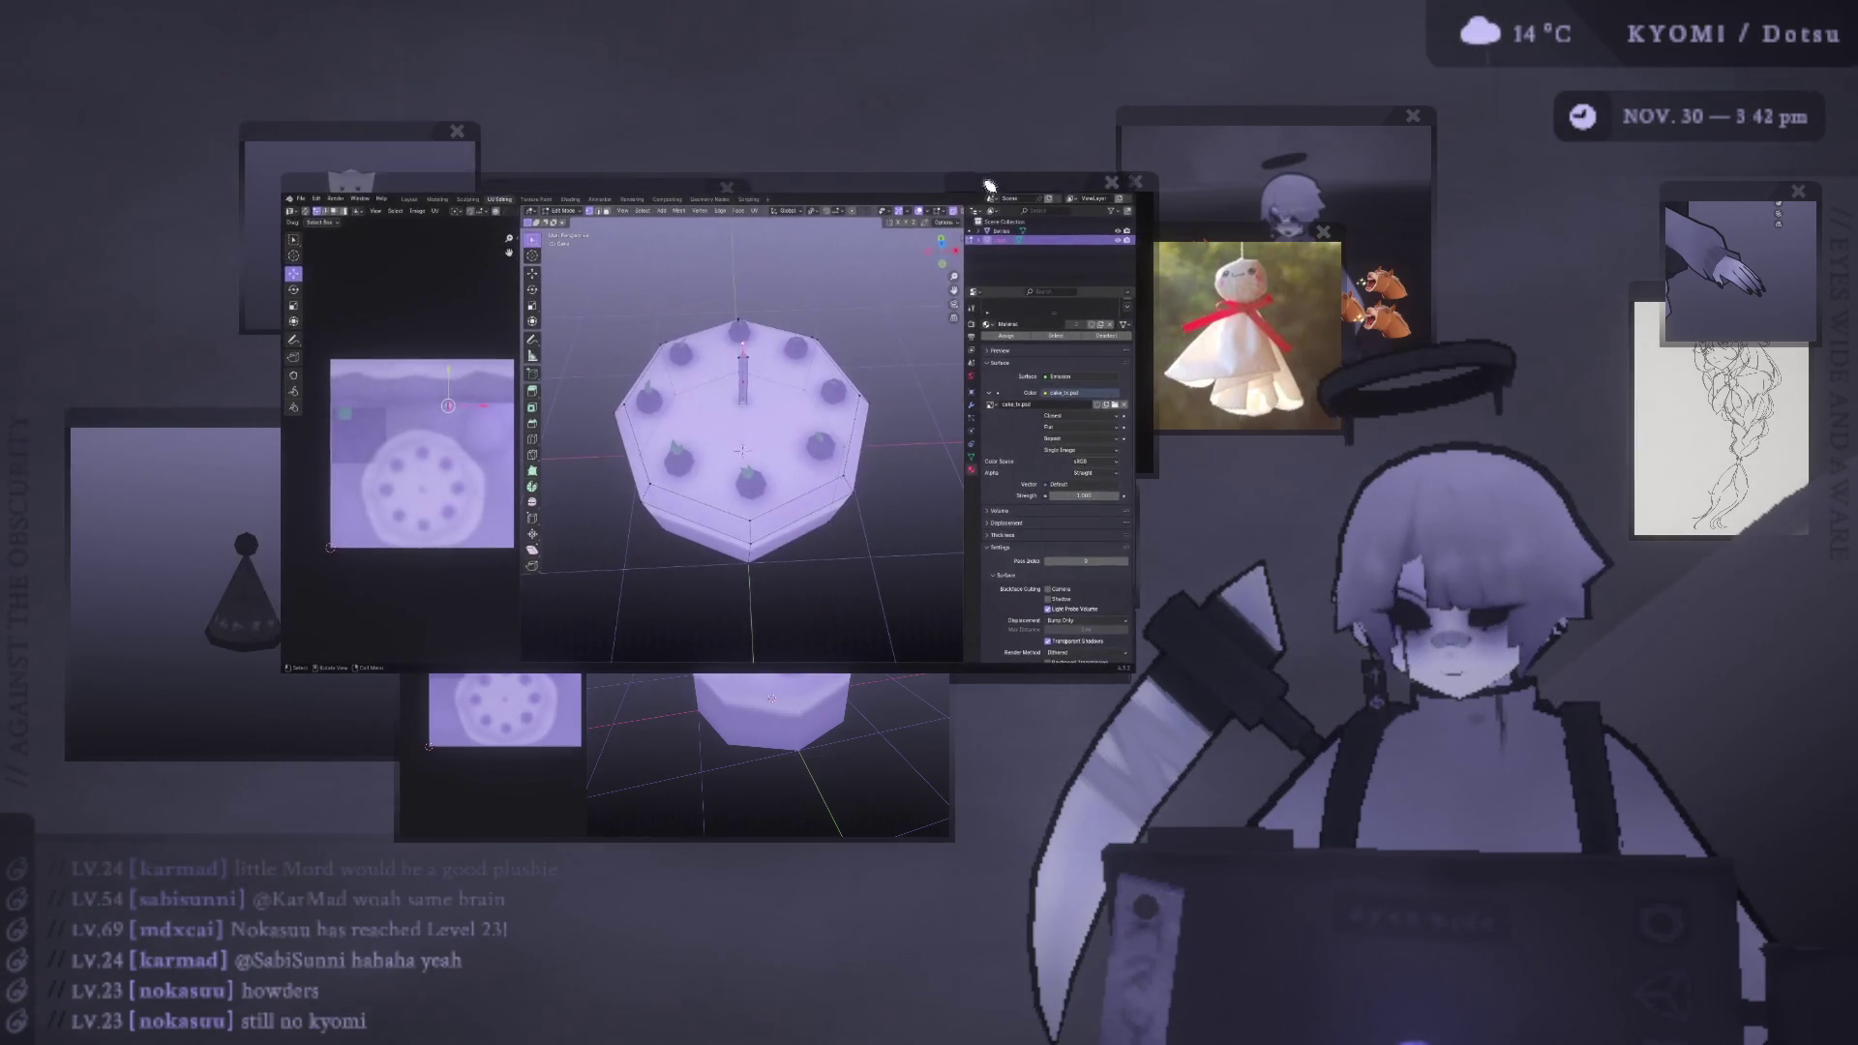
- Return to object level and duplicate the cake object with Shift+D
scroll(745, 445, "up", 3)
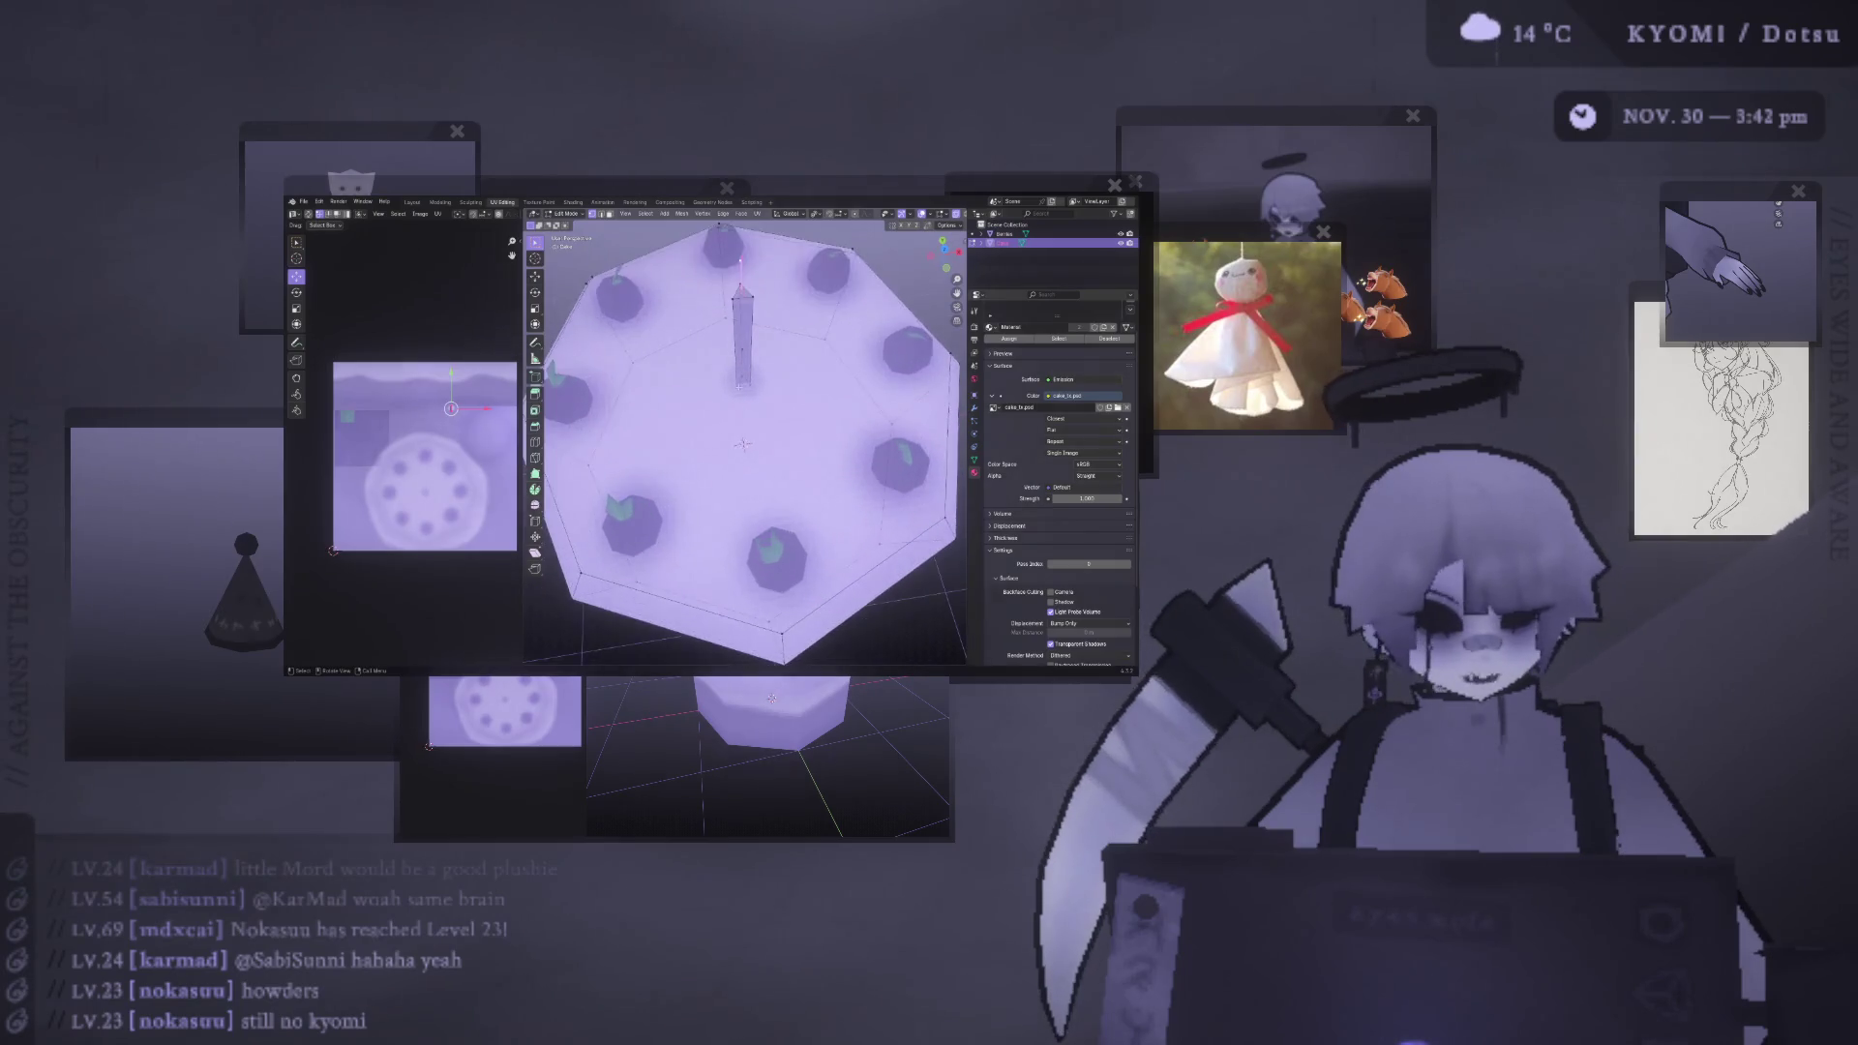
mouse_move(727, 380)
middle_mouse_down()
mouse_move(726, 332)
mouse_move(718, 387)
middle_mouse_up()
key("Tab")
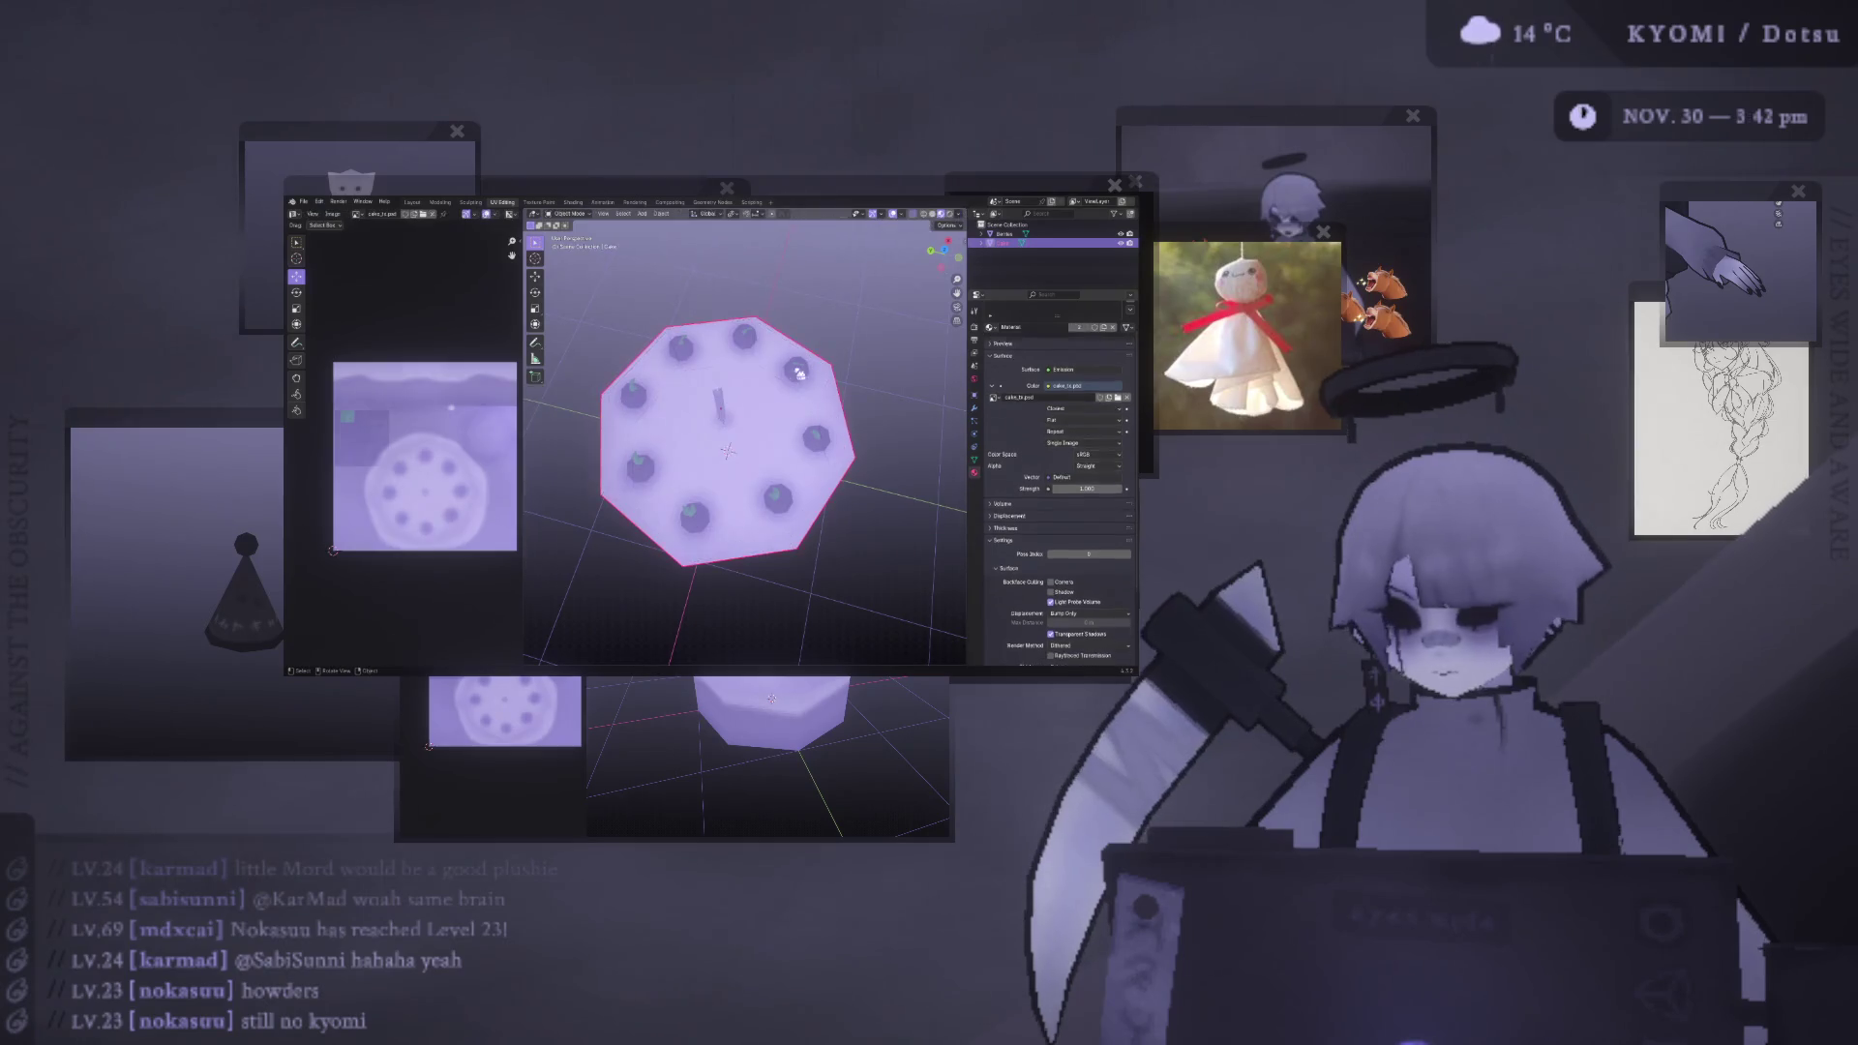
key("shift+d")
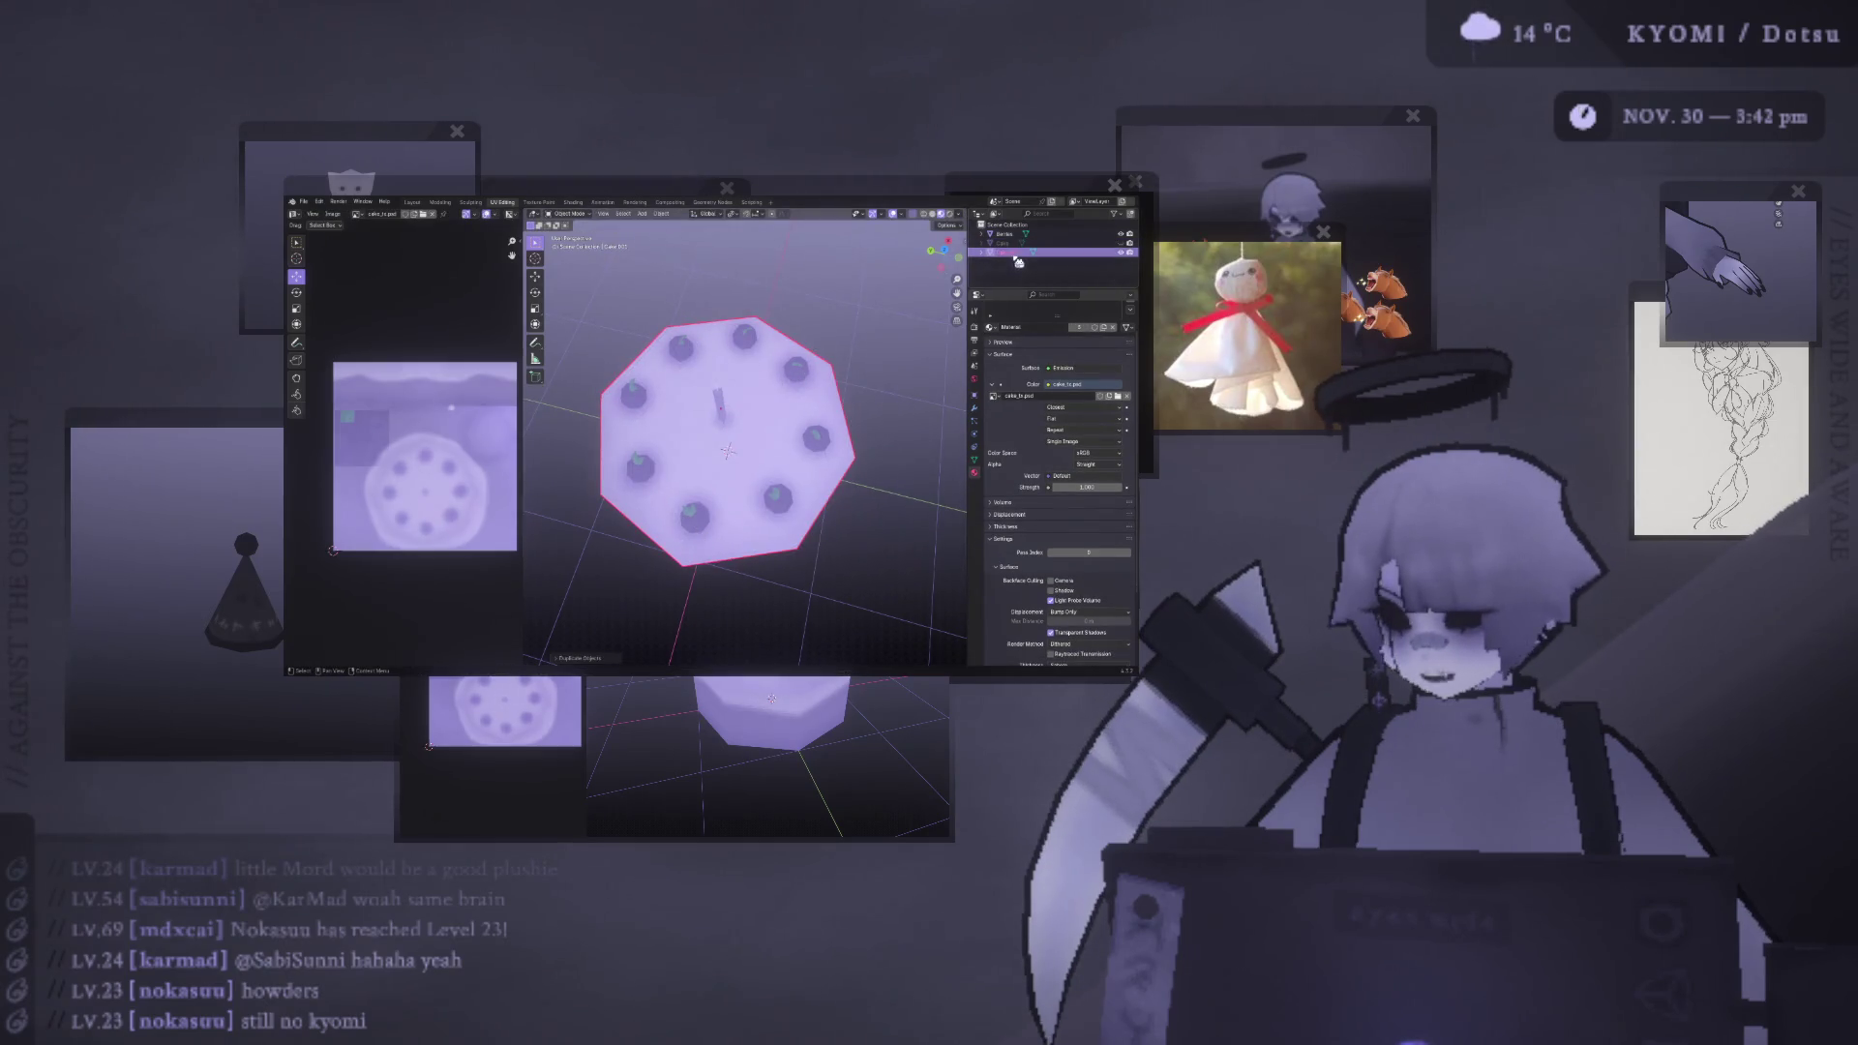
- Enter Edit Mode on the copied cake and orbit to inspect its sides and top
middle_click_drag(677, 406, 680, 364)
key("Tab")
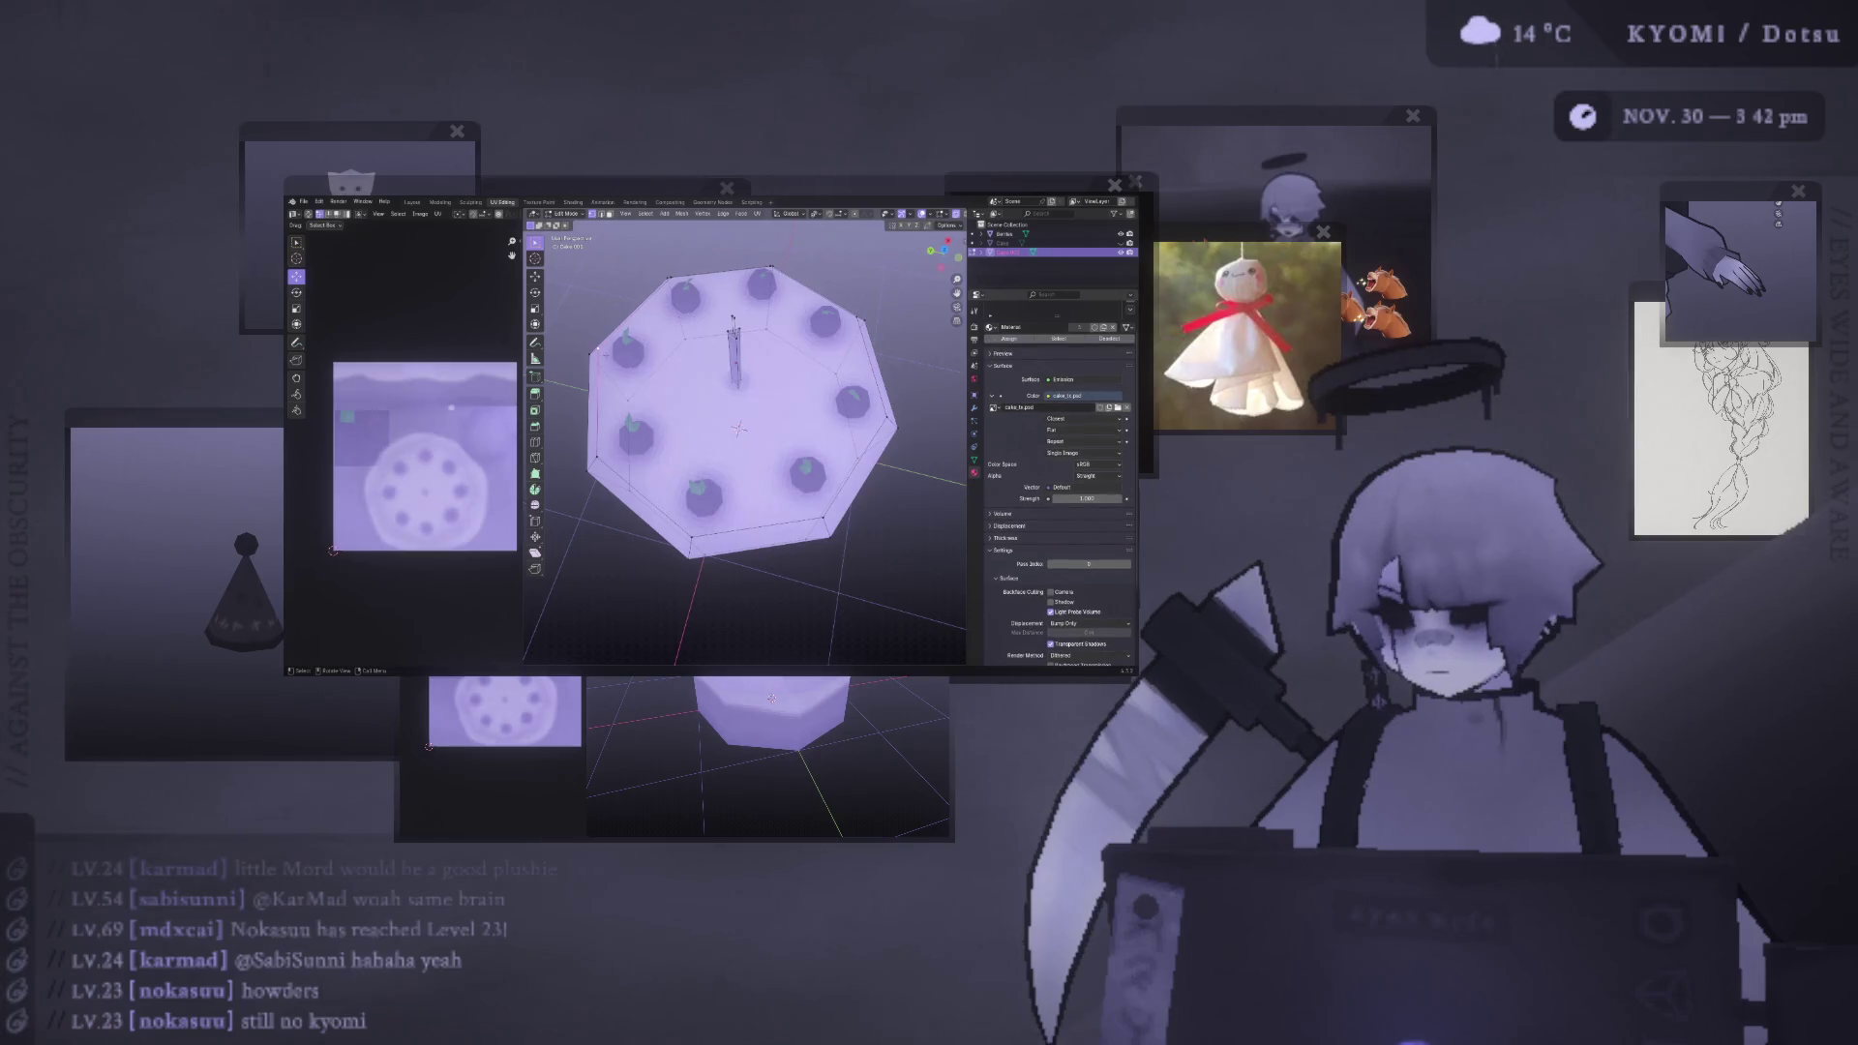
mouse_move(886, 419)
middle_mouse_down()
mouse_move(832, 334)
mouse_move(909, 372)
middle_mouse_up()
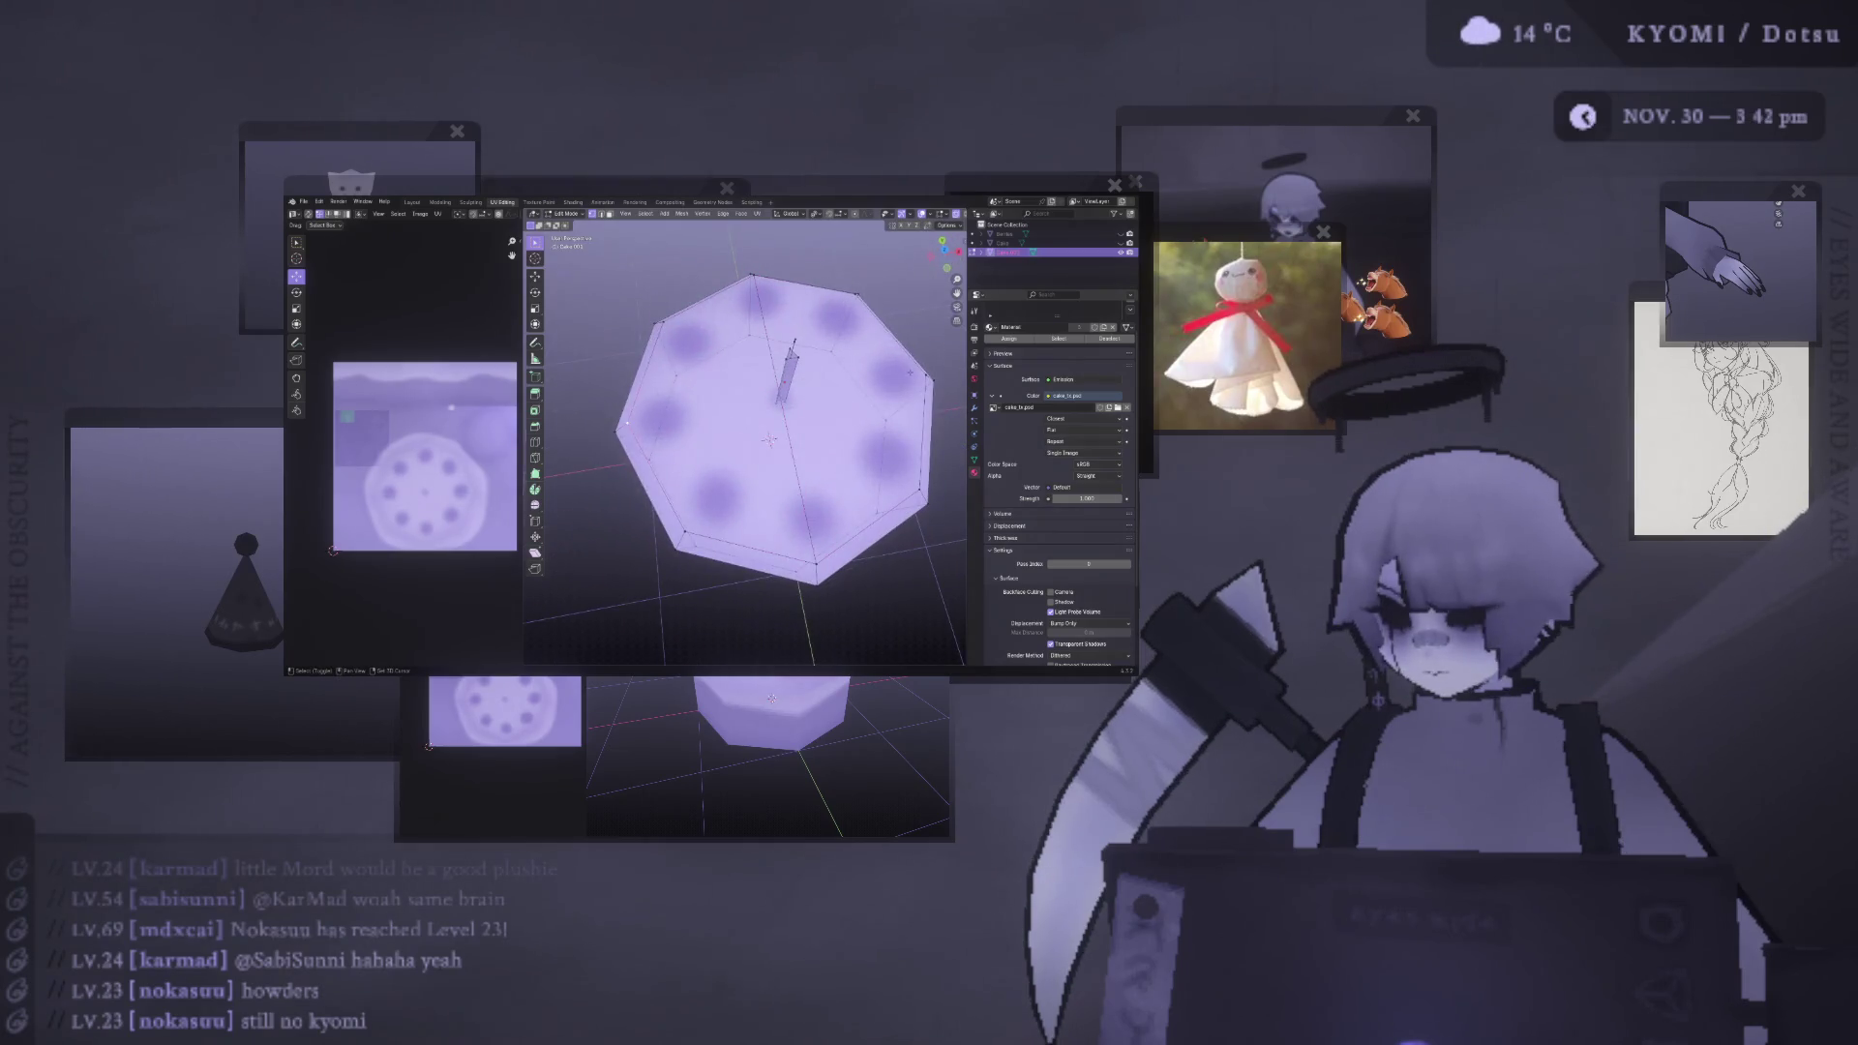
middle_click_drag(909, 371, 871, 319)
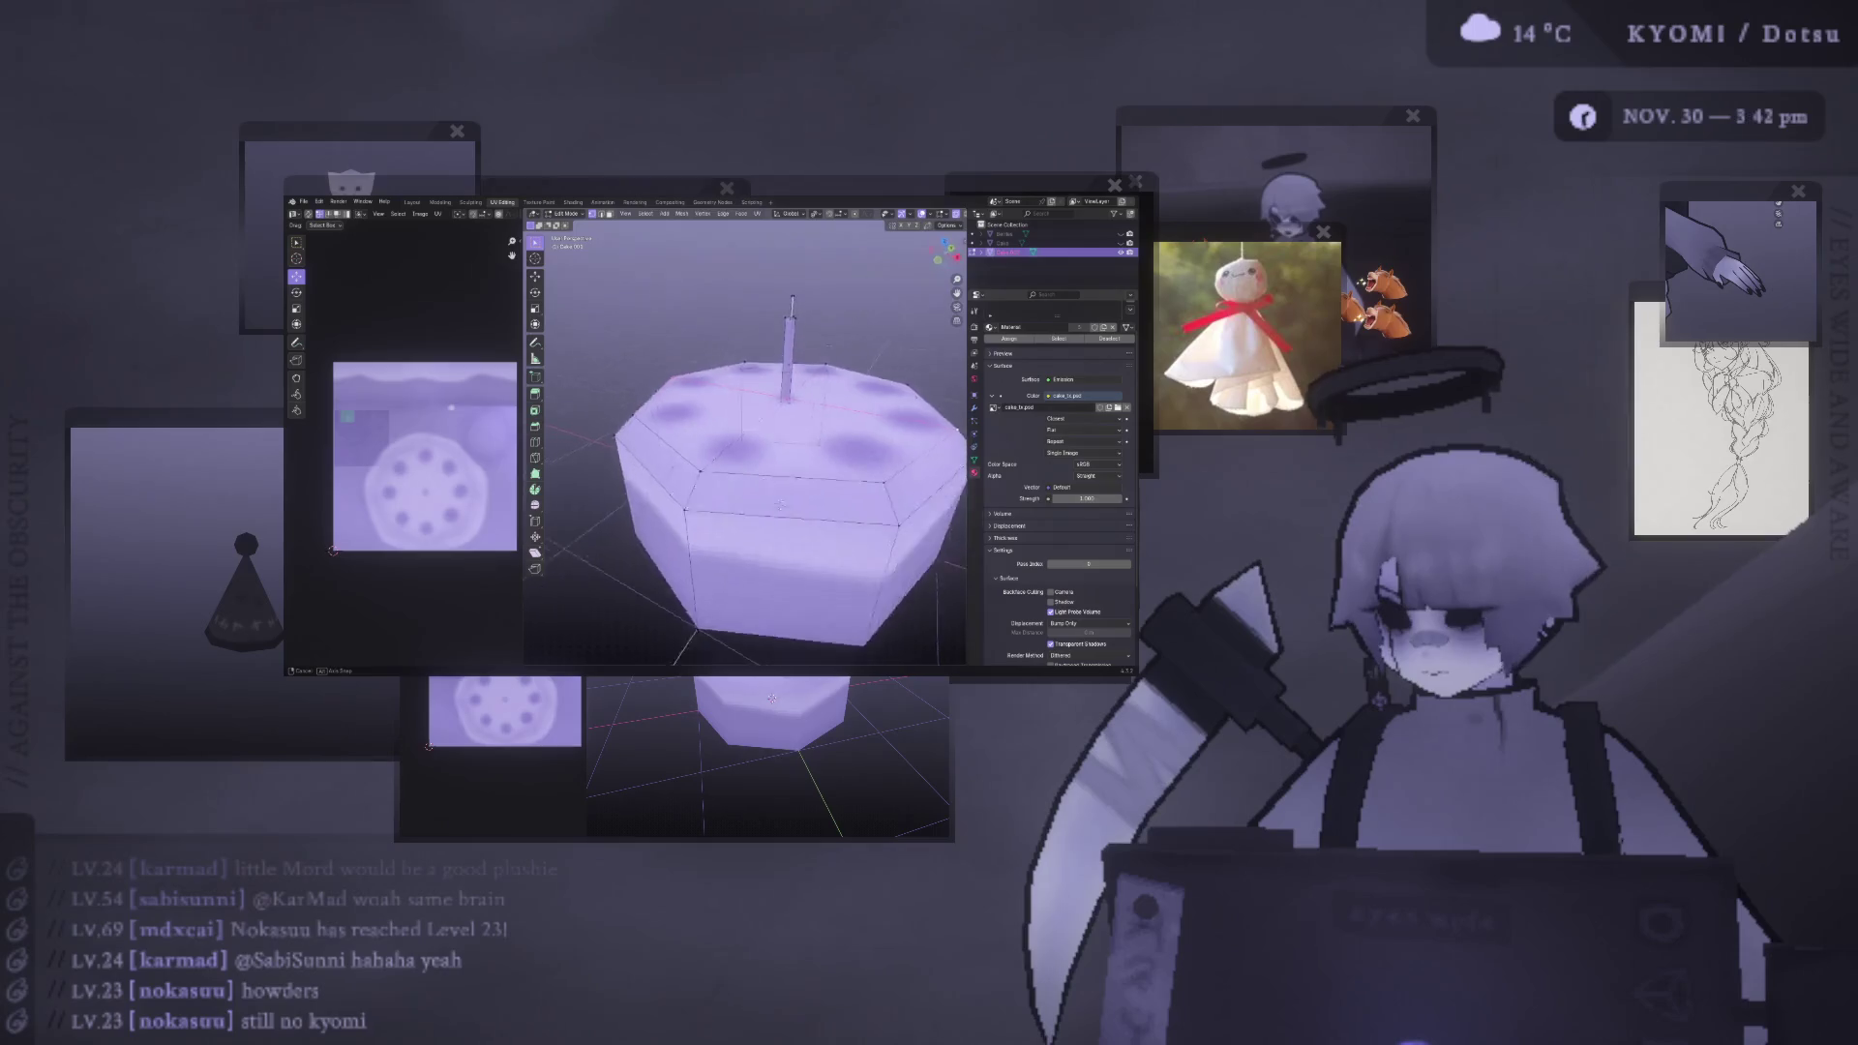
scroll(871, 387, "down", 4)
middle_click_drag(871, 387, 871, 406)
middle_click_drag(791, 455, 787, 398)
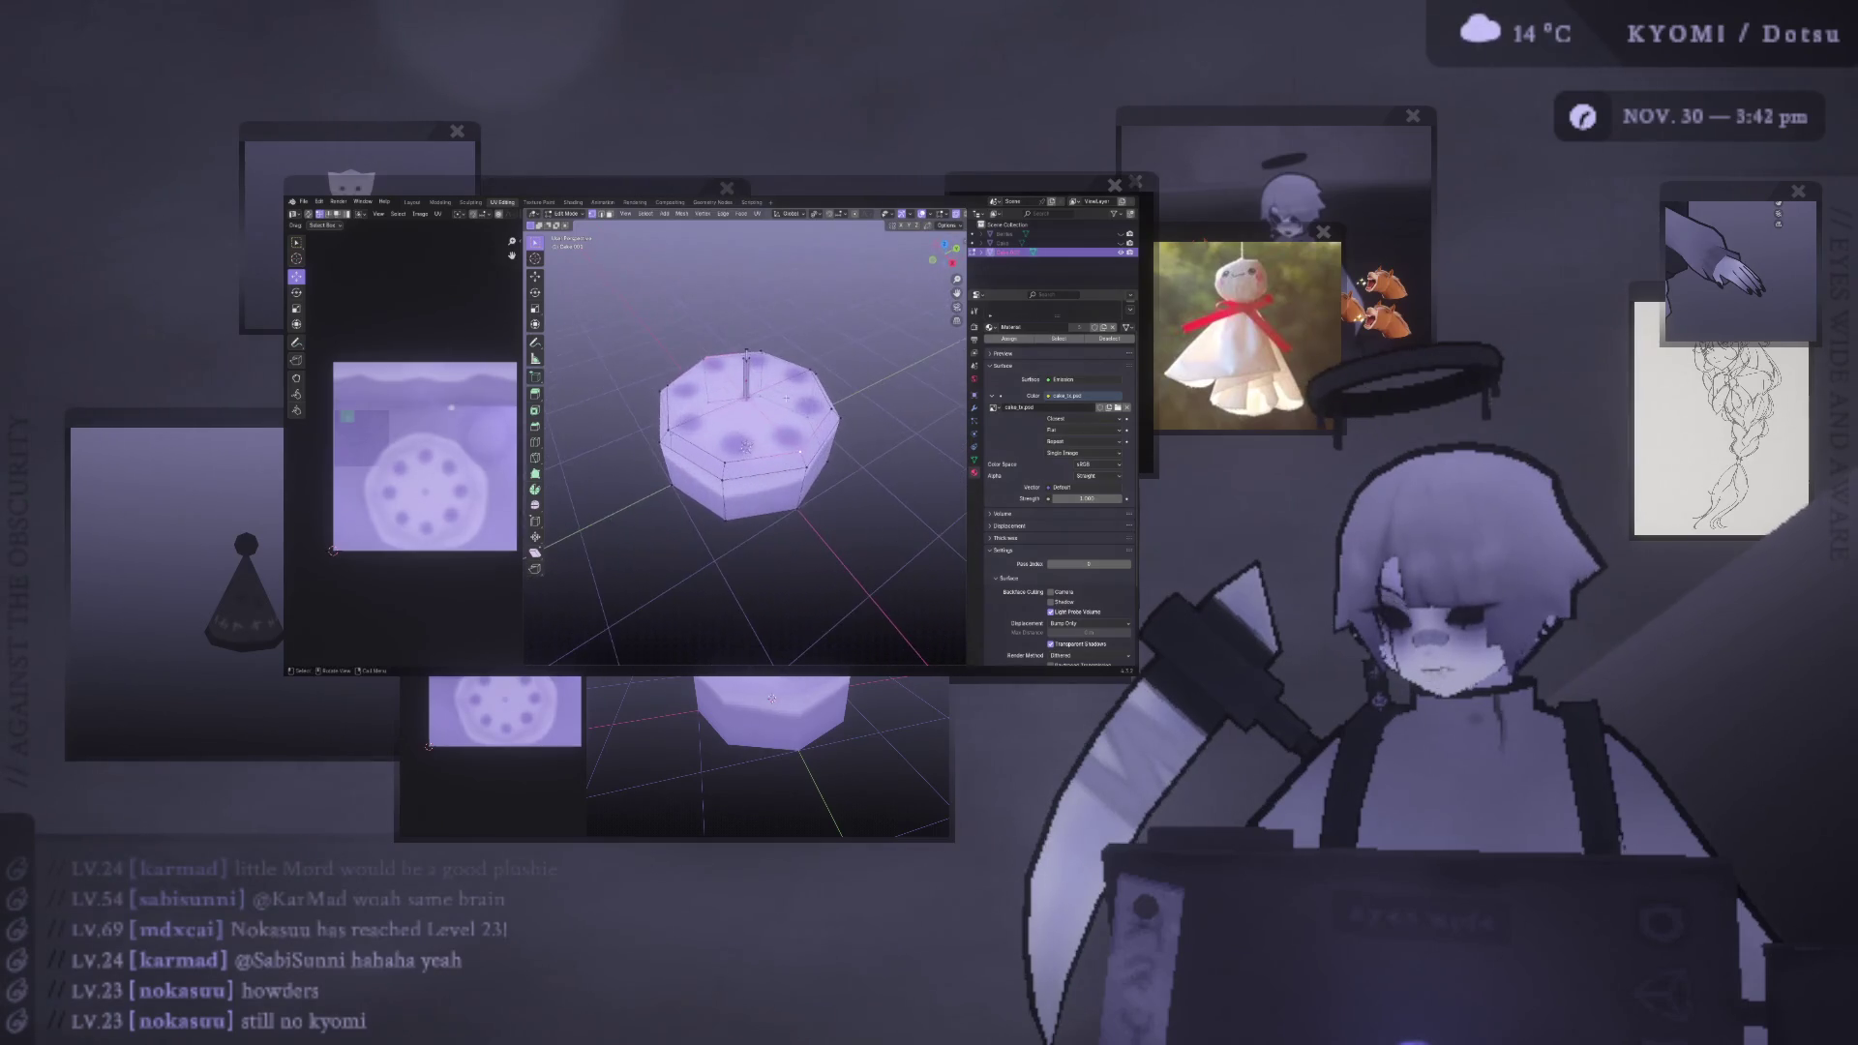
middle_click_drag(773, 298, 795, 424)
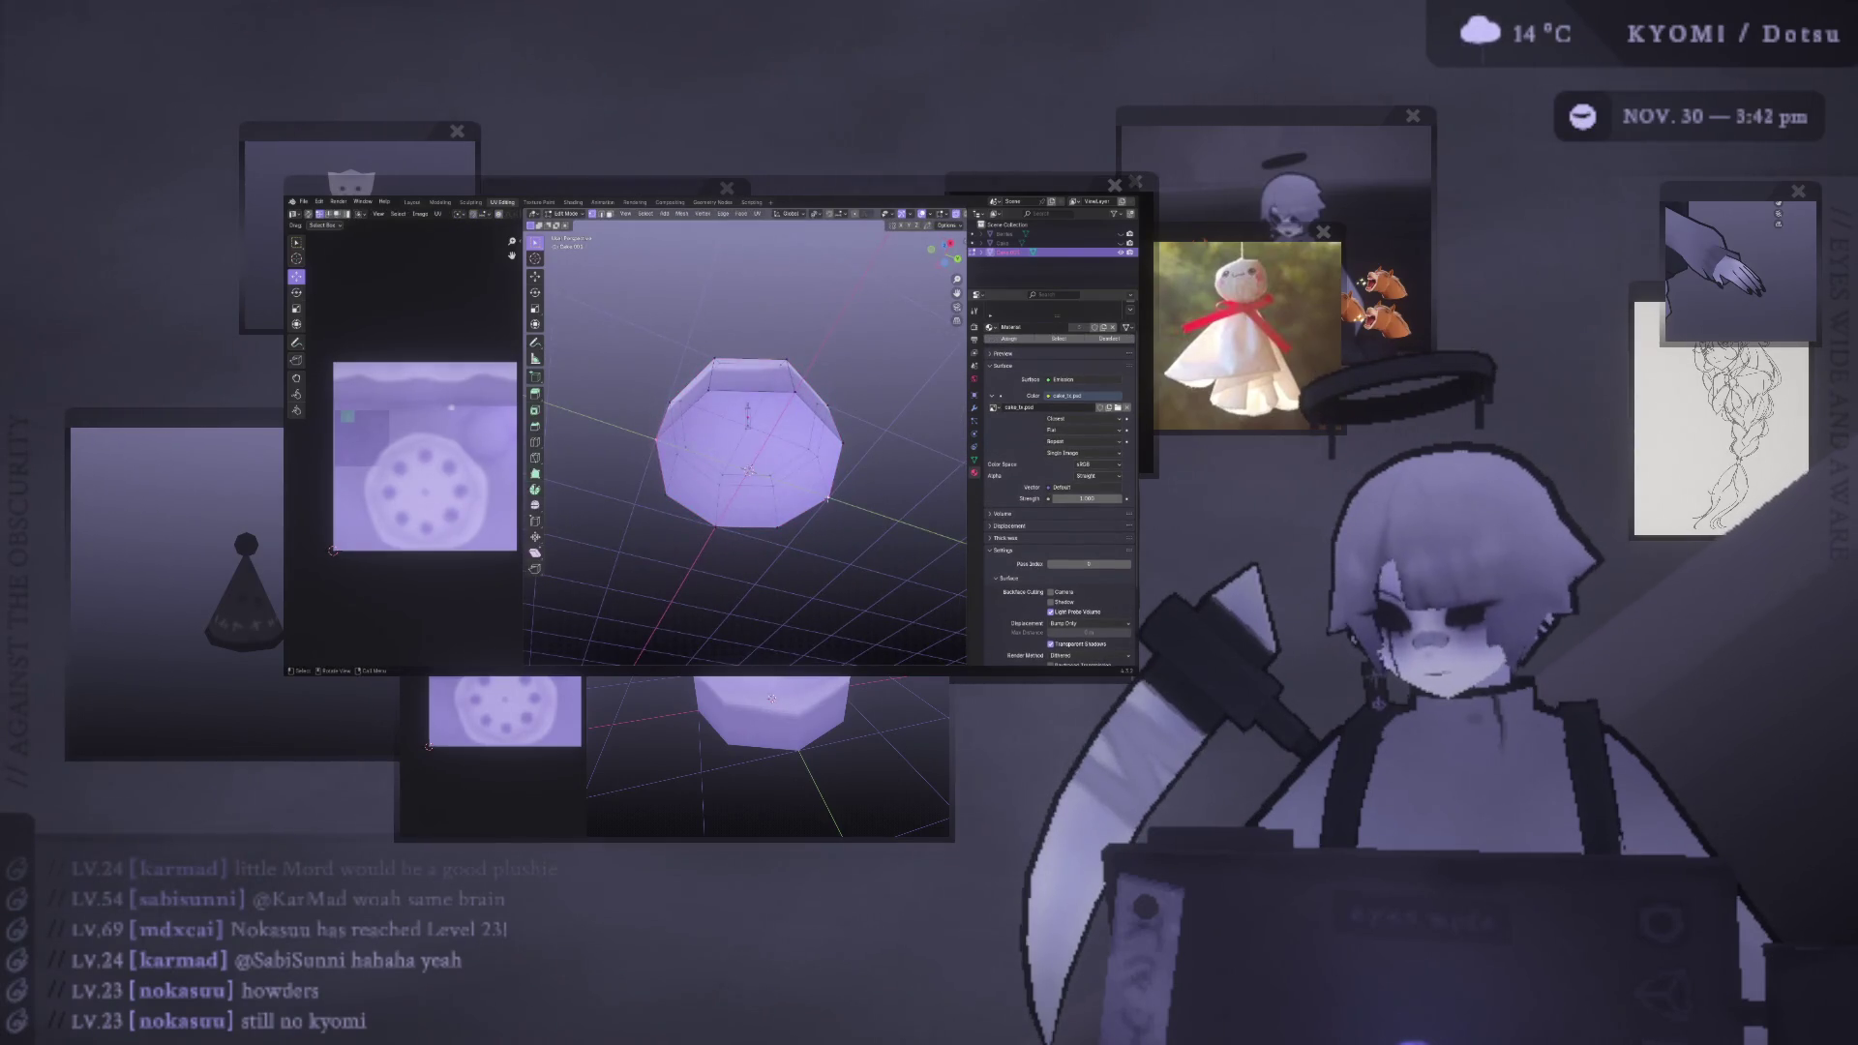
- Select the first top and front faces of one slice wedge on the copy
mouse_move(774, 407)
middle_mouse_down()
mouse_move(779, 464)
mouse_move(750, 367)
middle_mouse_up()
scroll(745, 425, "up", 3)
left_click(716, 431)
mouse_move(727, 445)
middle_mouse_down()
mouse_move(727, 510)
mouse_move(747, 476)
mouse_move(732, 459)
mouse_move(782, 435)
mouse_move(782, 467)
mouse_move(830, 461)
middle_mouse_up()
scroll(739, 513, "up", 3)
left_click(739, 457, "shift")
left_click(755, 426, "shift")
left_click(782, 467, "shift")
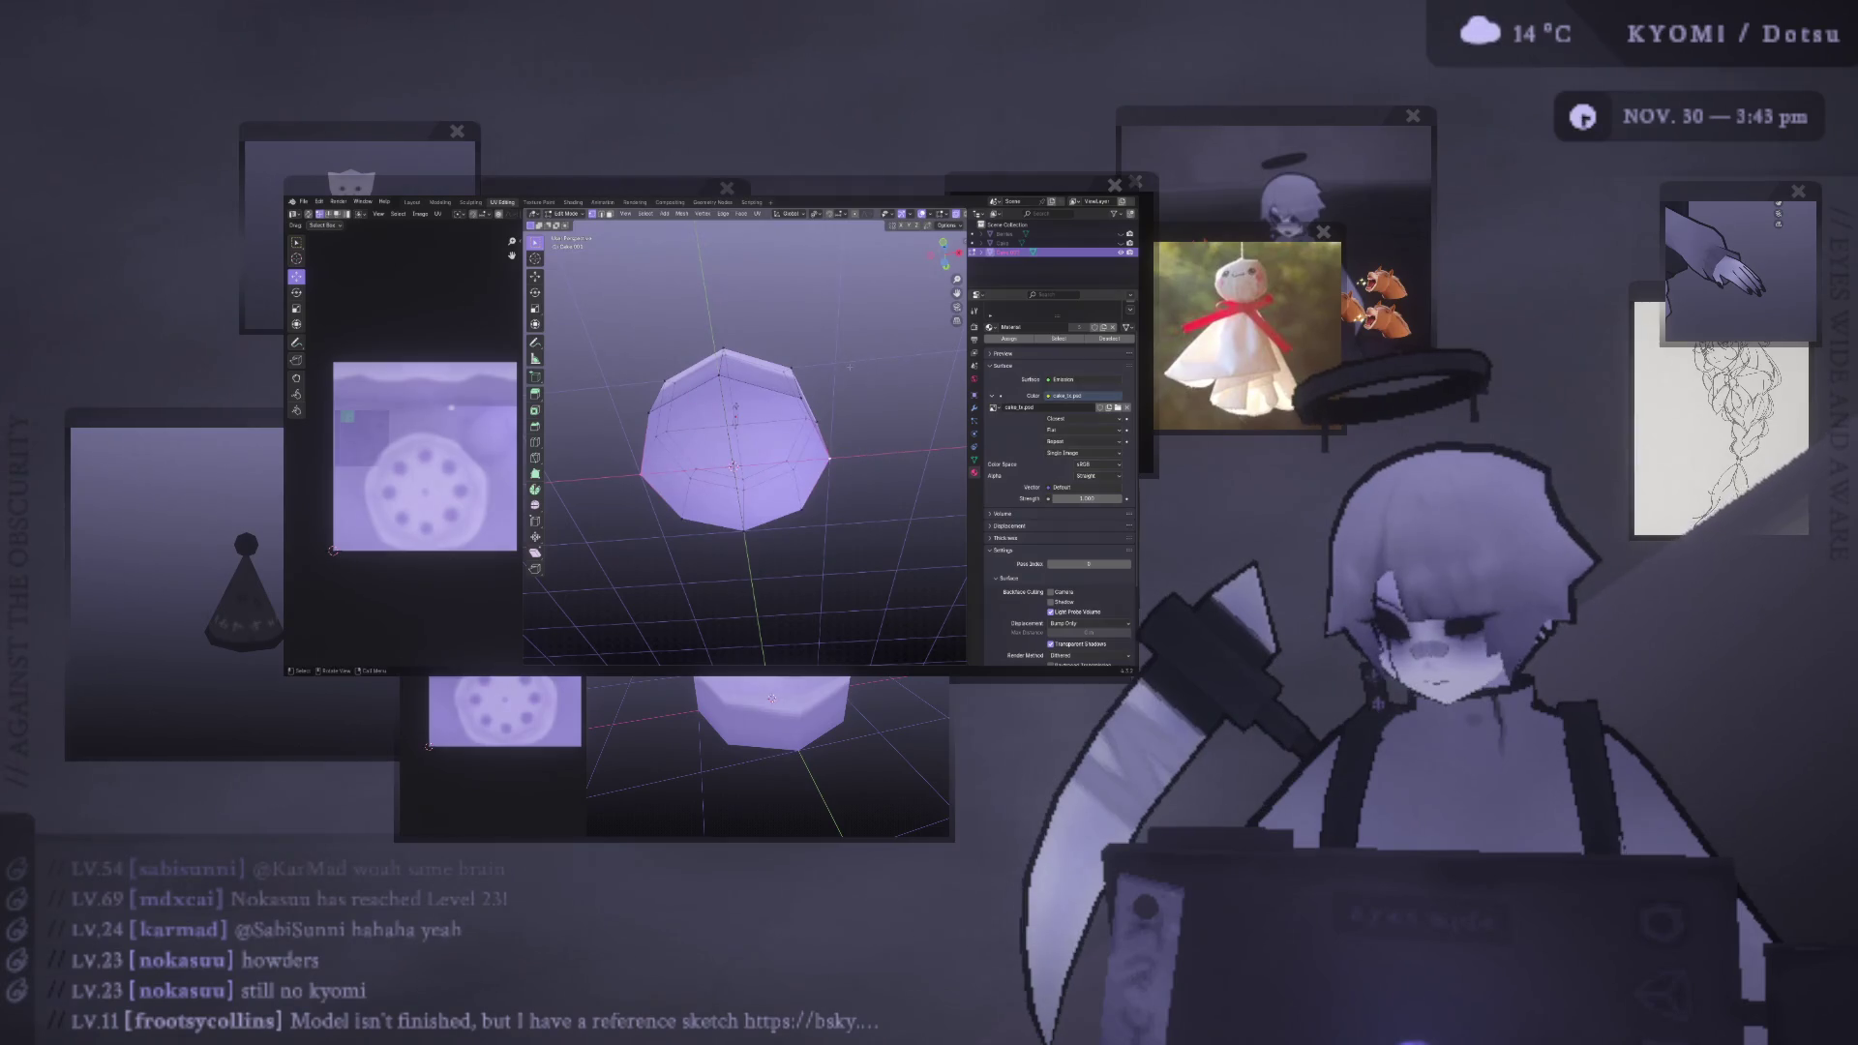
- Add the remaining wedge faces to the slice selection
mouse_move(830, 462)
middle_mouse_down()
mouse_move(755, 376)
mouse_move(769, 454)
mouse_move(911, 258)
middle_mouse_up()
left_click(769, 454, "shift")
left_click(755, 426, "shift")
left_click(760, 450, "shift")
mouse_move(759, 417)
middle_mouse_down()
mouse_move(750, 464)
mouse_move(736, 456)
middle_mouse_up()
left_click(743, 457, "shift")
left_click(743, 455, "shift")
- Invert the selection and delete every face outside the wedge
key("a")
key("x")
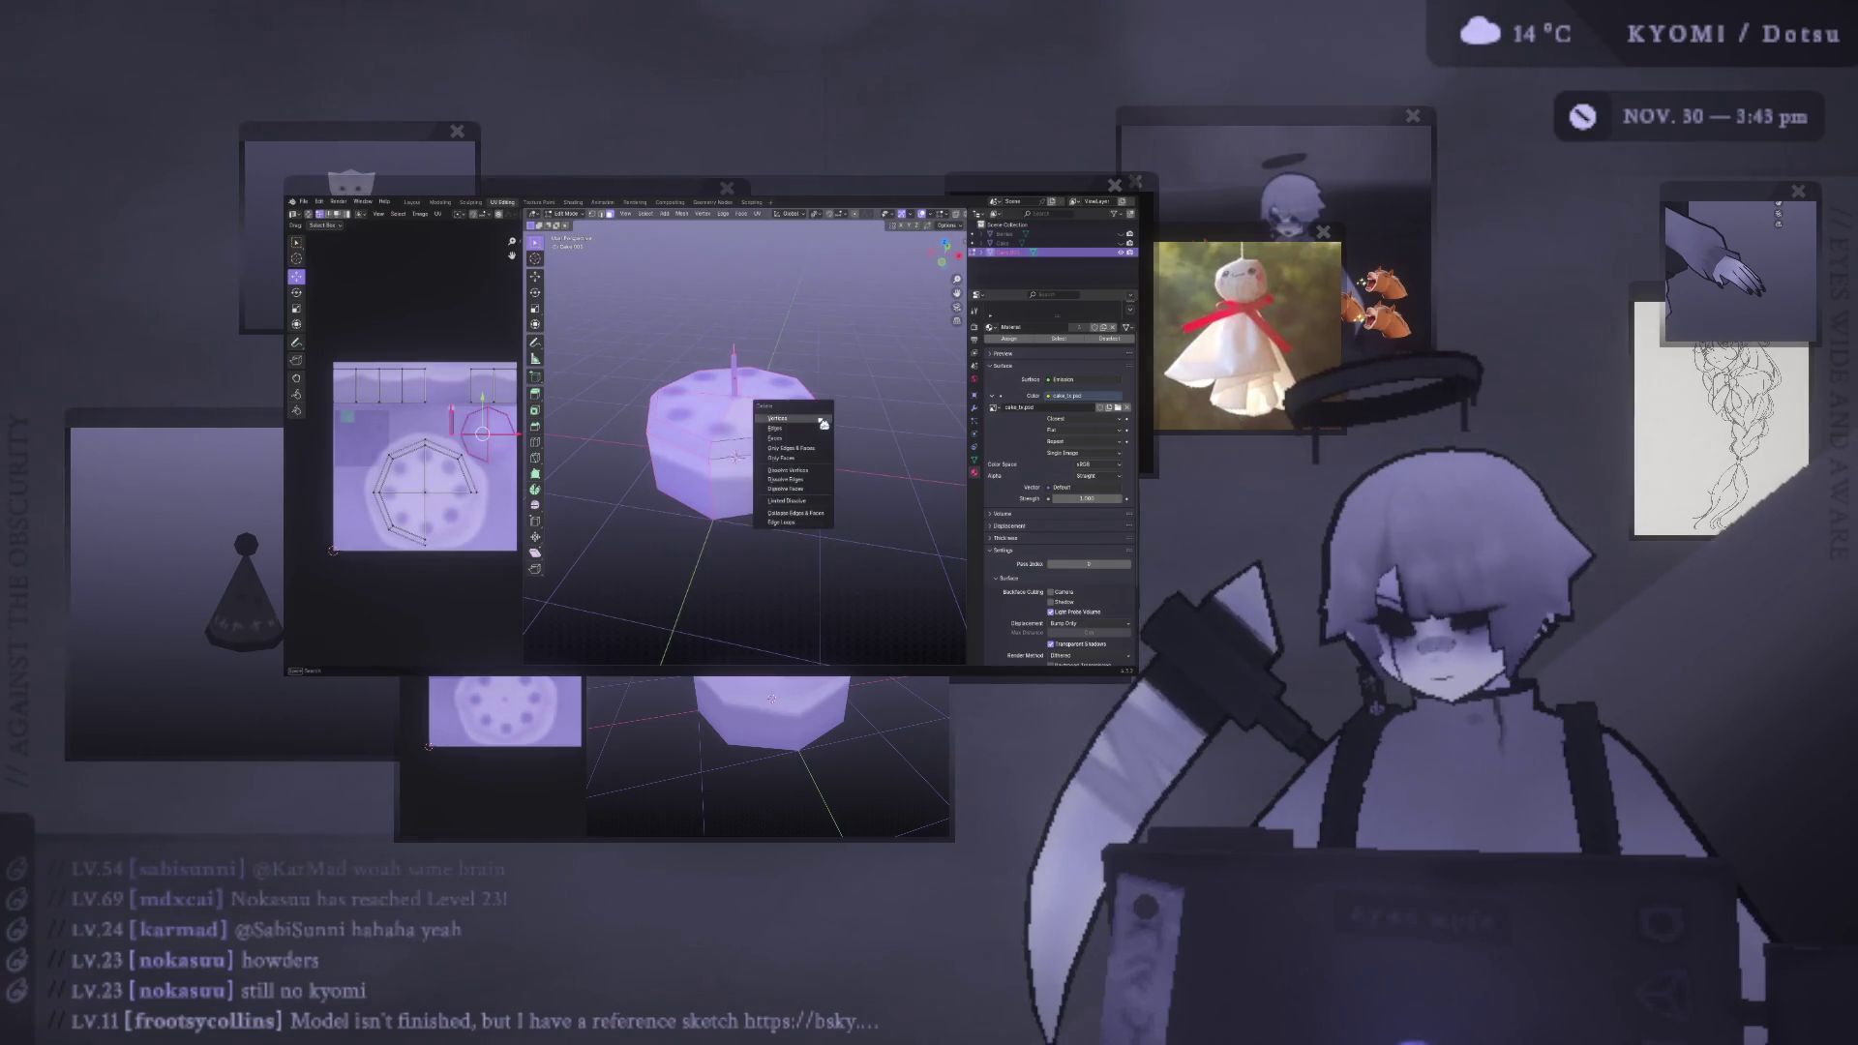
left_click(794, 435)
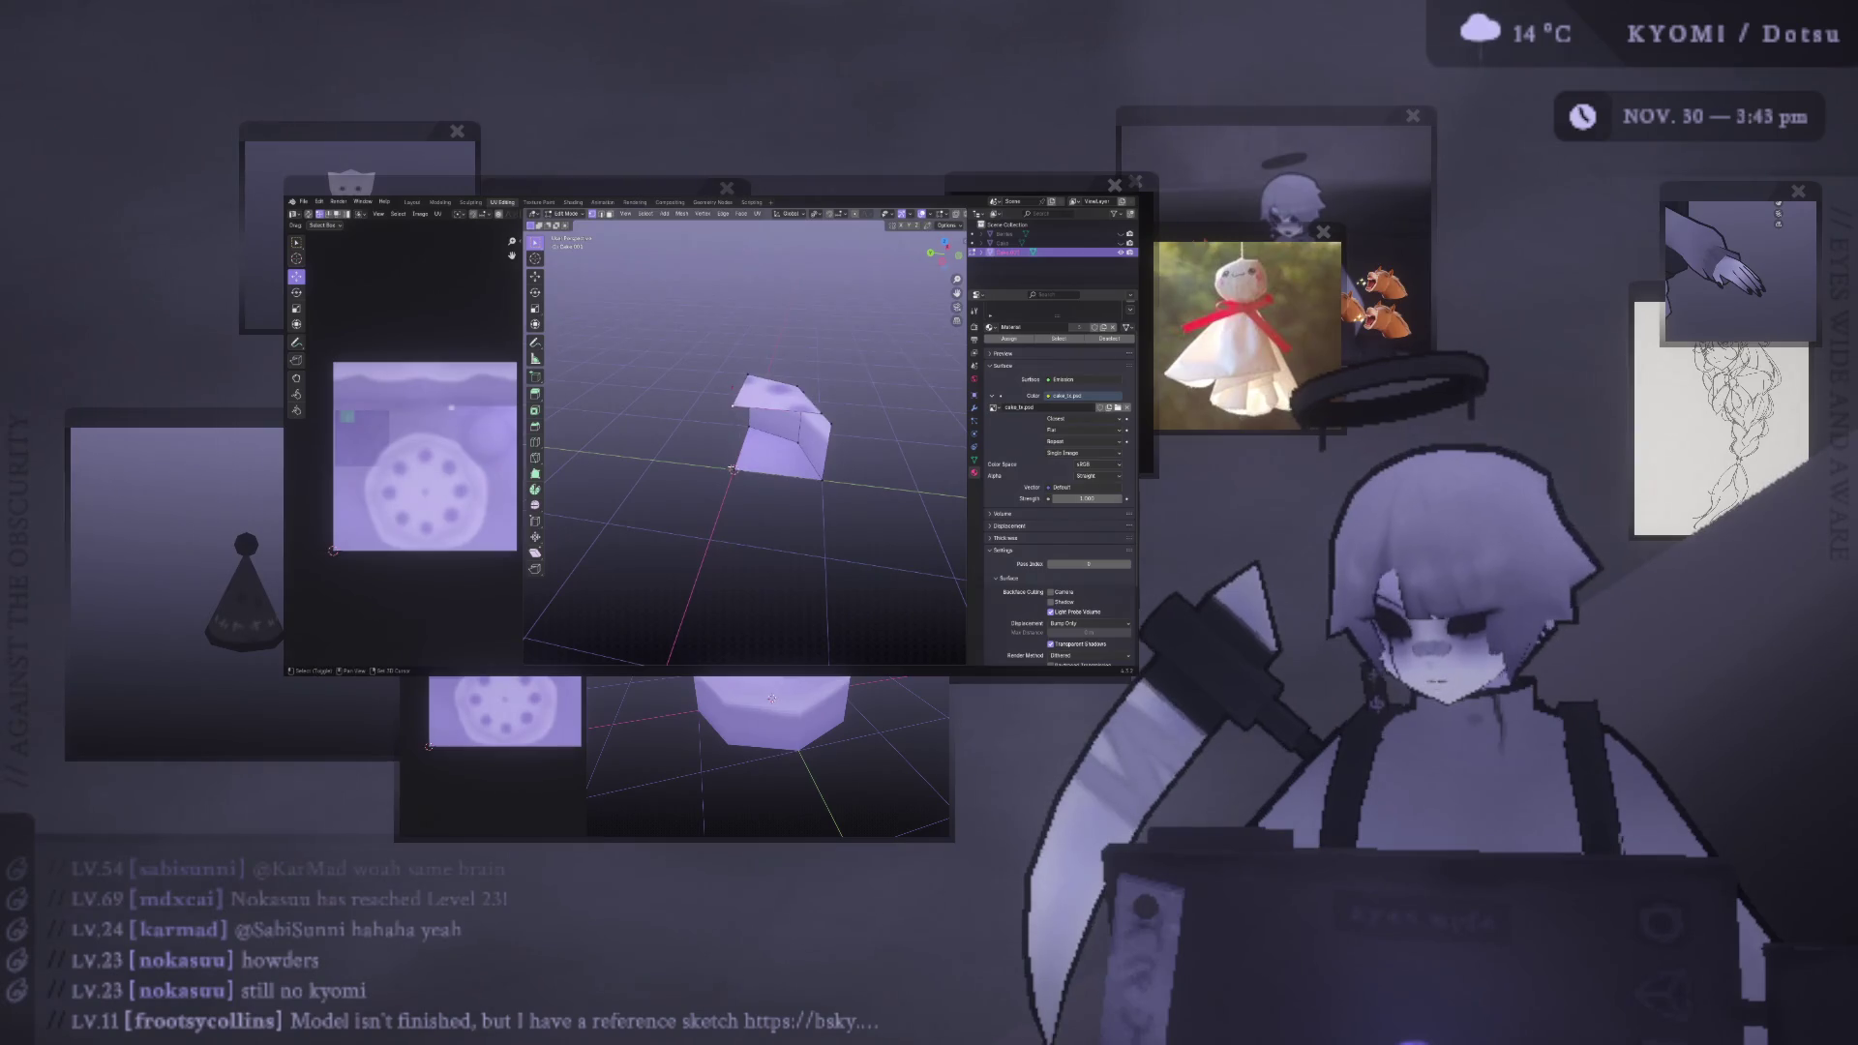
- Select all the slice's faces and project their UVs from the current view
middle_click_drag(830, 423, 881, 415)
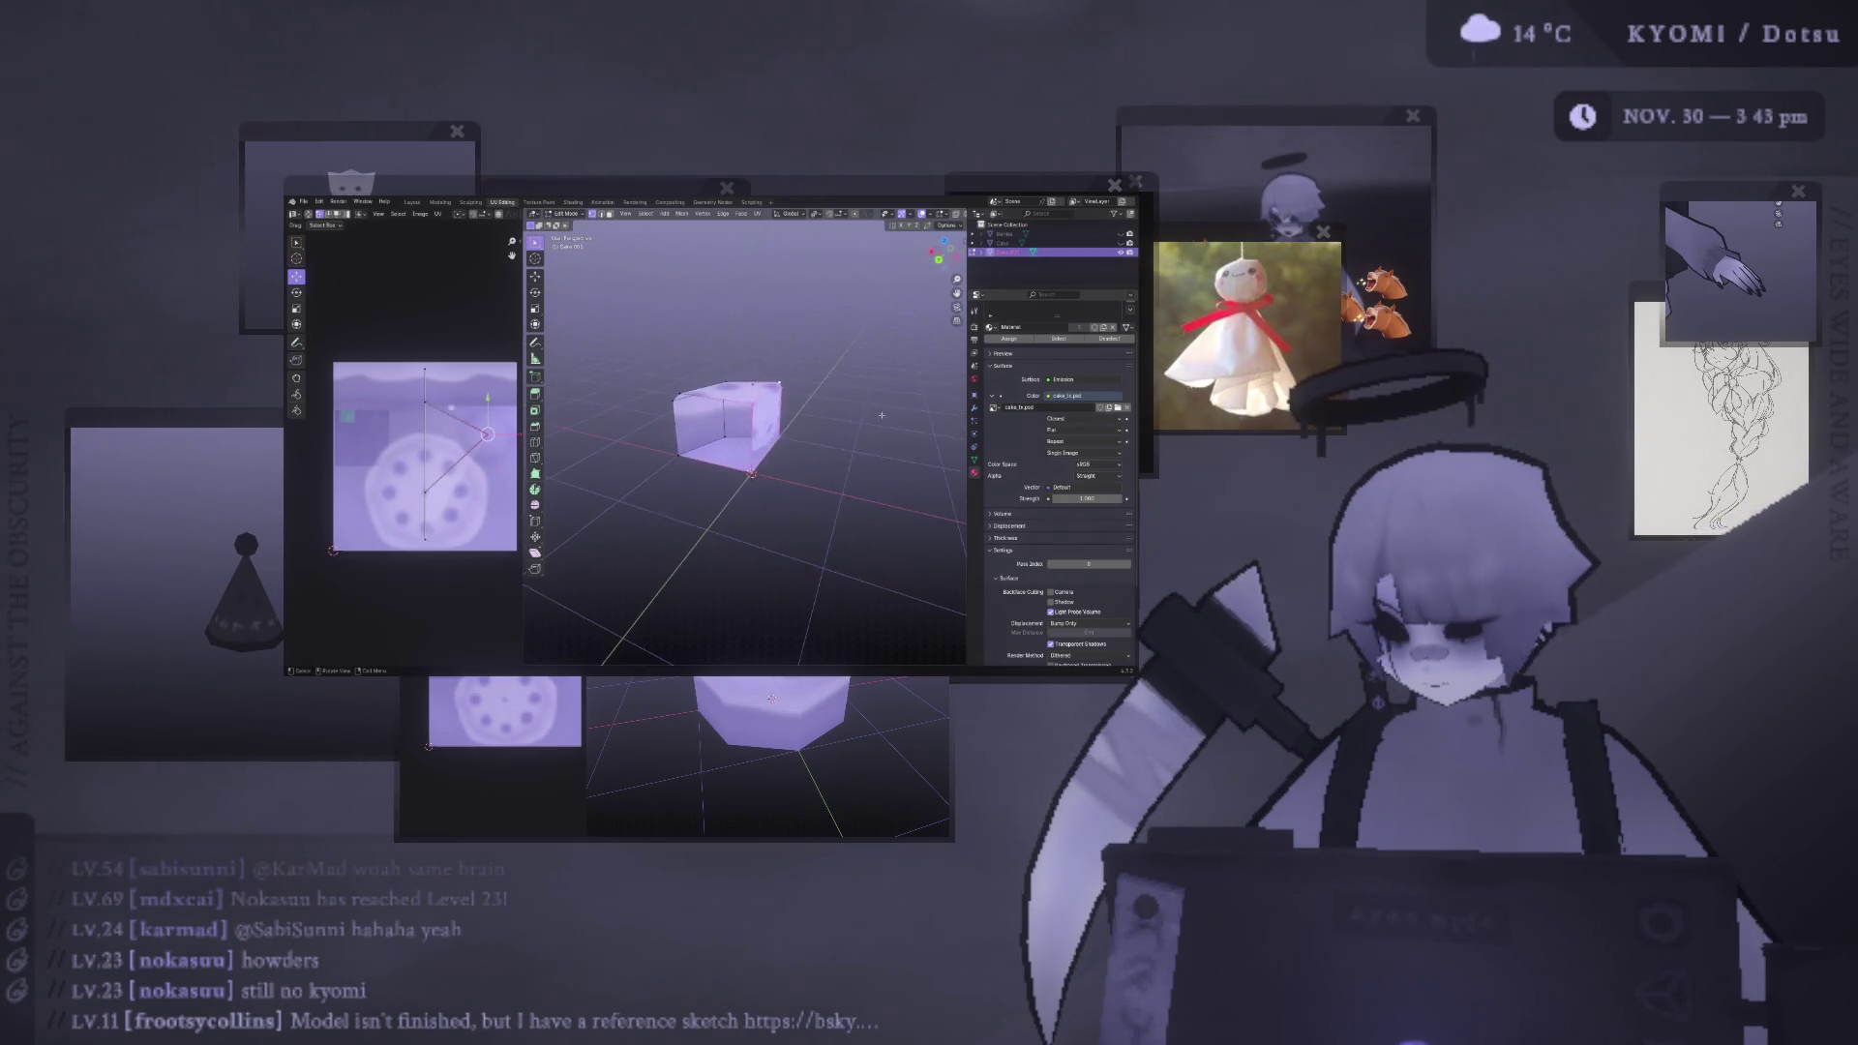
left_click(752, 404, "shift")
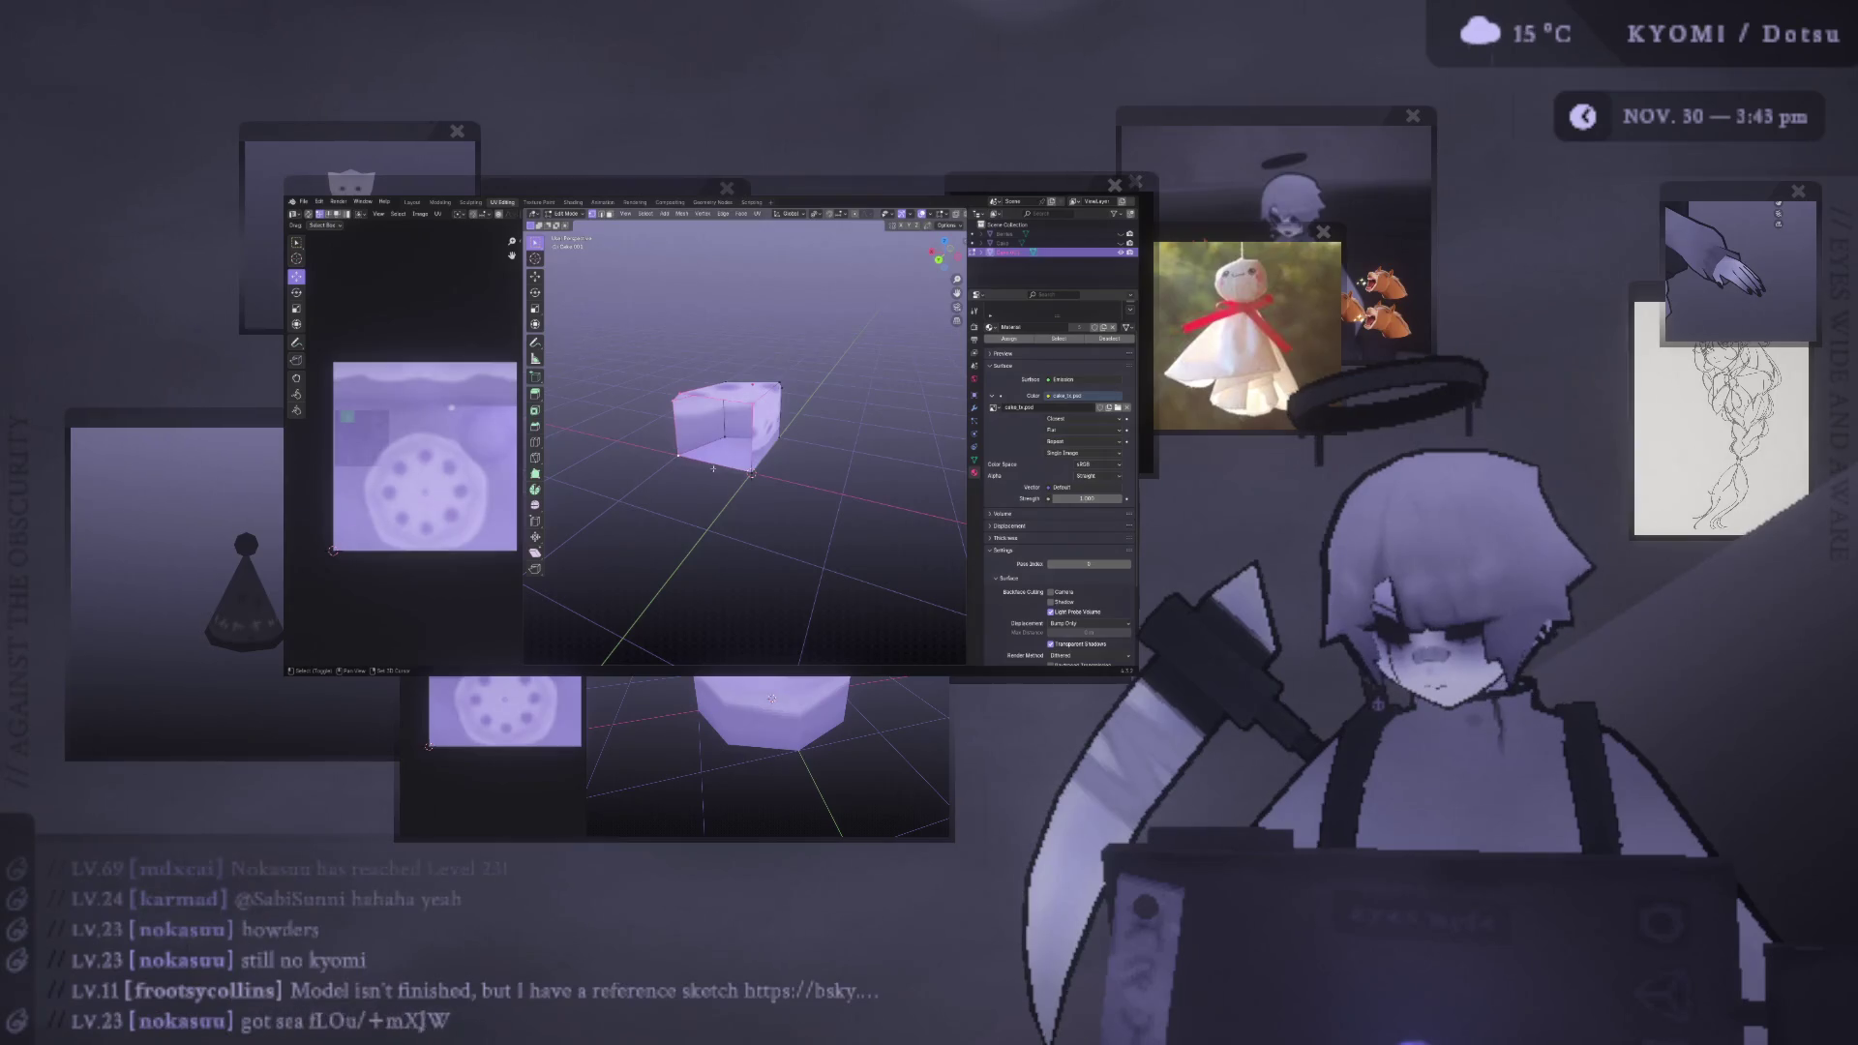
left_click(752, 399, "shift")
left_click(716, 430, "shift")
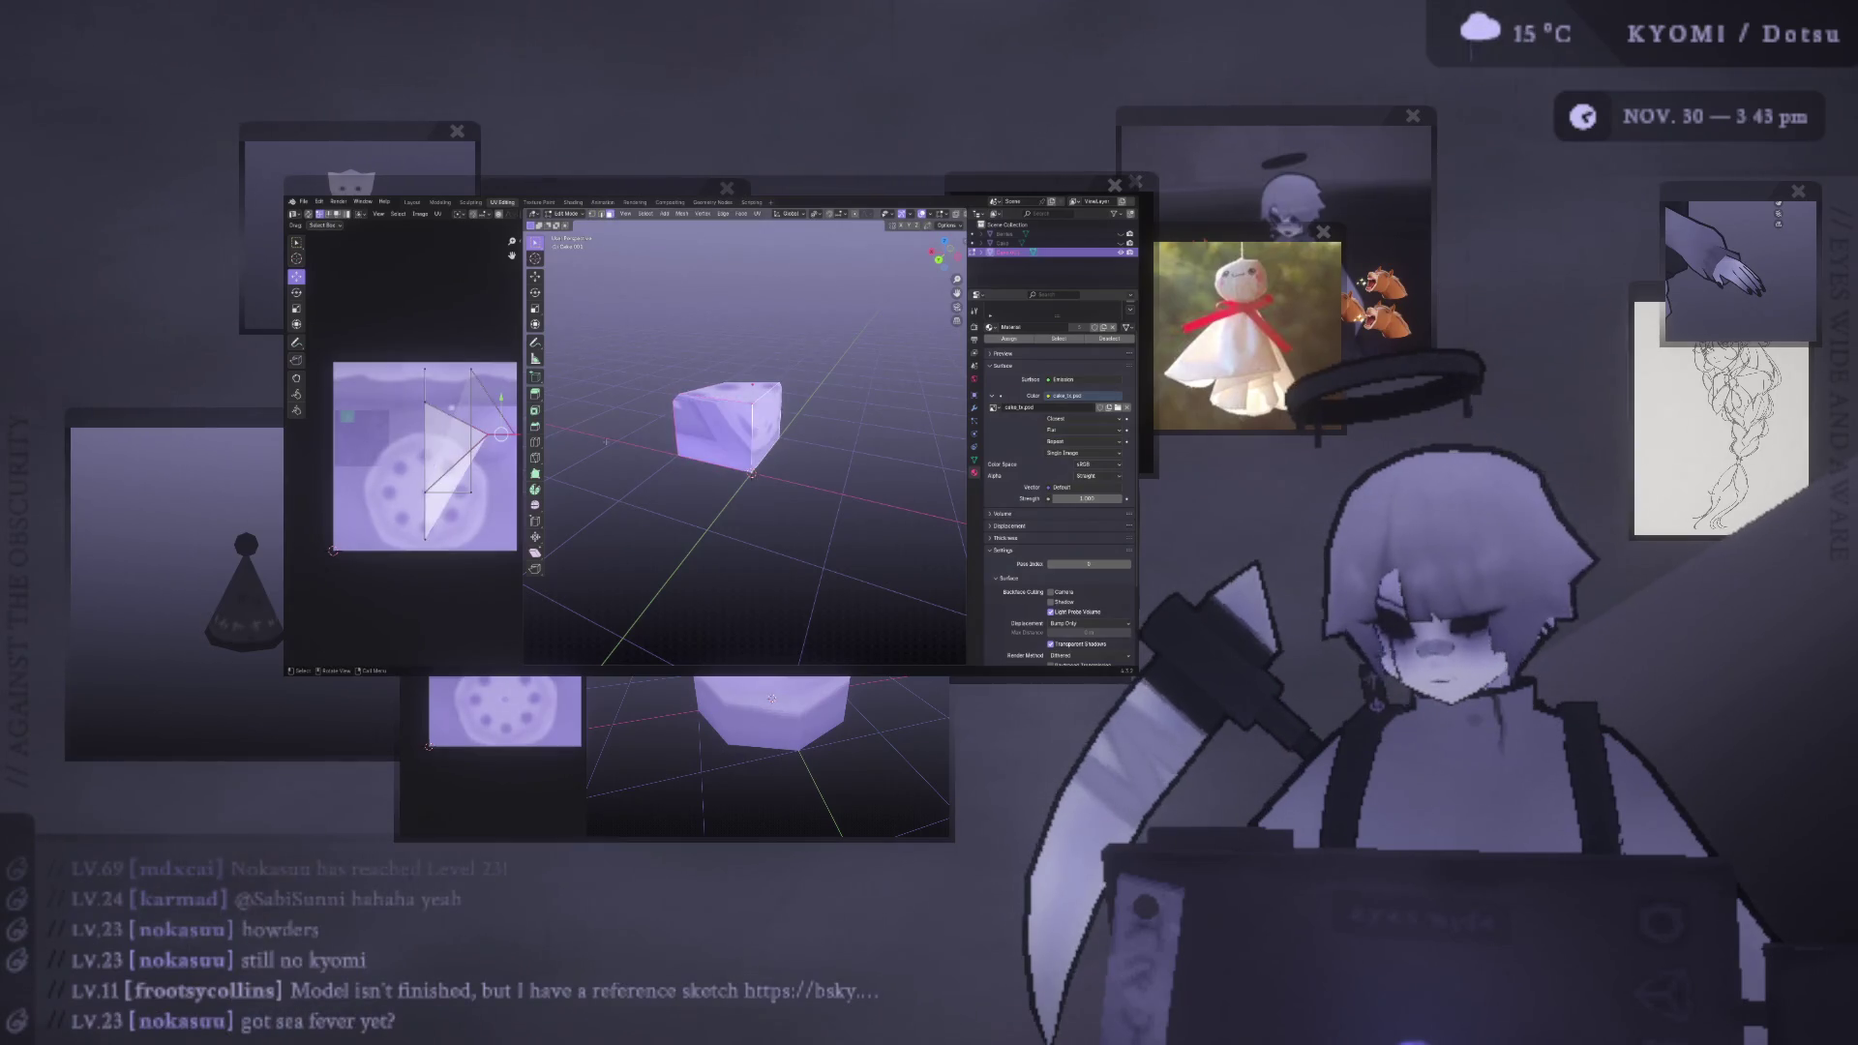
right_click(682, 440)
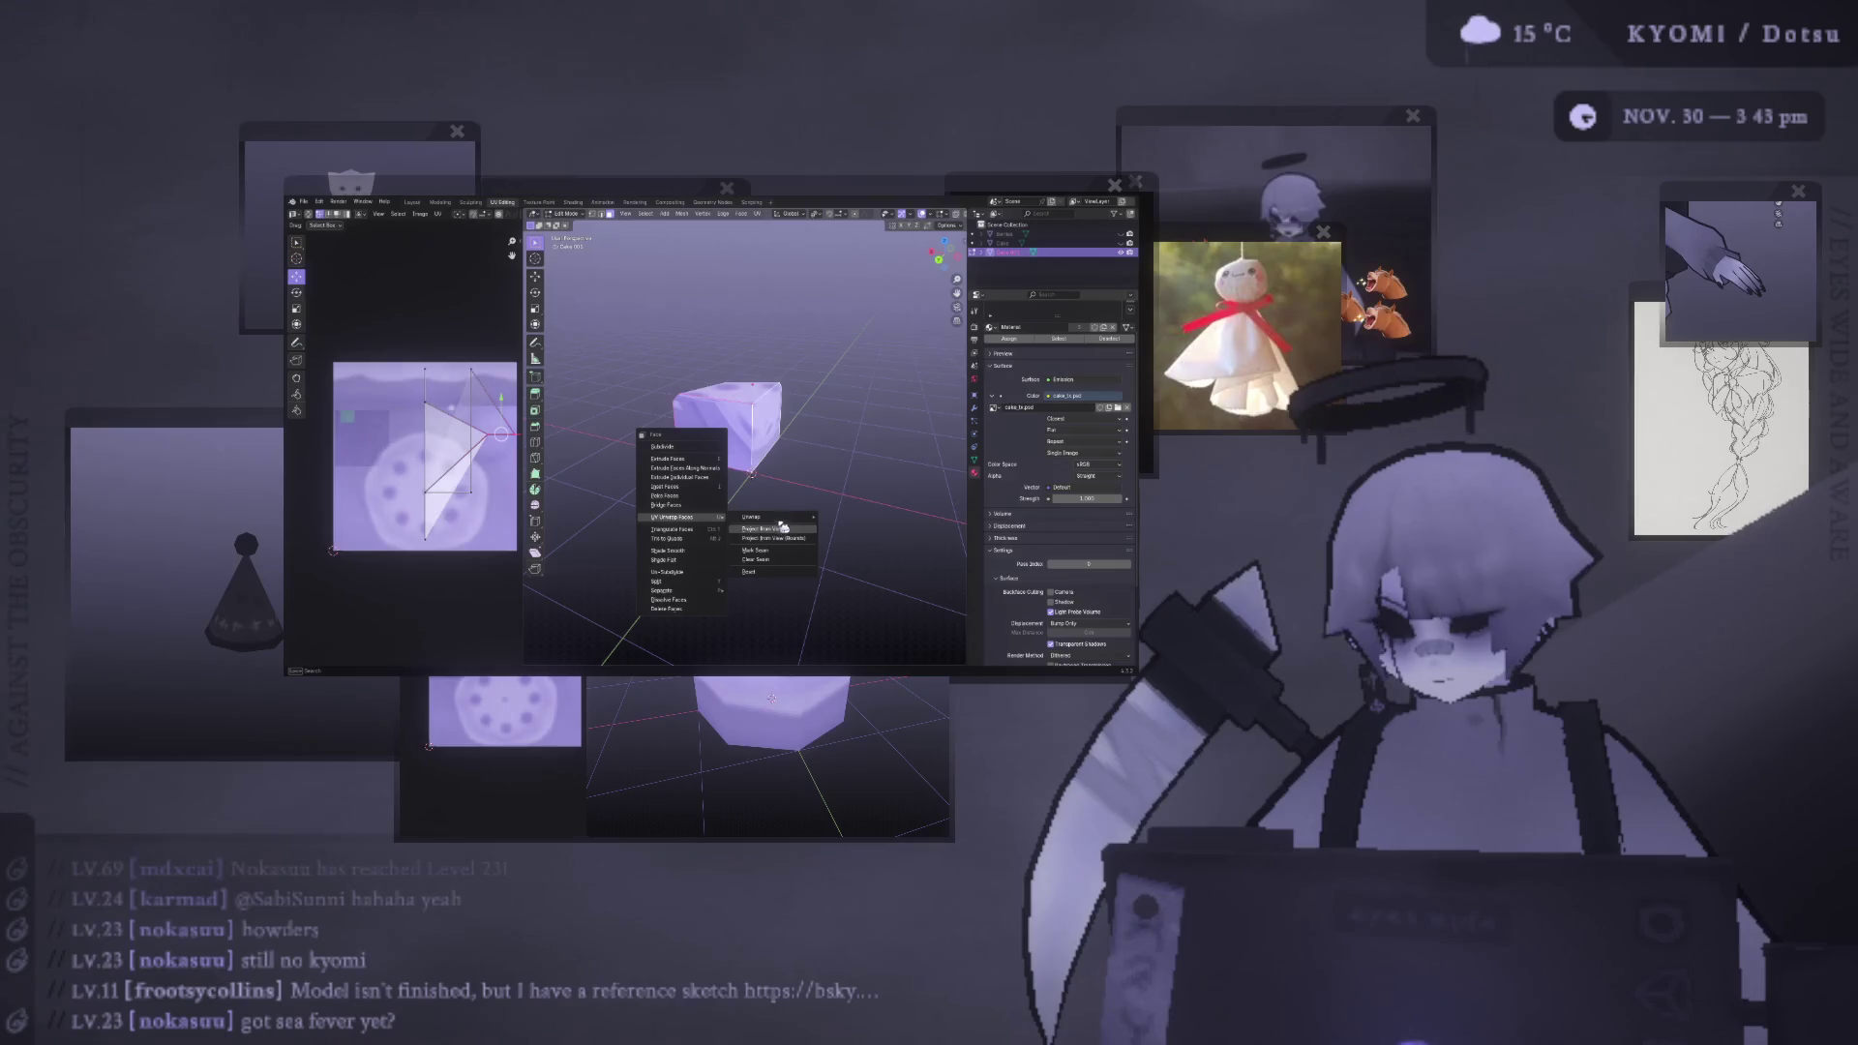
left_click(779, 528)
- Rotate, shrink and move the slice's UV island onto the texture's cake-side area
key("r")
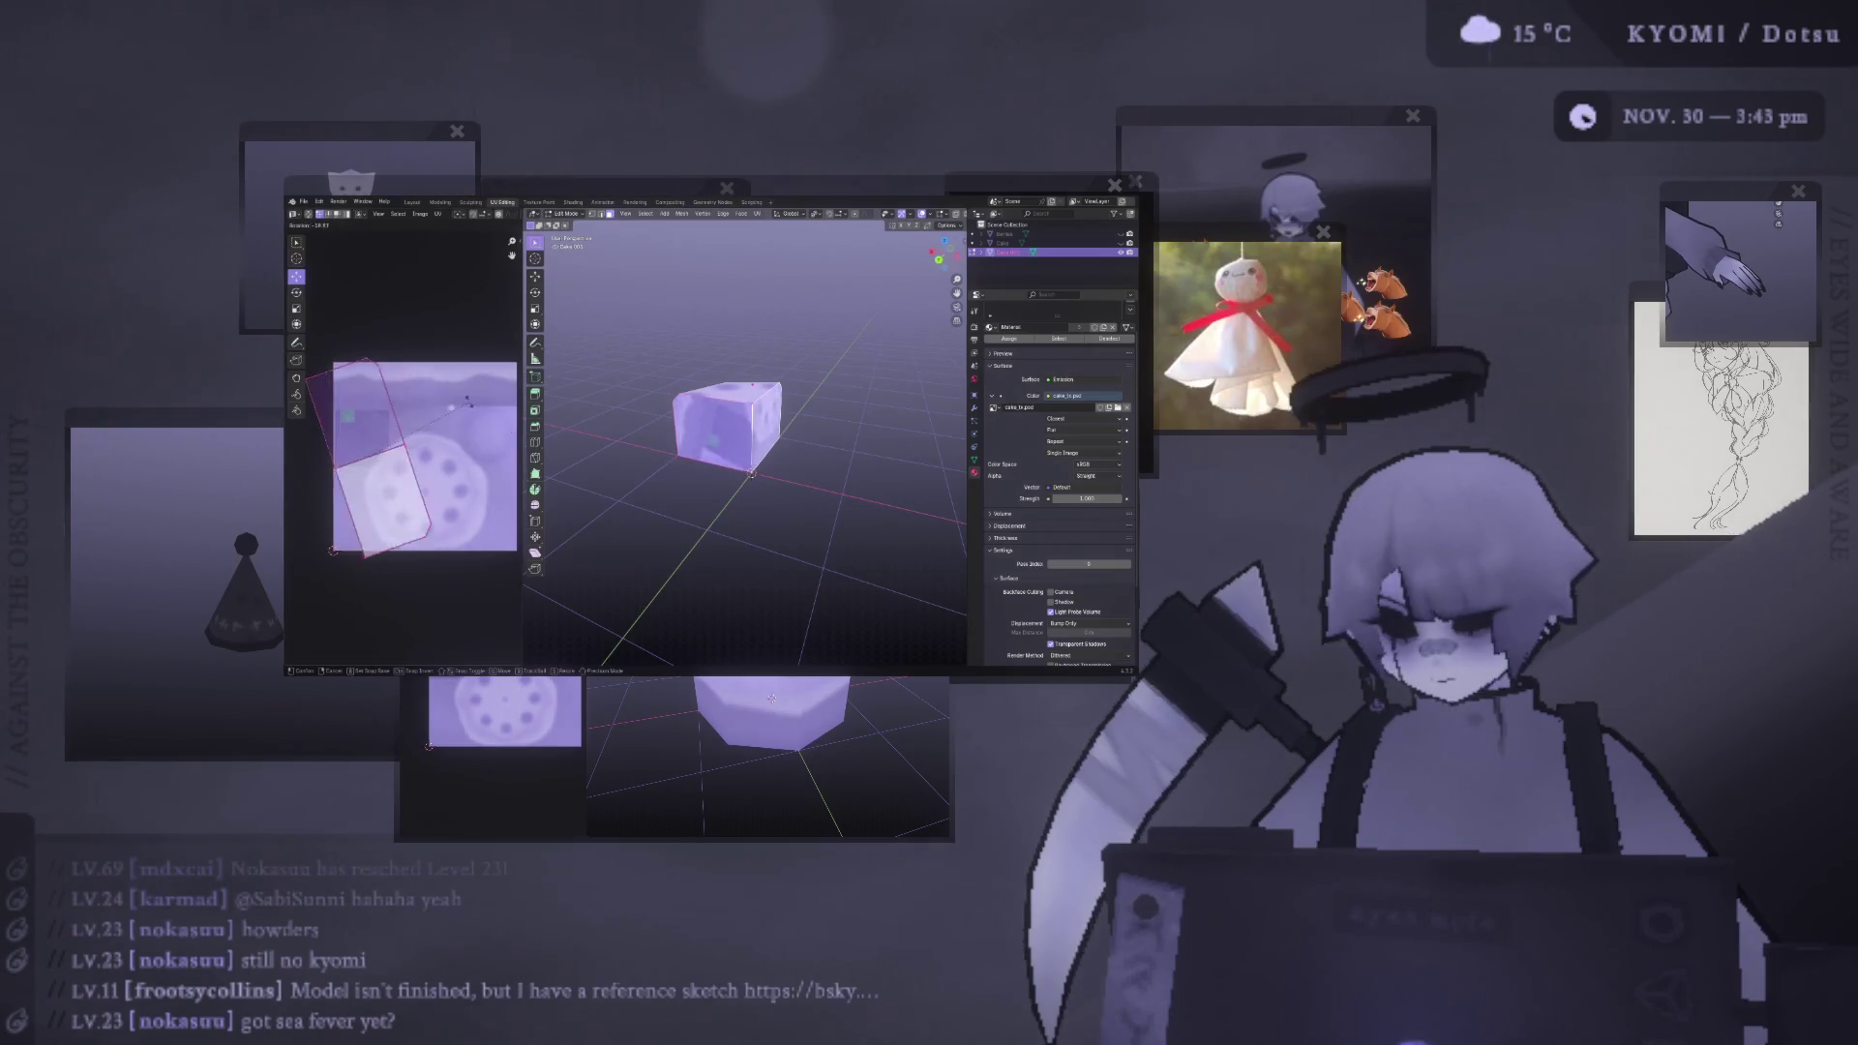
left_click(450, 437)
key("s")
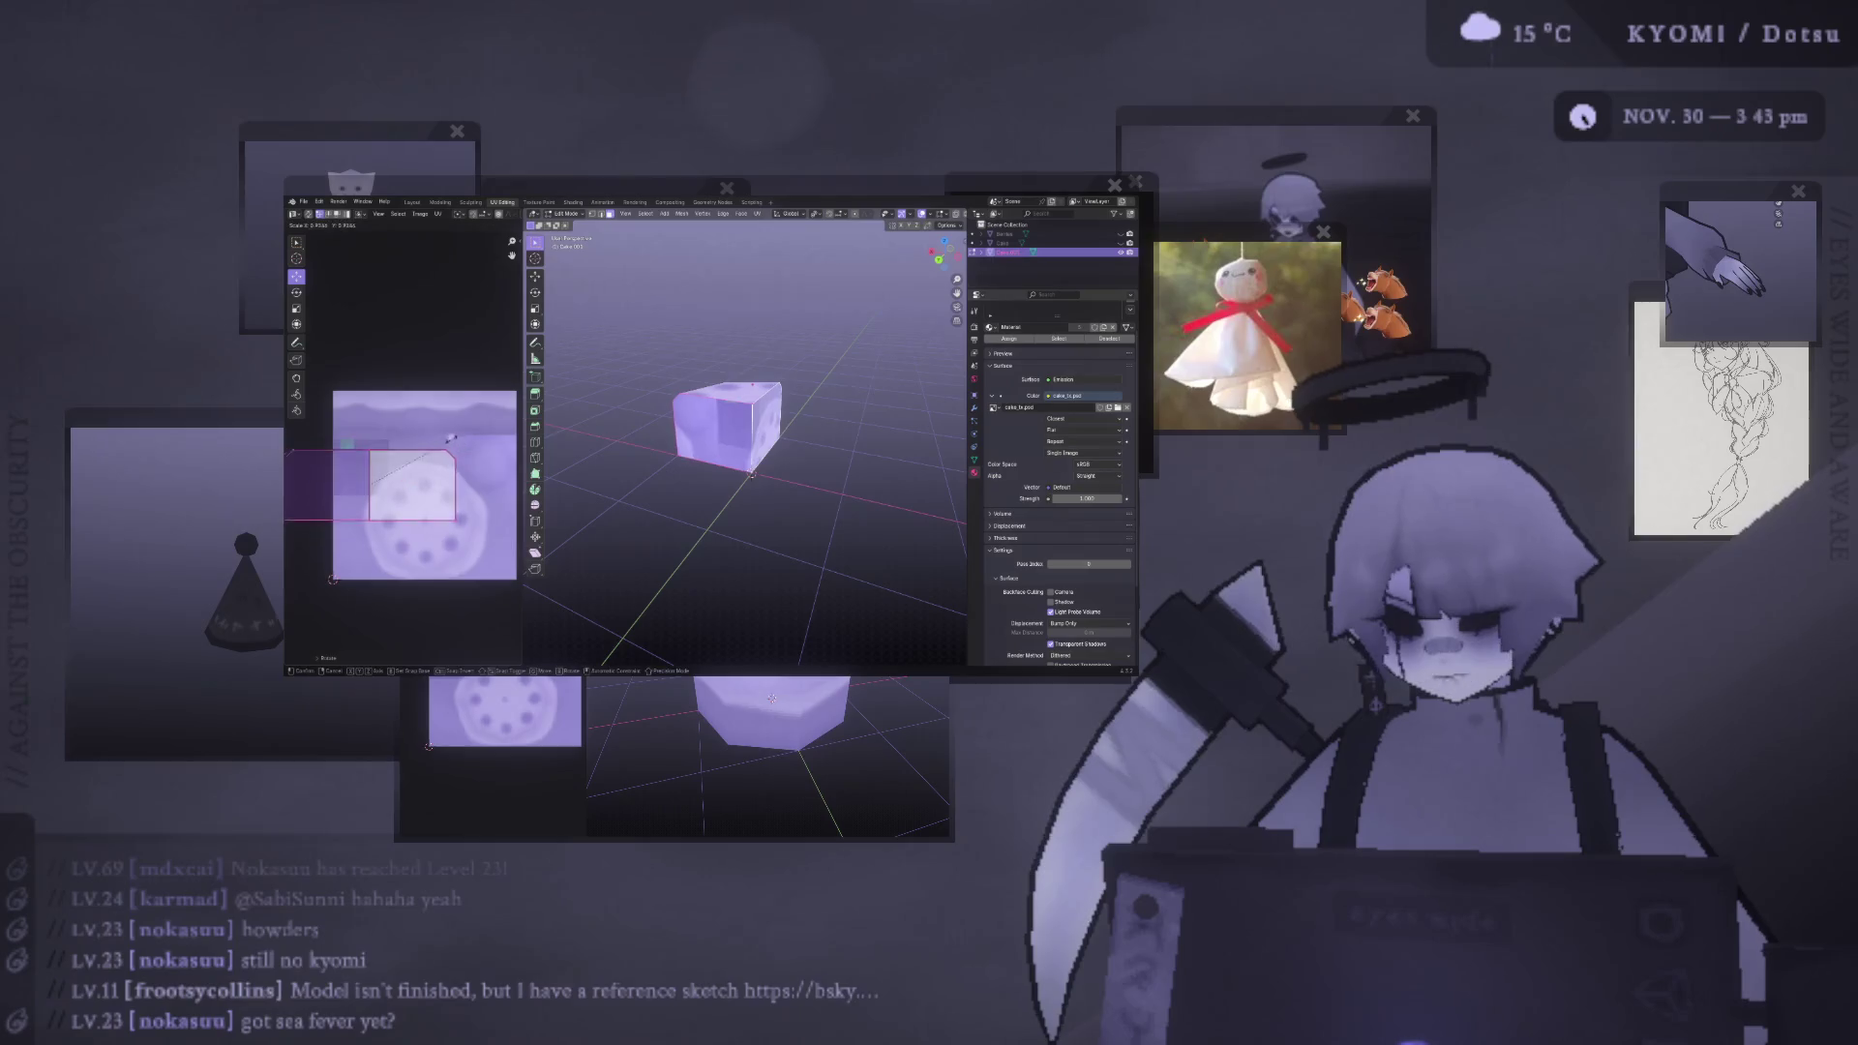
left_click(469, 383)
key("g")
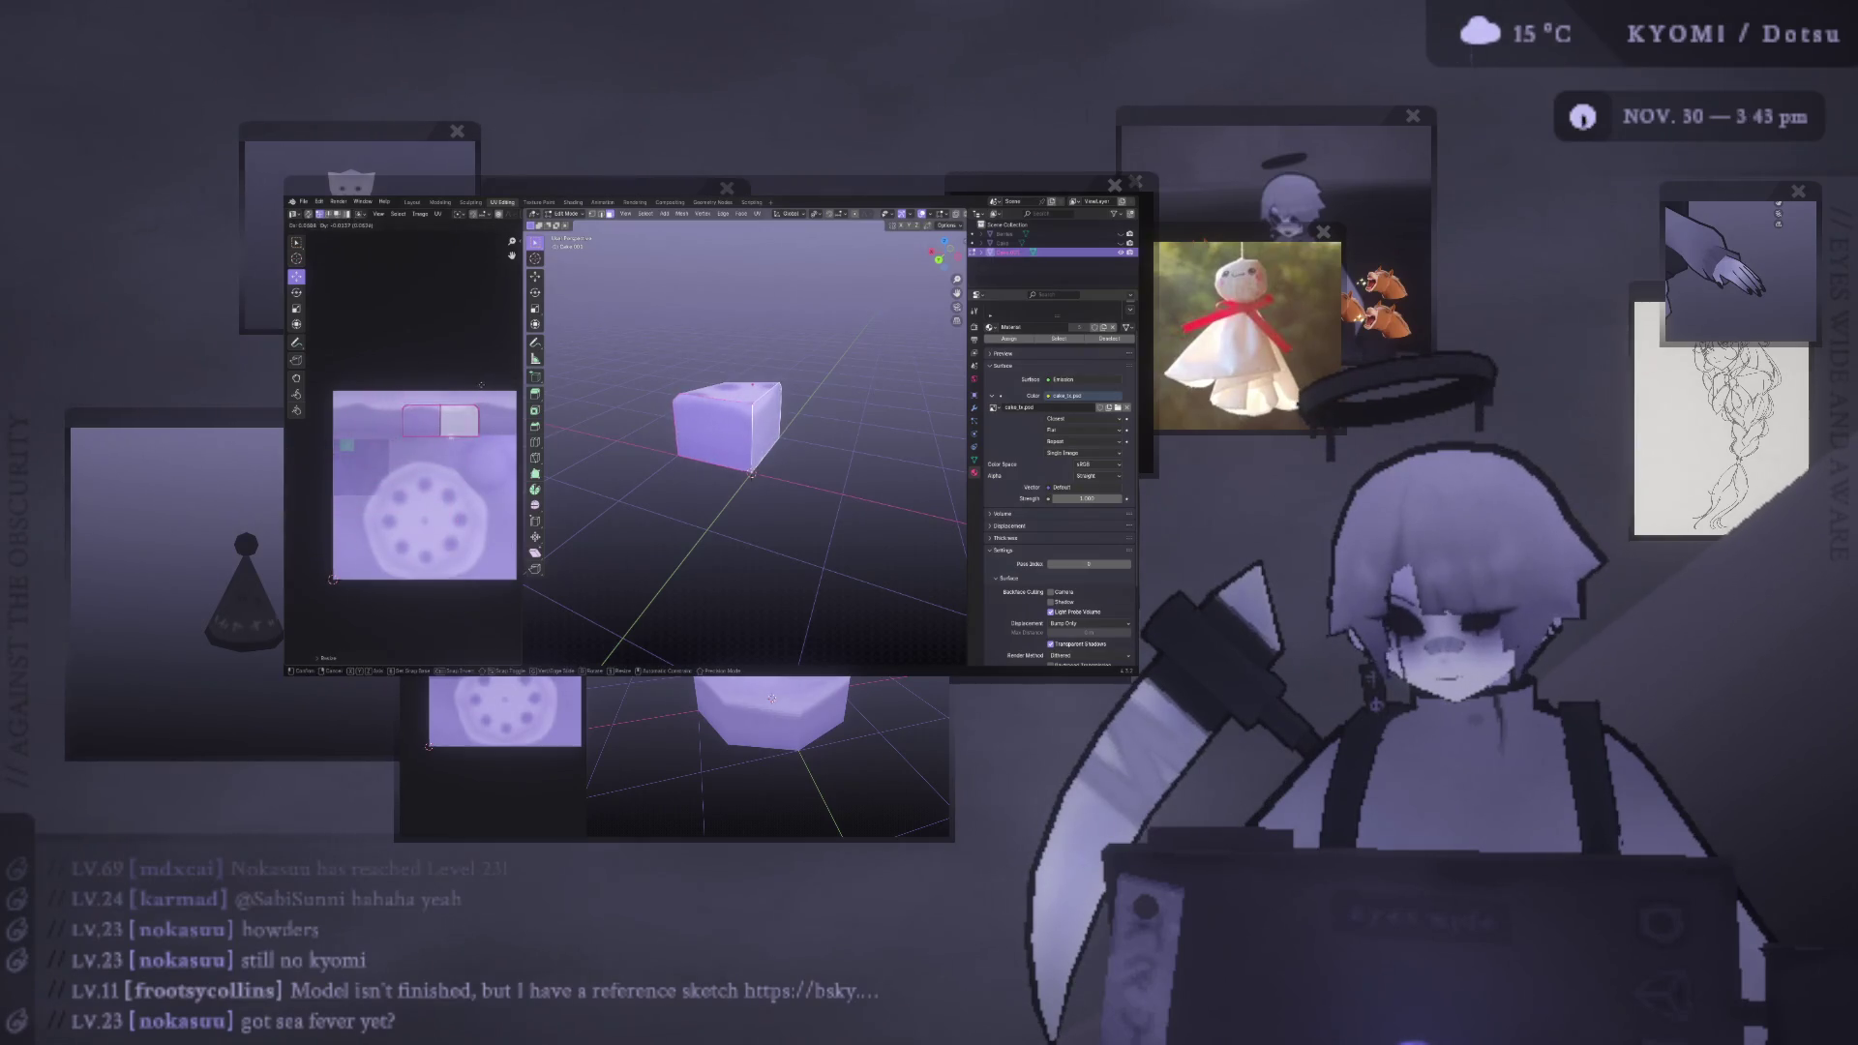
left_click(481, 387)
key("Tab")
middle_click_drag(600, 426, 651, 419)
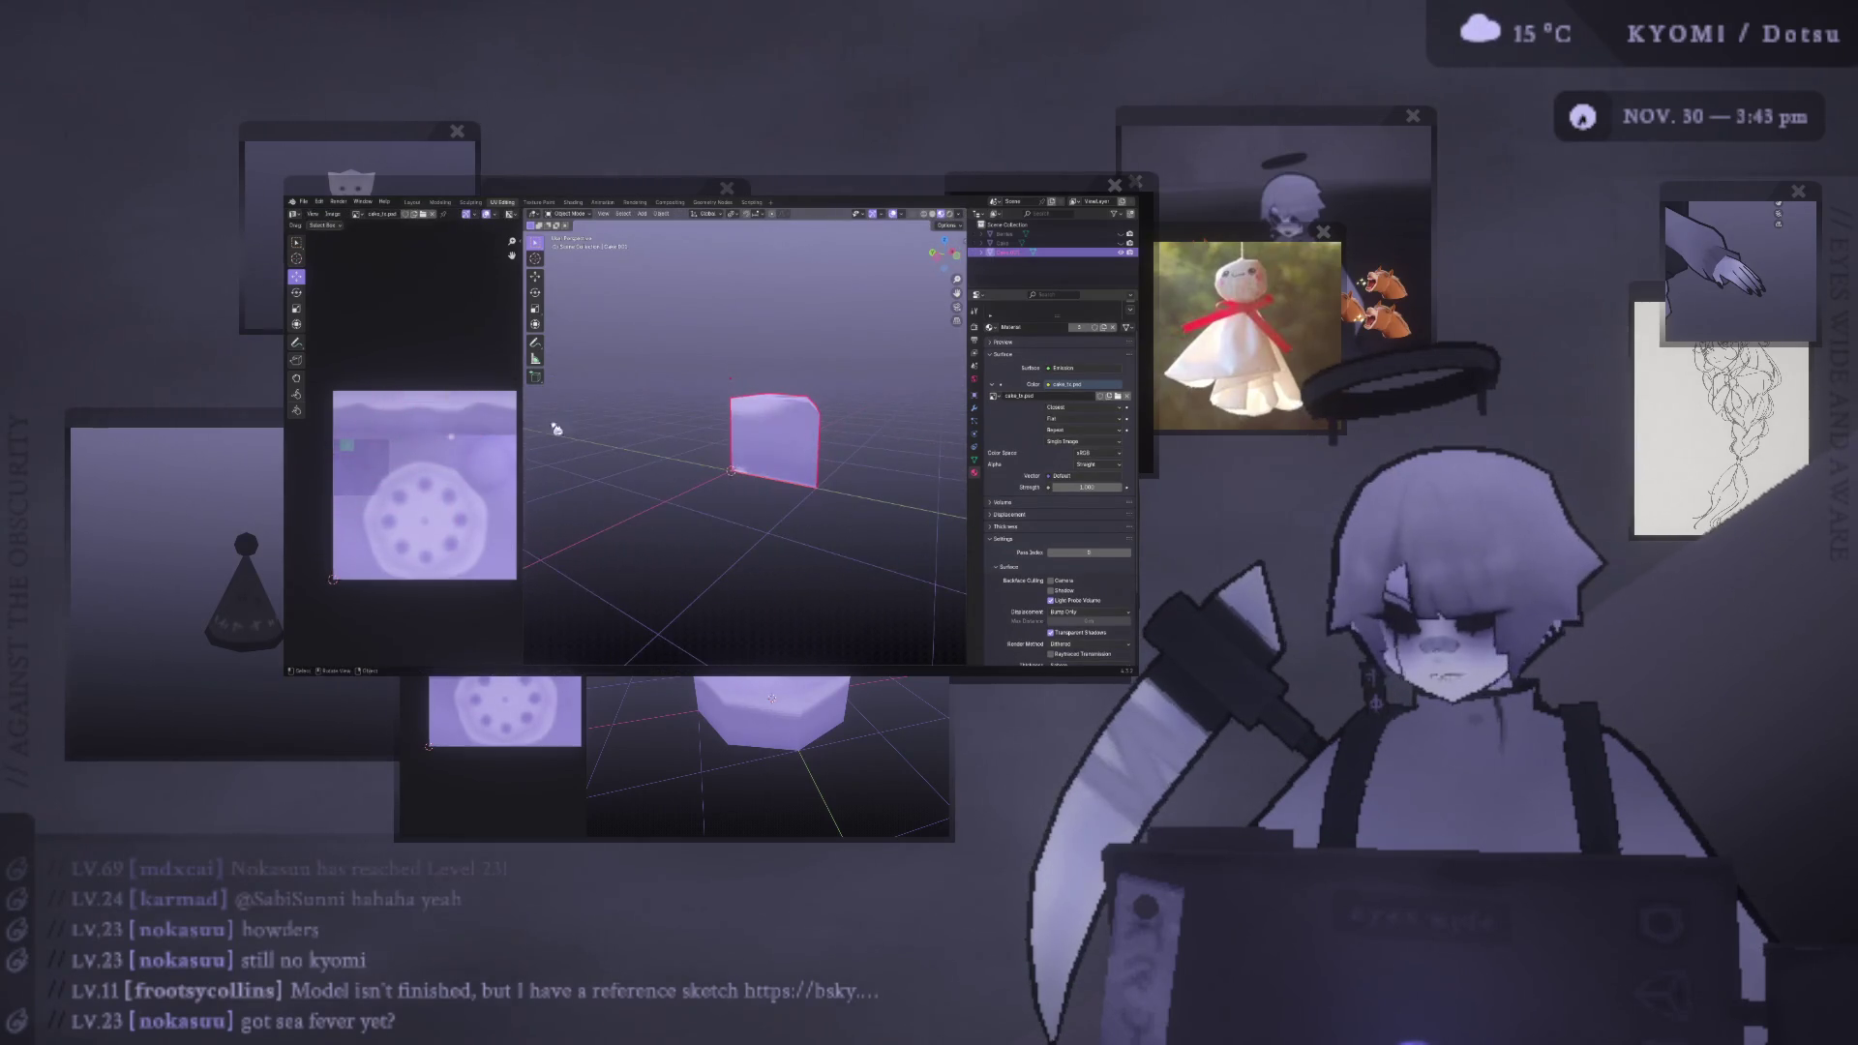
- Enlarge the slice's UV island, shift it left, and save as cake.blend
key("Tab")
key("s")
left_click(387, 425)
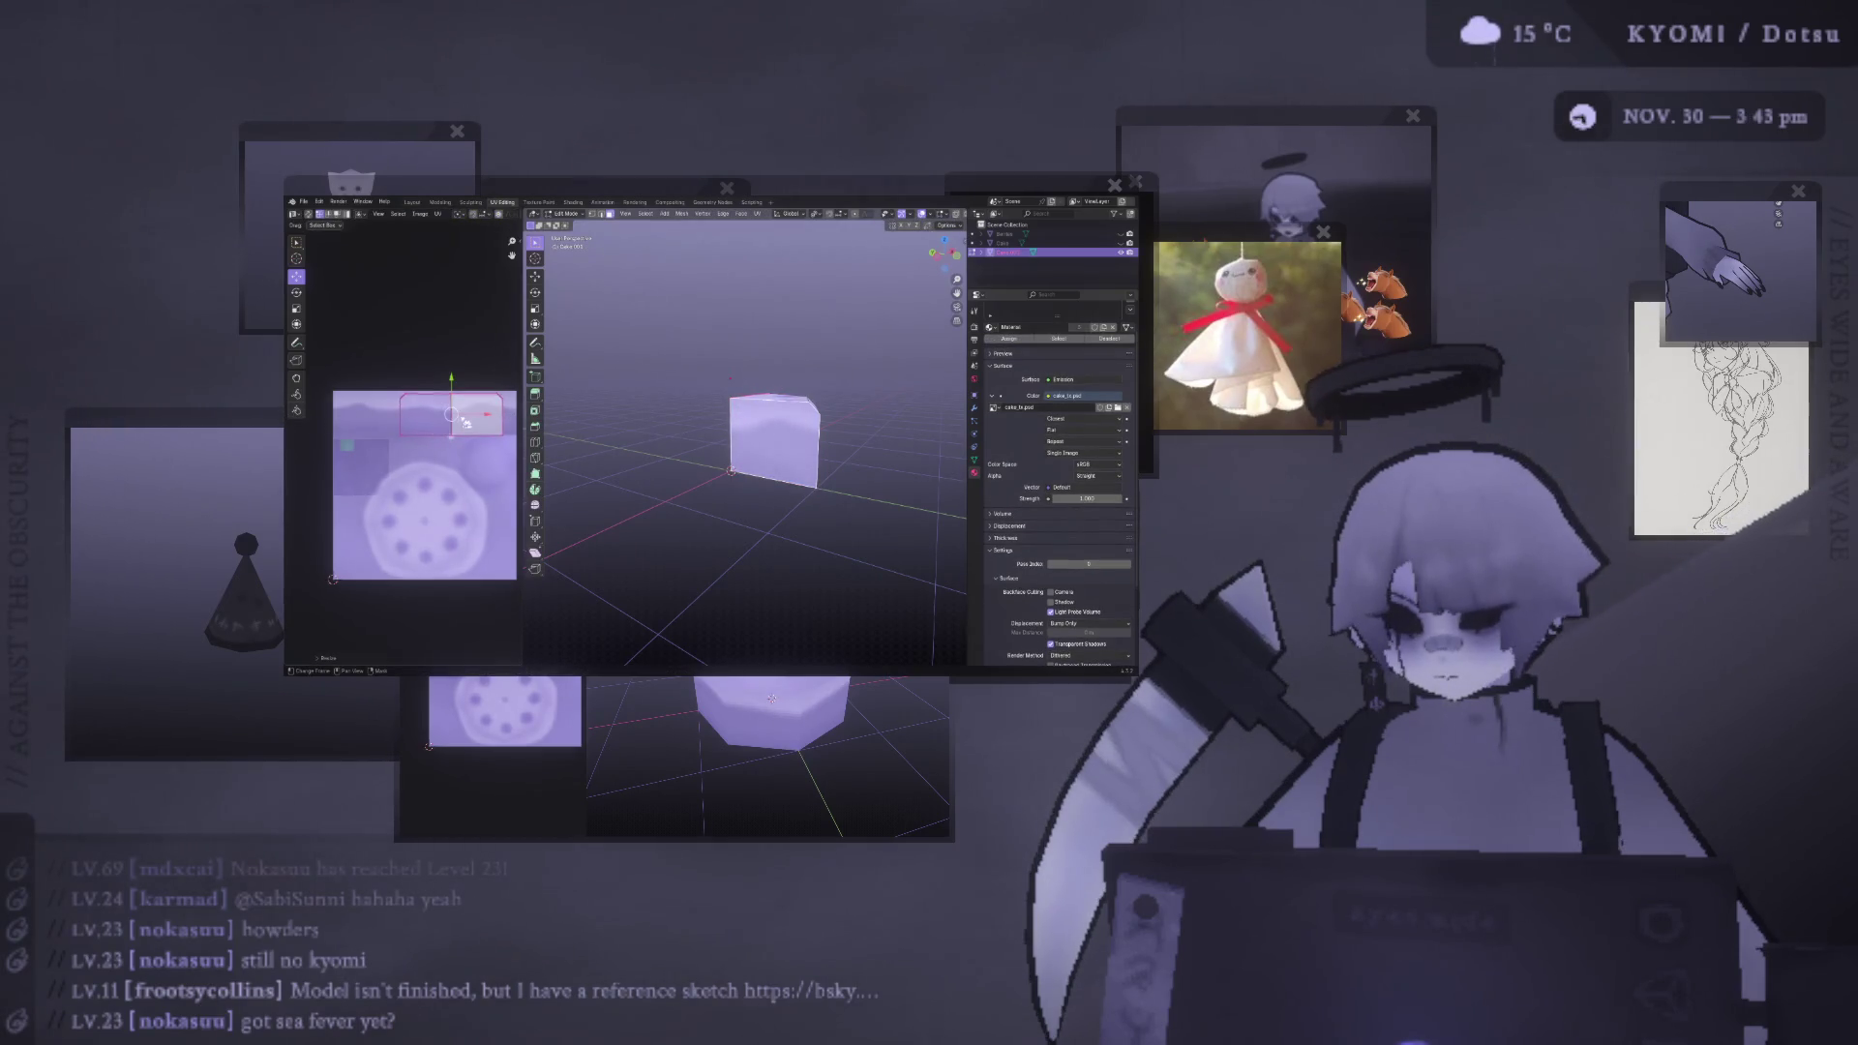
key("g")
left_click(411, 415)
key("Tab")
mouse_move(614, 427)
middle_mouse_down()
mouse_move(663, 479)
mouse_move(677, 455)
middle_mouse_up()
key("ctrl+s")
- Select the Berries object and box-select berries around the cake in Edit Mode
scroll(678, 455, "down", 2)
left_click(1128, 235)
scroll(823, 348, "up", 2)
middle_click_drag(822, 348, 795, 322)
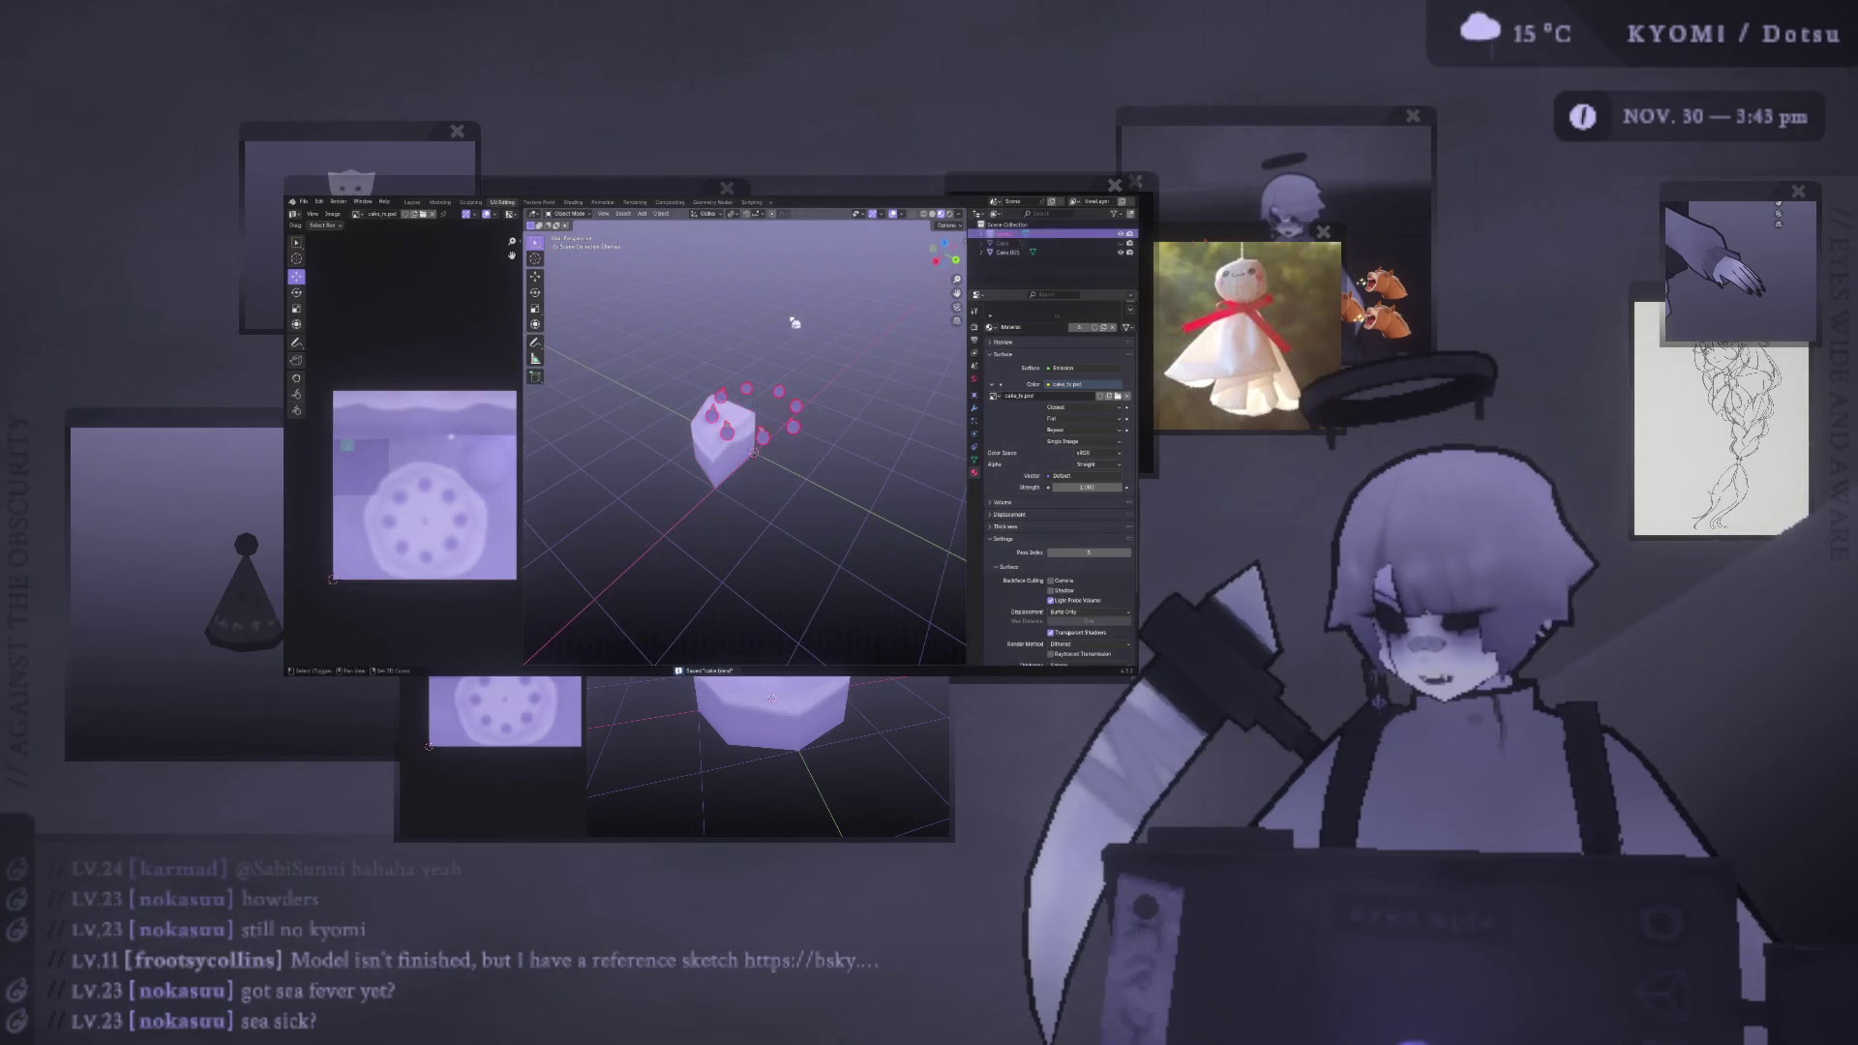
scroll(735, 407, "up", 2)
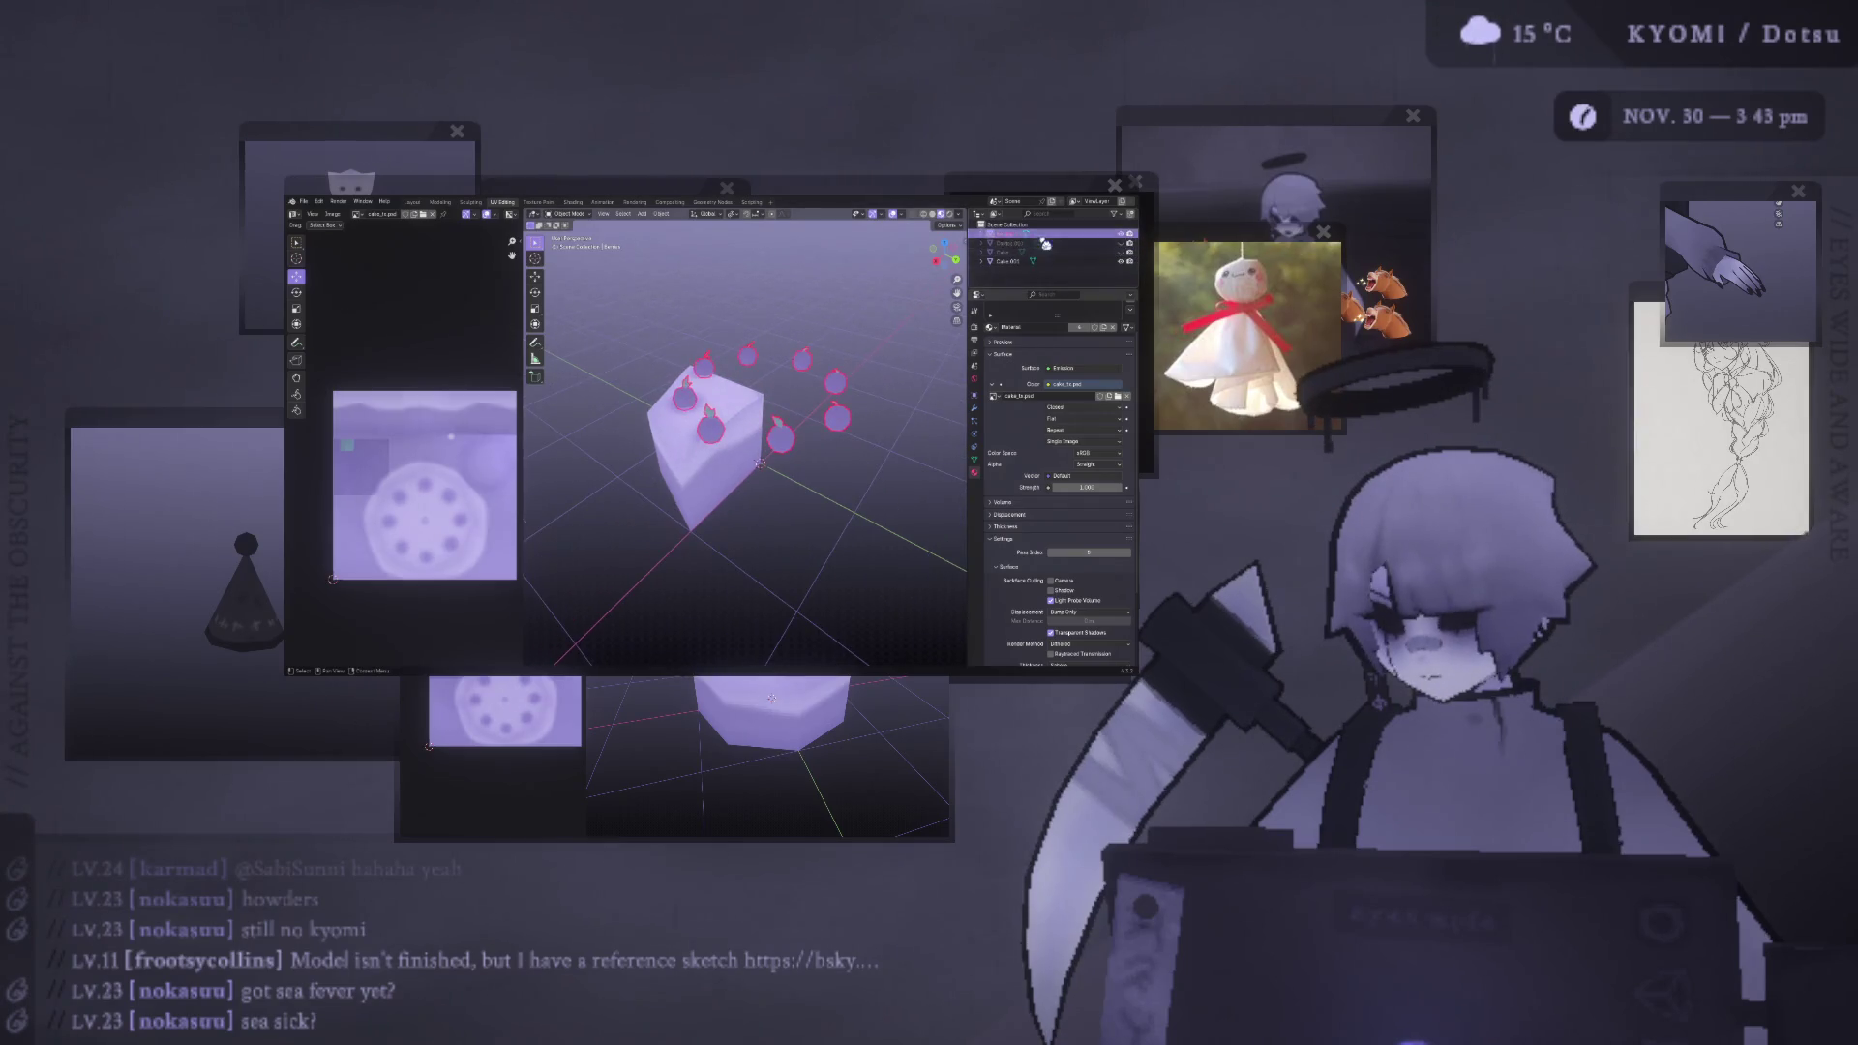
key("Tab")
left_click_drag(897, 504, 785, 349)
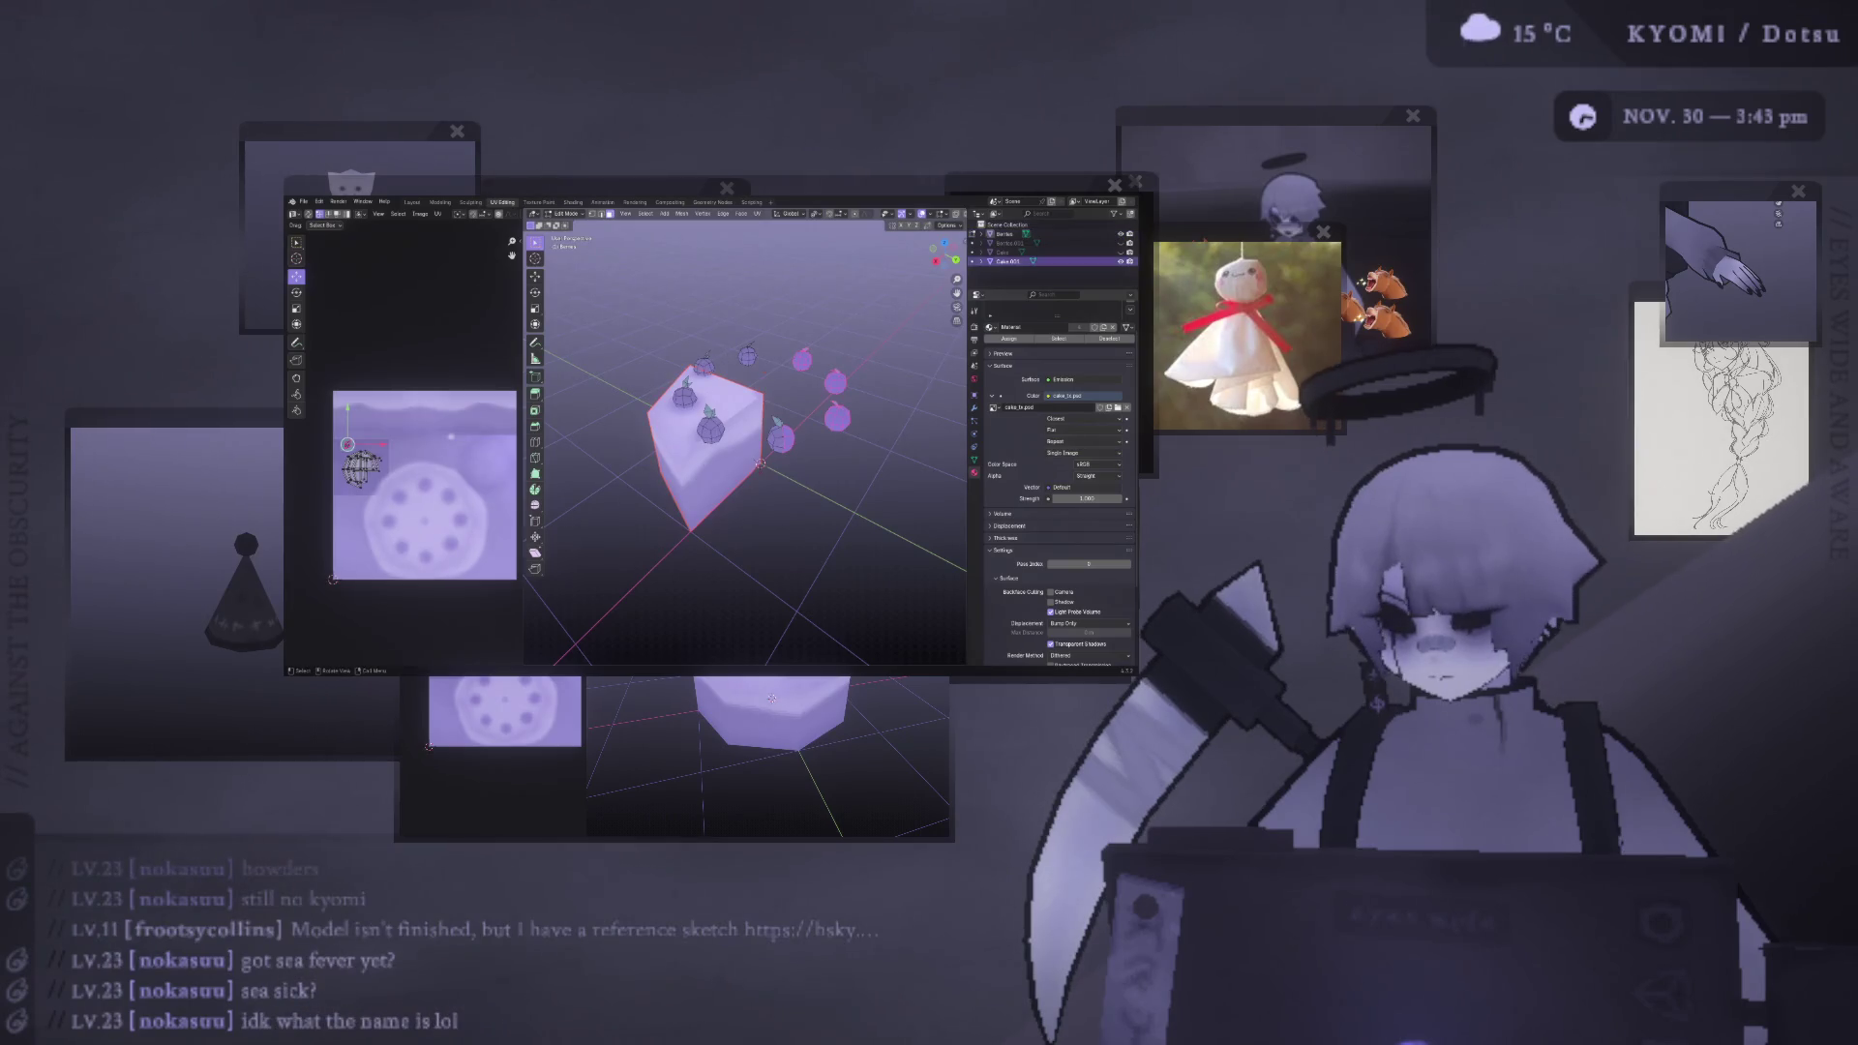
left_click(750, 350)
left_click(835, 382, "shift")
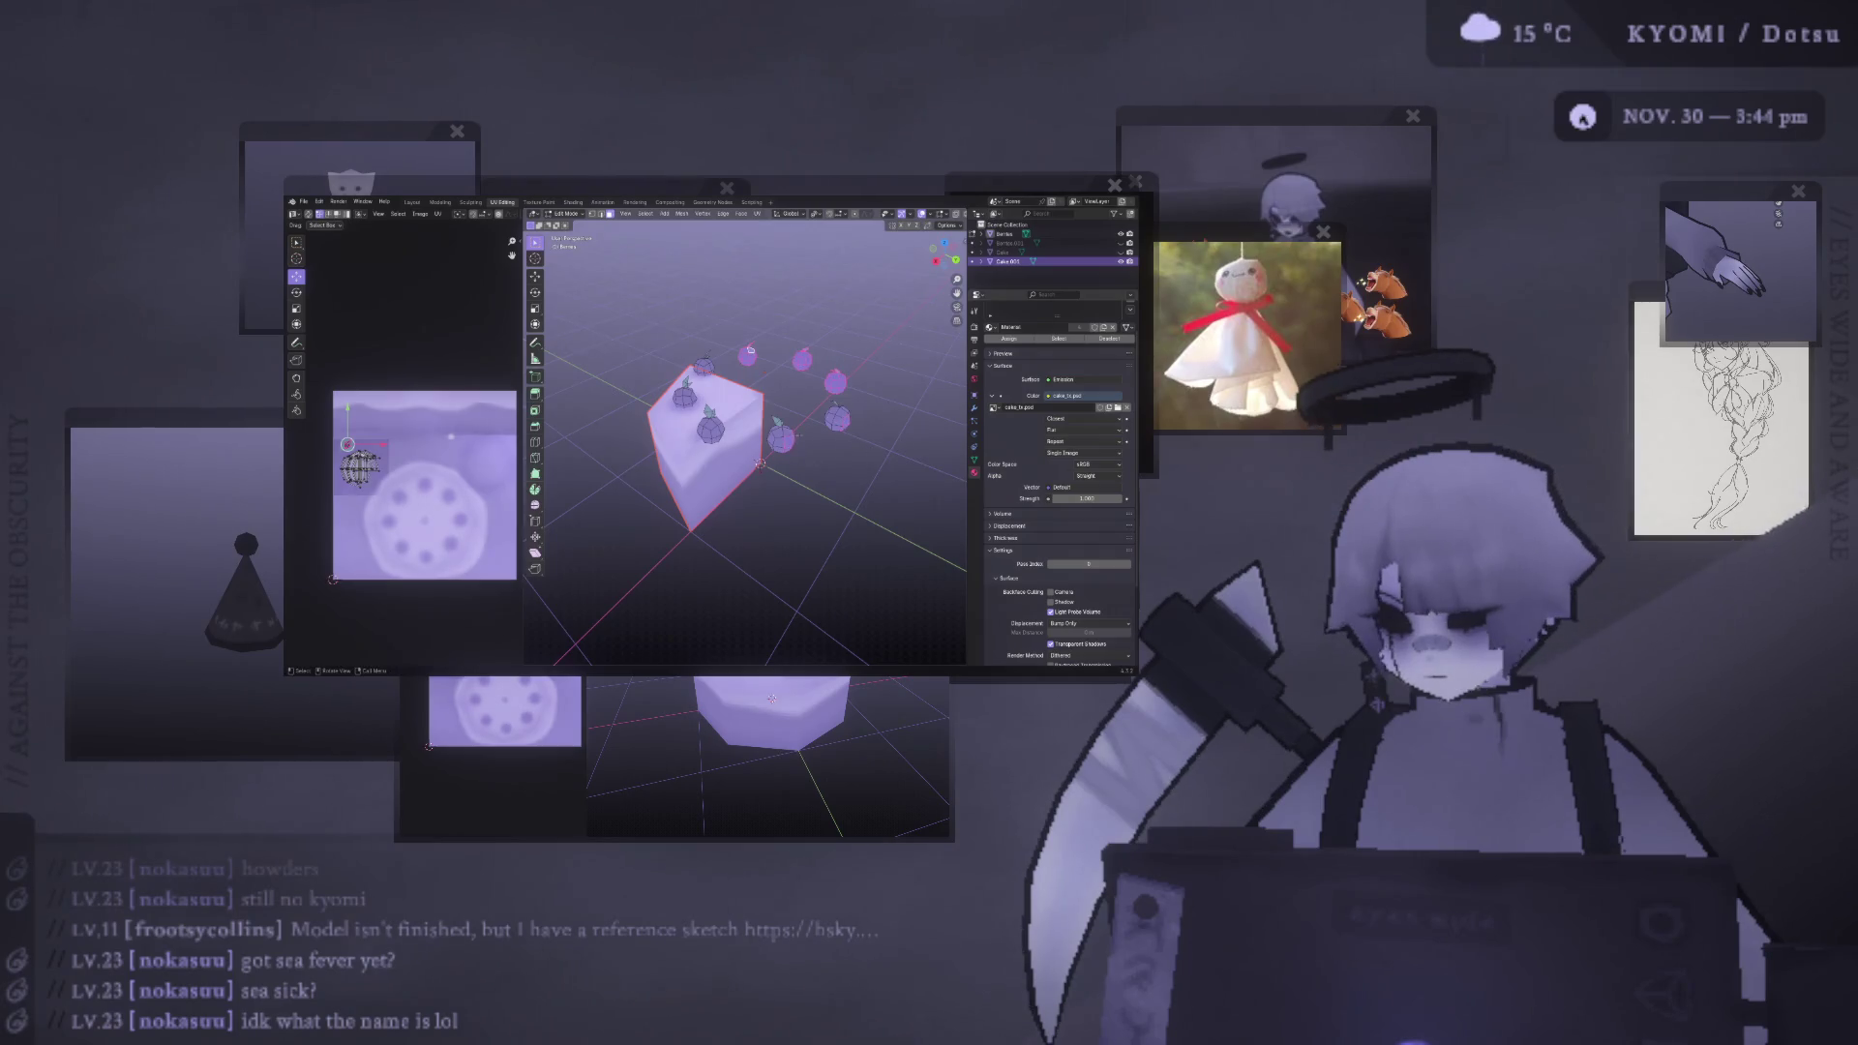
middle_click_drag(809, 429, 803, 451)
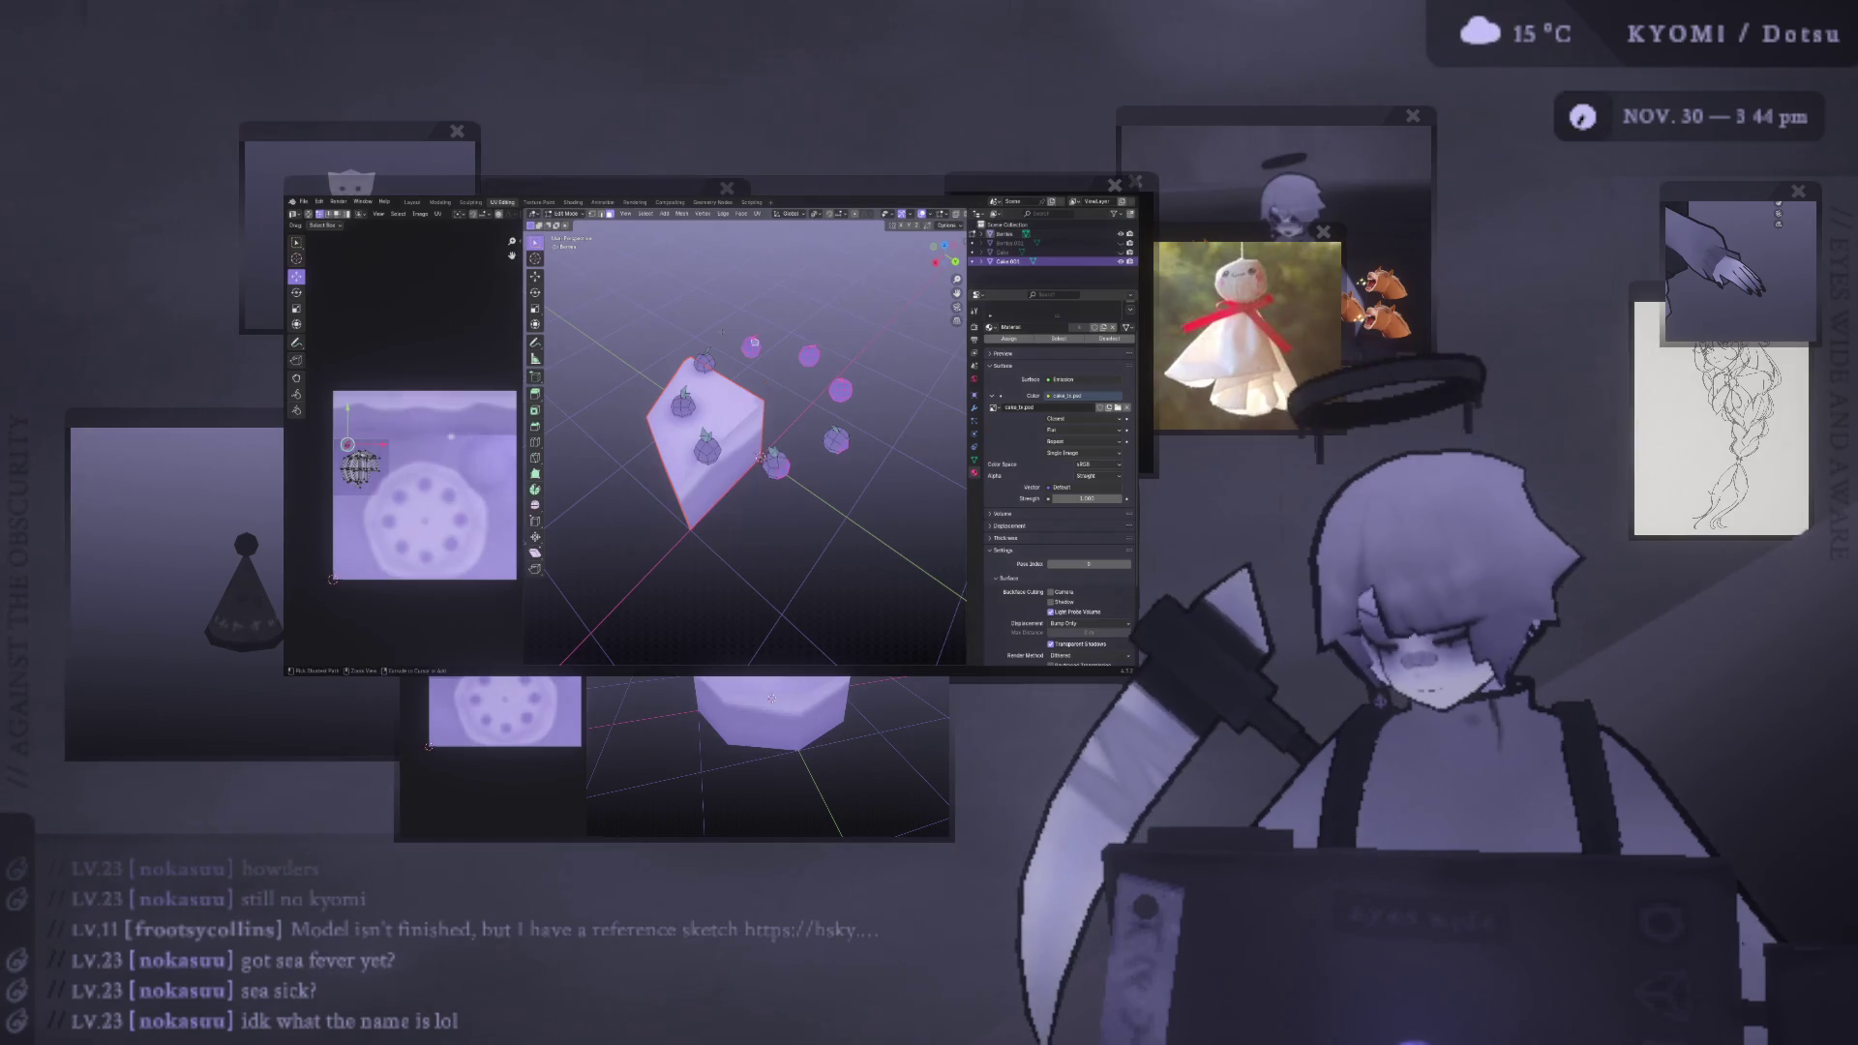
- Clear the selection, hide the stray berries, and select the berries on the cake
key("alt+a")
key("x")
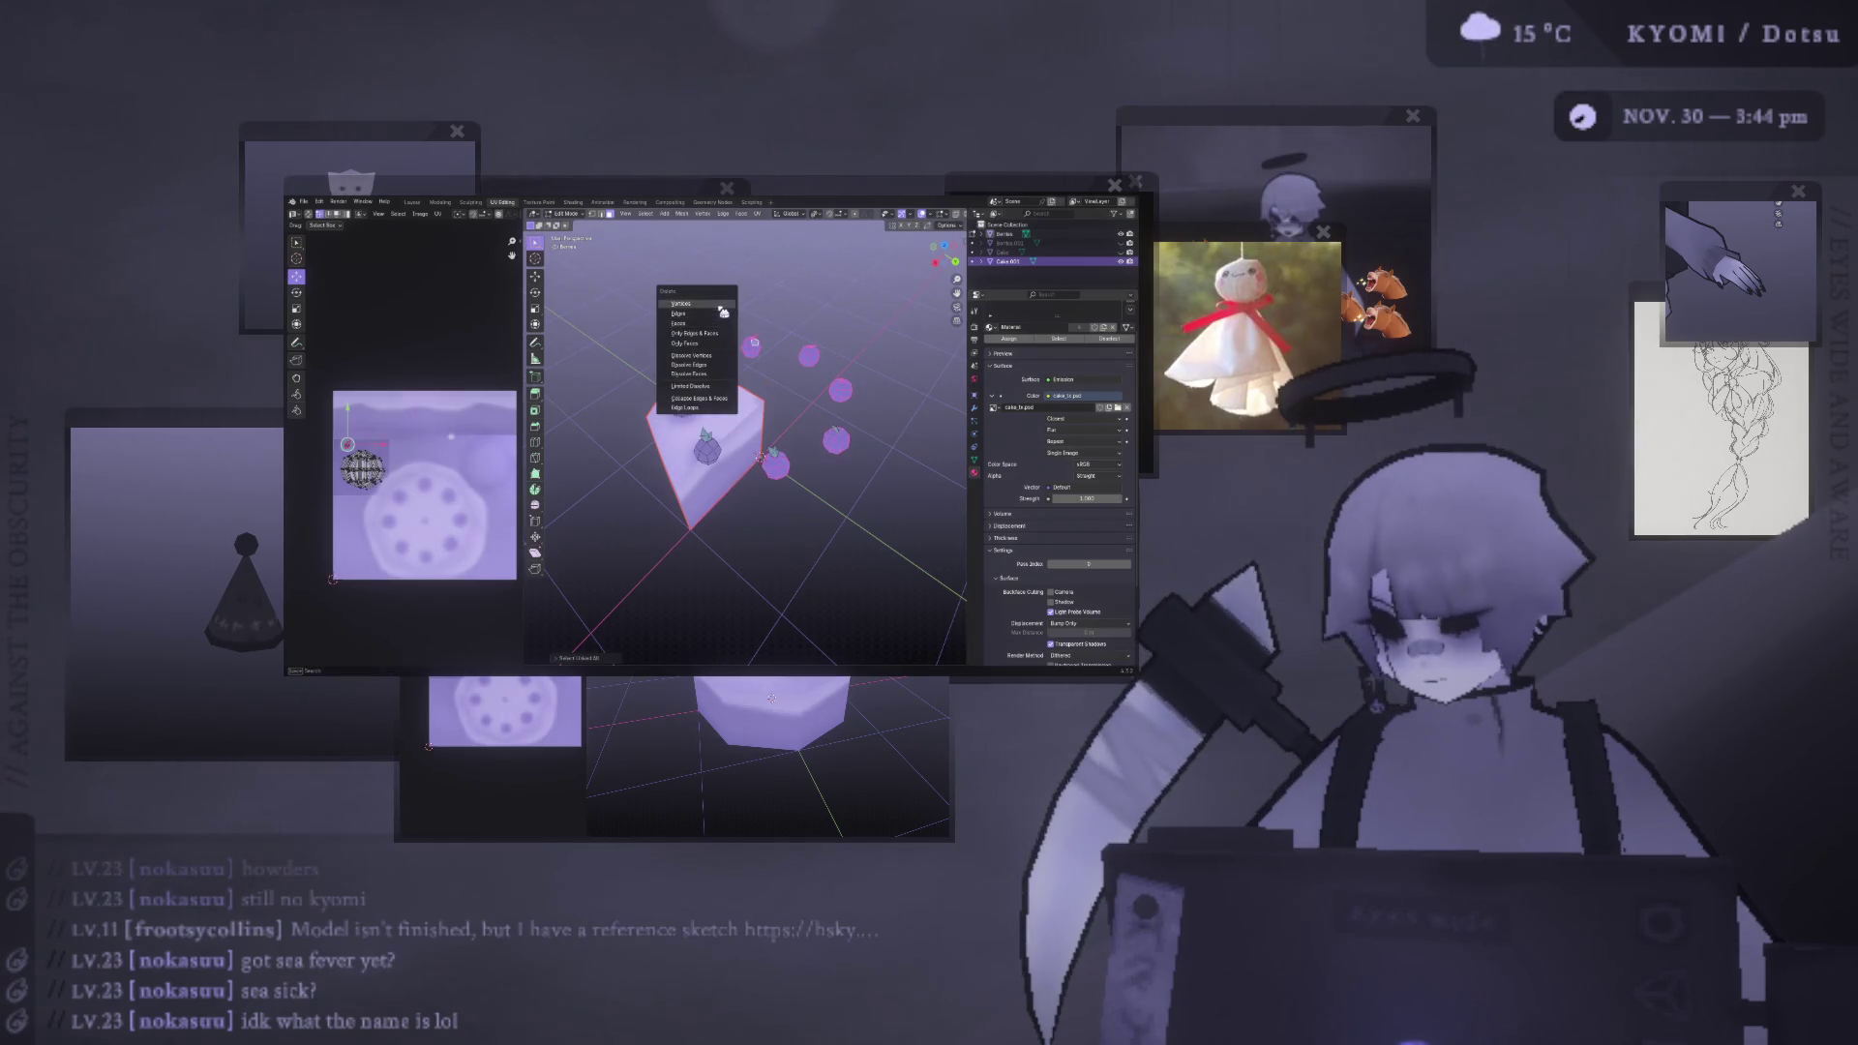
left_click(753, 340)
middle_click_drag(753, 339, 765, 387)
middle_click_drag(709, 491, 815, 419)
left_click(816, 419)
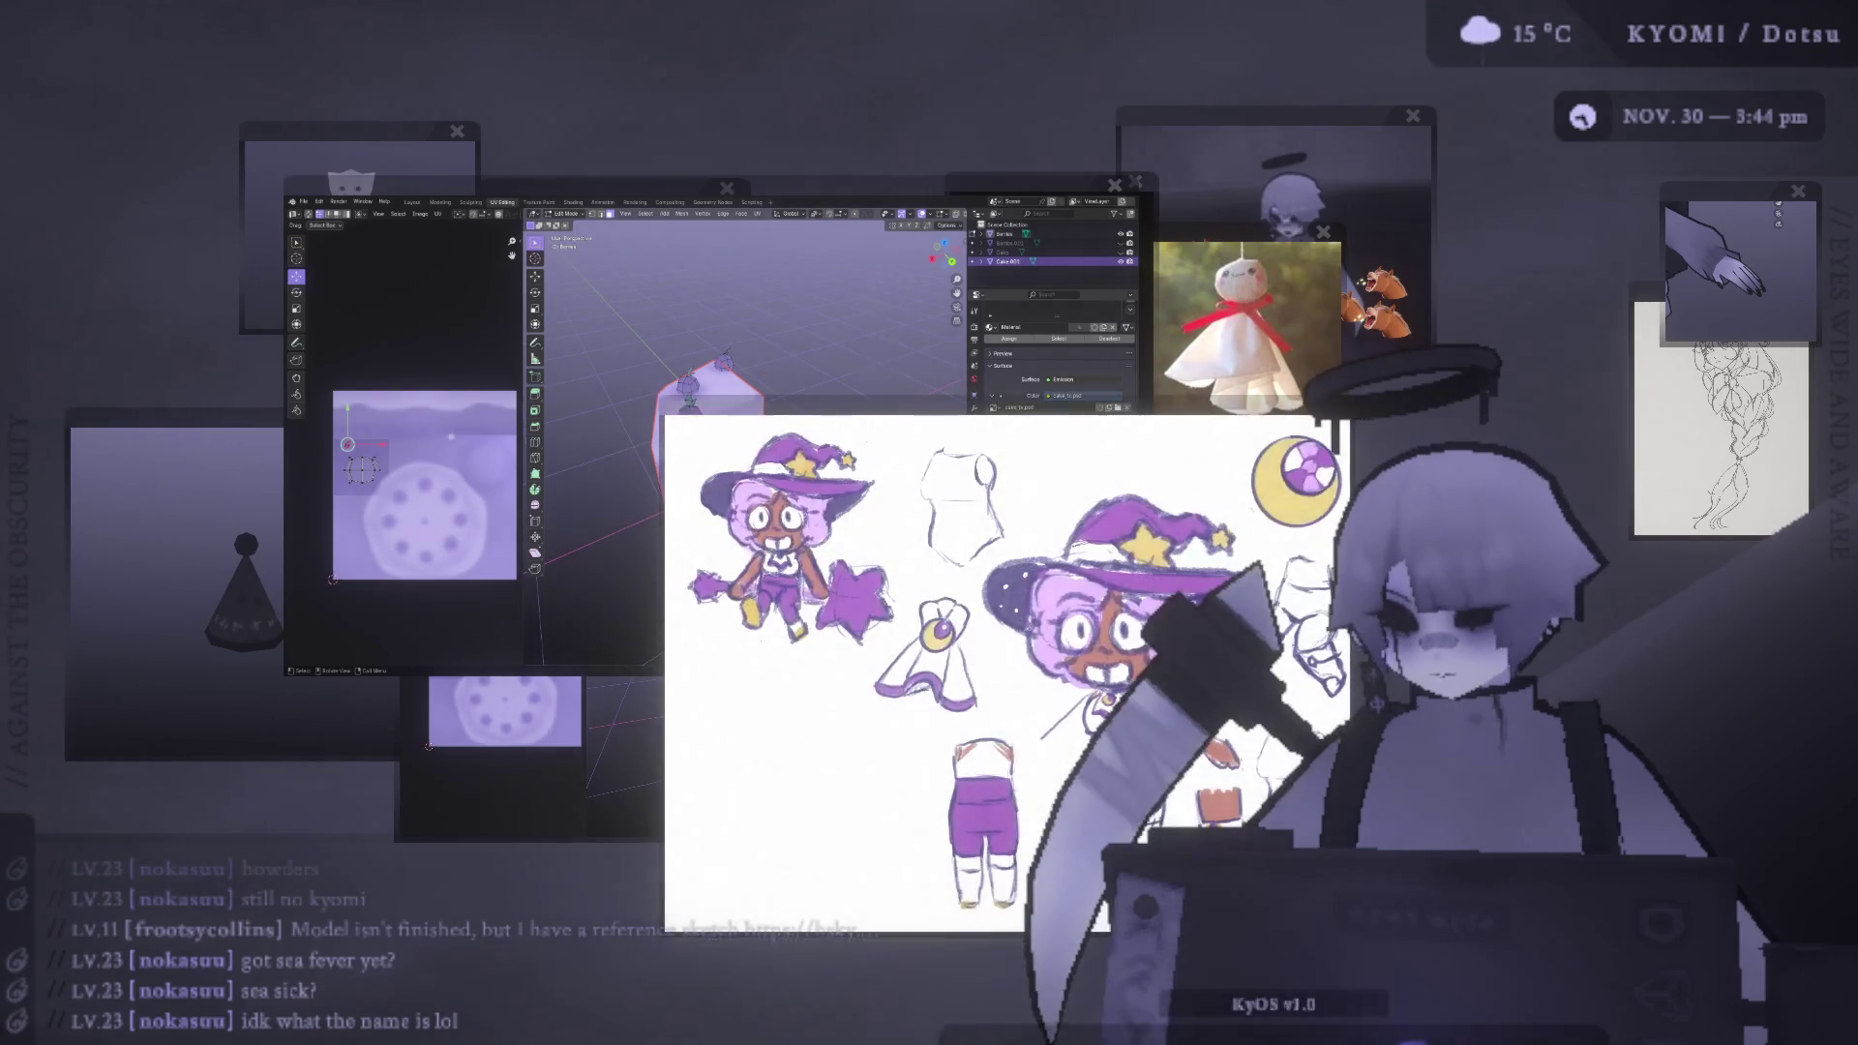
- Rearrange the witch-hat reference sketch and Blender windows, then close the sketch
left_click_drag(990, 407, 709, 200)
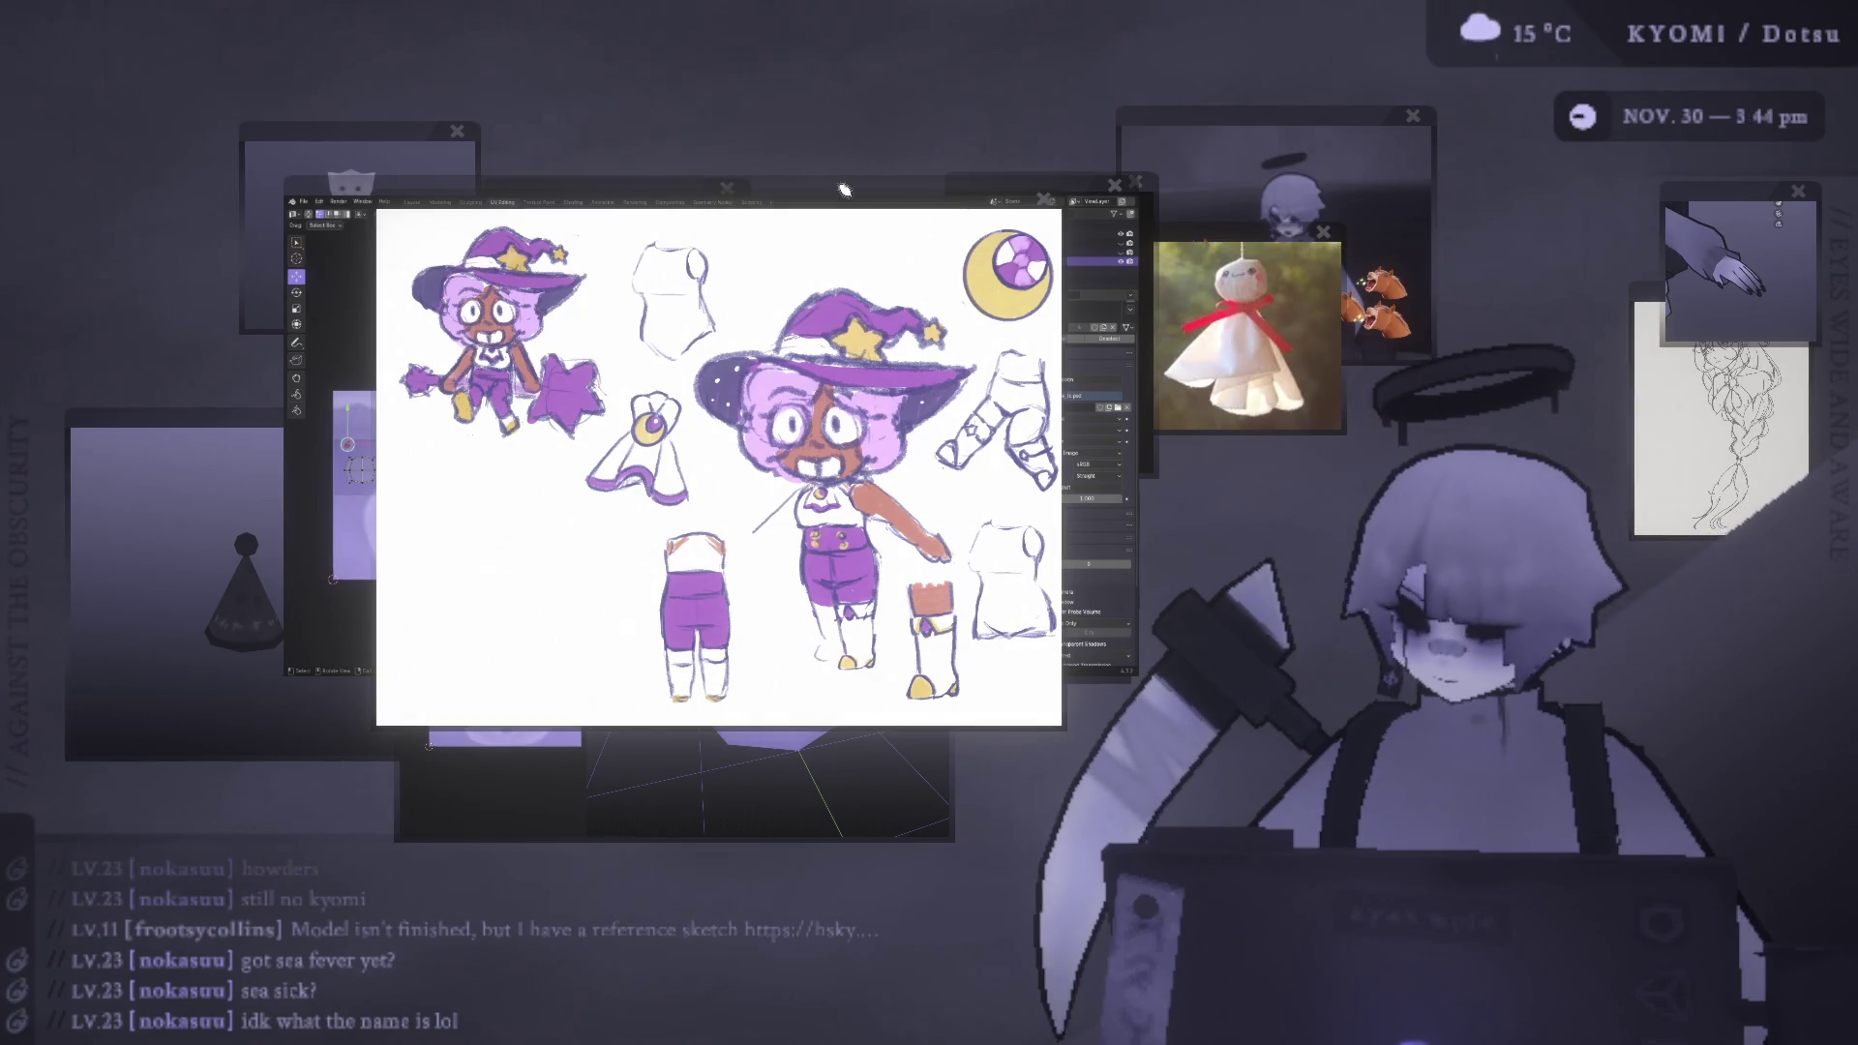
left_click_drag(885, 157, 885, 145)
left_click_drag(378, 315, 305, 434)
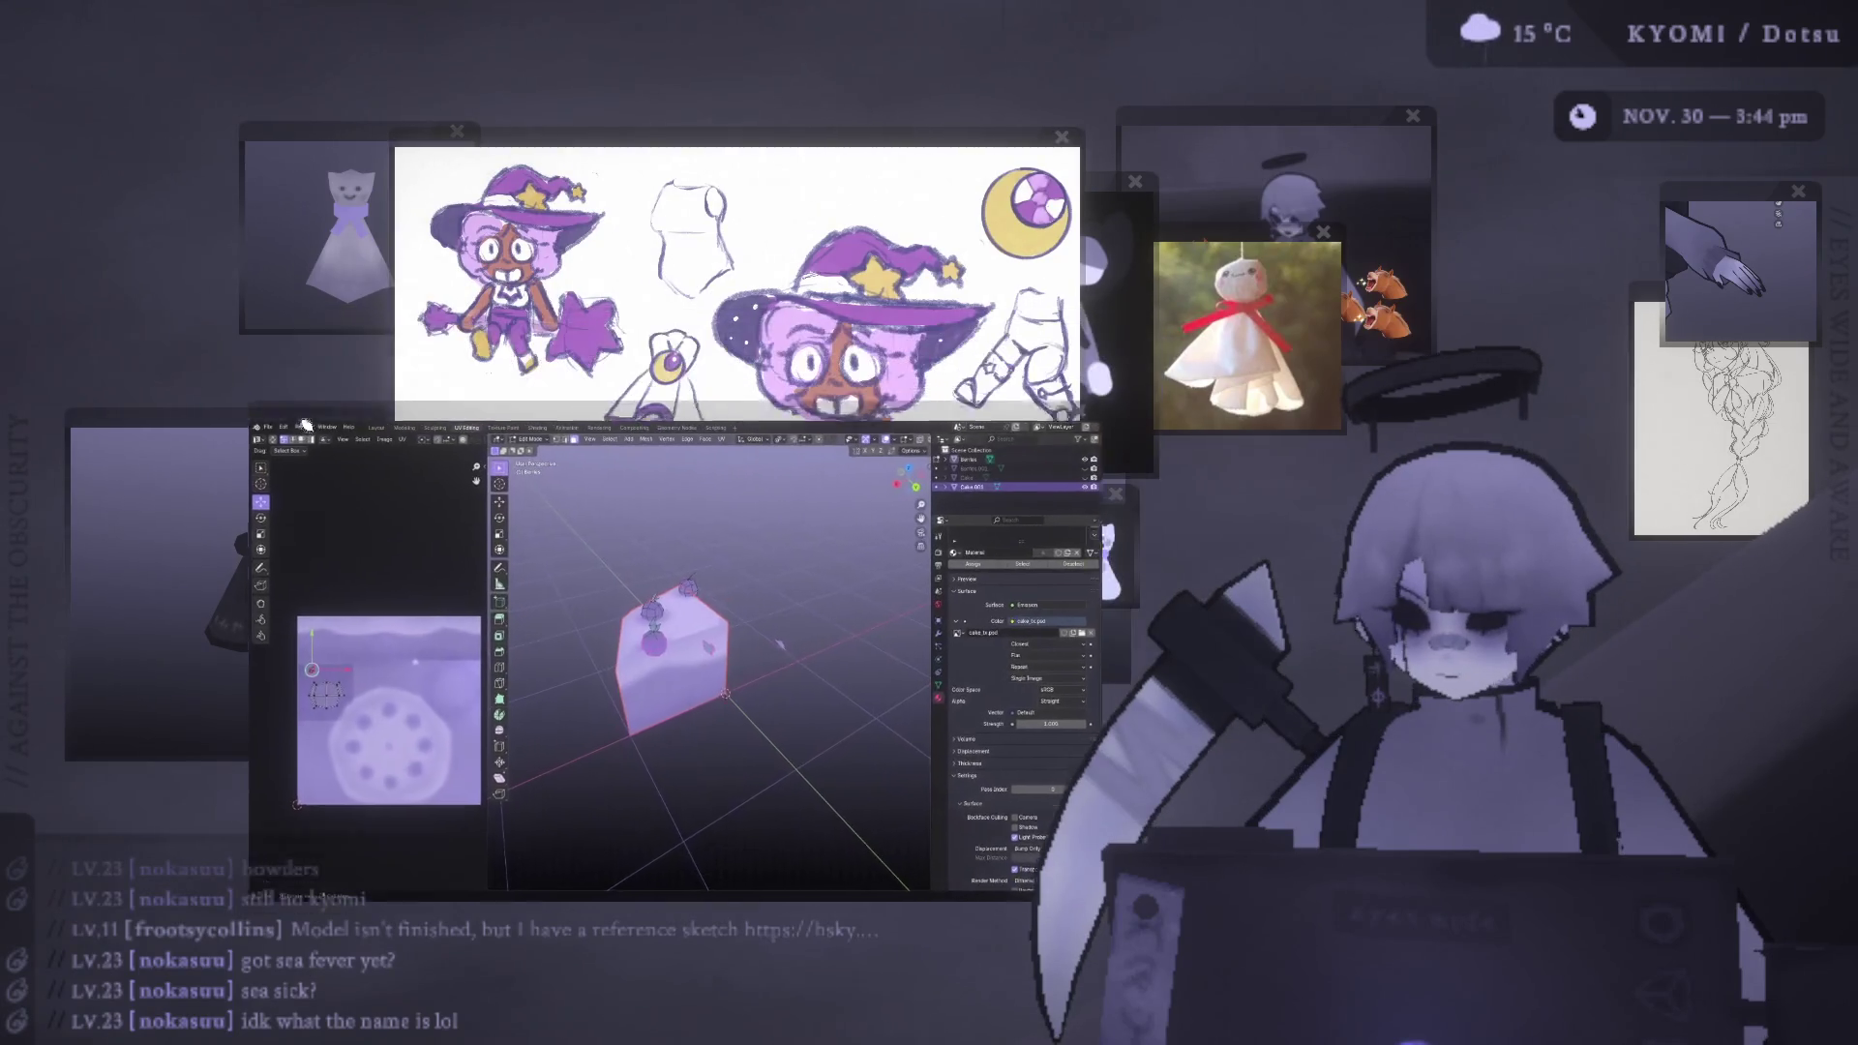
mouse_move(693, 124)
left_mouse_down()
mouse_move(733, 160)
mouse_move(692, 167)
left_mouse_up()
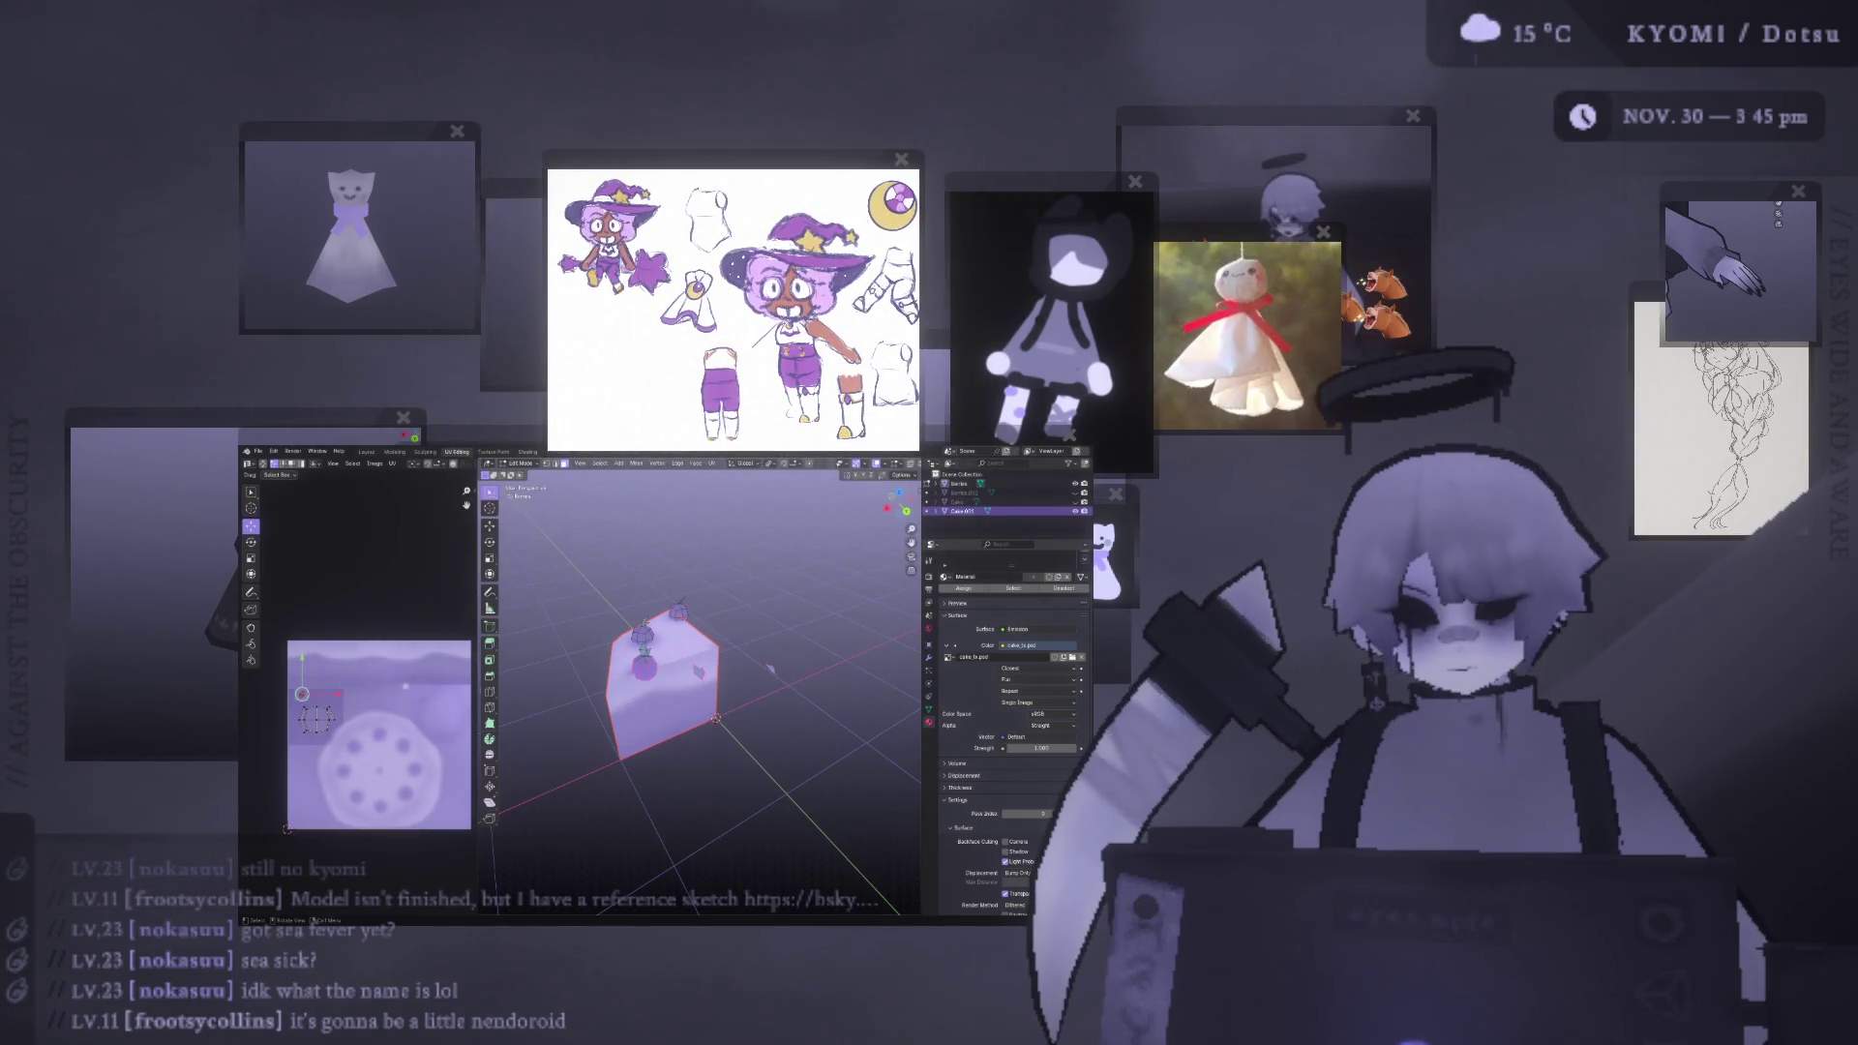
mouse_move(764, 158)
left_mouse_down()
mouse_move(797, 68)
mouse_move(984, 103)
left_mouse_up()
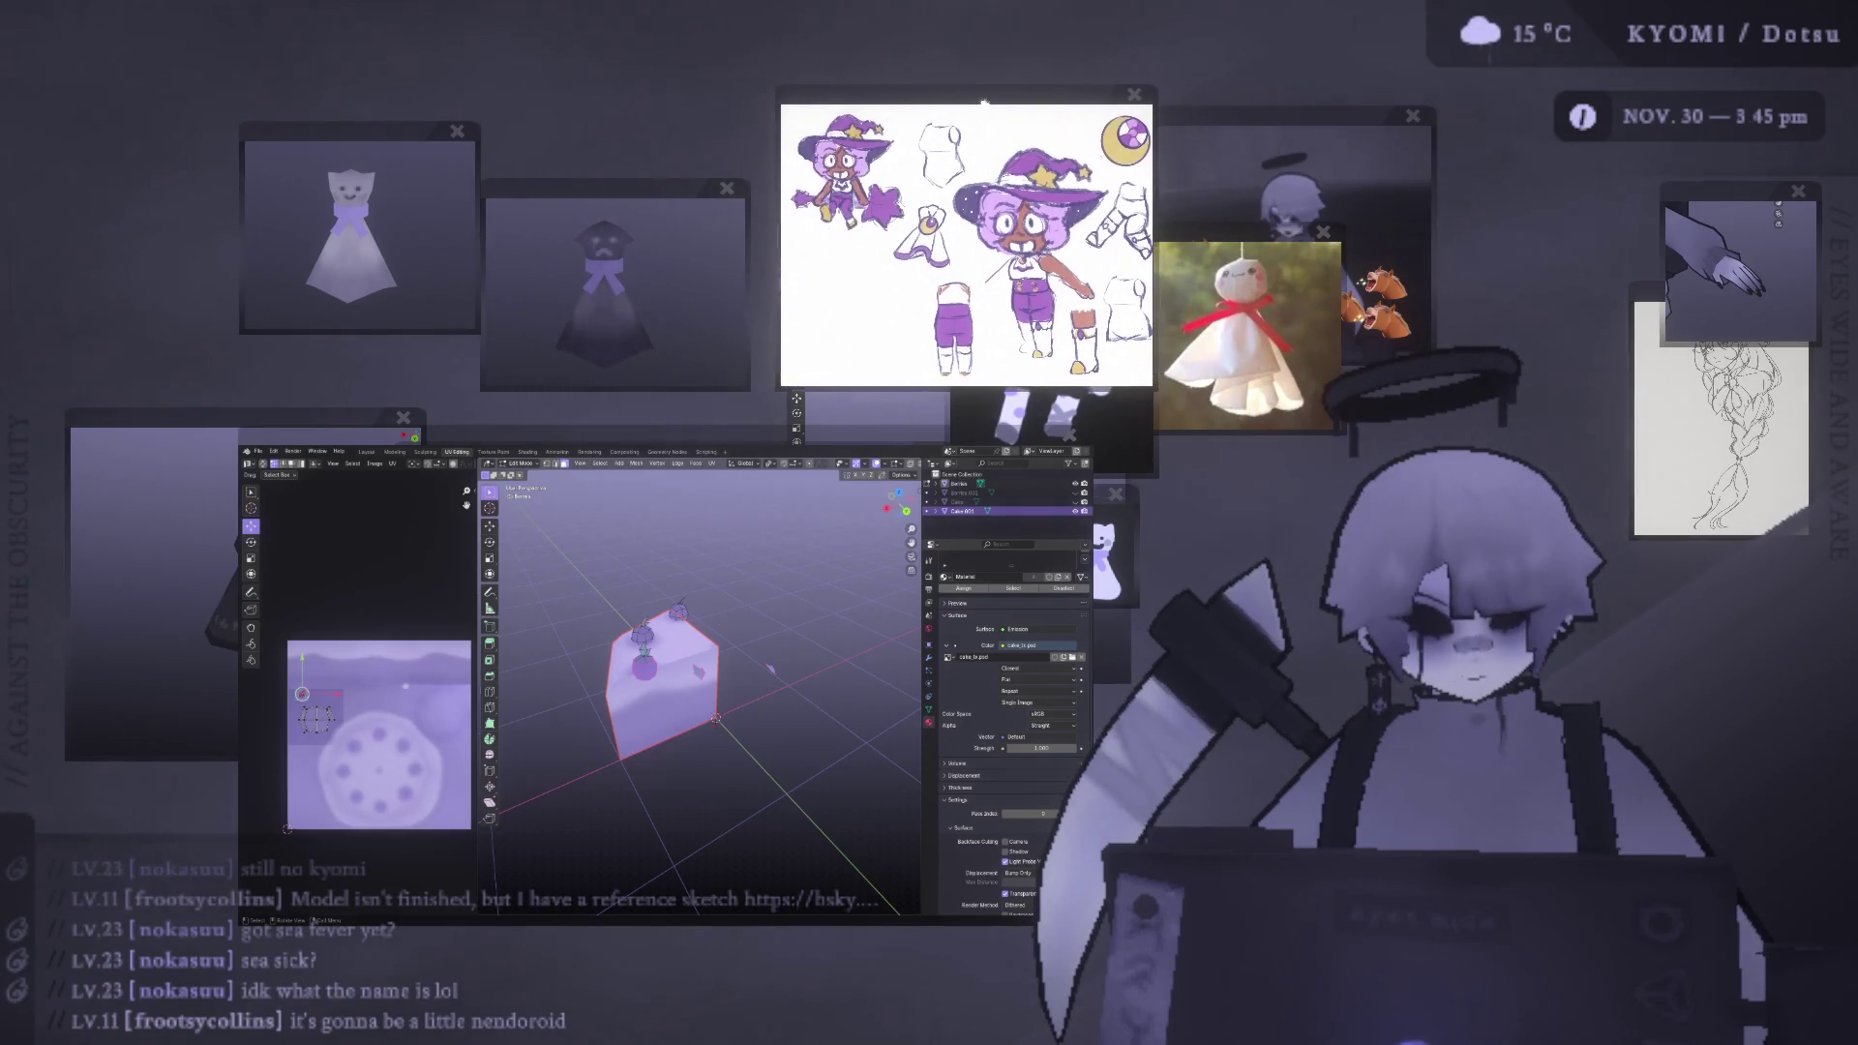
left_click_drag(615, 422, 692, 206)
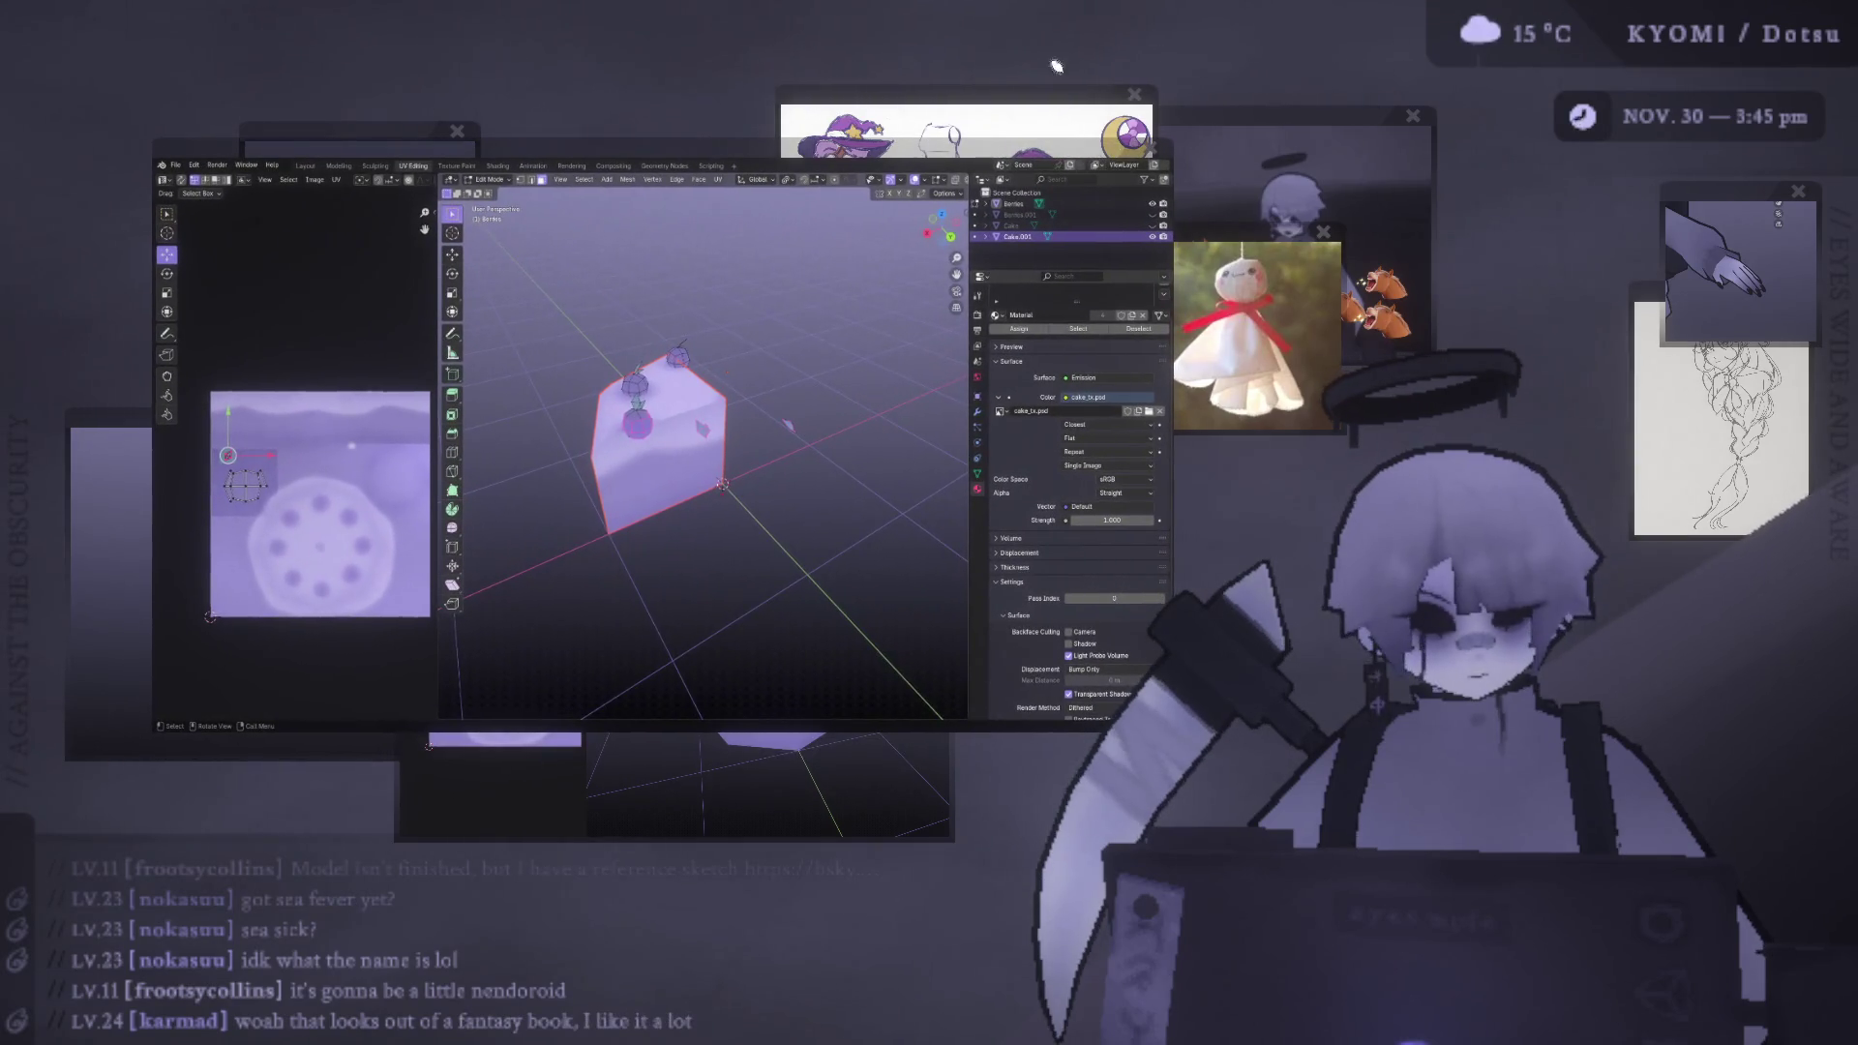
mouse_move(1035, 105)
left_mouse_down()
mouse_move(1105, 107)
mouse_move(841, 199)
left_mouse_up()
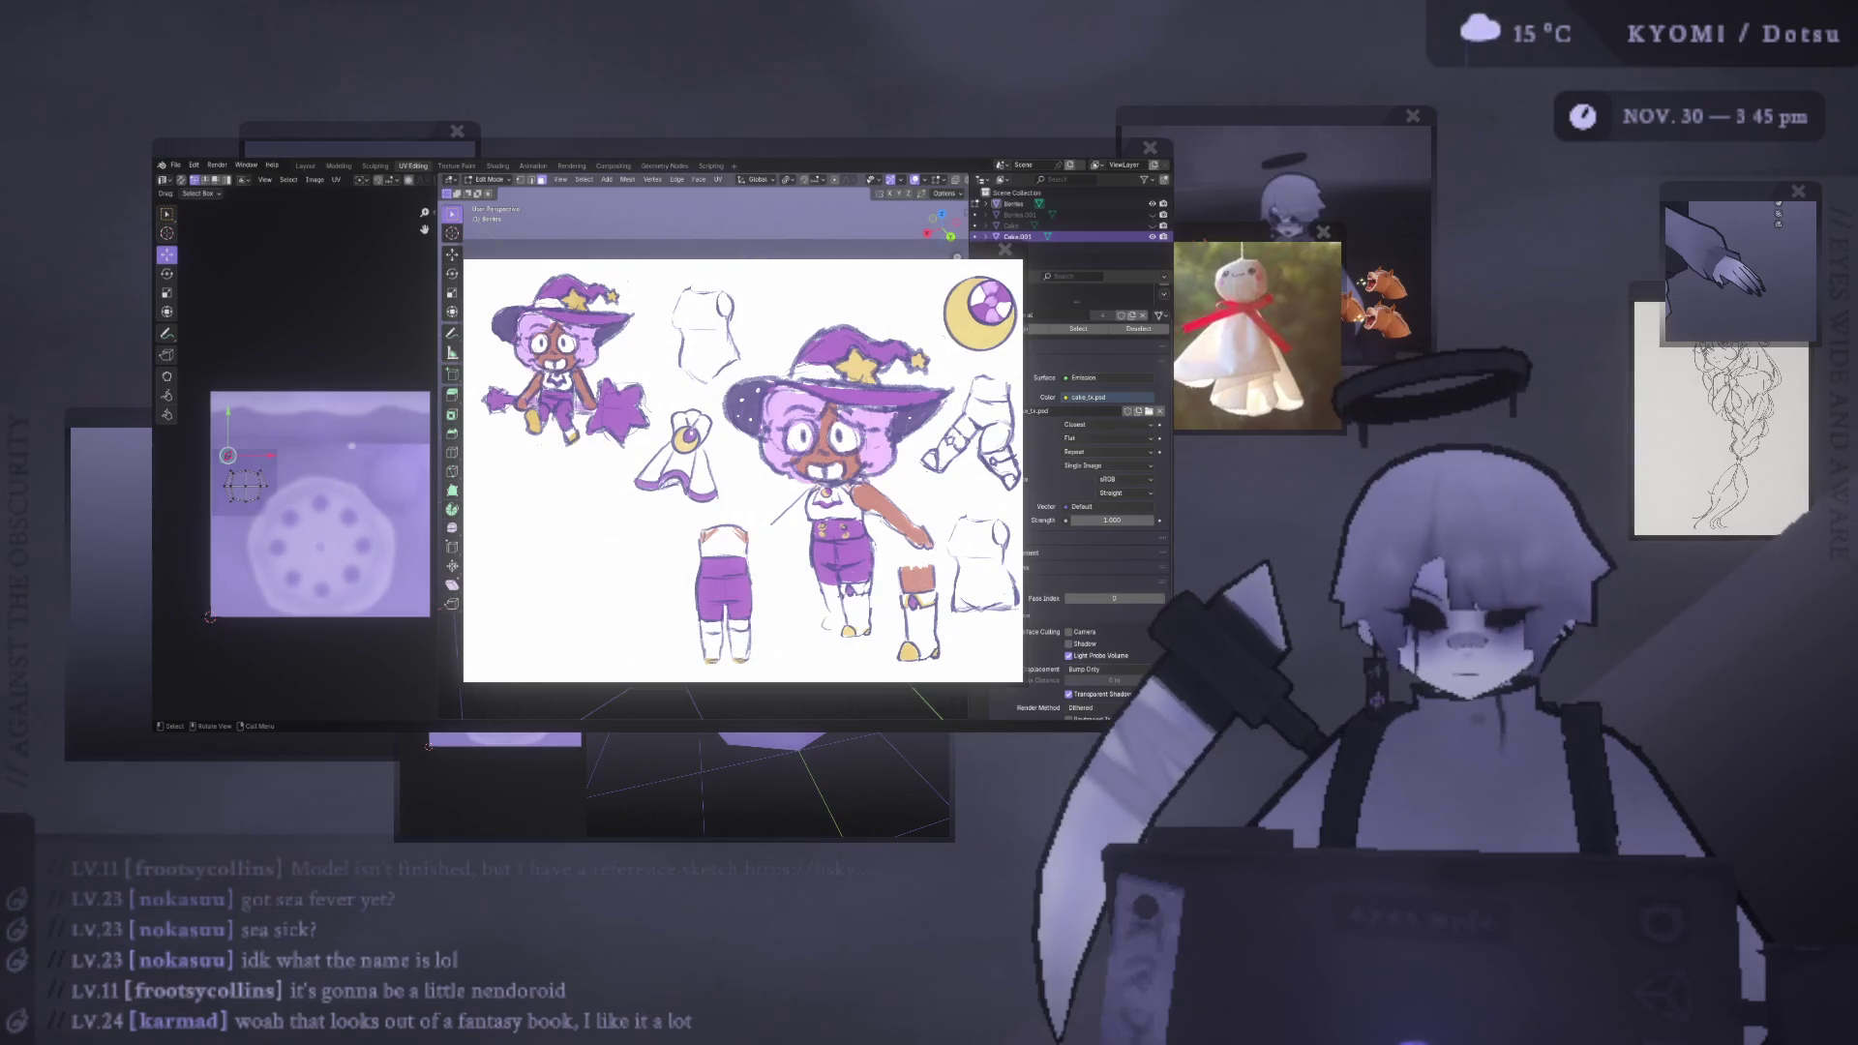
left_click(1006, 249)
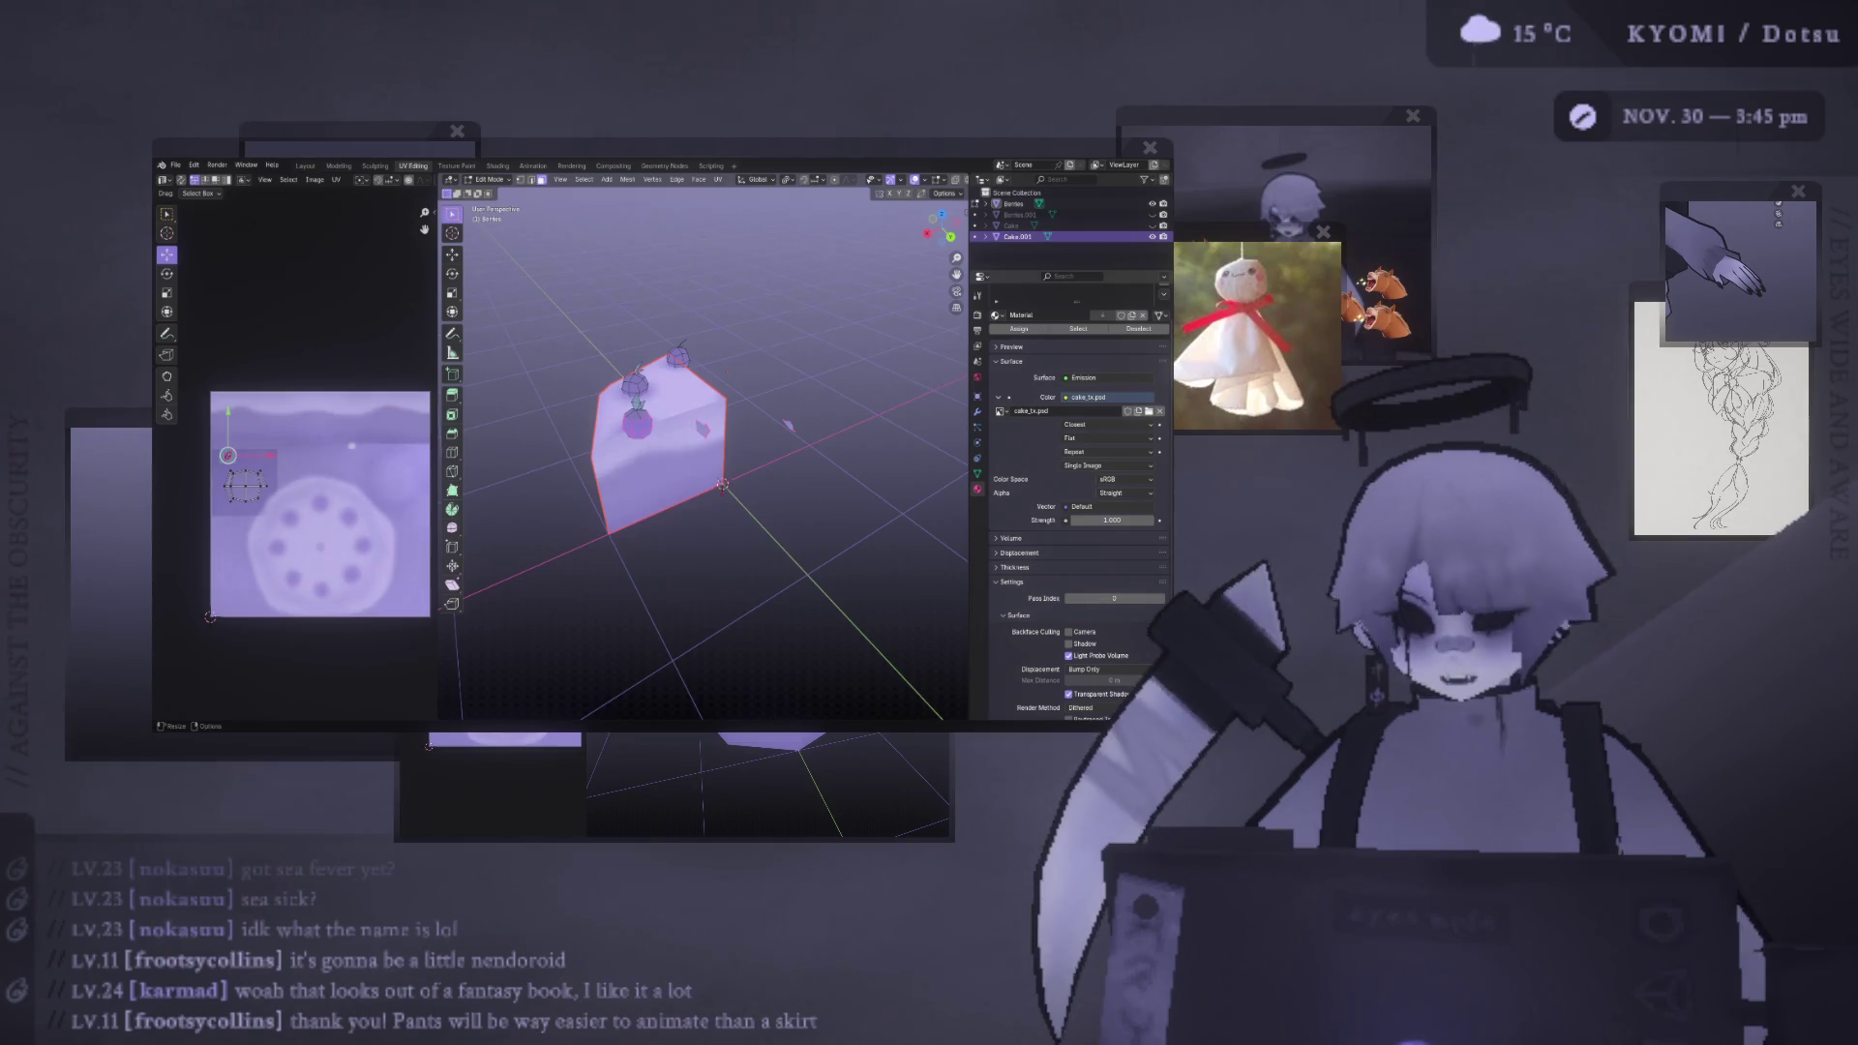
- Select the whole top-left berry with L and delete it
scroll(289, 461, "up", 2)
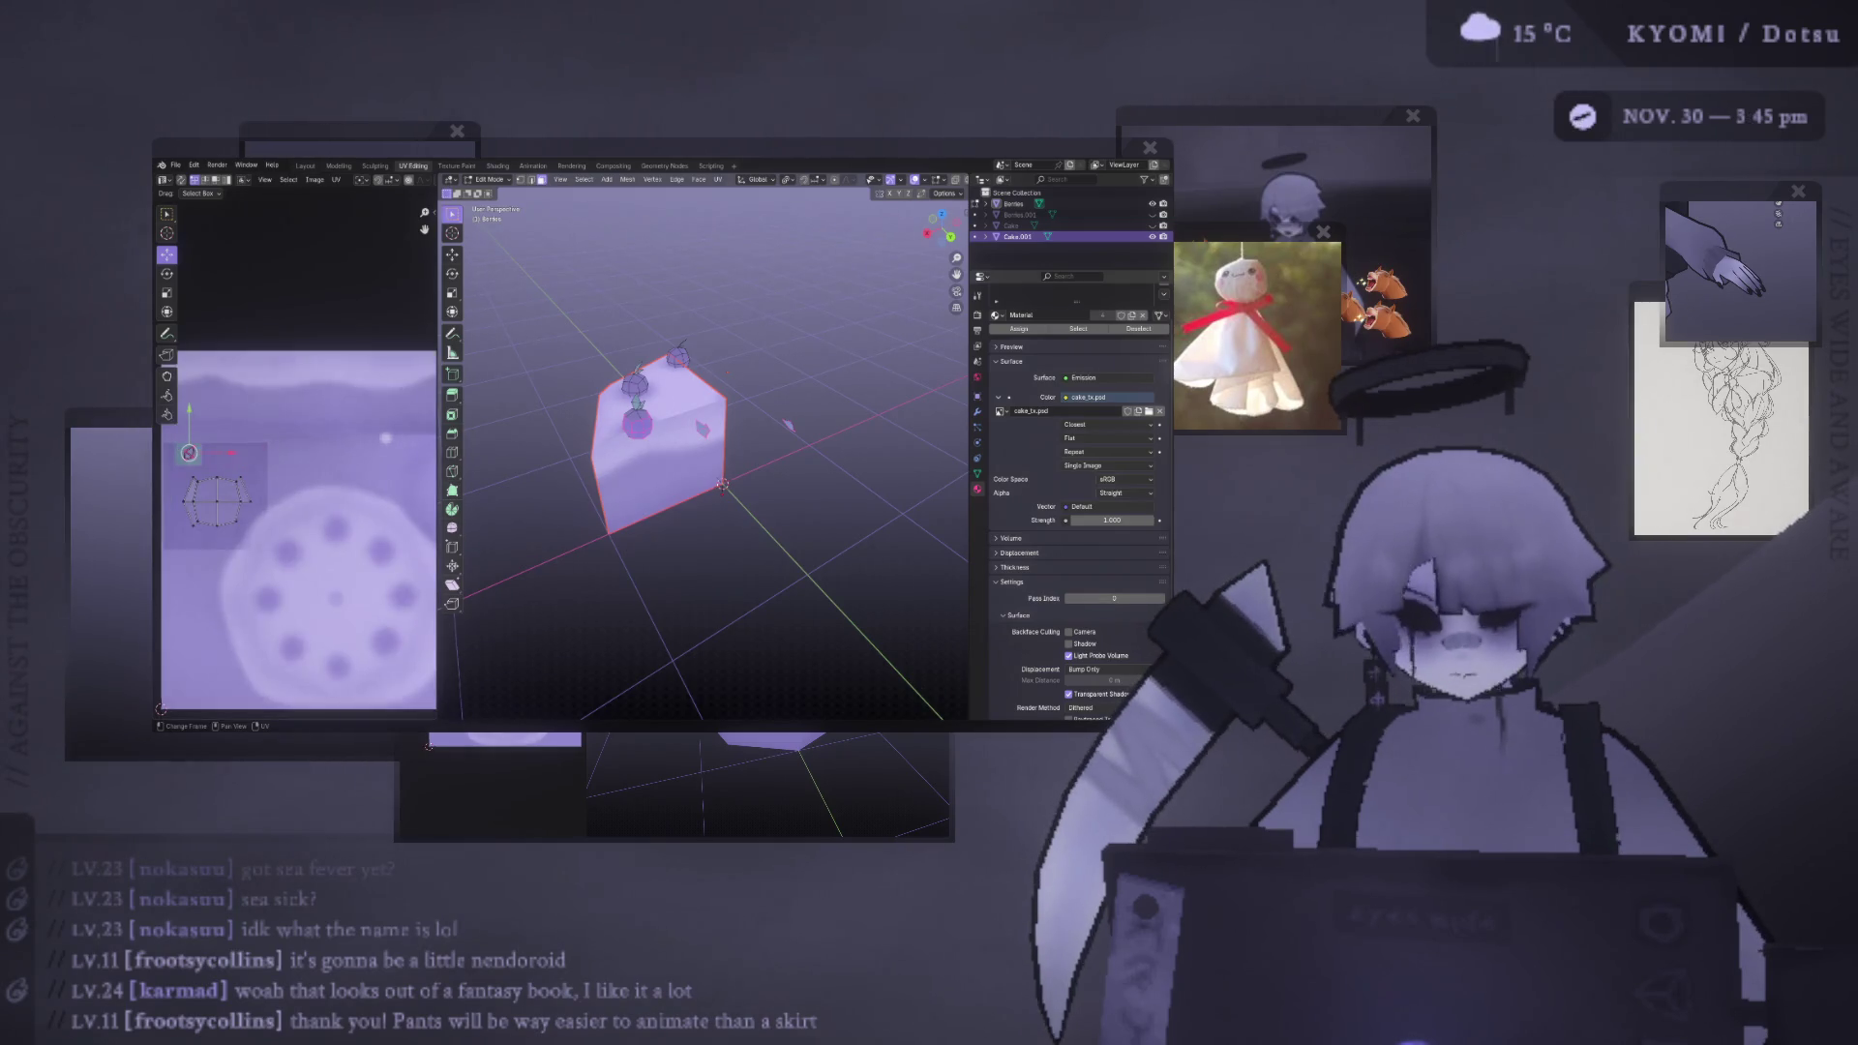
middle_click_drag(605, 462, 758, 480)
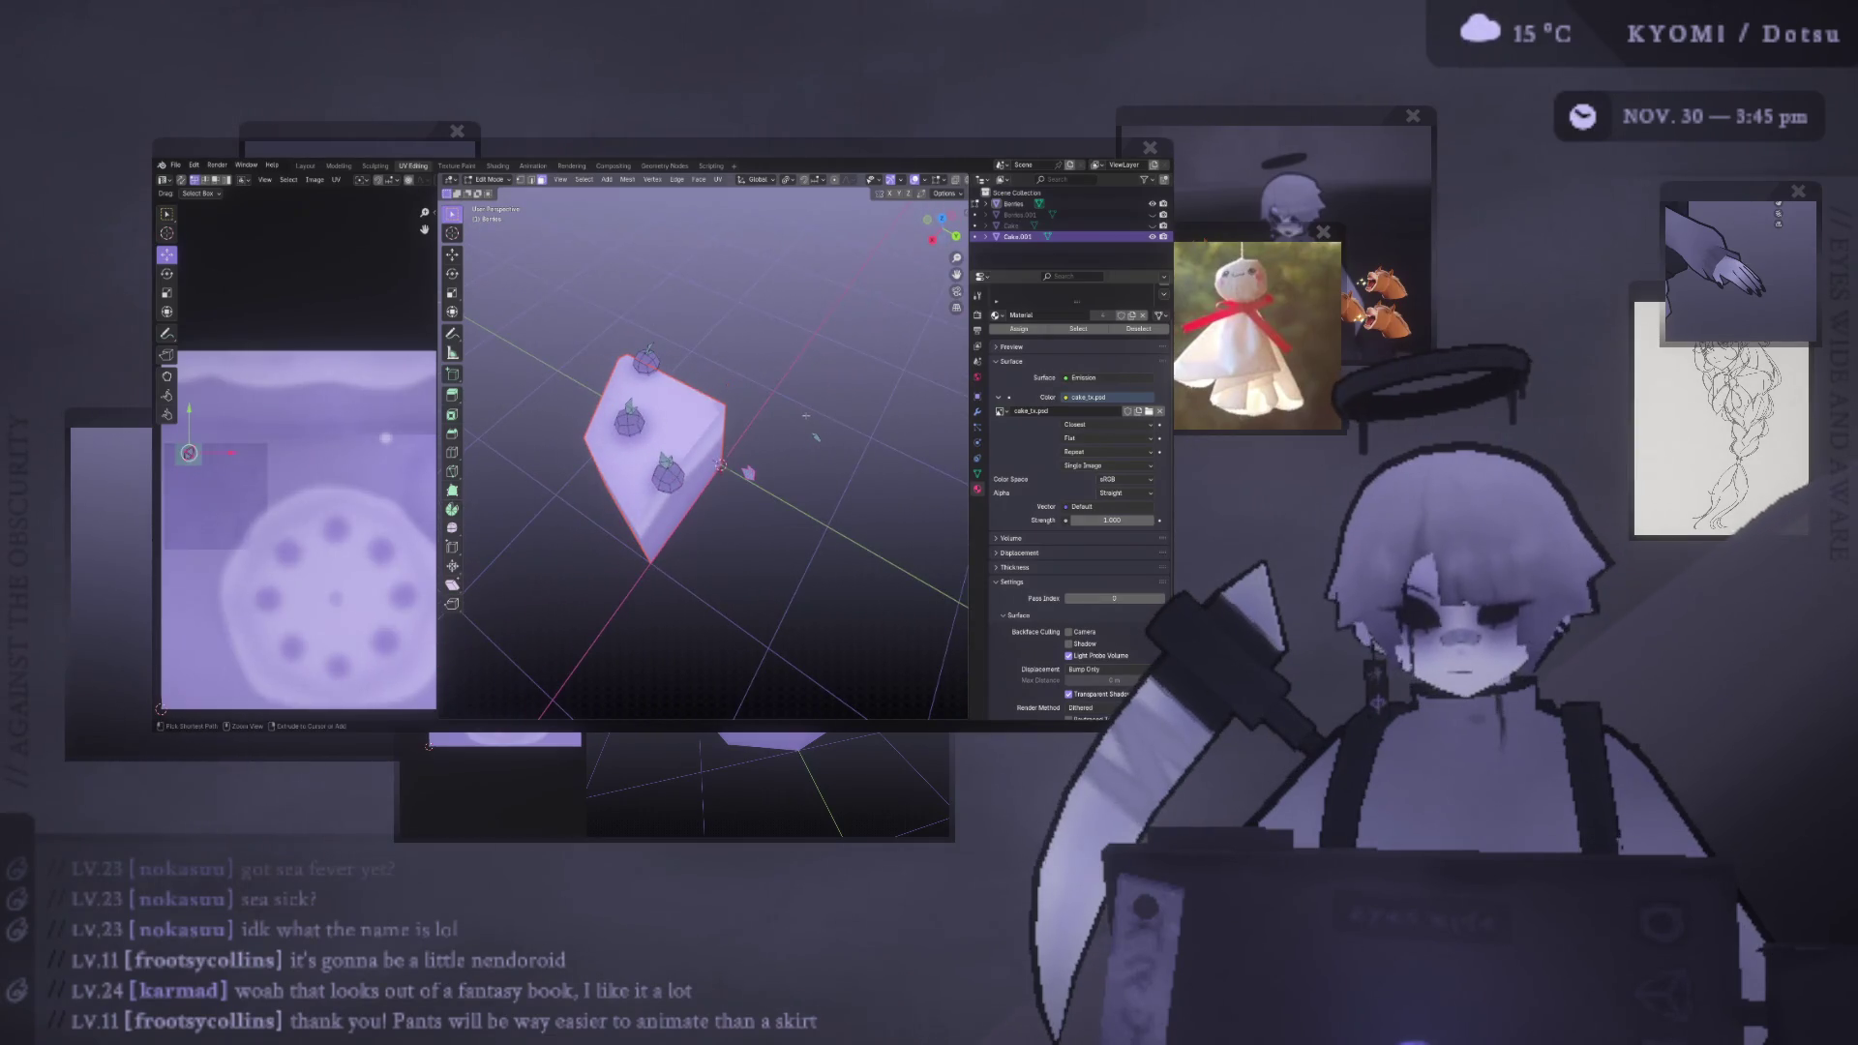
right_click(853, 467)
middle_click_drag(853, 467, 812, 503)
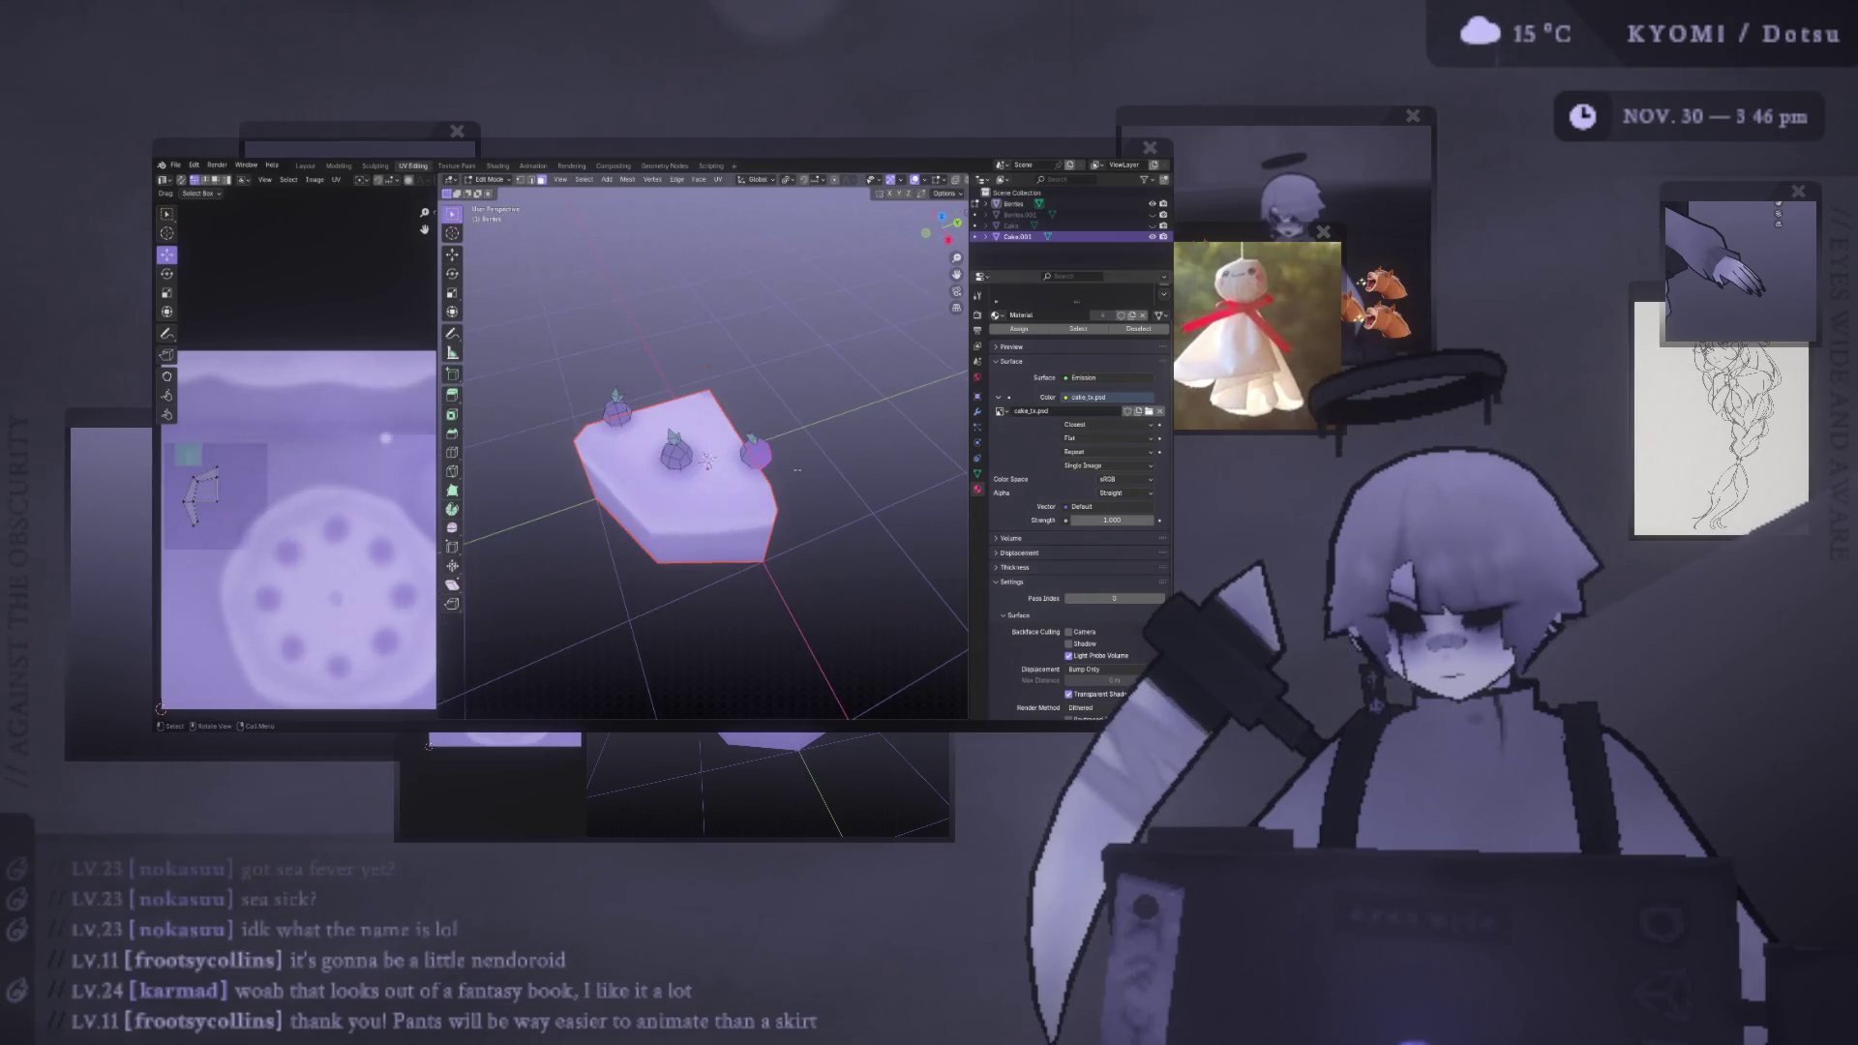
key("l")
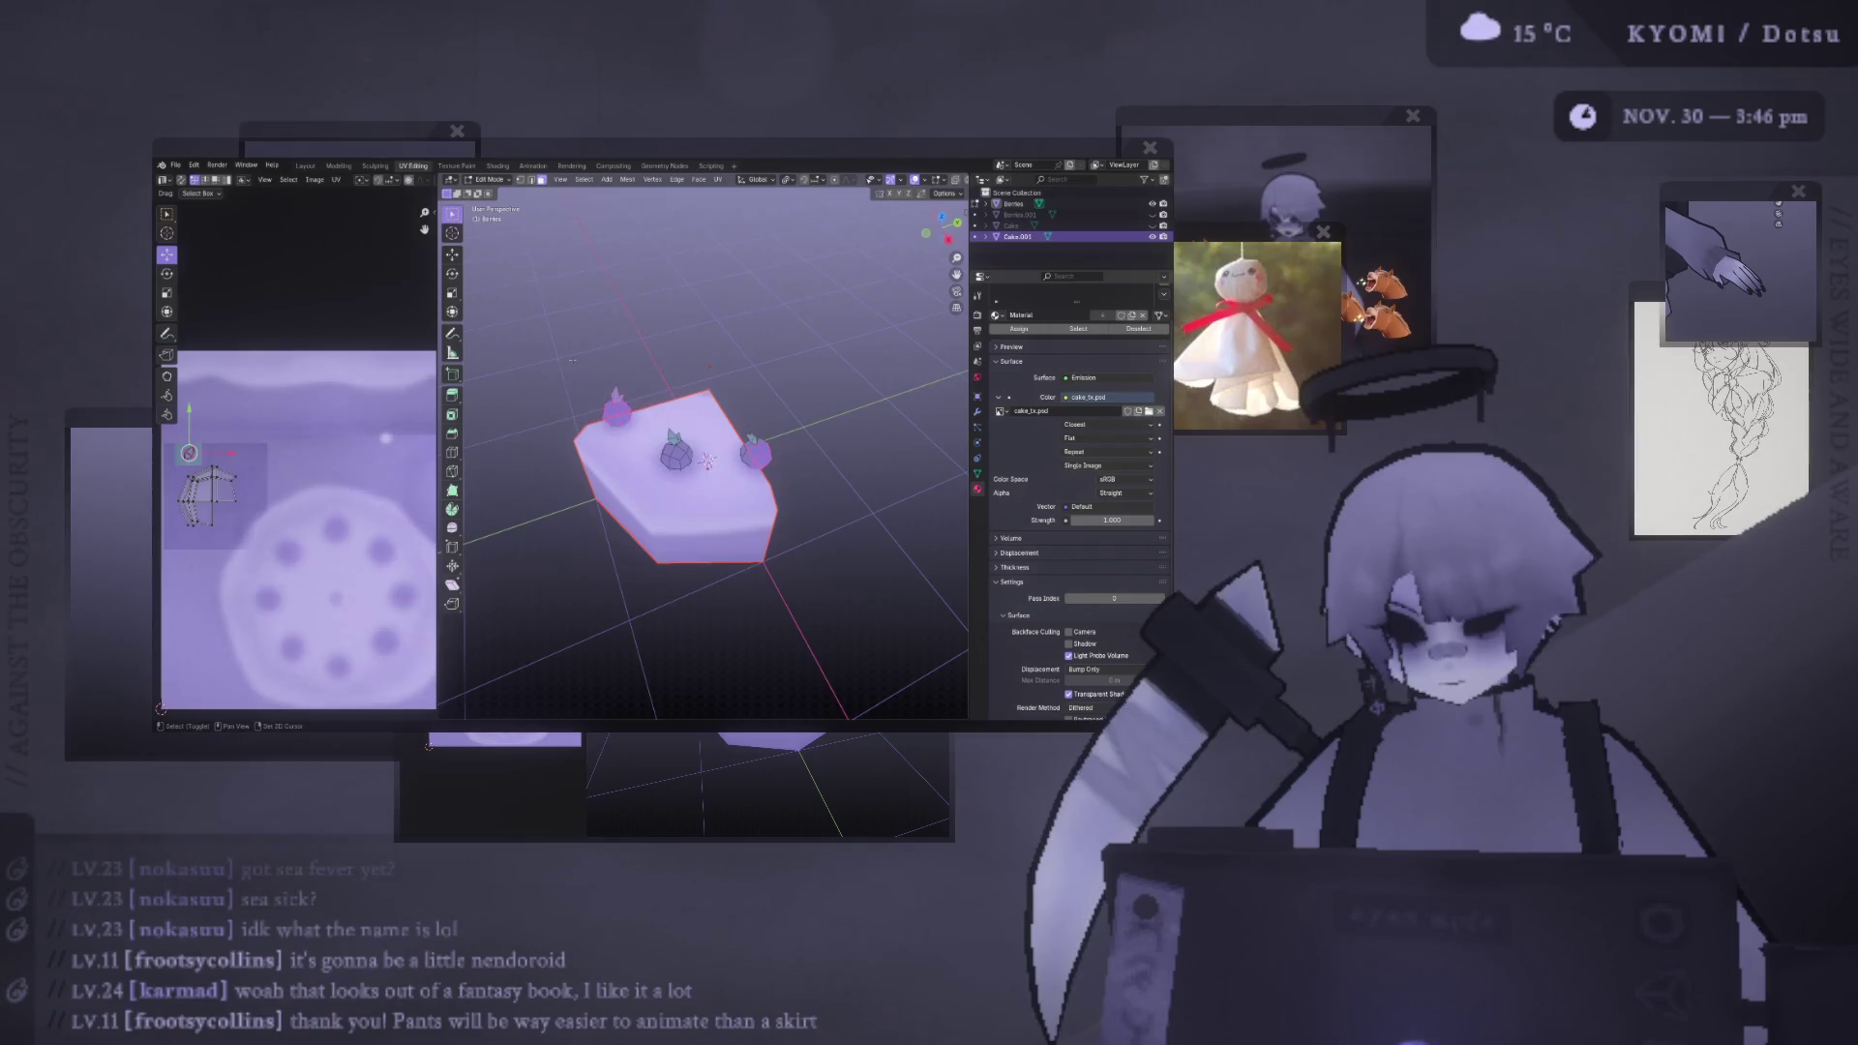
key("x")
left_click(573, 360)
- Delete the two small berries from the slice's top
middle_click_drag(572, 360, 590, 382)
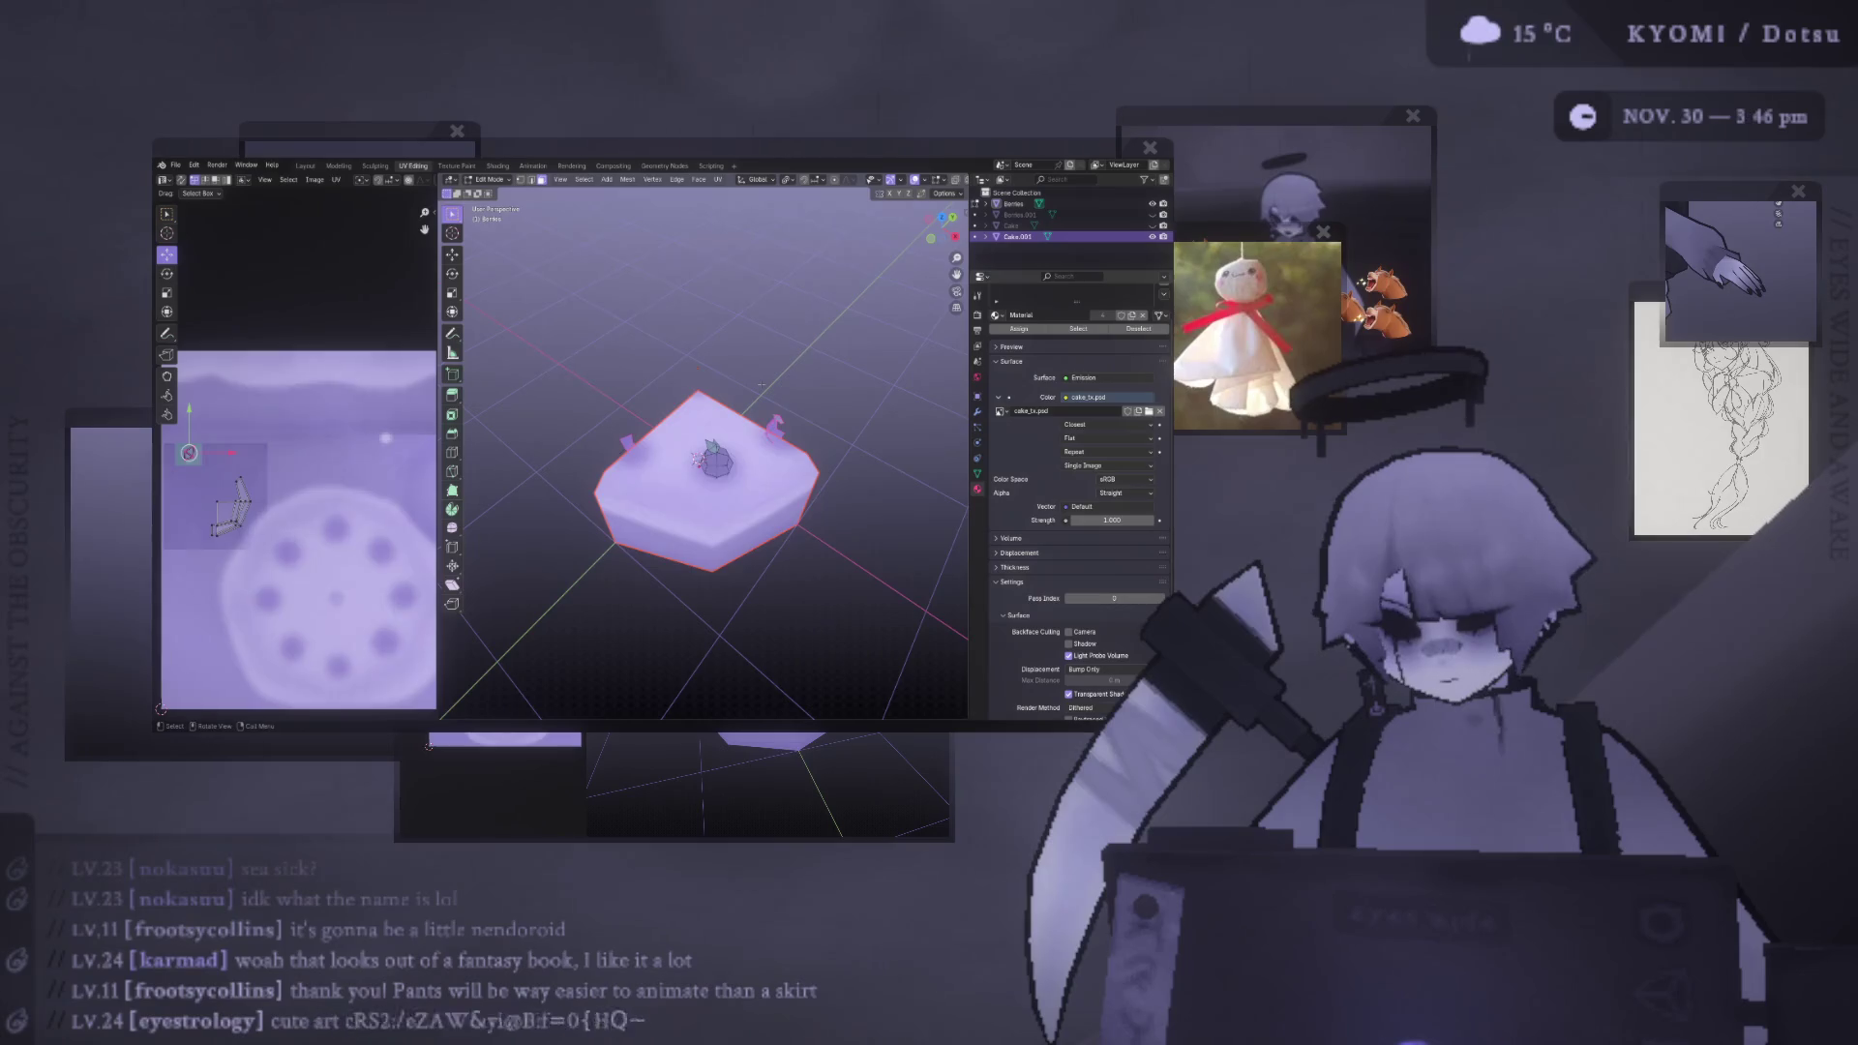
key("x")
left_click(733, 383)
key("alt+q")
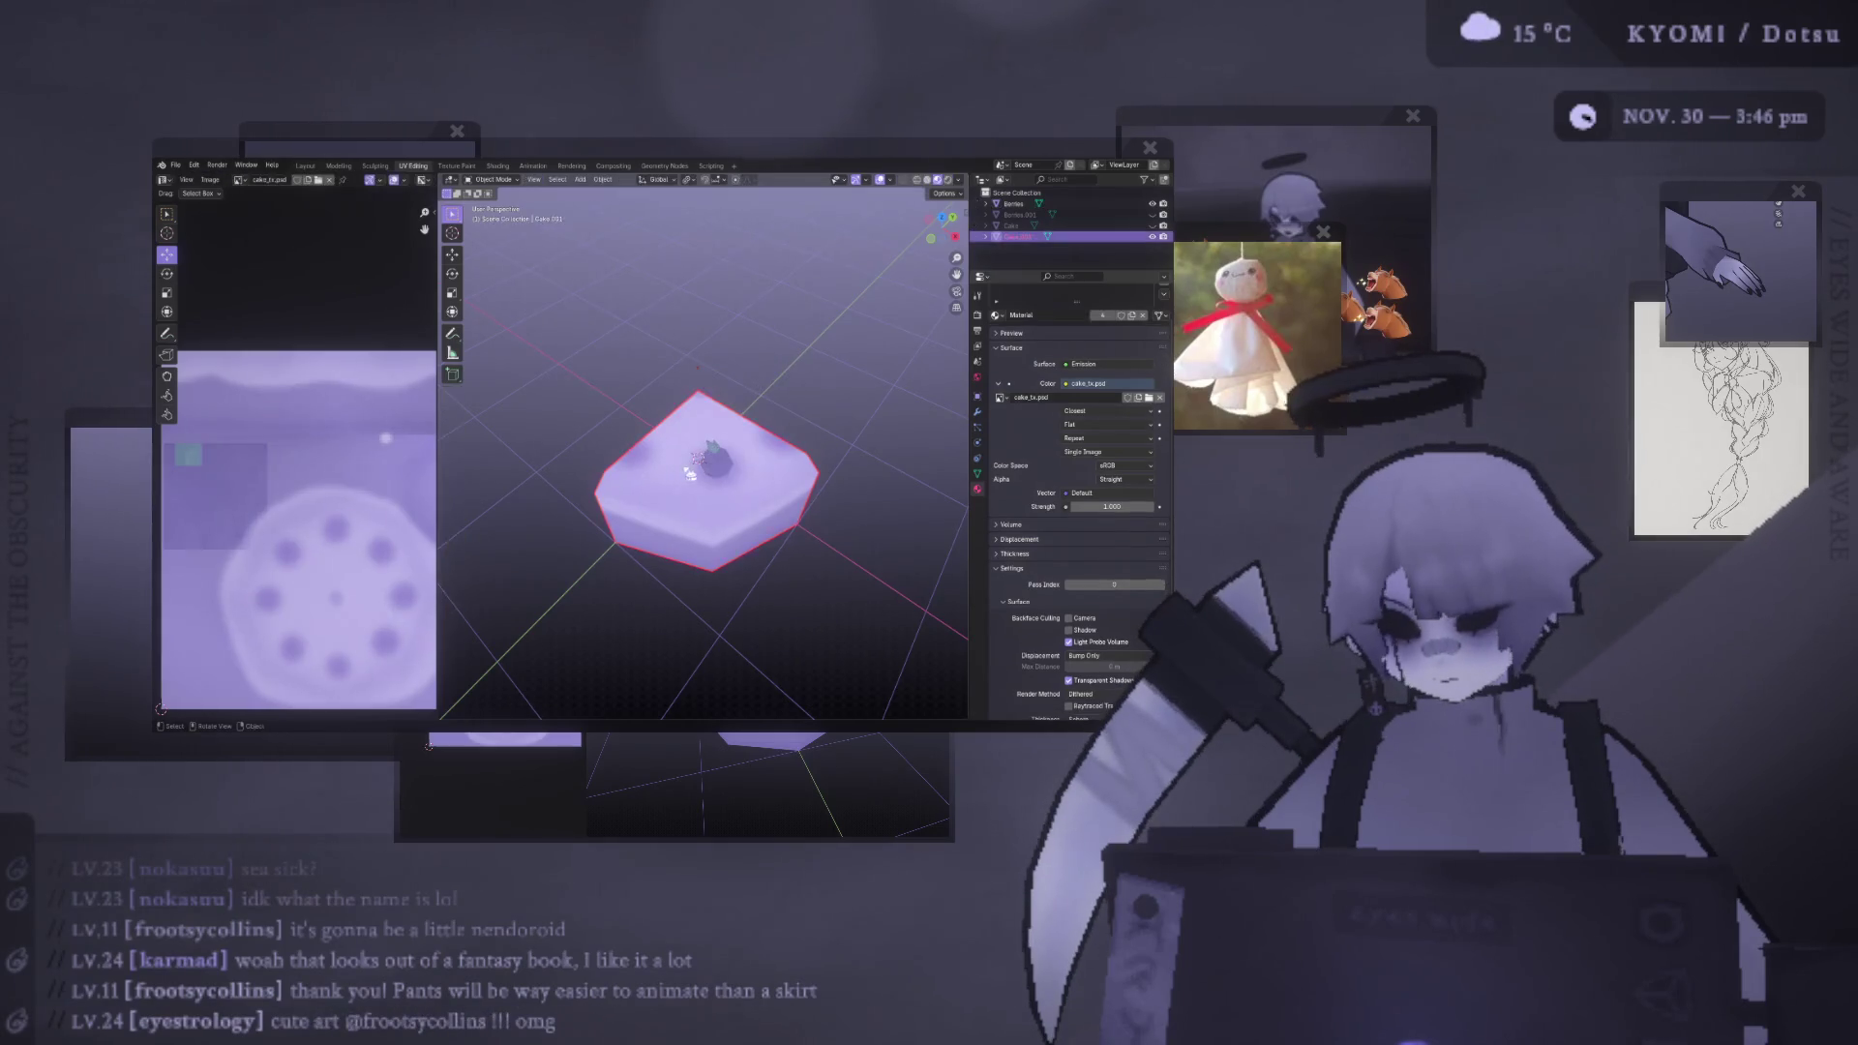
- Edge-slide one of the cake slice's edges to a new position
key("alt+a")
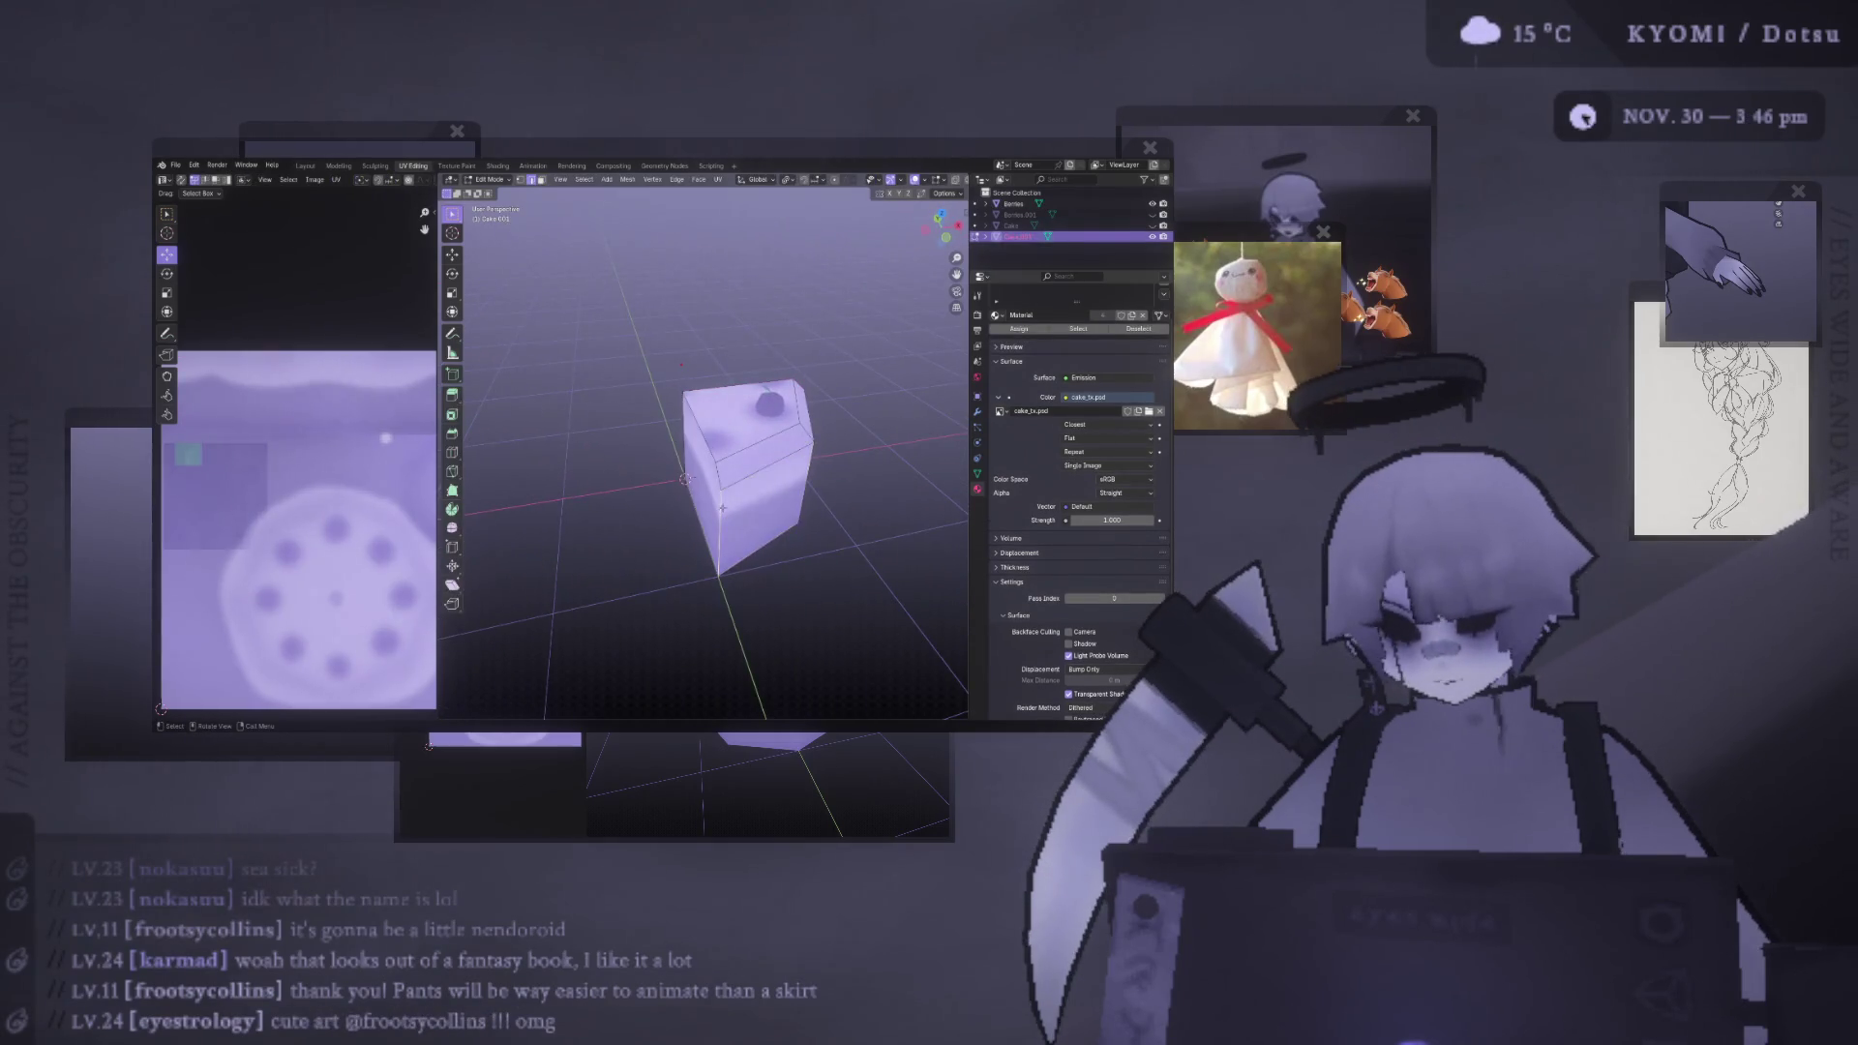
mouse_move(722, 478)
middle_mouse_down("alt")
mouse_move(813, 407)
mouse_move(697, 406)
middle_mouse_up("alt")
left_click(953, 194)
key("g")
key("g")
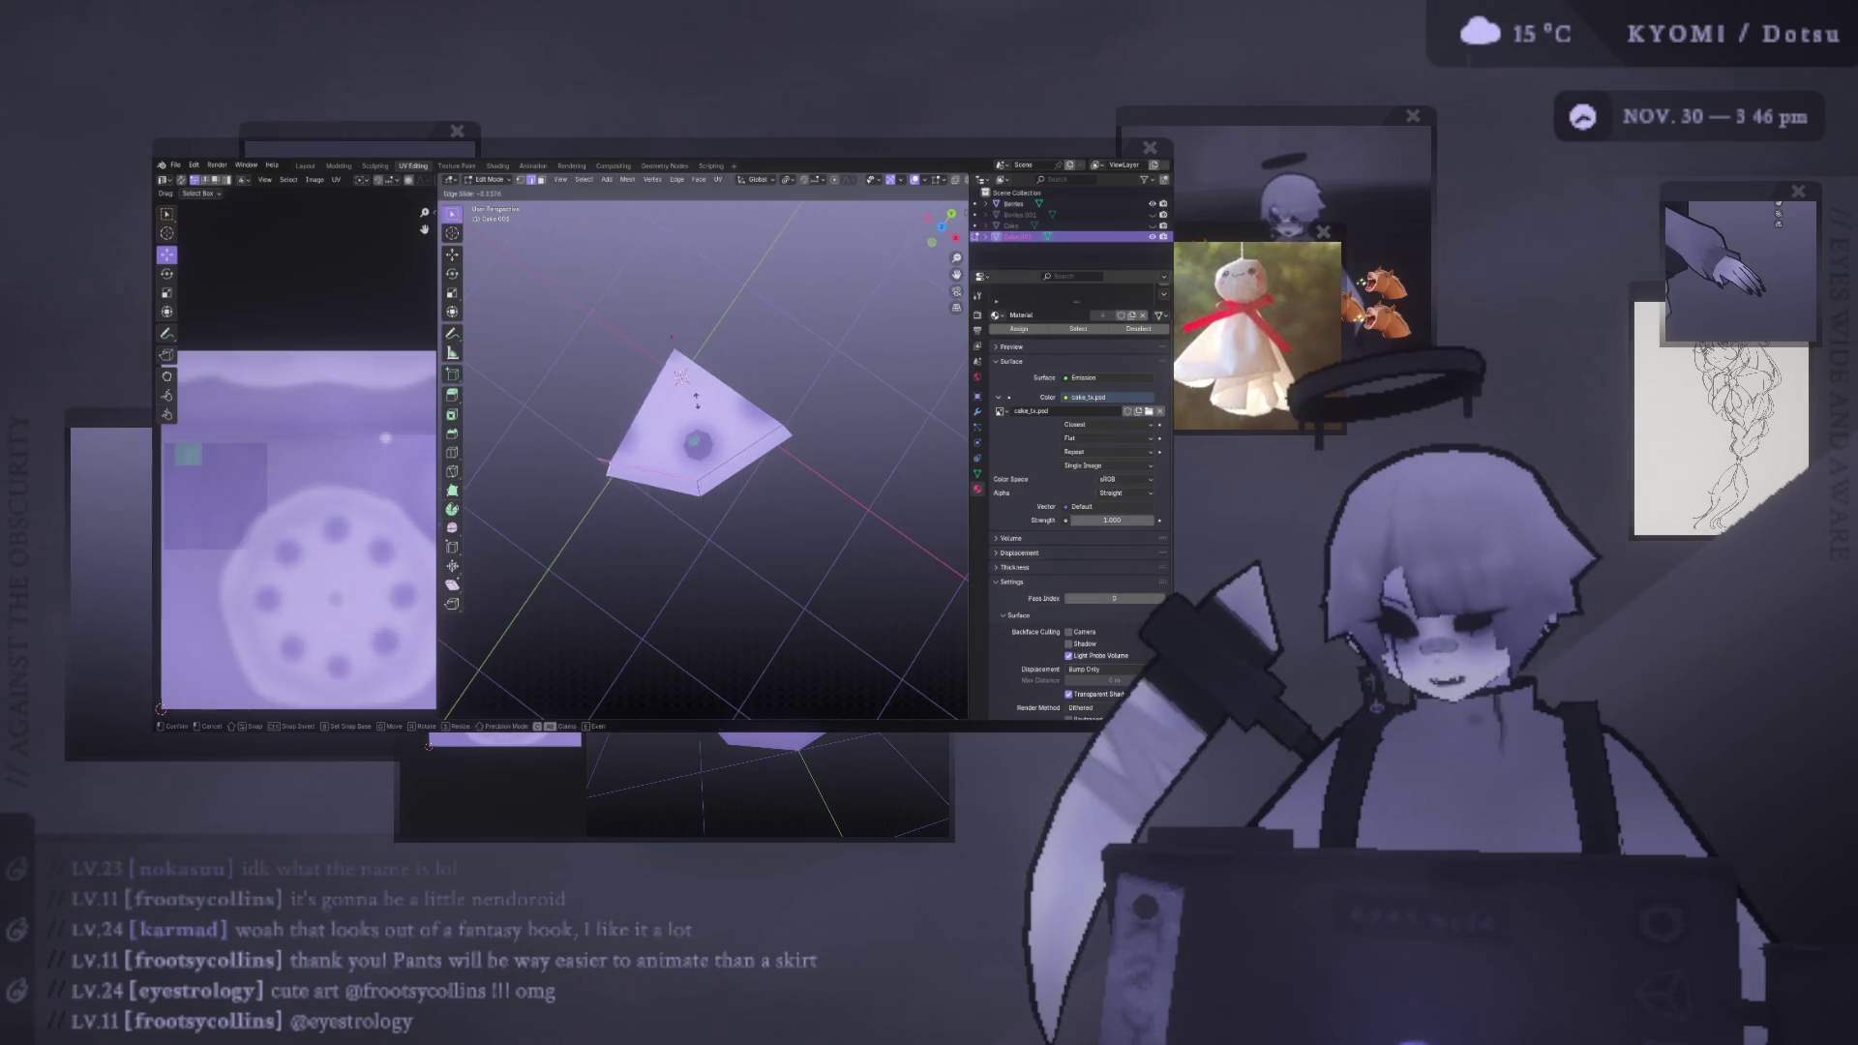
left_click(728, 413)
middle_click_drag(728, 413, 791, 455)
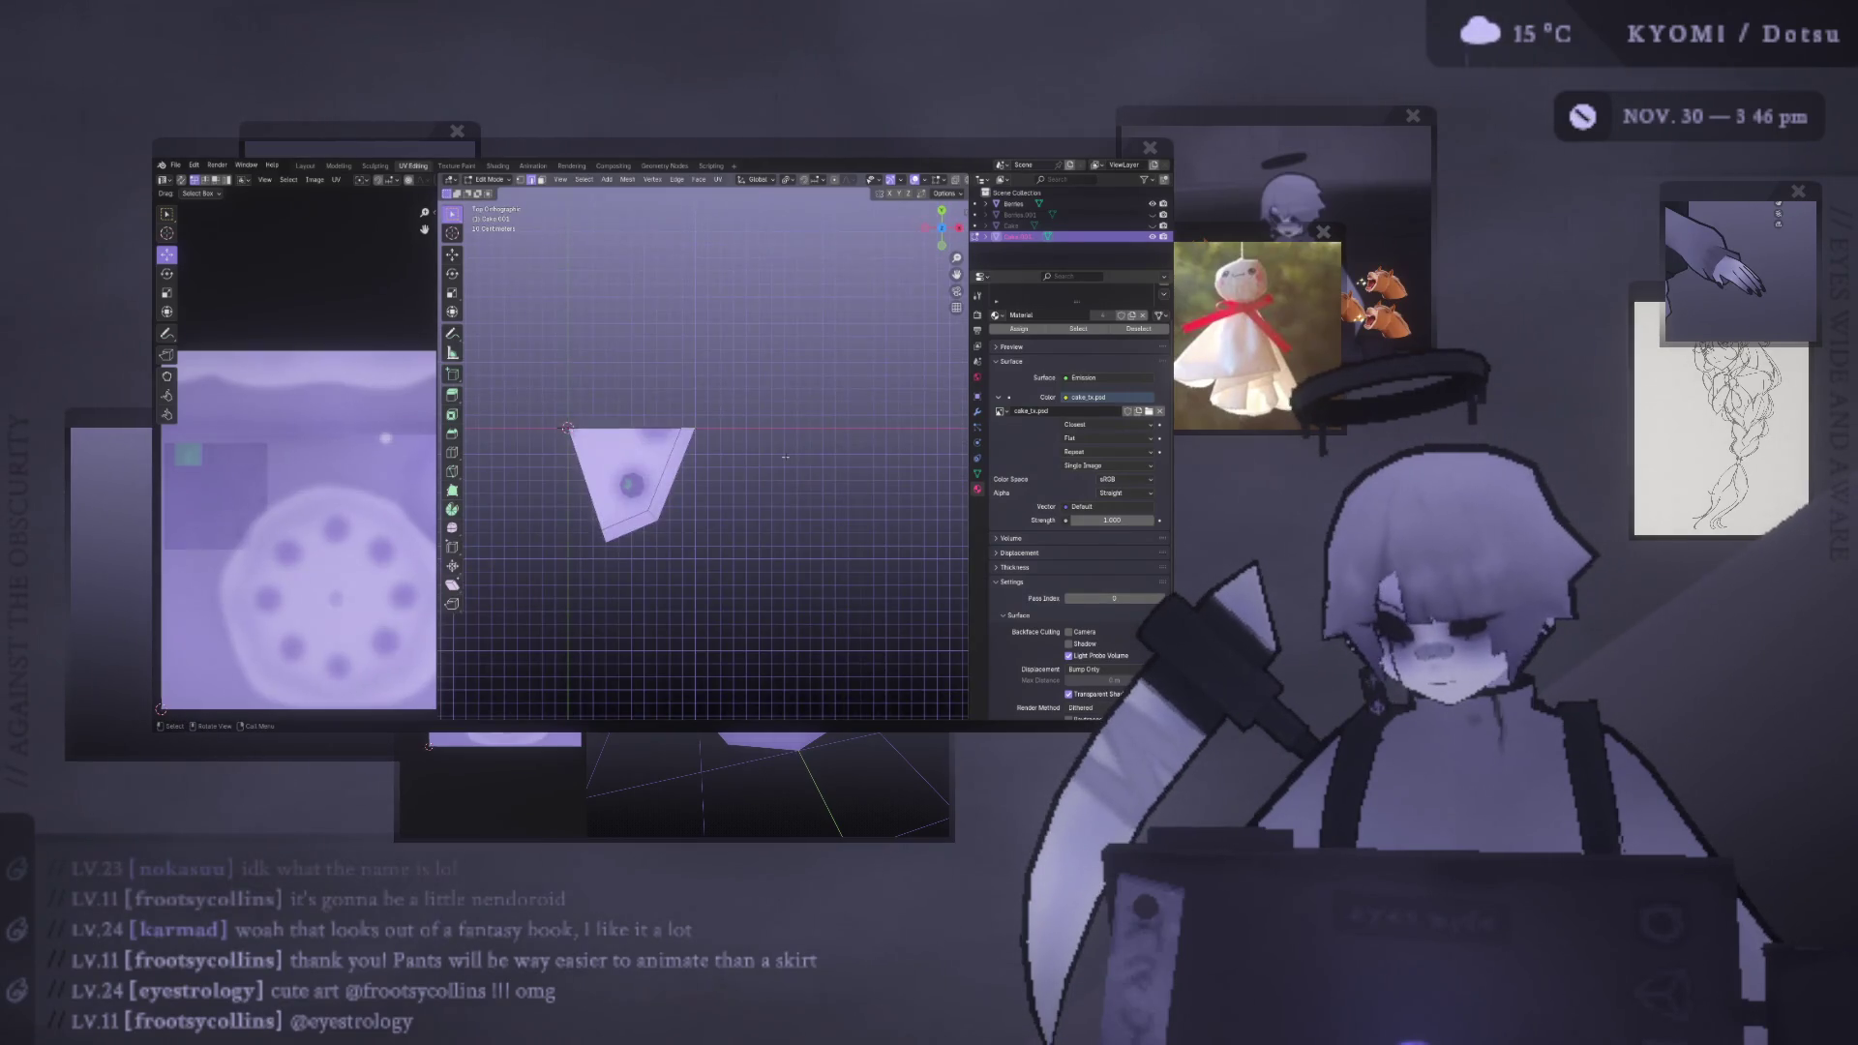
- Move the slice's right top corner, then select Cake.001 at object level
key("g")
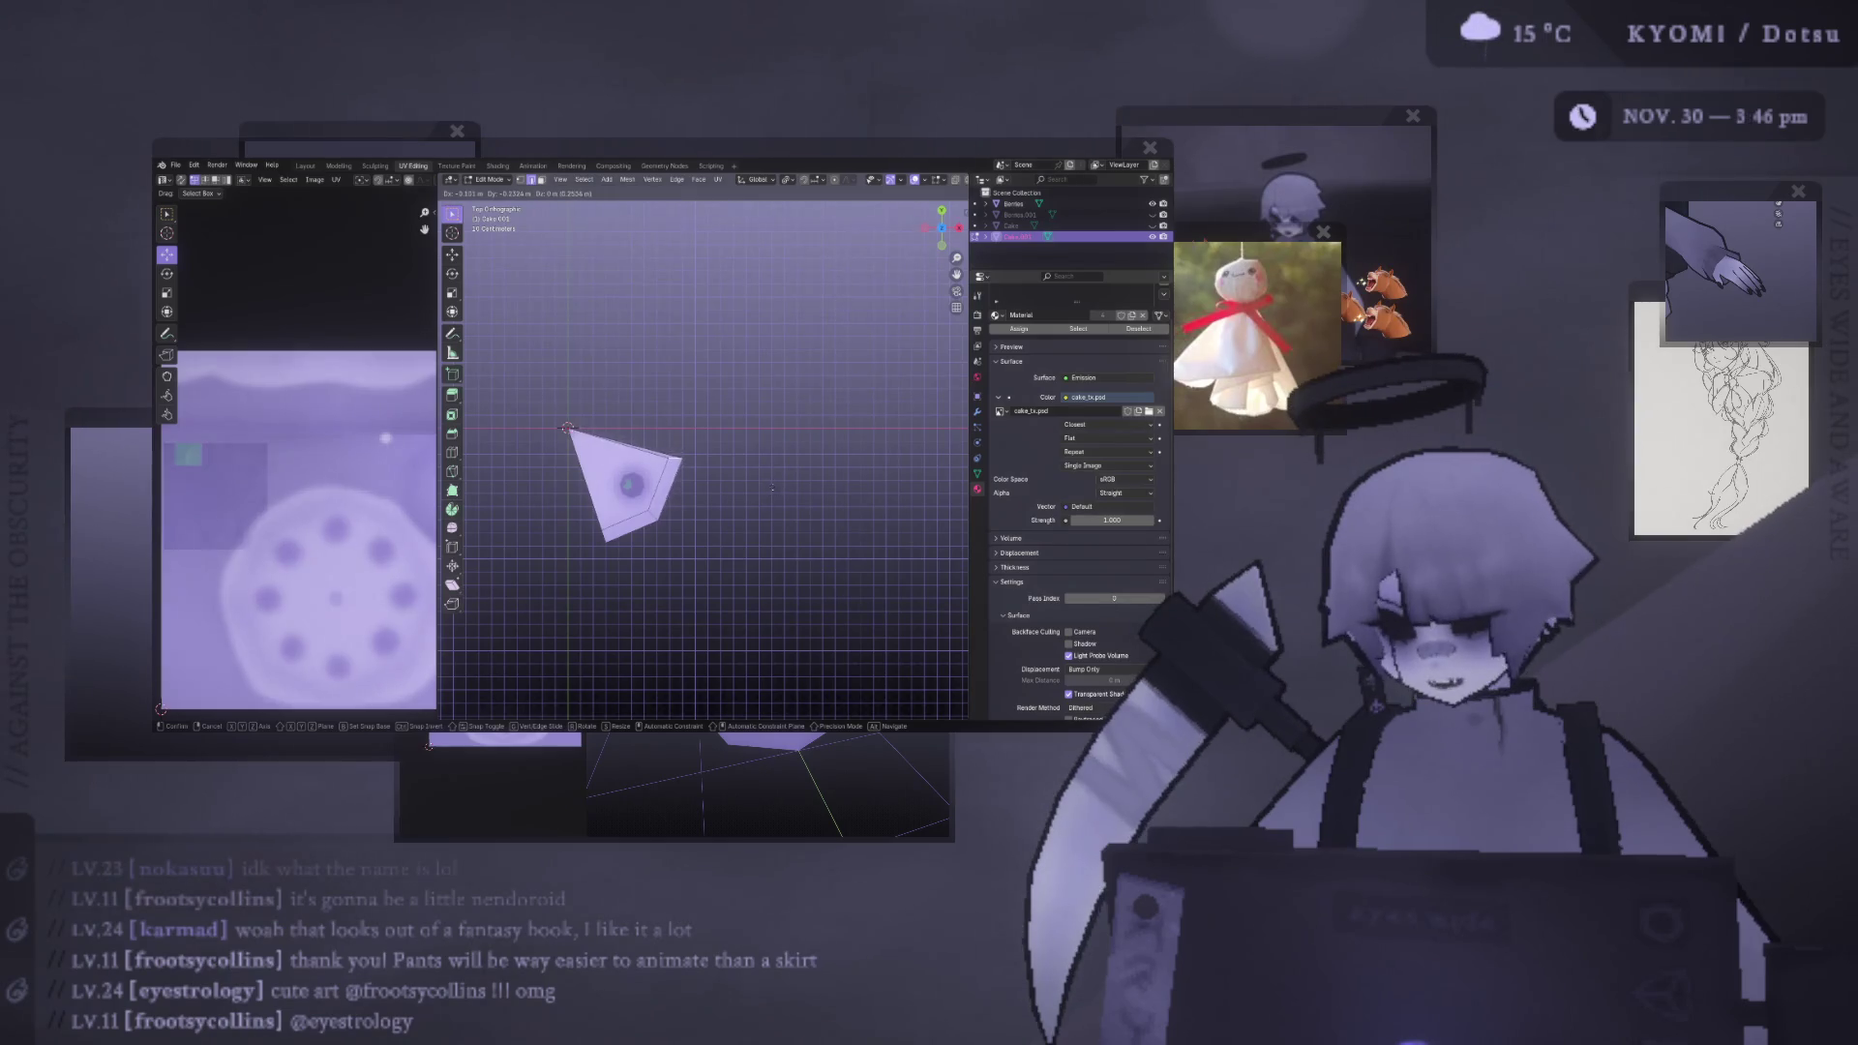
left_click(770, 487)
mouse_move(771, 486)
middle_mouse_down()
mouse_move(718, 456)
mouse_move(849, 499)
mouse_move(712, 426)
mouse_move(898, 306)
middle_mouse_up()
key("Tab")
left_click(770, 488)
left_click(707, 425)
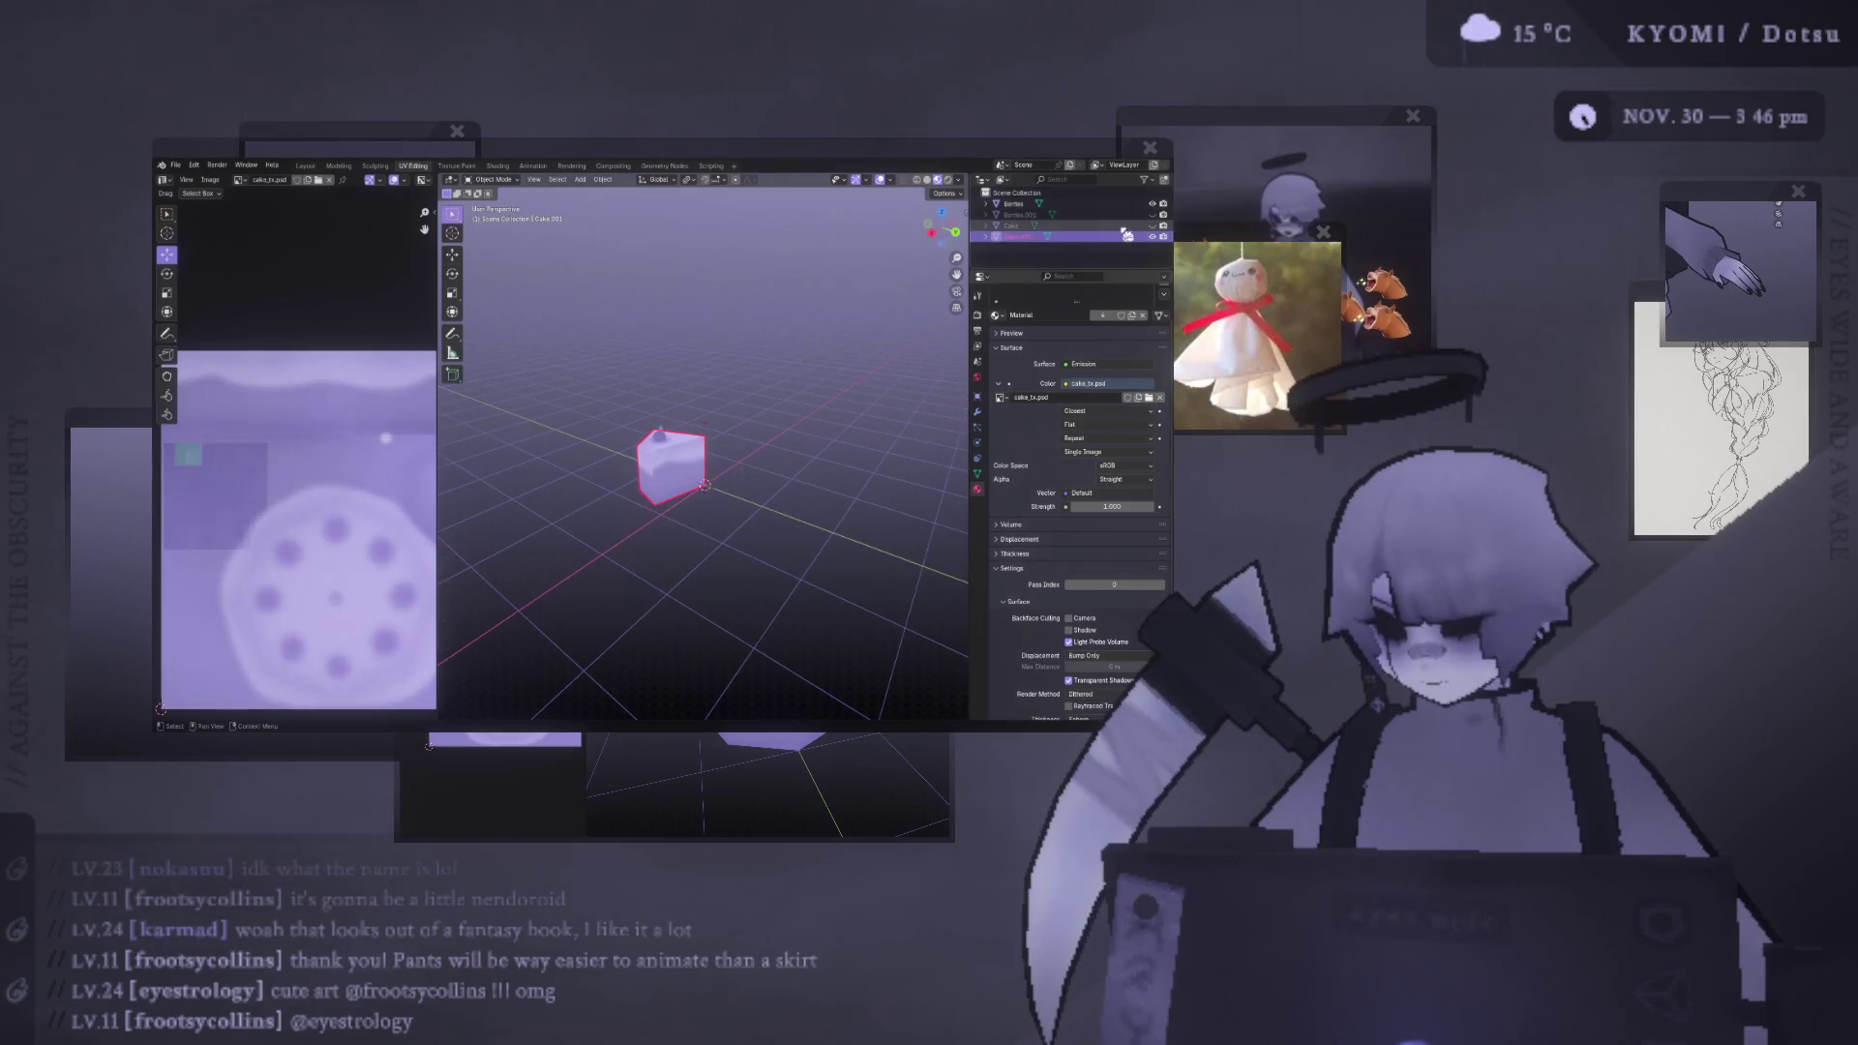
- Unhide the whole Cake and separate its candle into its own object
left_click(1152, 225)
scroll(707, 426, "up", 4)
left_click(707, 416)
scroll(708, 417, "up", 2)
key("Tab")
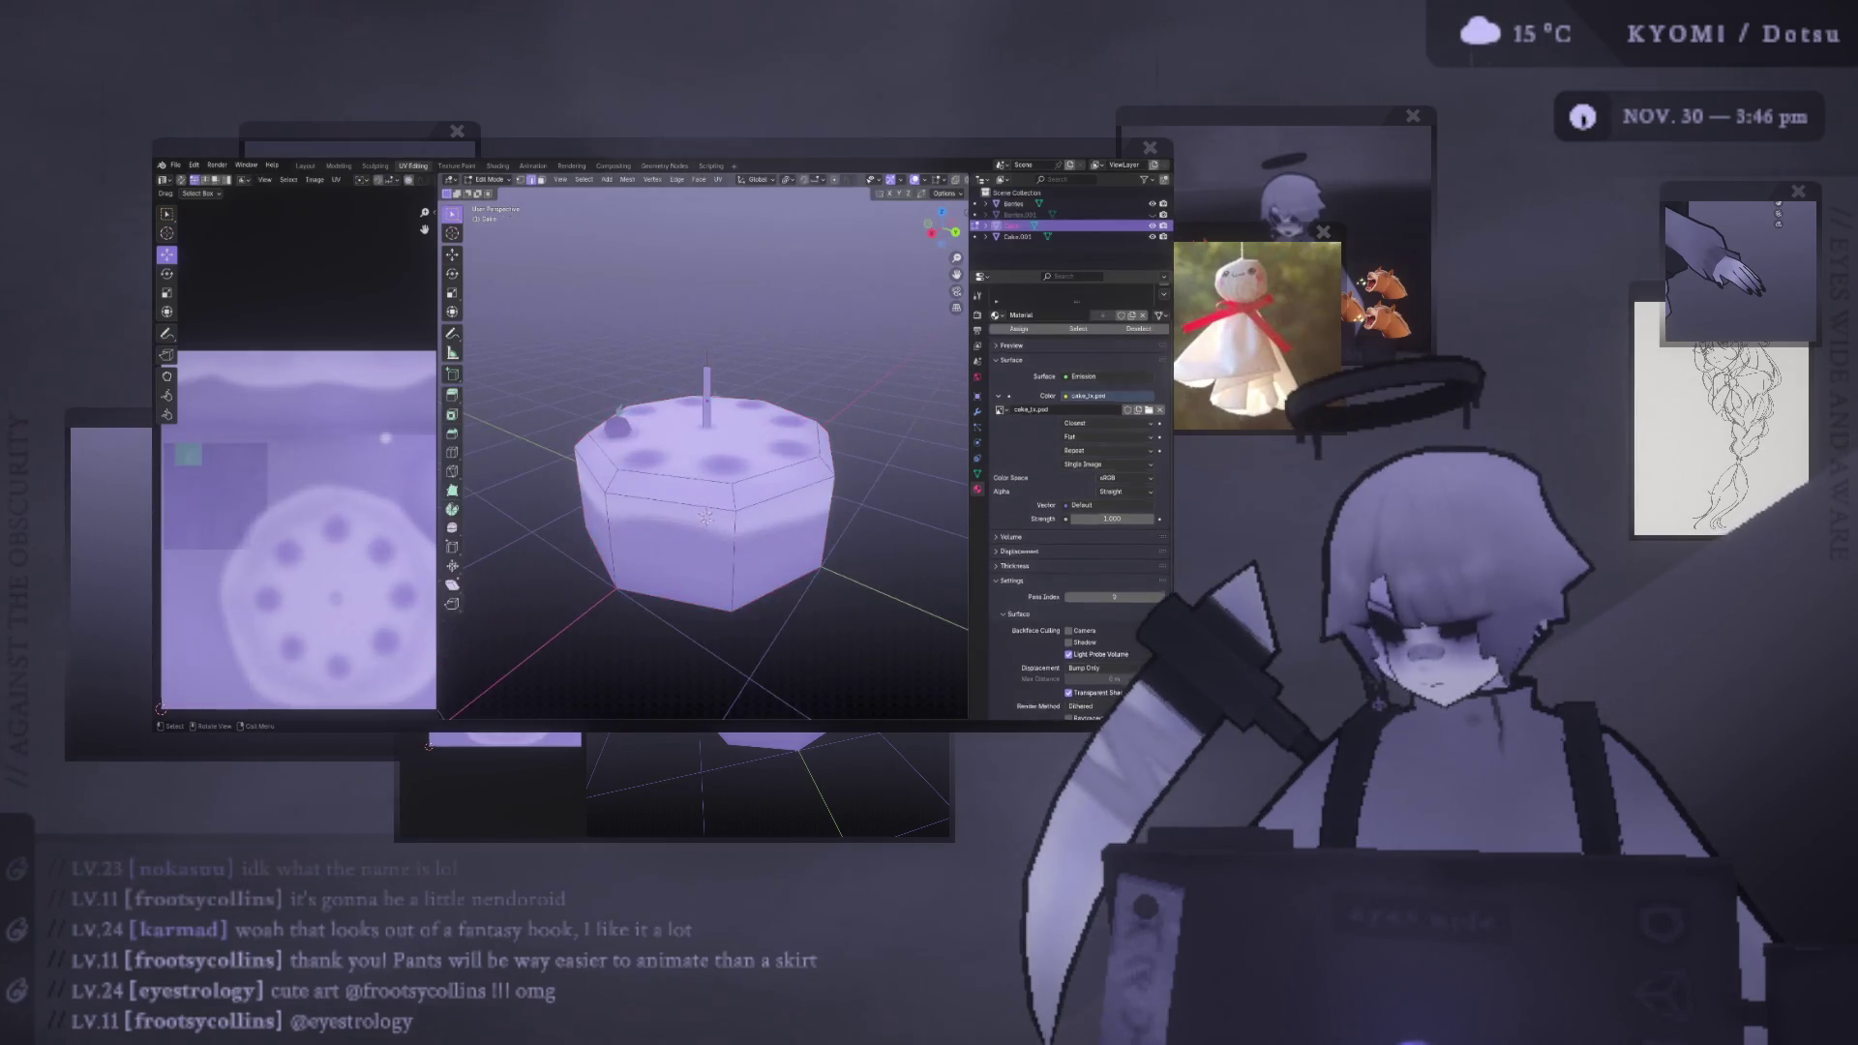
left_click_drag(718, 372, 722, 372)
key("ctrl+l")
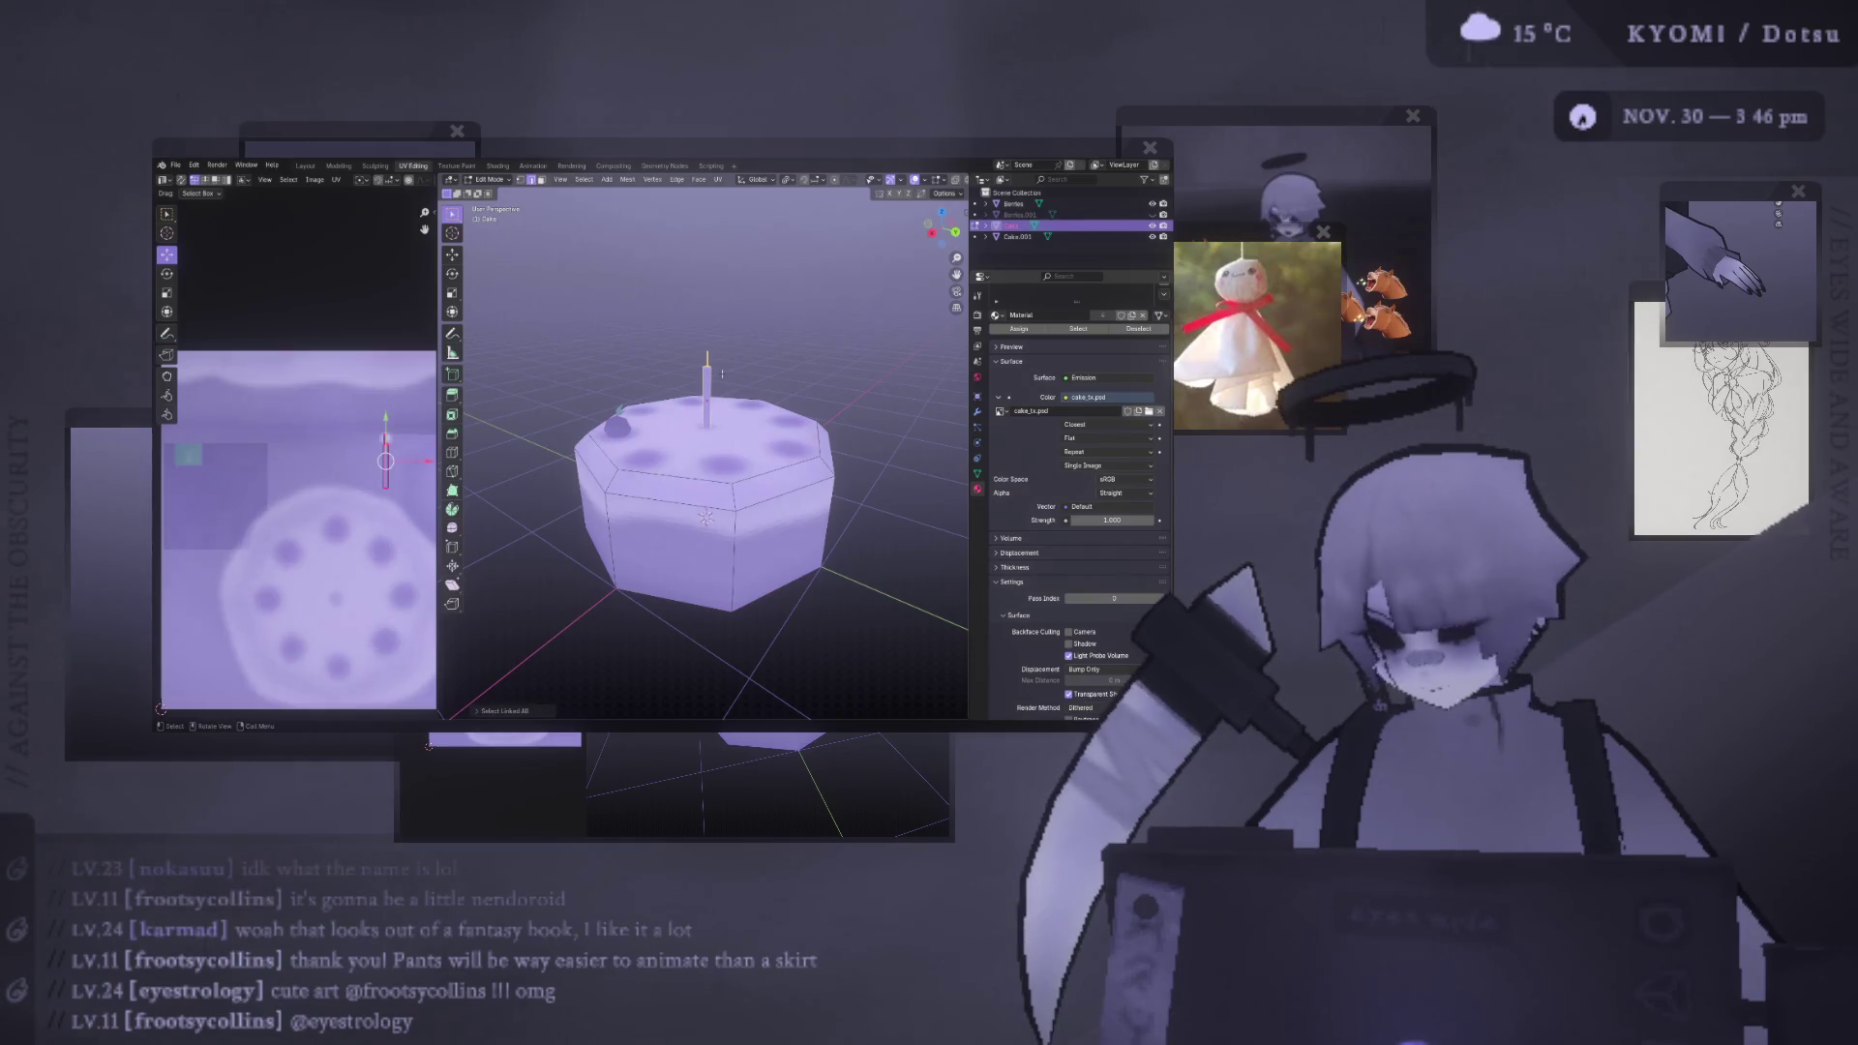
key("p")
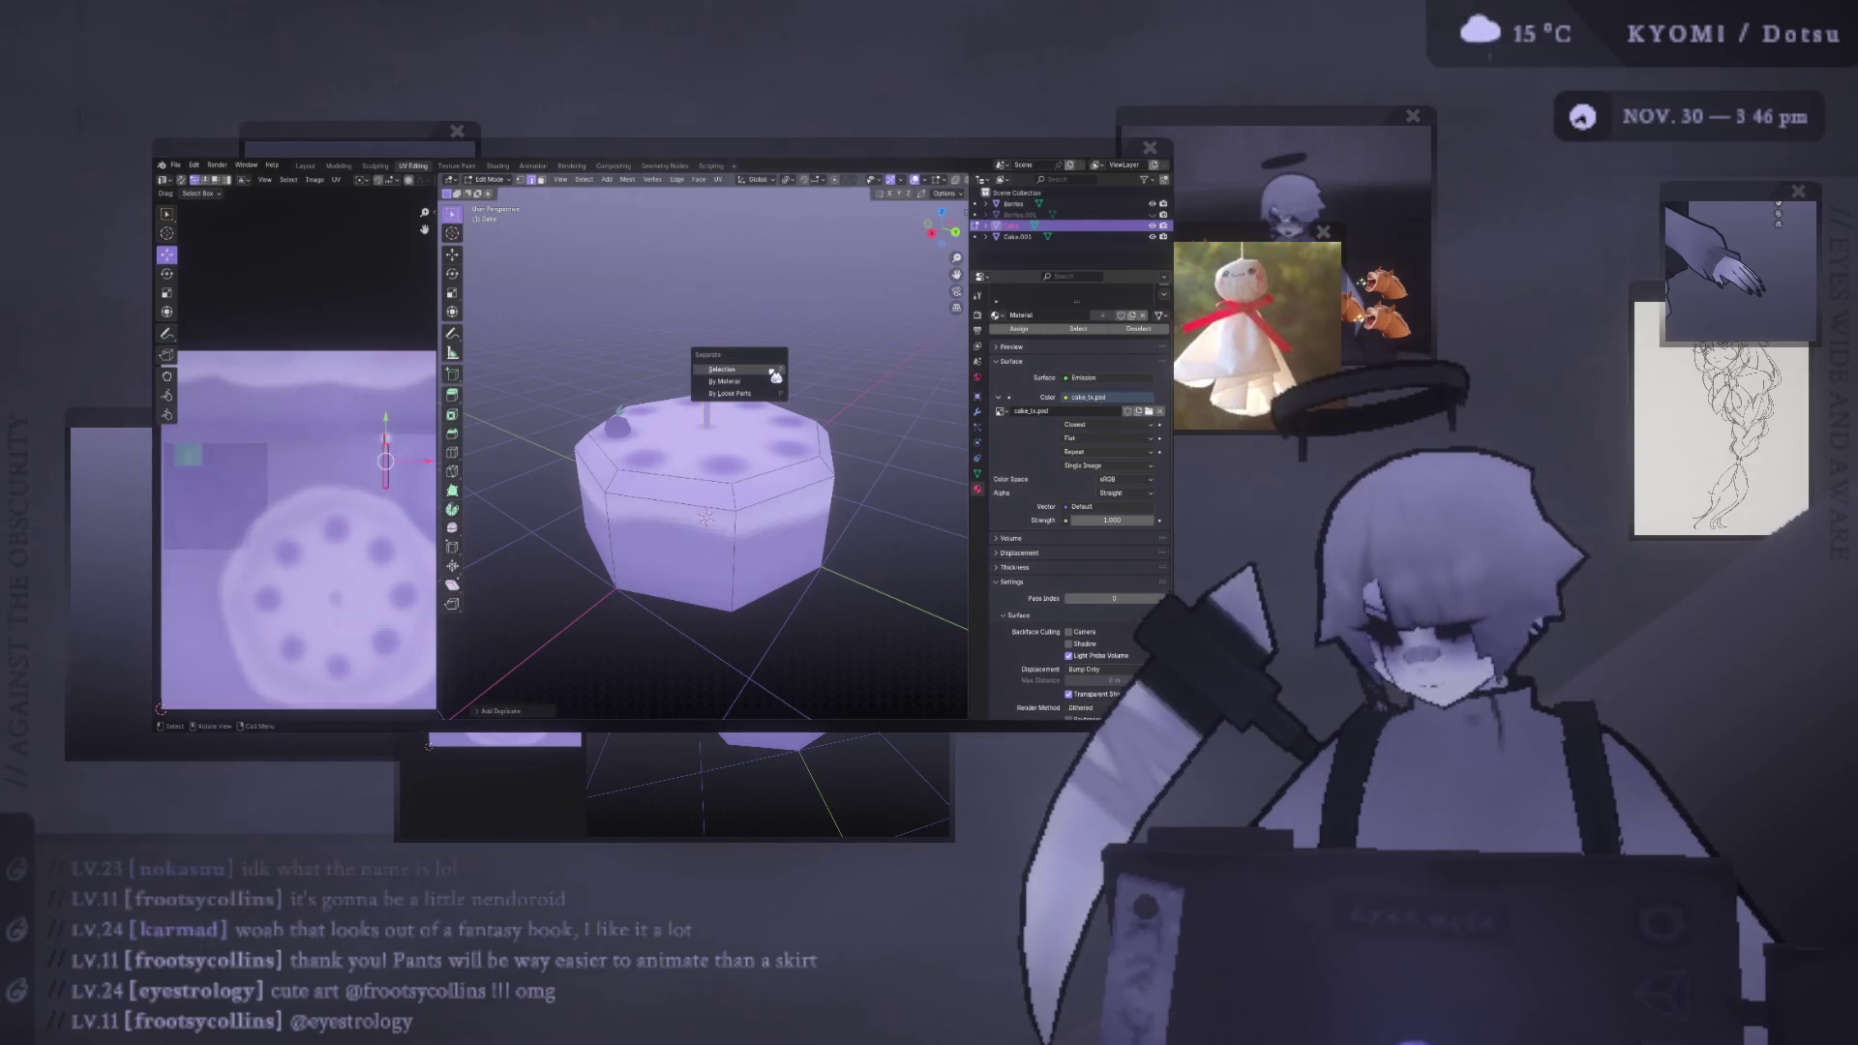
left_click(770, 369)
- Join the candle into the cake slice object Cake.001
key("ctrl+e")
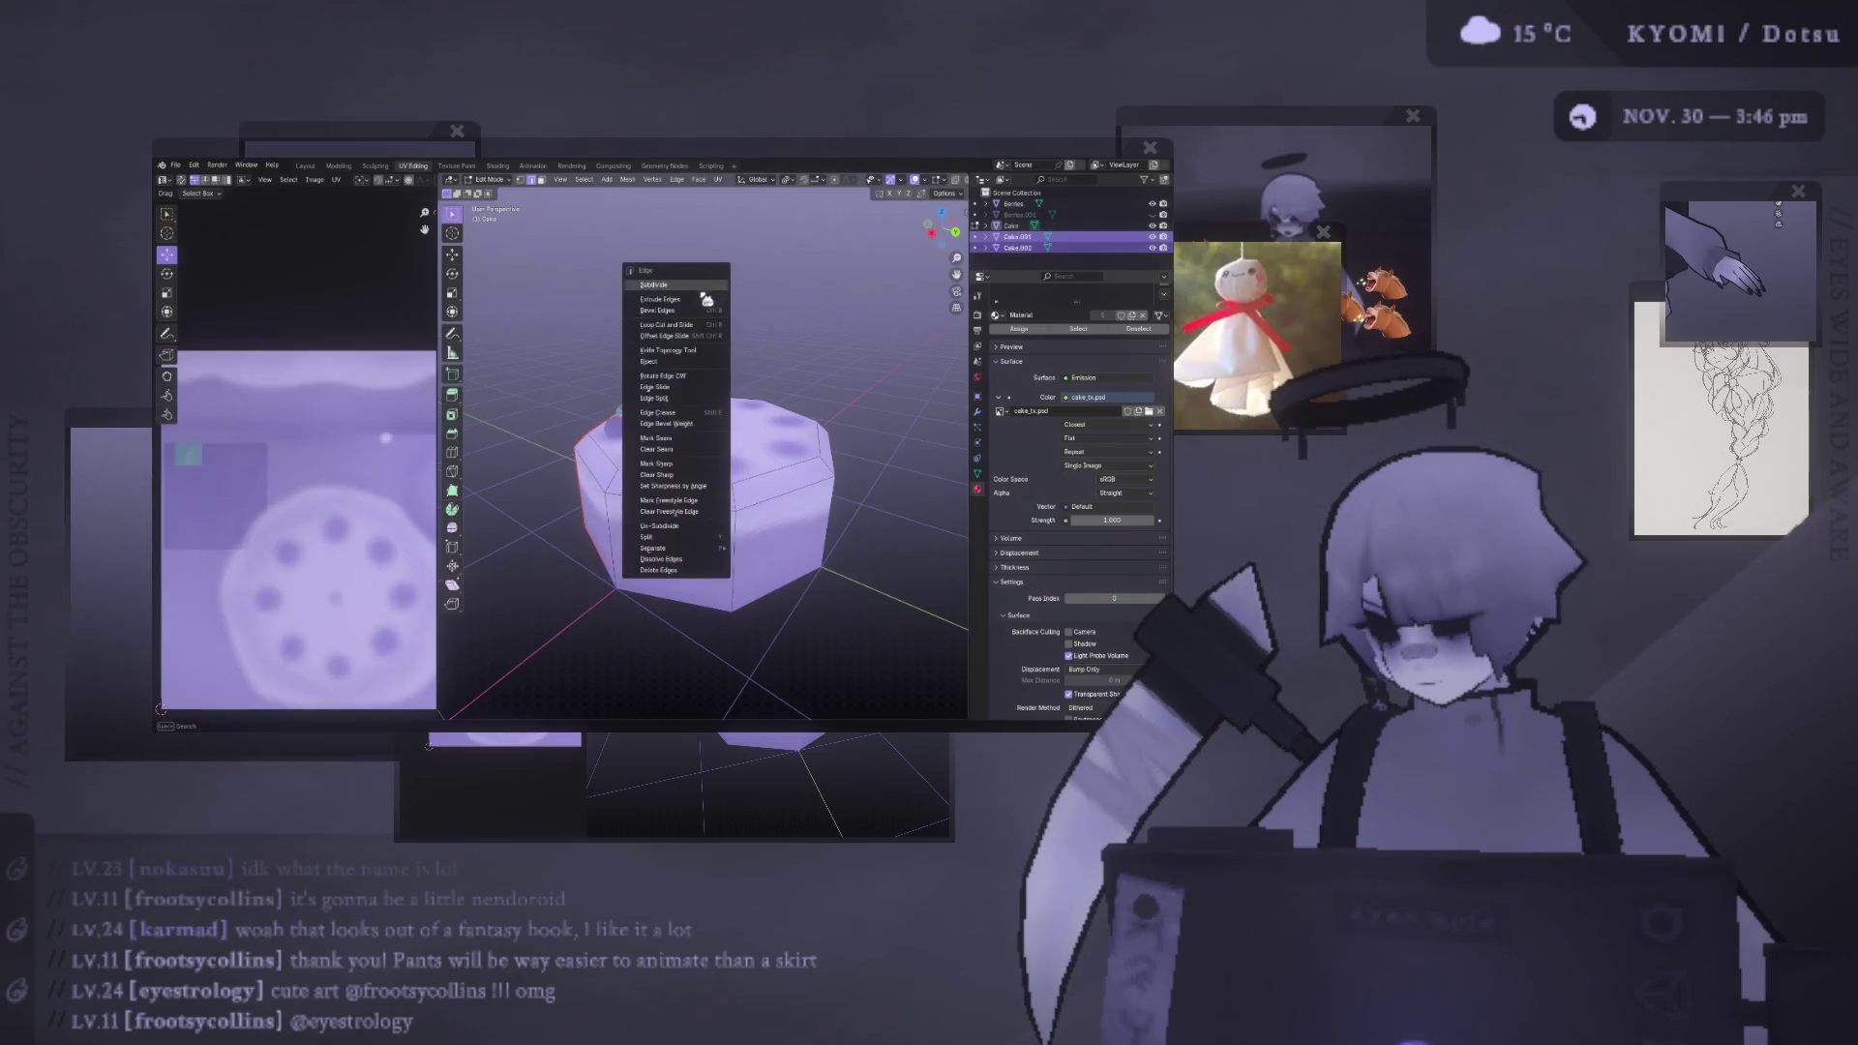
key("Escape")
key("Tab")
right_click(555, 399)
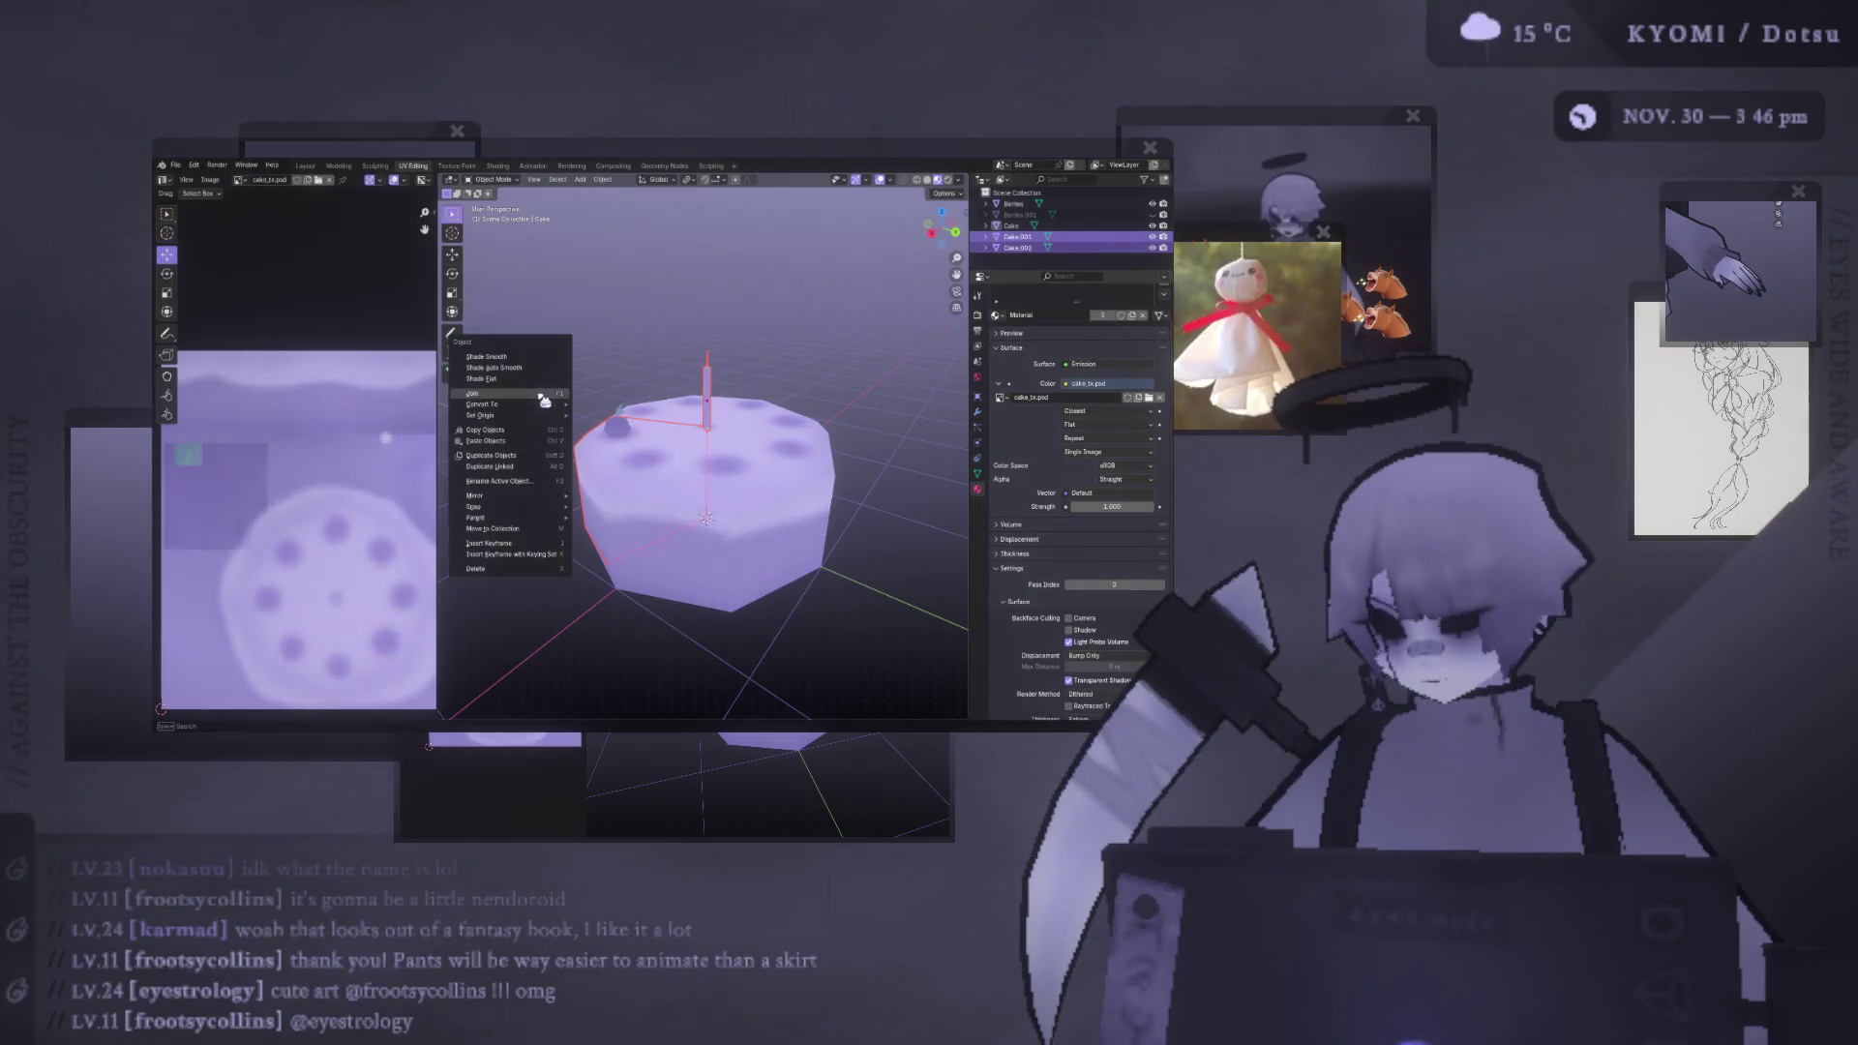
left_click(542, 395)
right_click(796, 288)
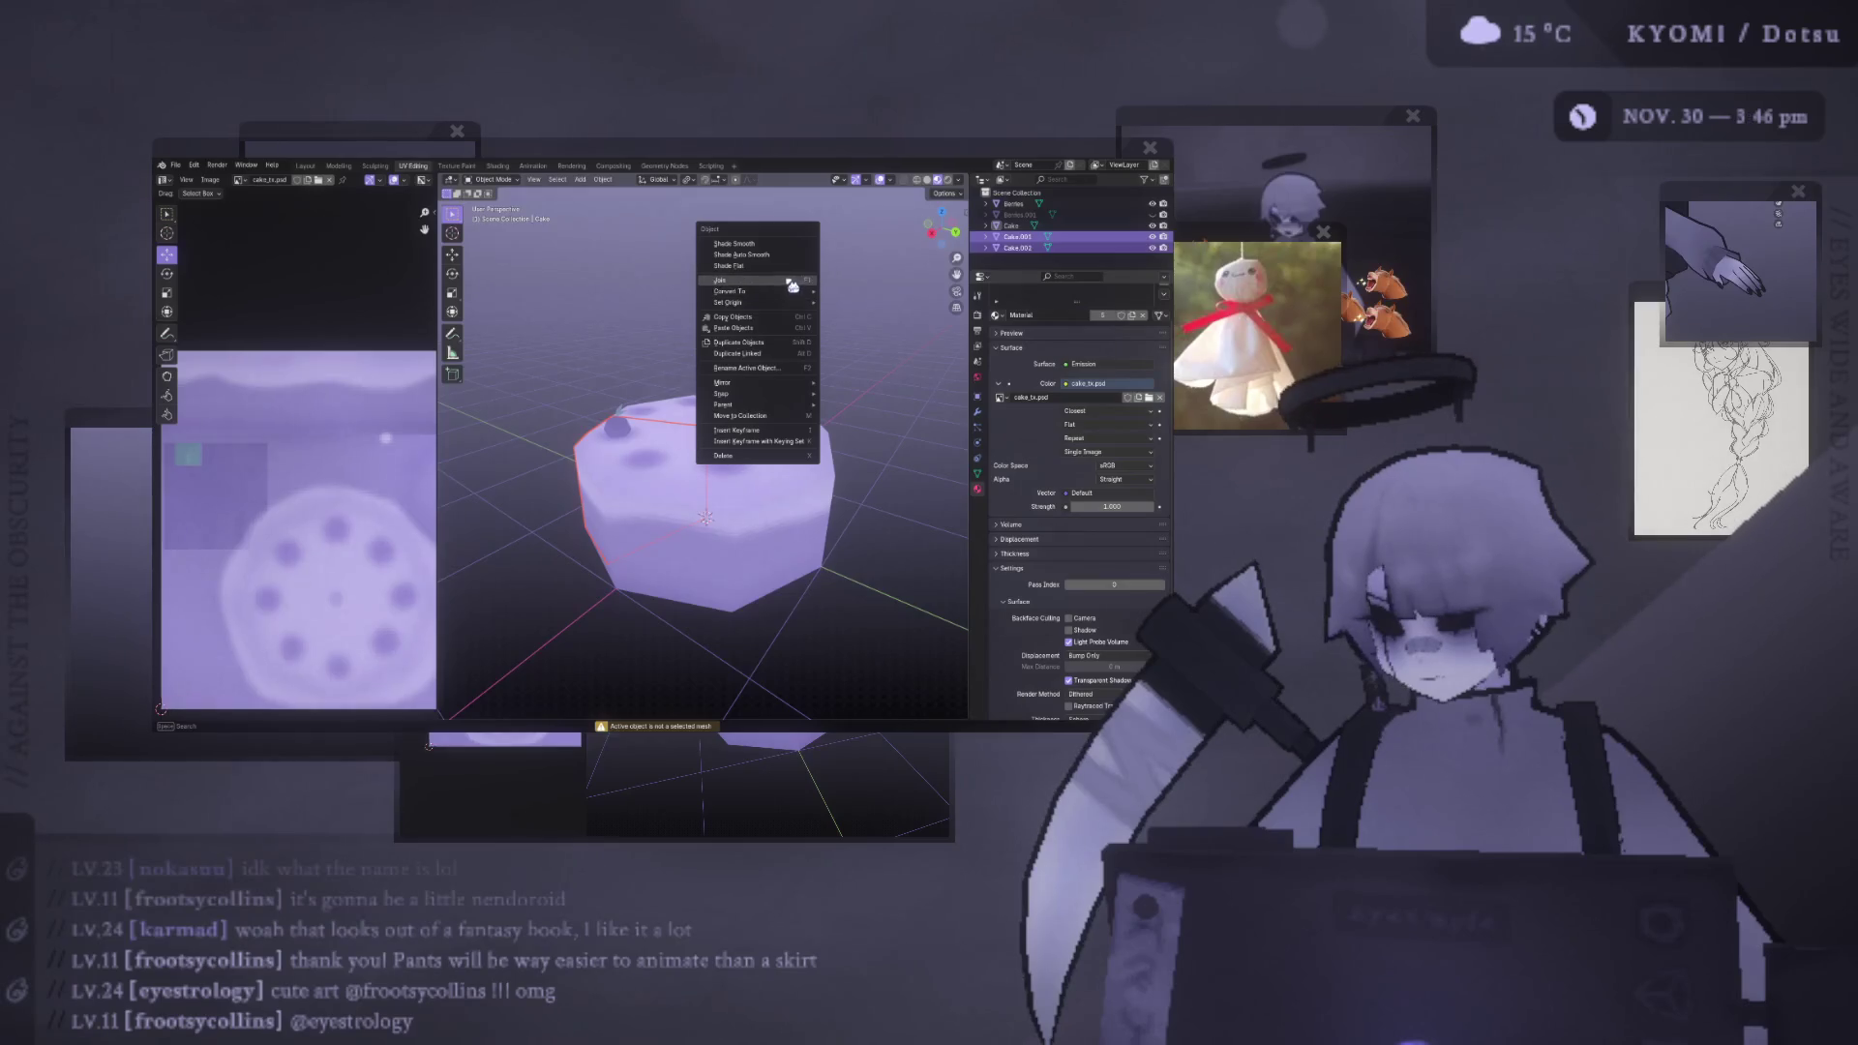
left_click(791, 286)
right_click(816, 304)
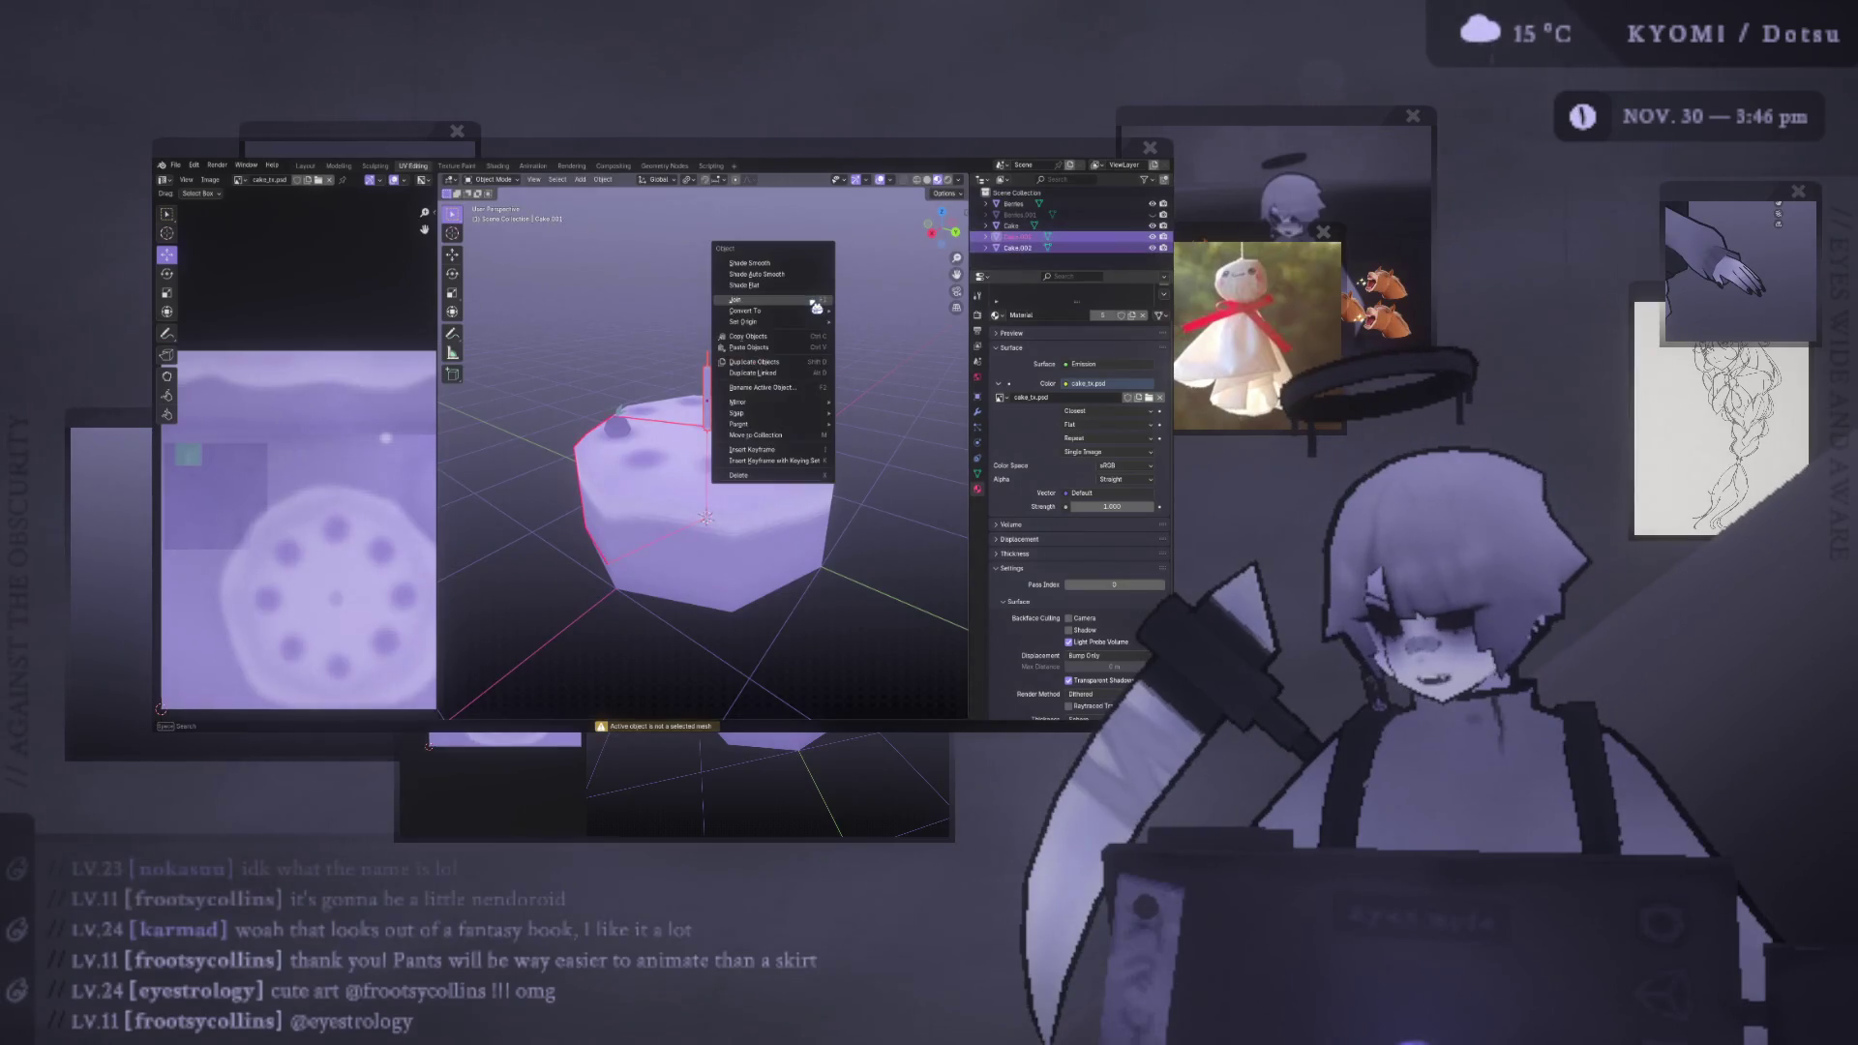
left_click(817, 300)
- Join the Berries into the cake slice, hide the whole Cake, and select the slice
left_click(1013, 203, "ctrl")
left_click(1032, 238, "ctrl")
right_click(812, 290)
left_click(812, 288)
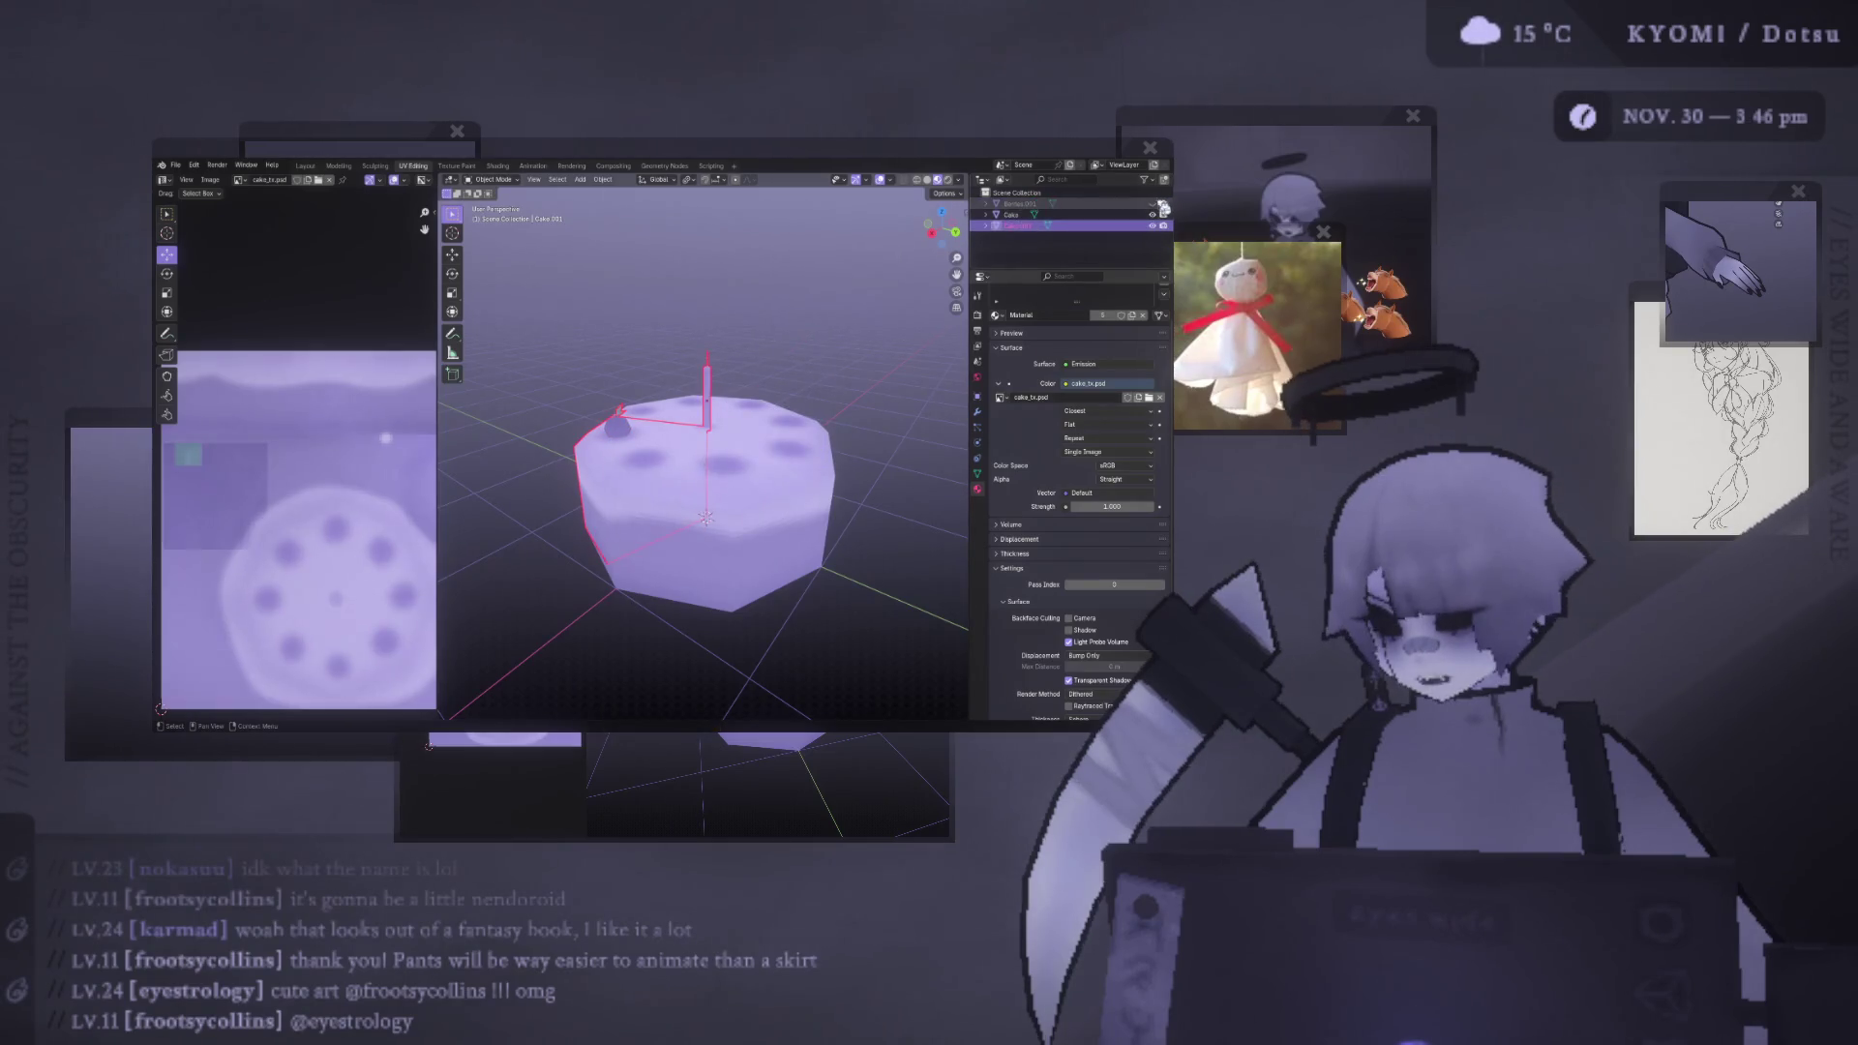
left_click(1140, 214)
left_click(1151, 213)
left_click(1151, 213)
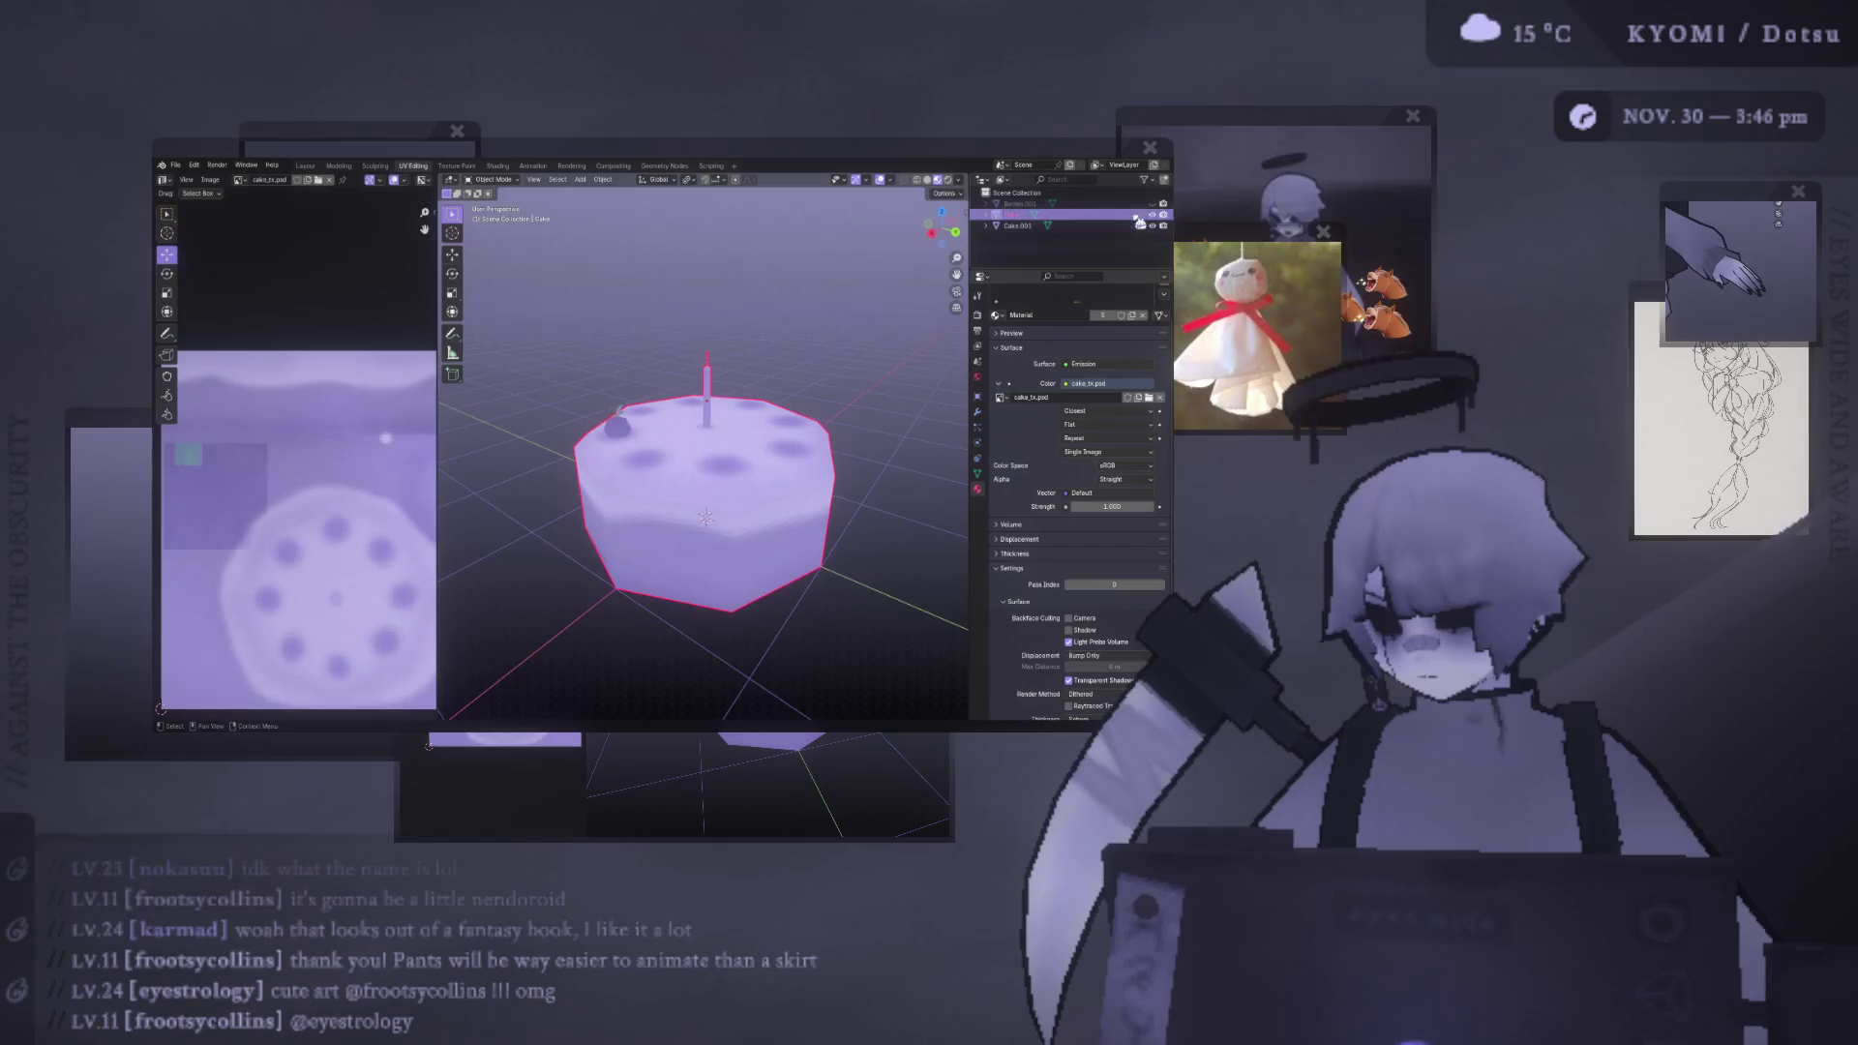
left_click(1152, 213)
left_click(1016, 225)
- Select the cake slice Cake.001 and enter Edit Mode with its connected geometry selected
middle_click_drag(862, 310, 691, 317)
key("Tab")
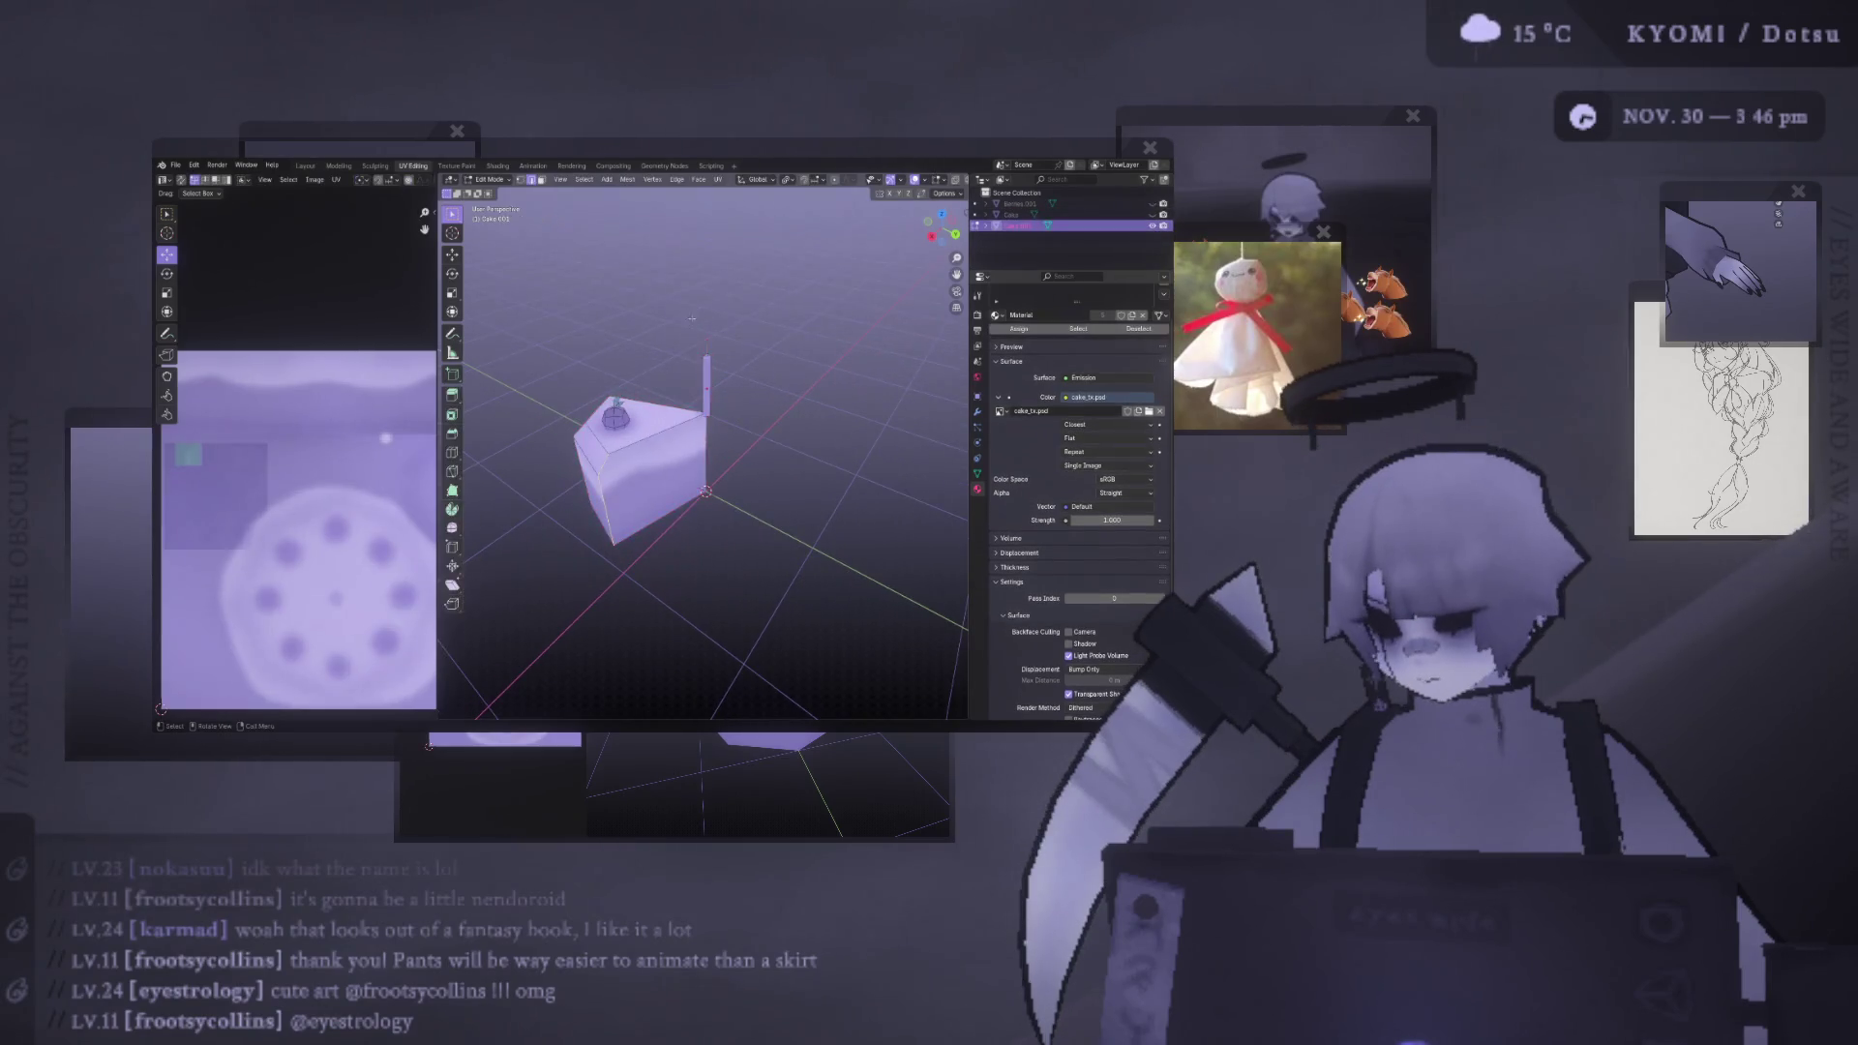
key("ctrl+l")
mouse_move(727, 352)
middle_mouse_down()
mouse_move(708, 321)
mouse_move(711, 497)
mouse_move(593, 414)
mouse_move(642, 465)
mouse_move(735, 450)
mouse_move(622, 427)
mouse_move(746, 513)
middle_mouse_up()
key("Tab")
left_click(673, 467)
scroll(697, 463, "up", 3)
key("Tab")
key("Tab")
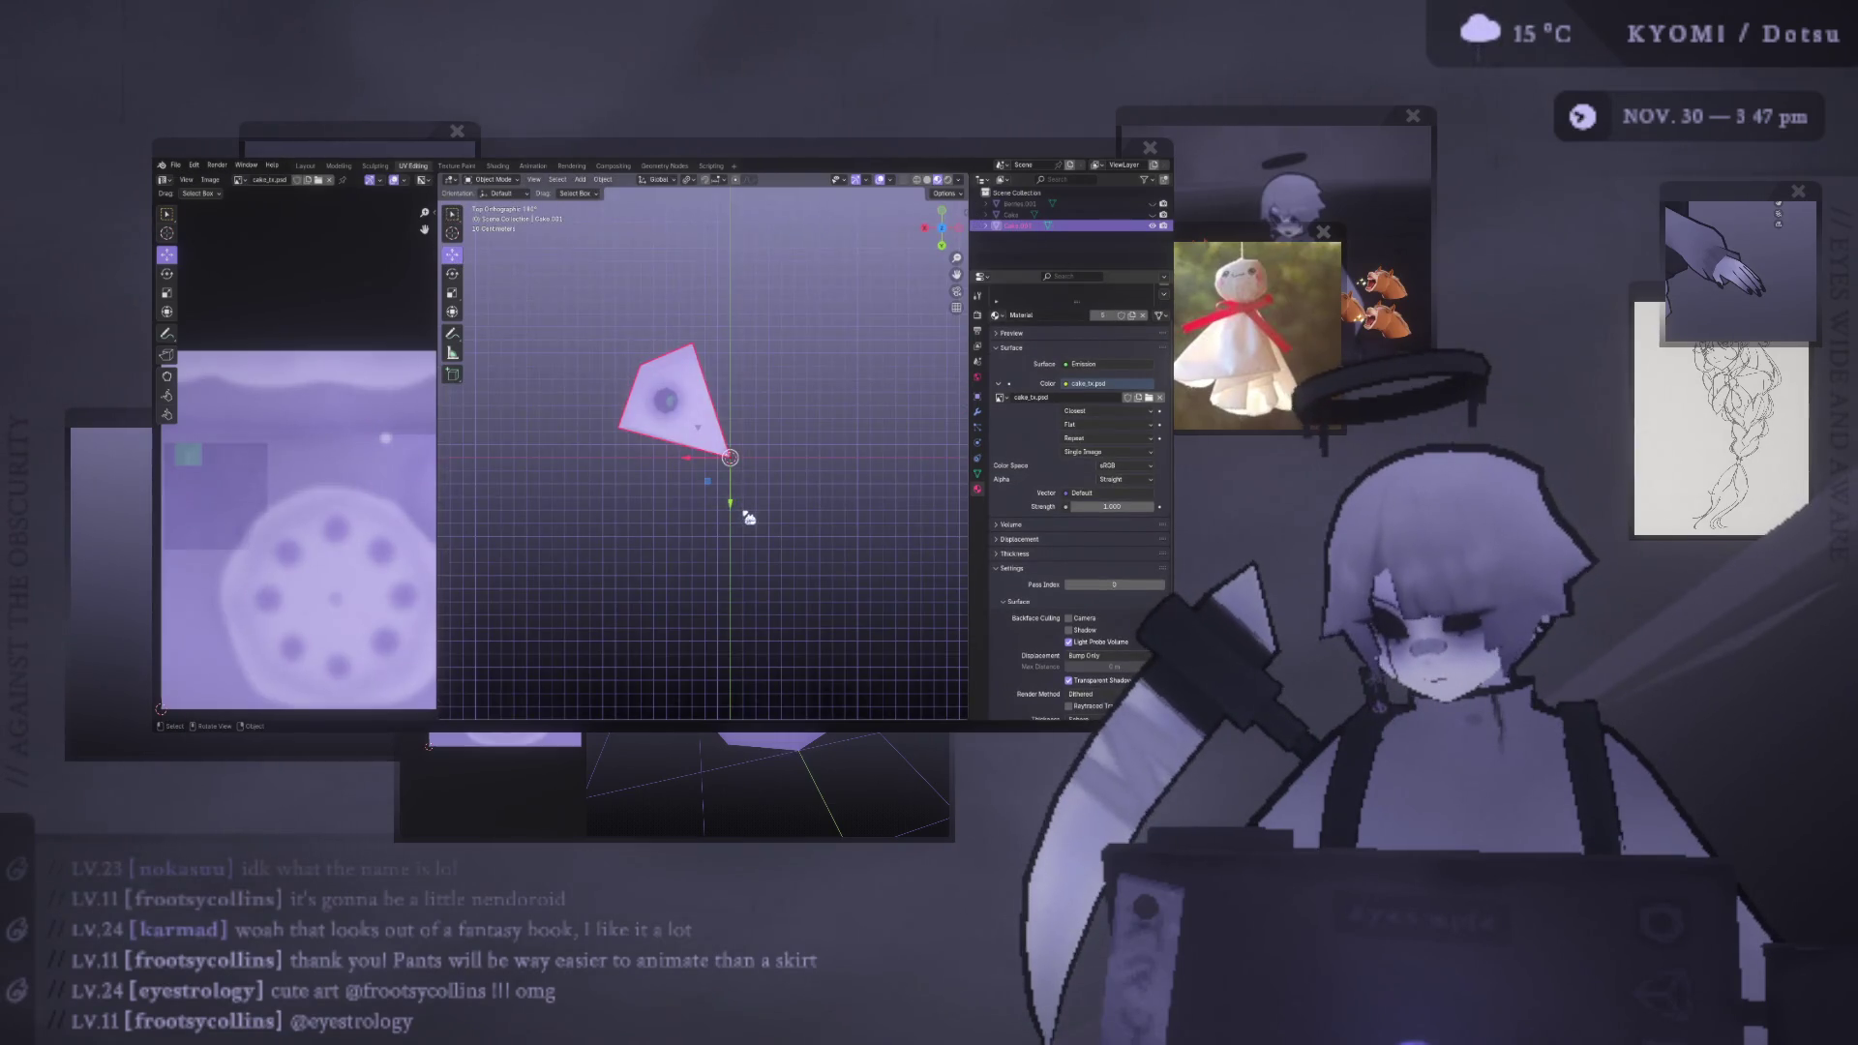
- Move the slice's UVs to a new position over the painted texture, then reselect the whole mesh
key("Tab")
key("g")
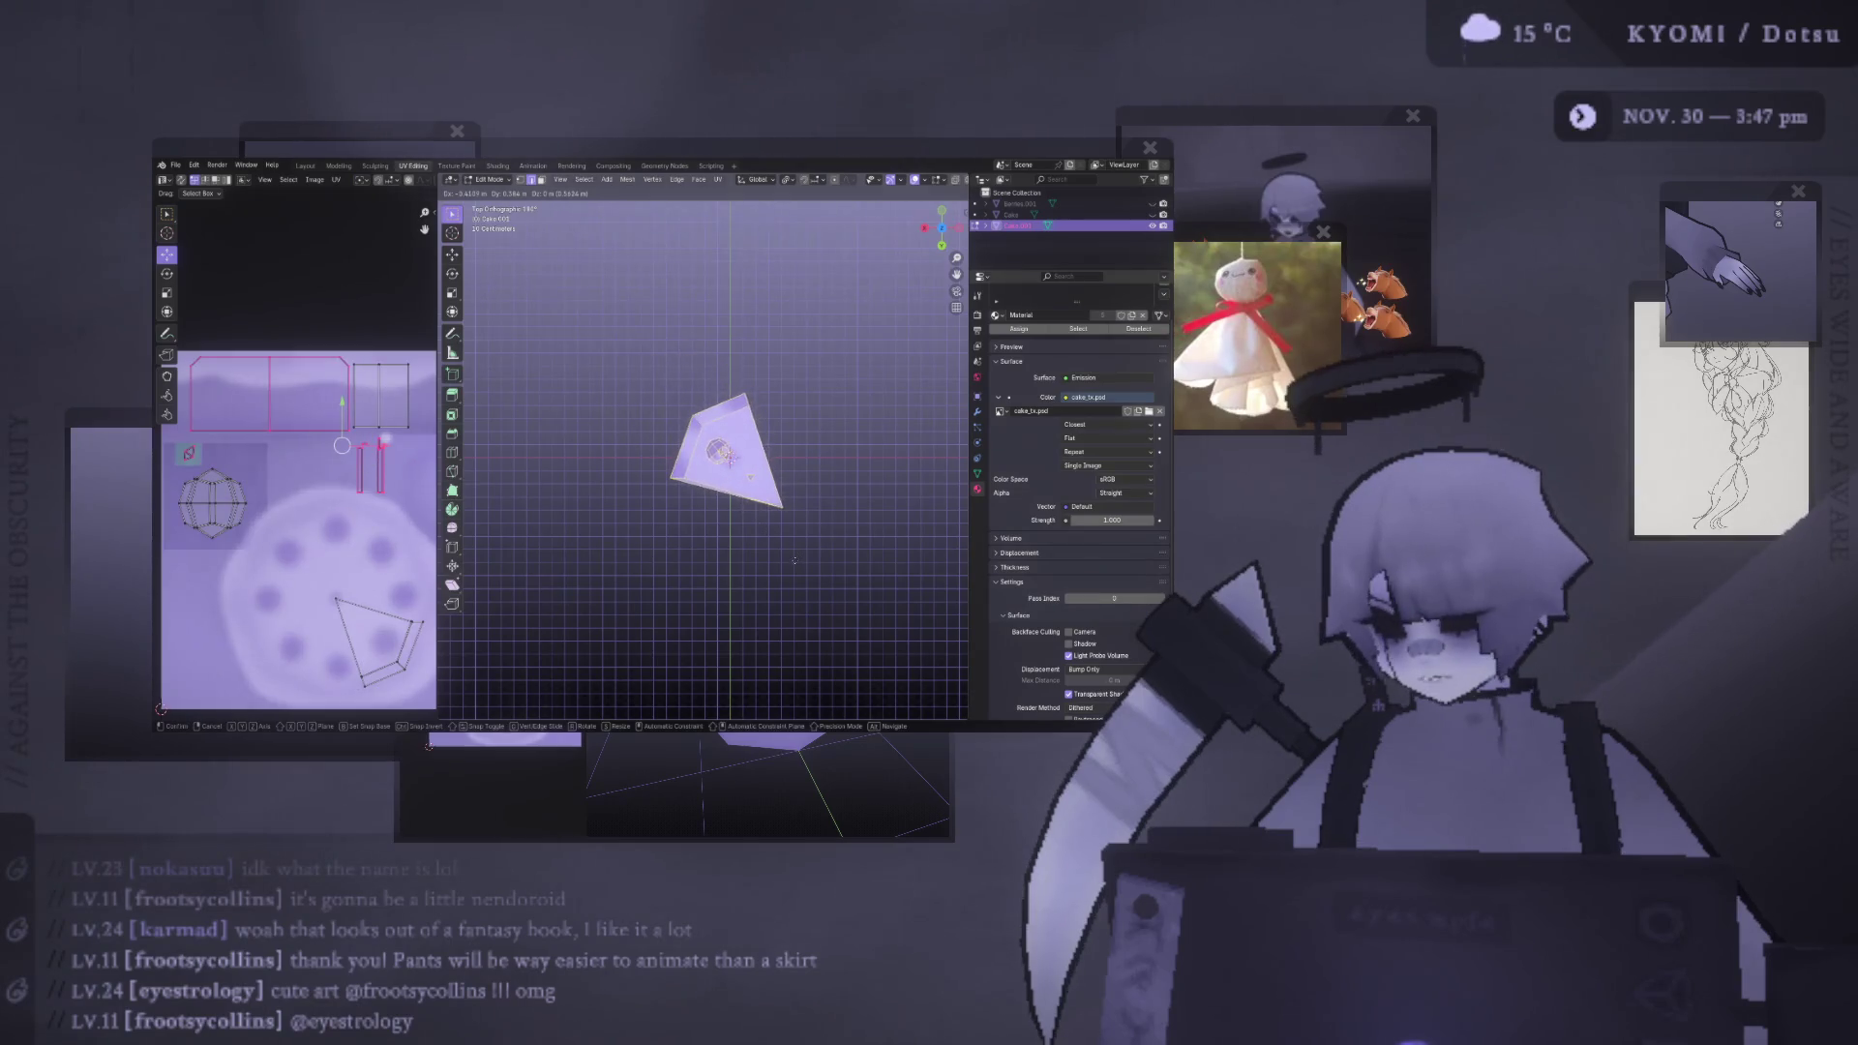
left_click(791, 561)
mouse_move(791, 561)
middle_mouse_down()
mouse_move(731, 355)
mouse_move(737, 424)
middle_mouse_up()
left_click(731, 355)
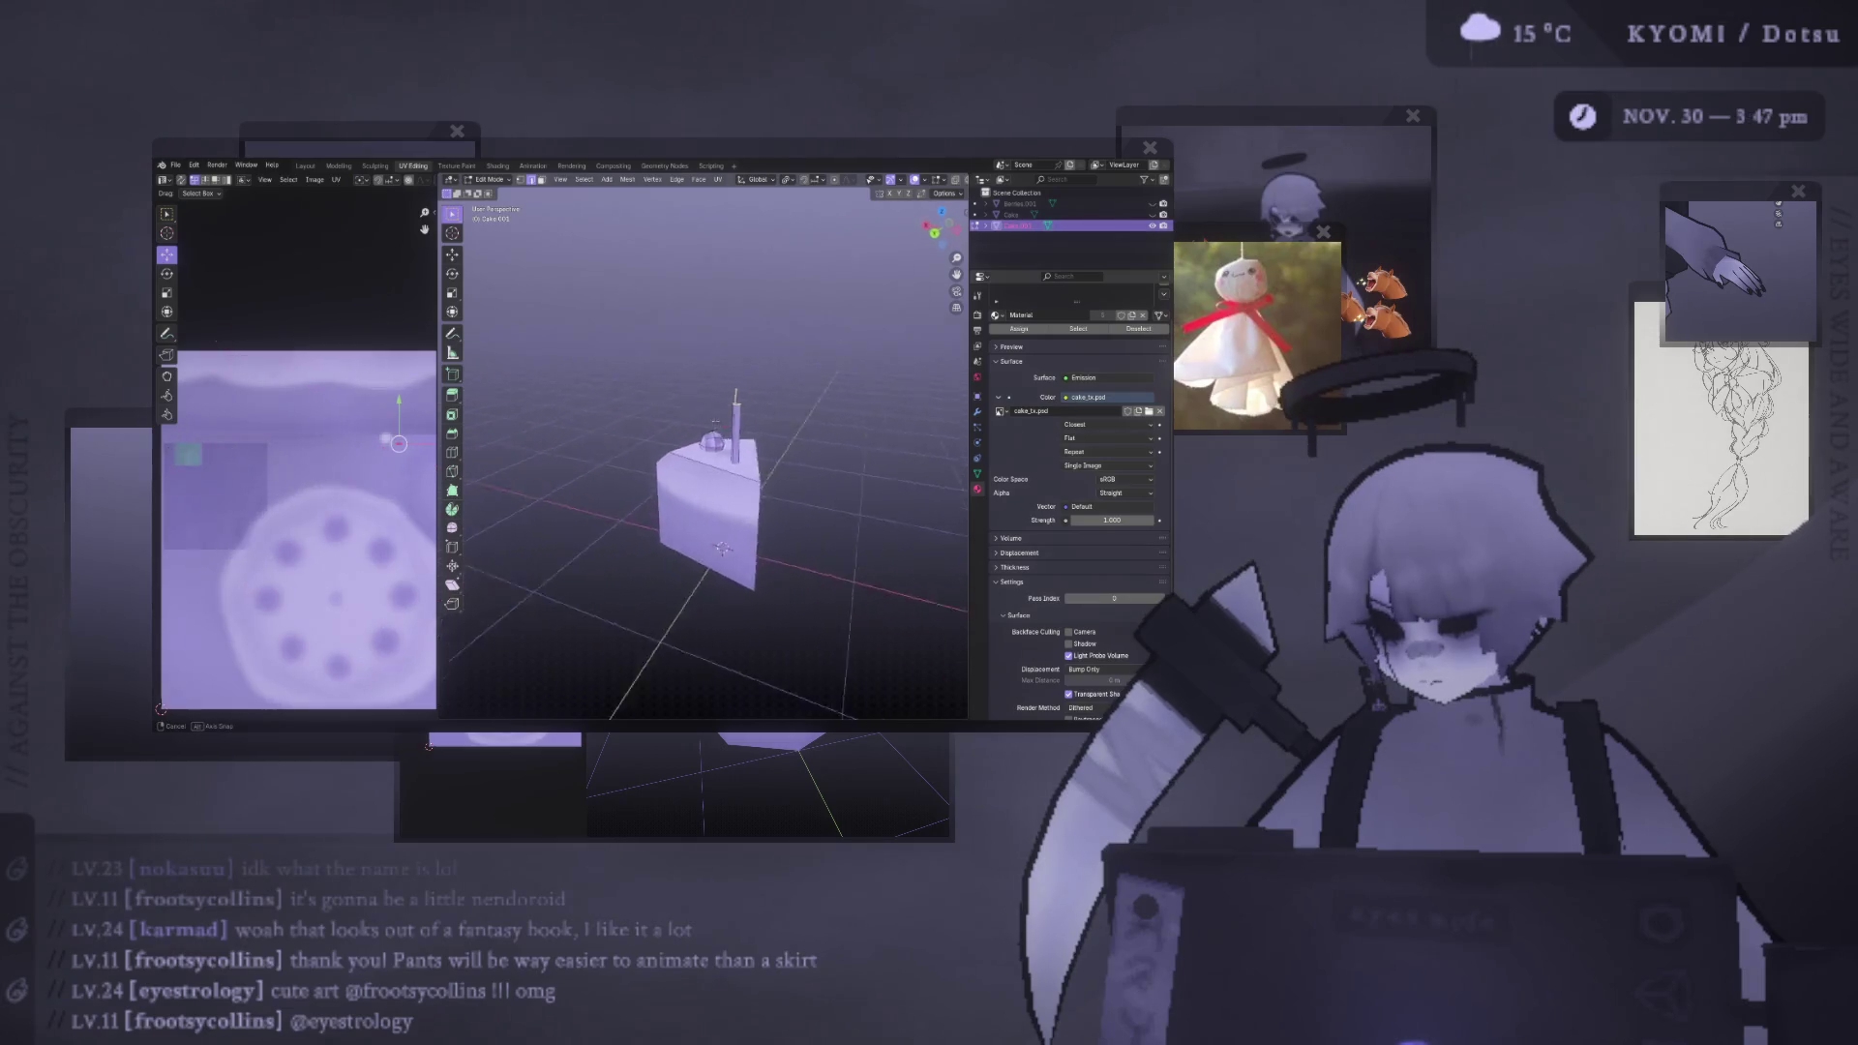
key("a")
scroll(825, 474, "up", 4)
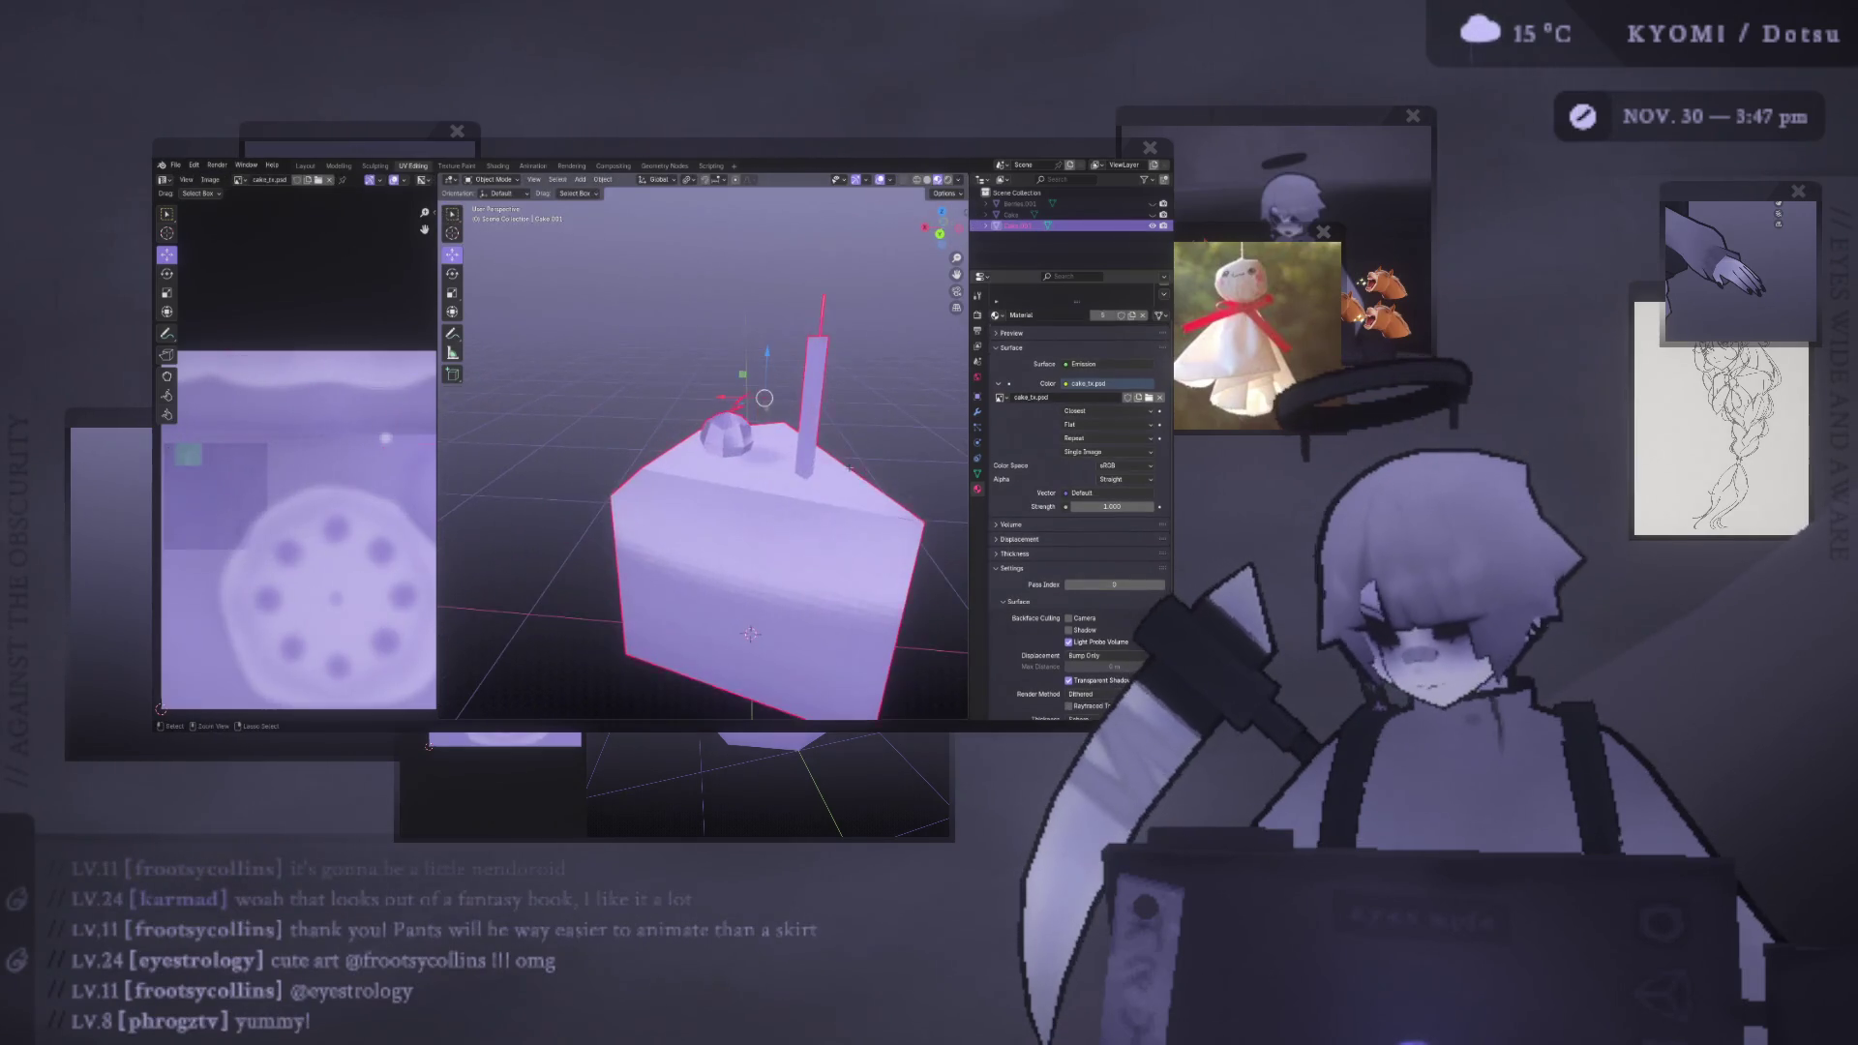
middle_click_drag(826, 473, 774, 455)
- Check the slice mesh from a top orthographic view, trying and cancelling a move
left_click(946, 193)
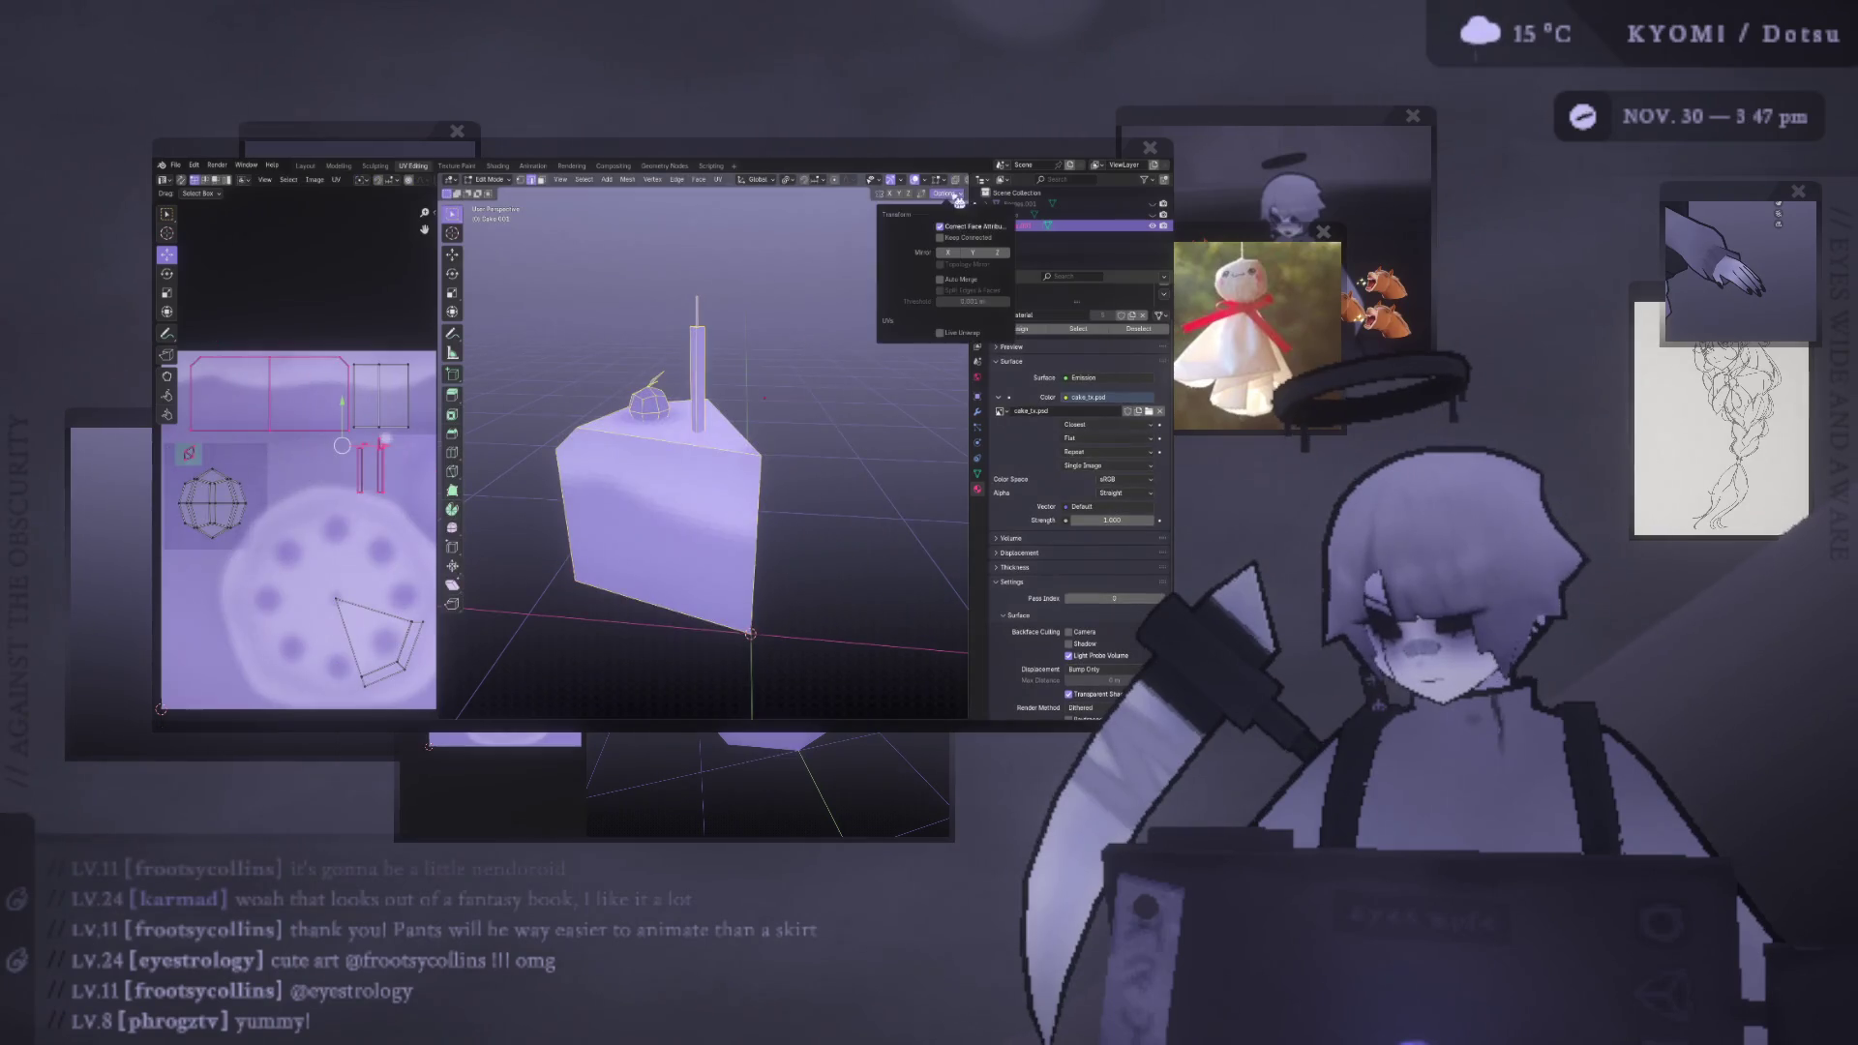
key("KP_7")
scroll(735, 455, "down", 3)
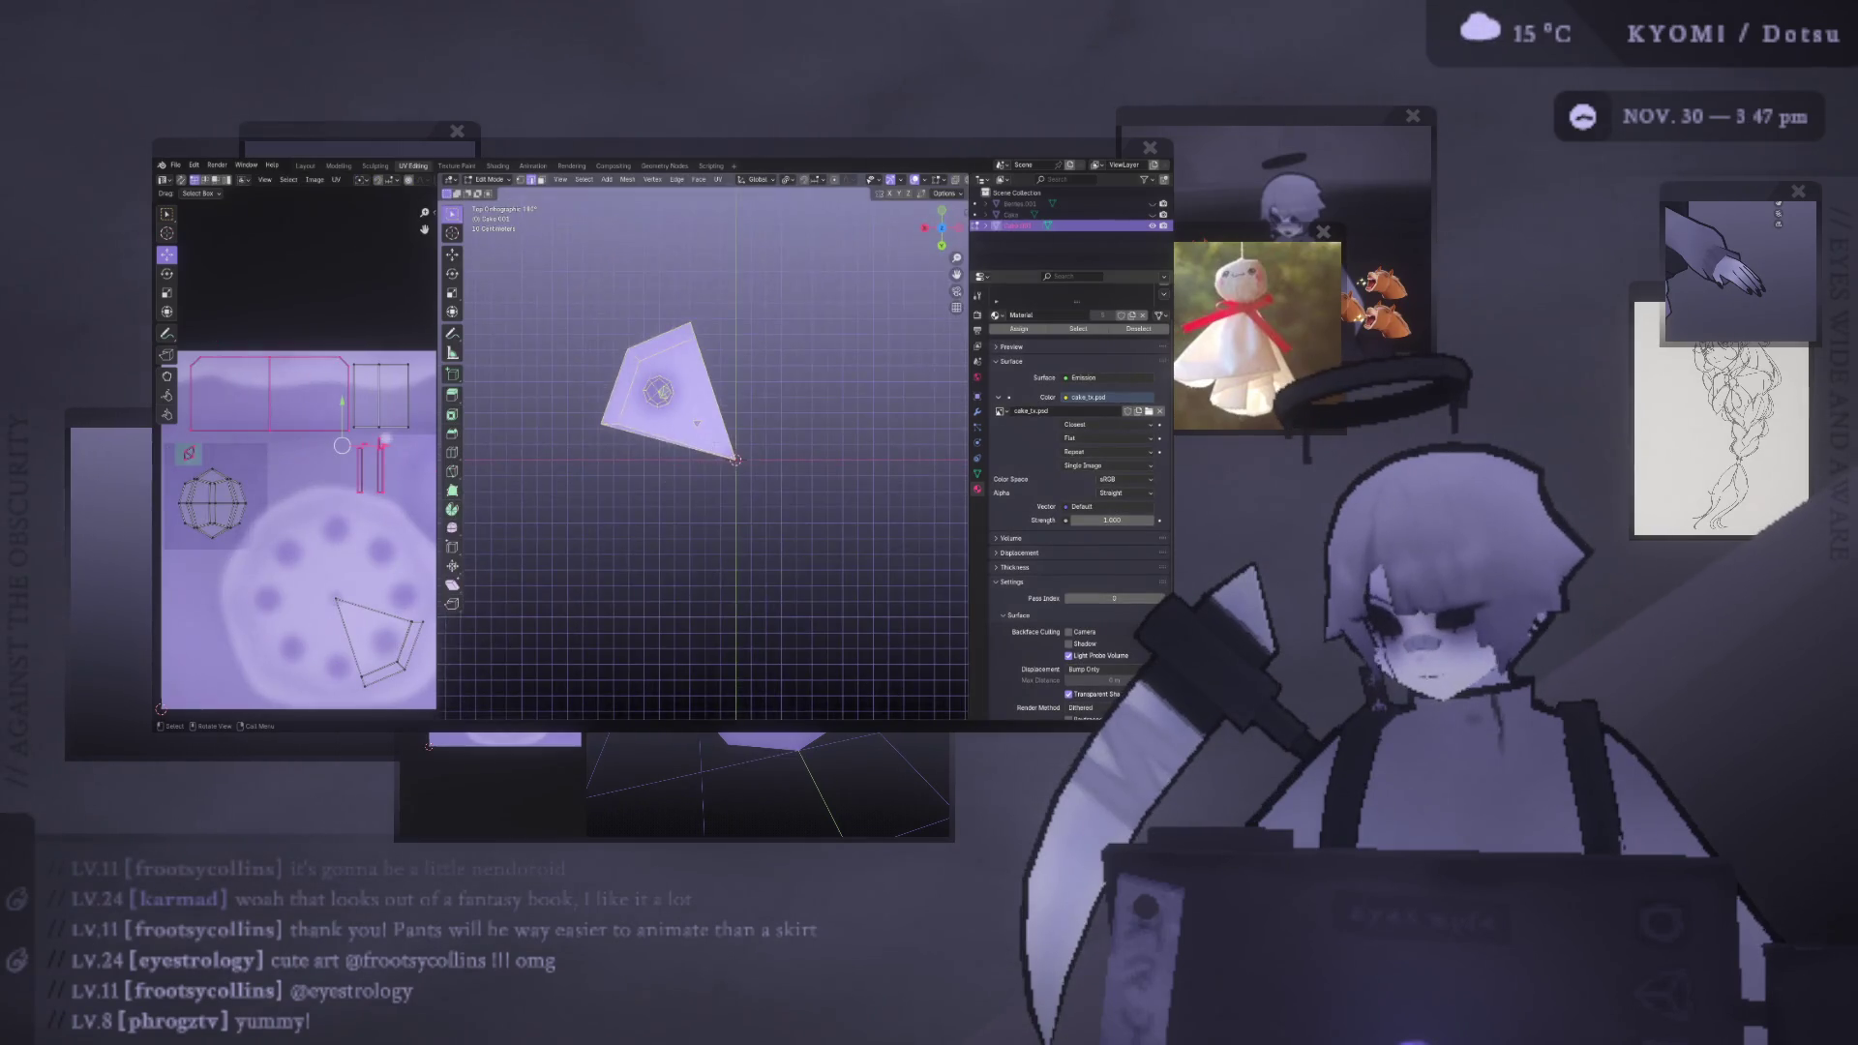
key("g")
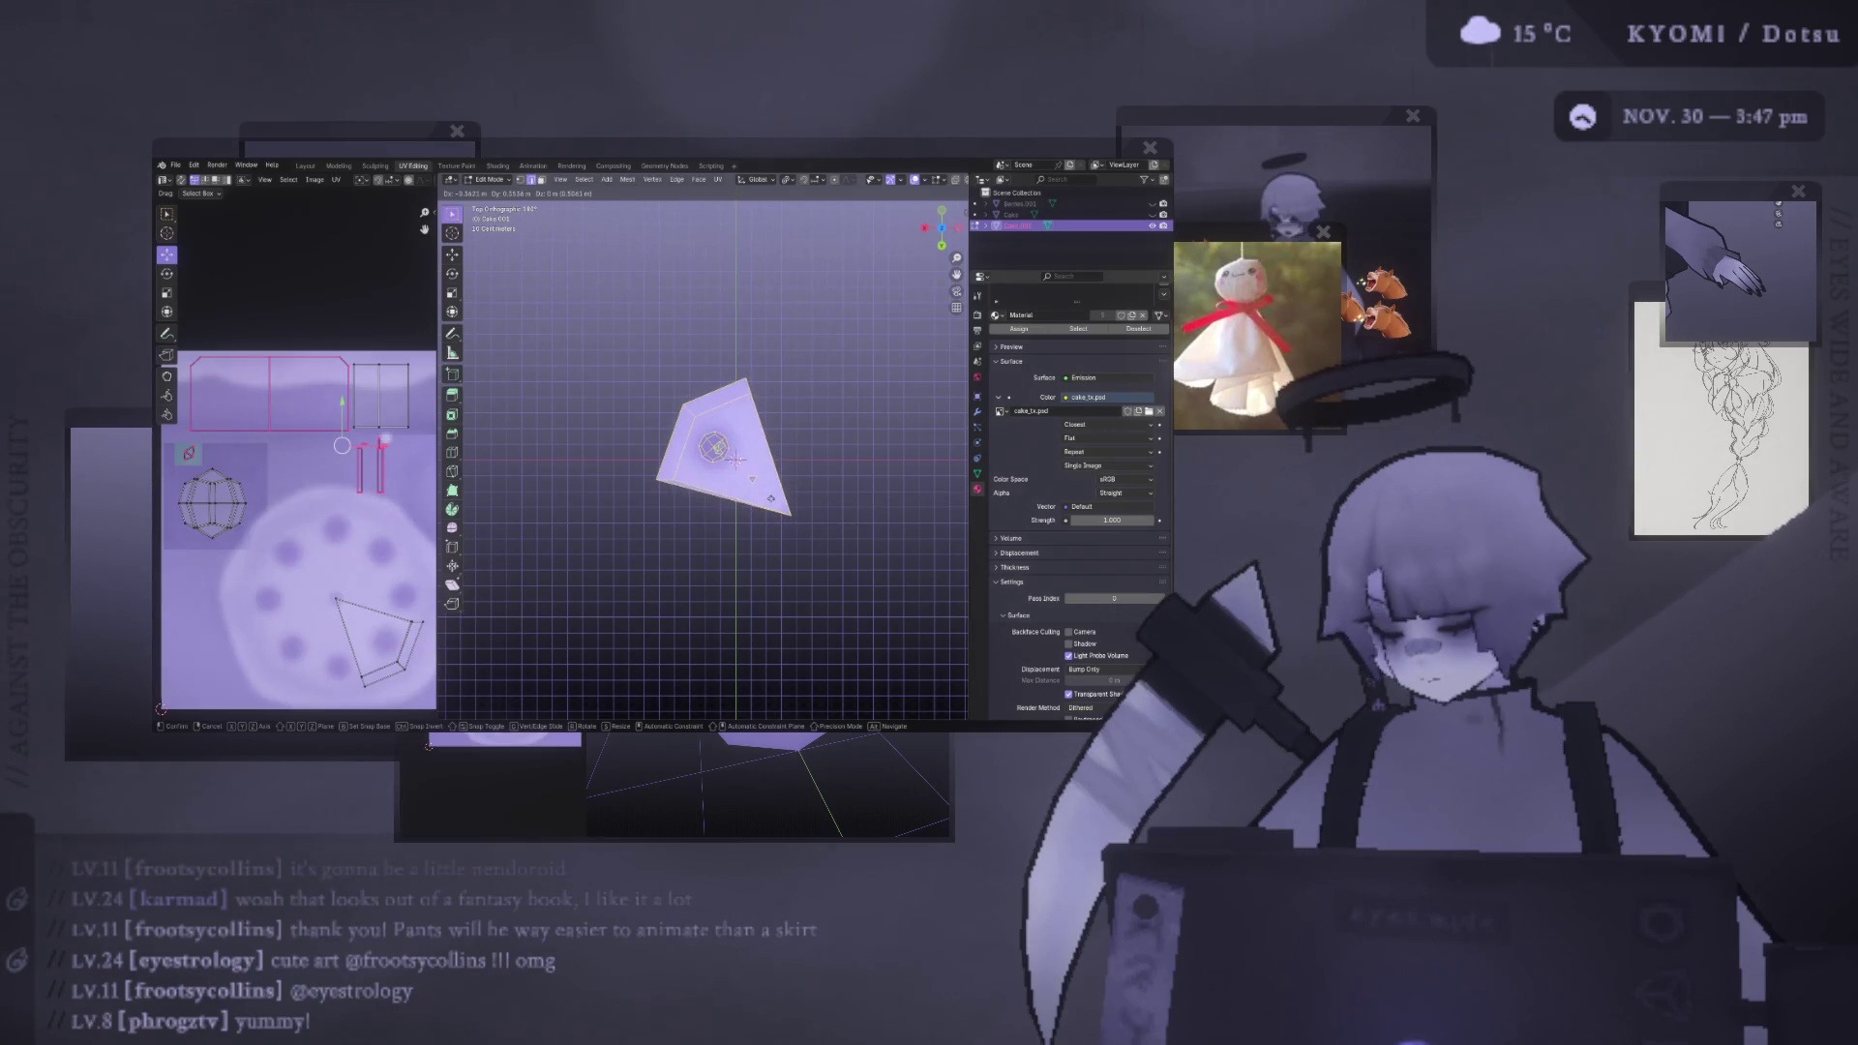
right_click(738, 458)
middle_click_drag(737, 459, 599, 334)
key("b")
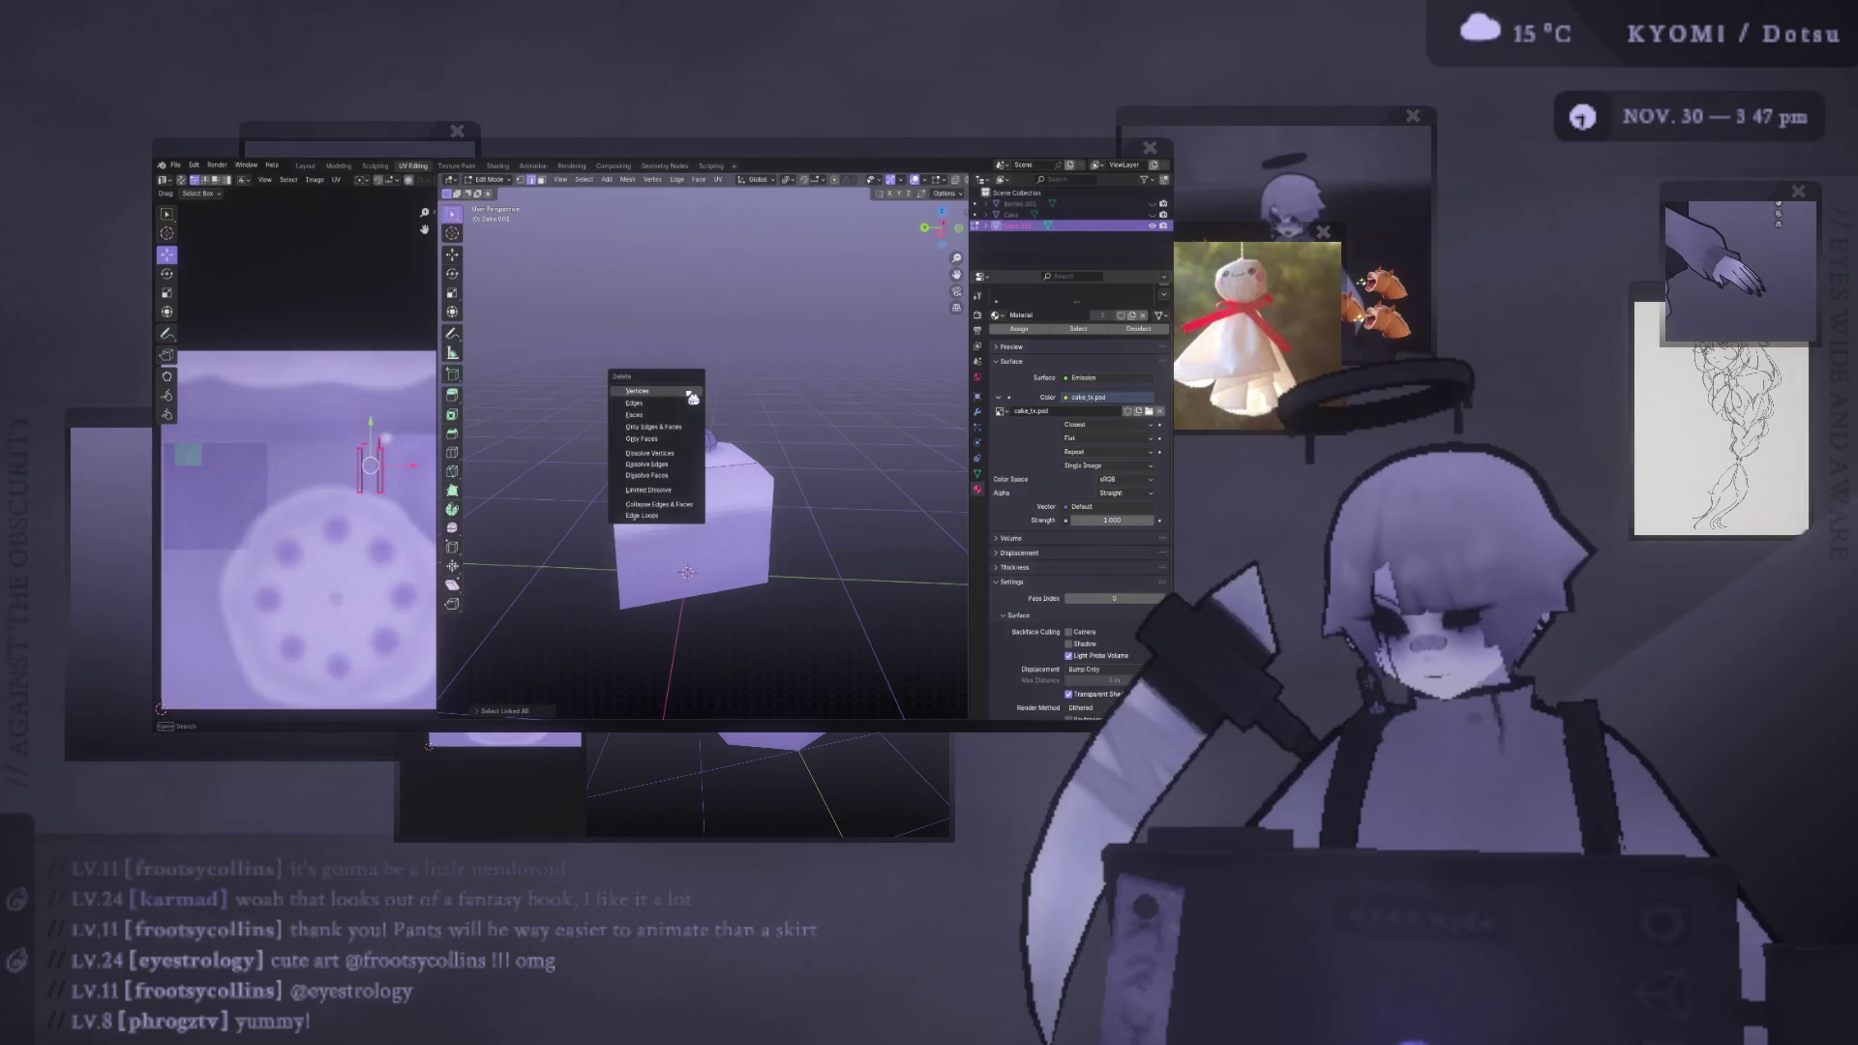
- Return to Object Mode and view the cake slice alone in local view
key("Tab")
key("slash")
mouse_move(630, 510)
middle_mouse_down()
mouse_move(518, 468)
mouse_move(743, 506)
mouse_move(683, 518)
mouse_move(676, 576)
mouse_move(578, 481)
mouse_move(600, 455)
middle_mouse_up()
scroll(518, 468, "down", 3)
scroll(683, 518, "up", 2)
scroll(663, 513, "up", 3)
double_click(1018, 225)
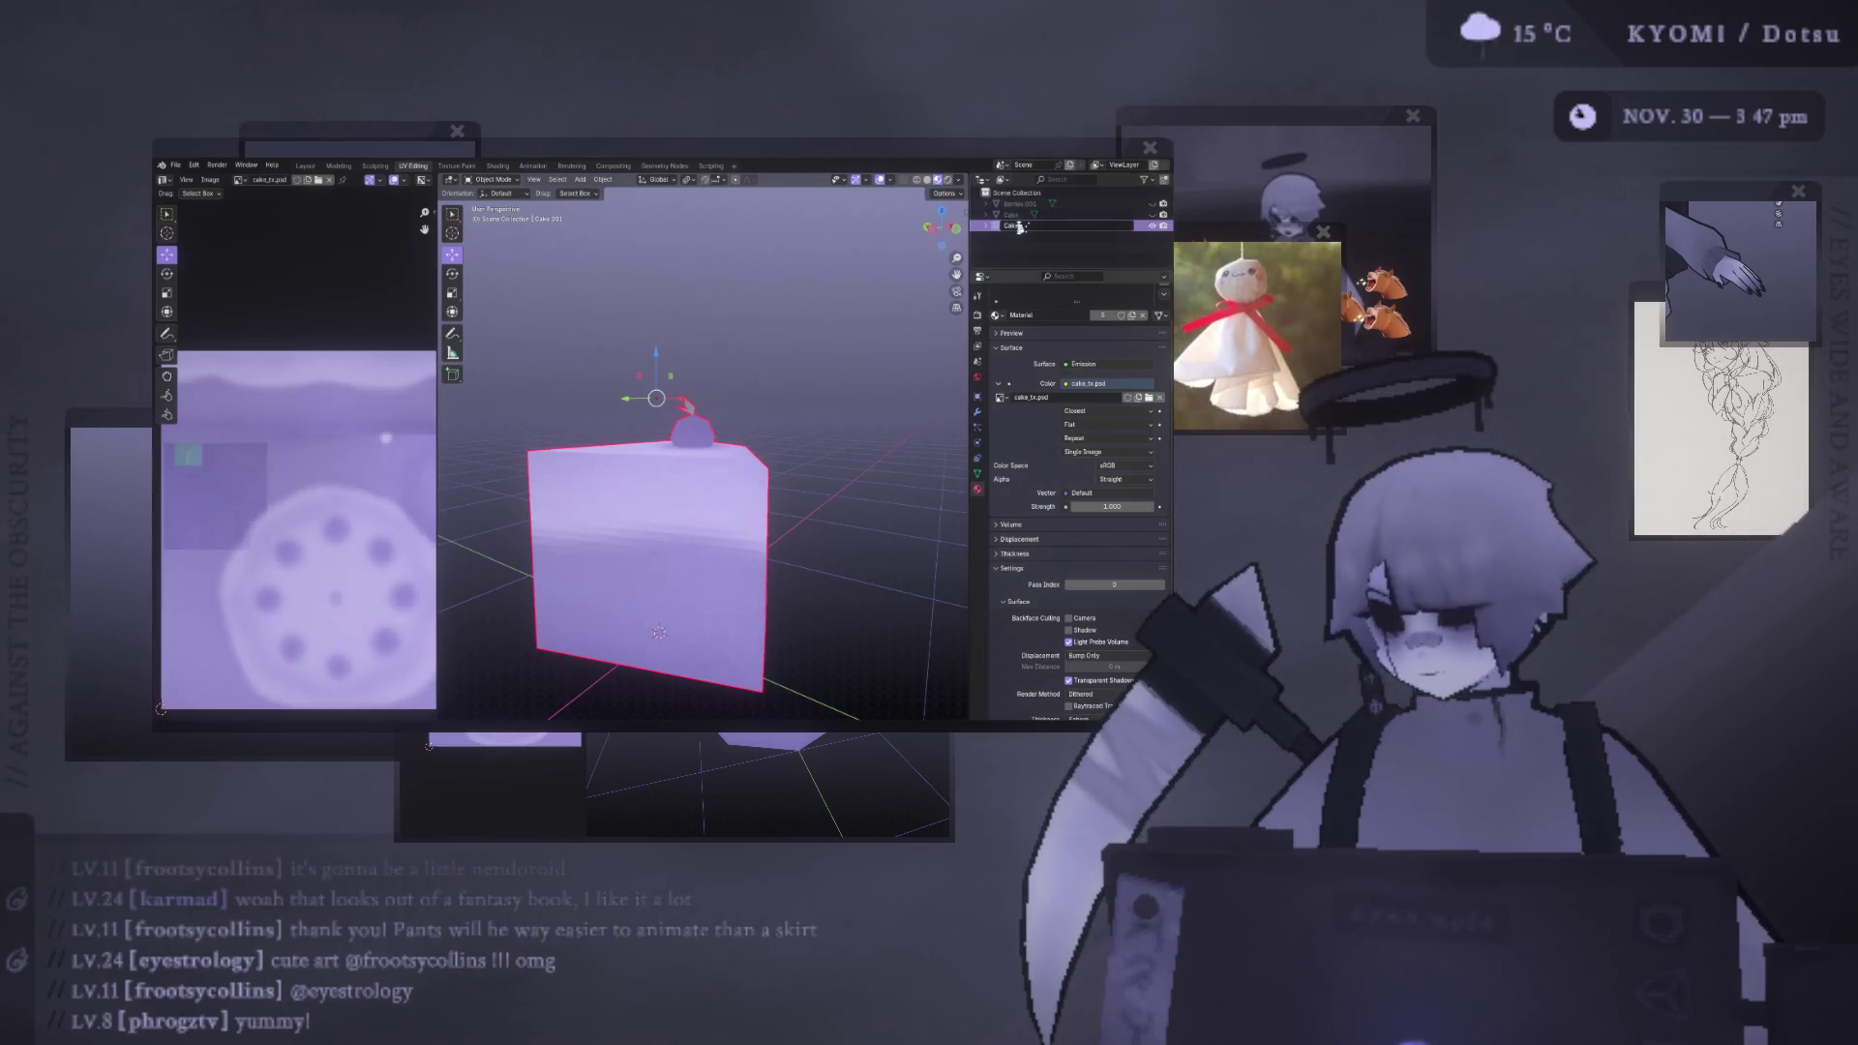
- Rename Cake.001 to 'Cake Slice' and join the whole cake's objects into one
type("Cake Slice")
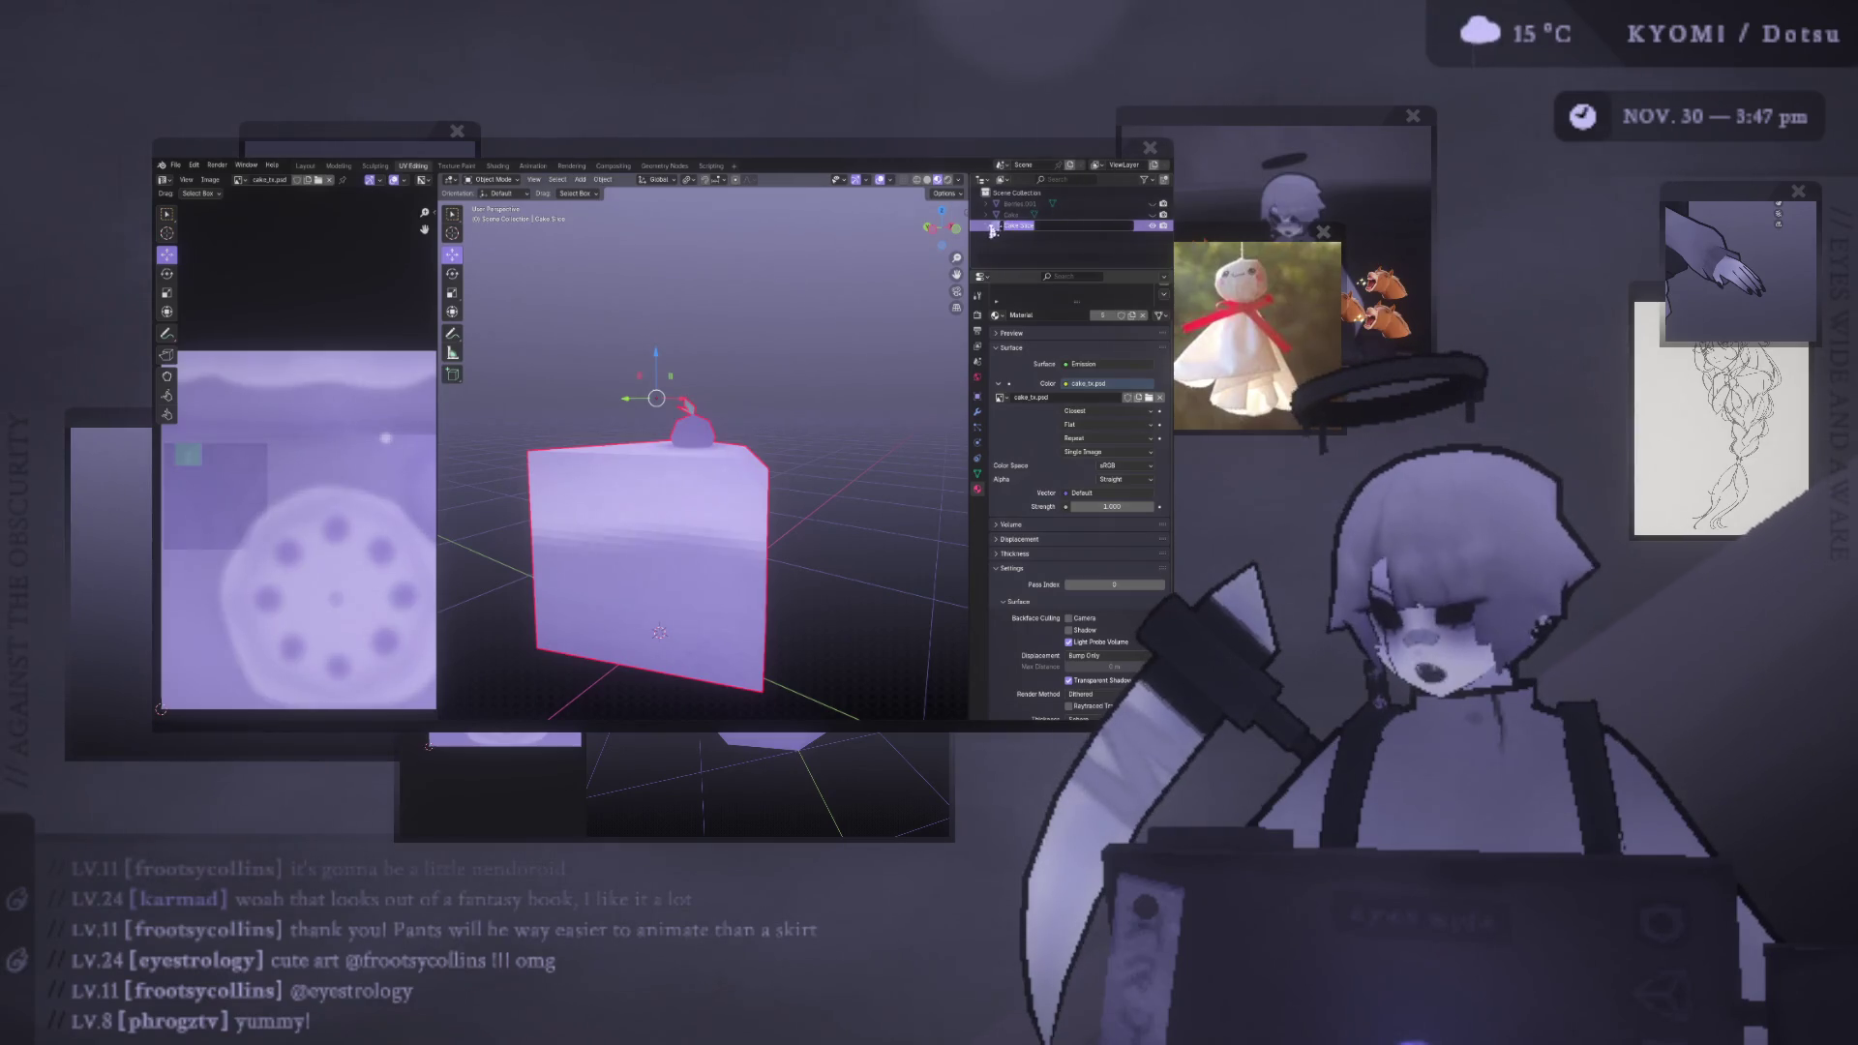
key("Return")
left_click(1028, 215)
right_click(1027, 222)
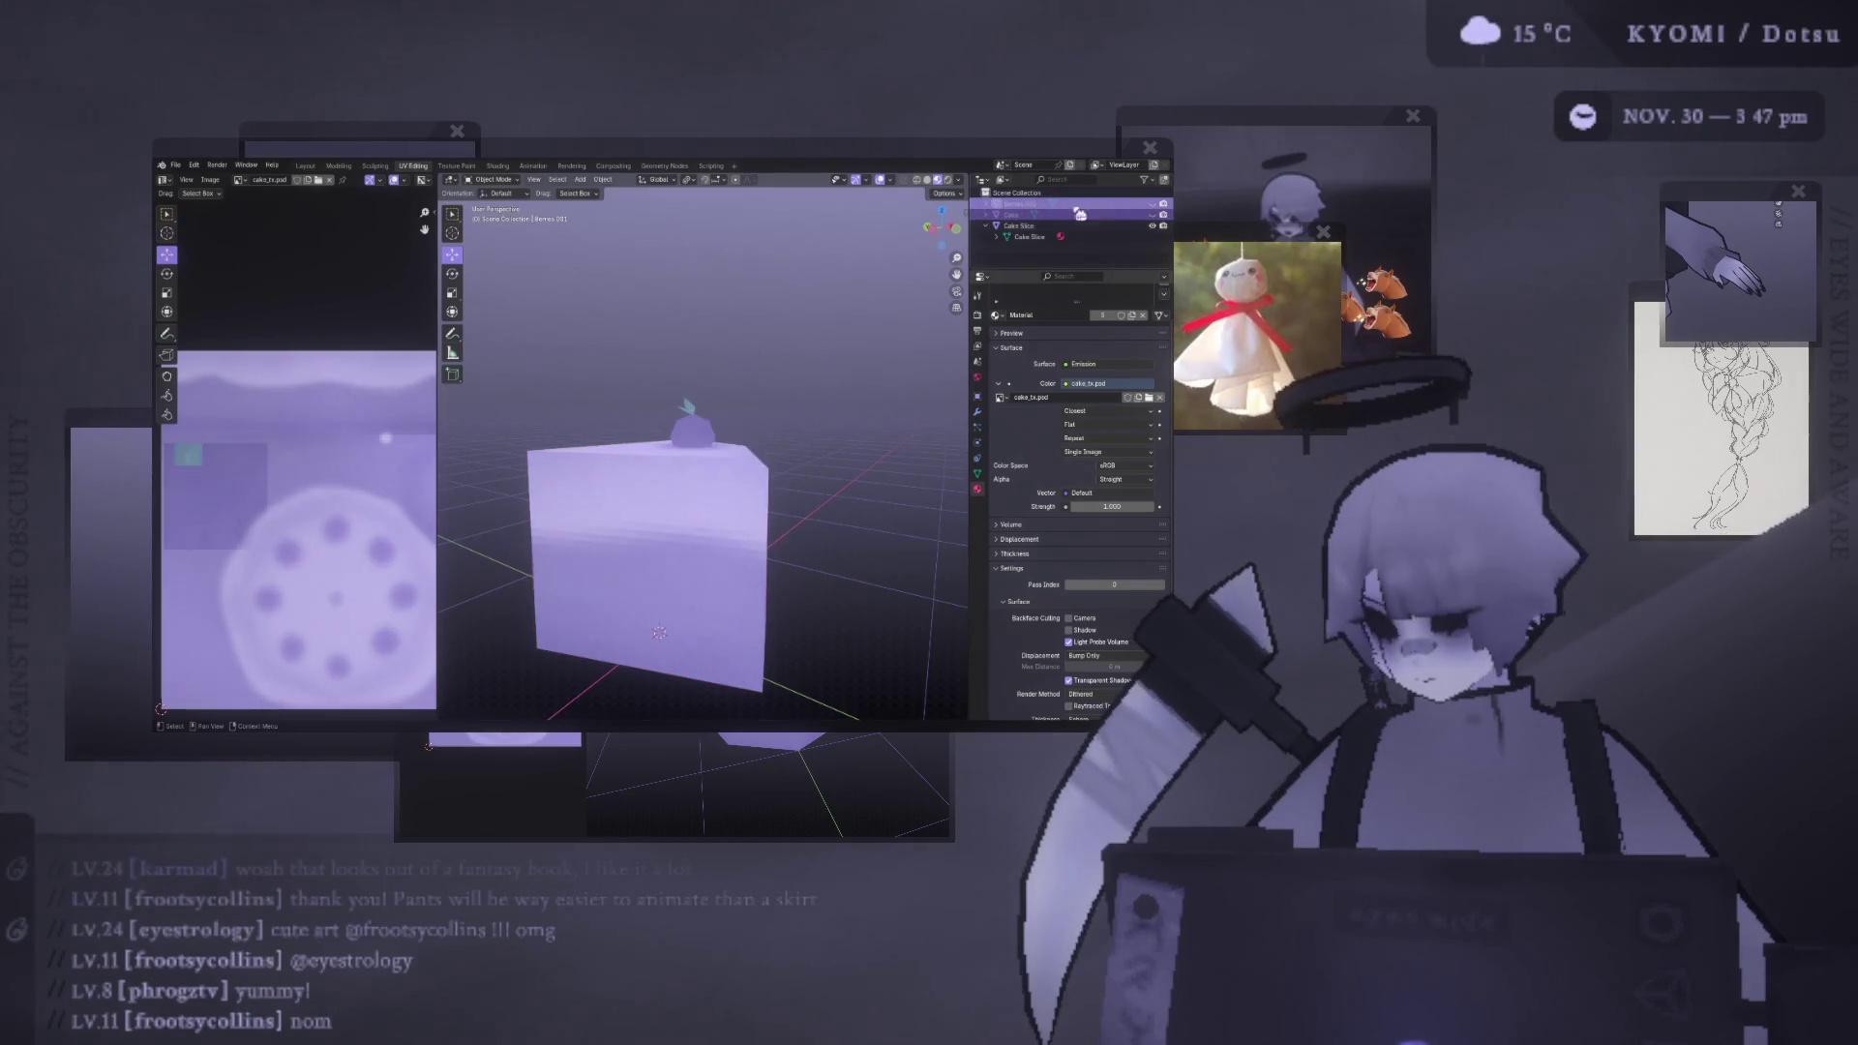
left_click(1162, 225)
left_click(1024, 211)
left_click(1018, 203, "ctrl")
right_click(726, 214)
left_click(774, 276)
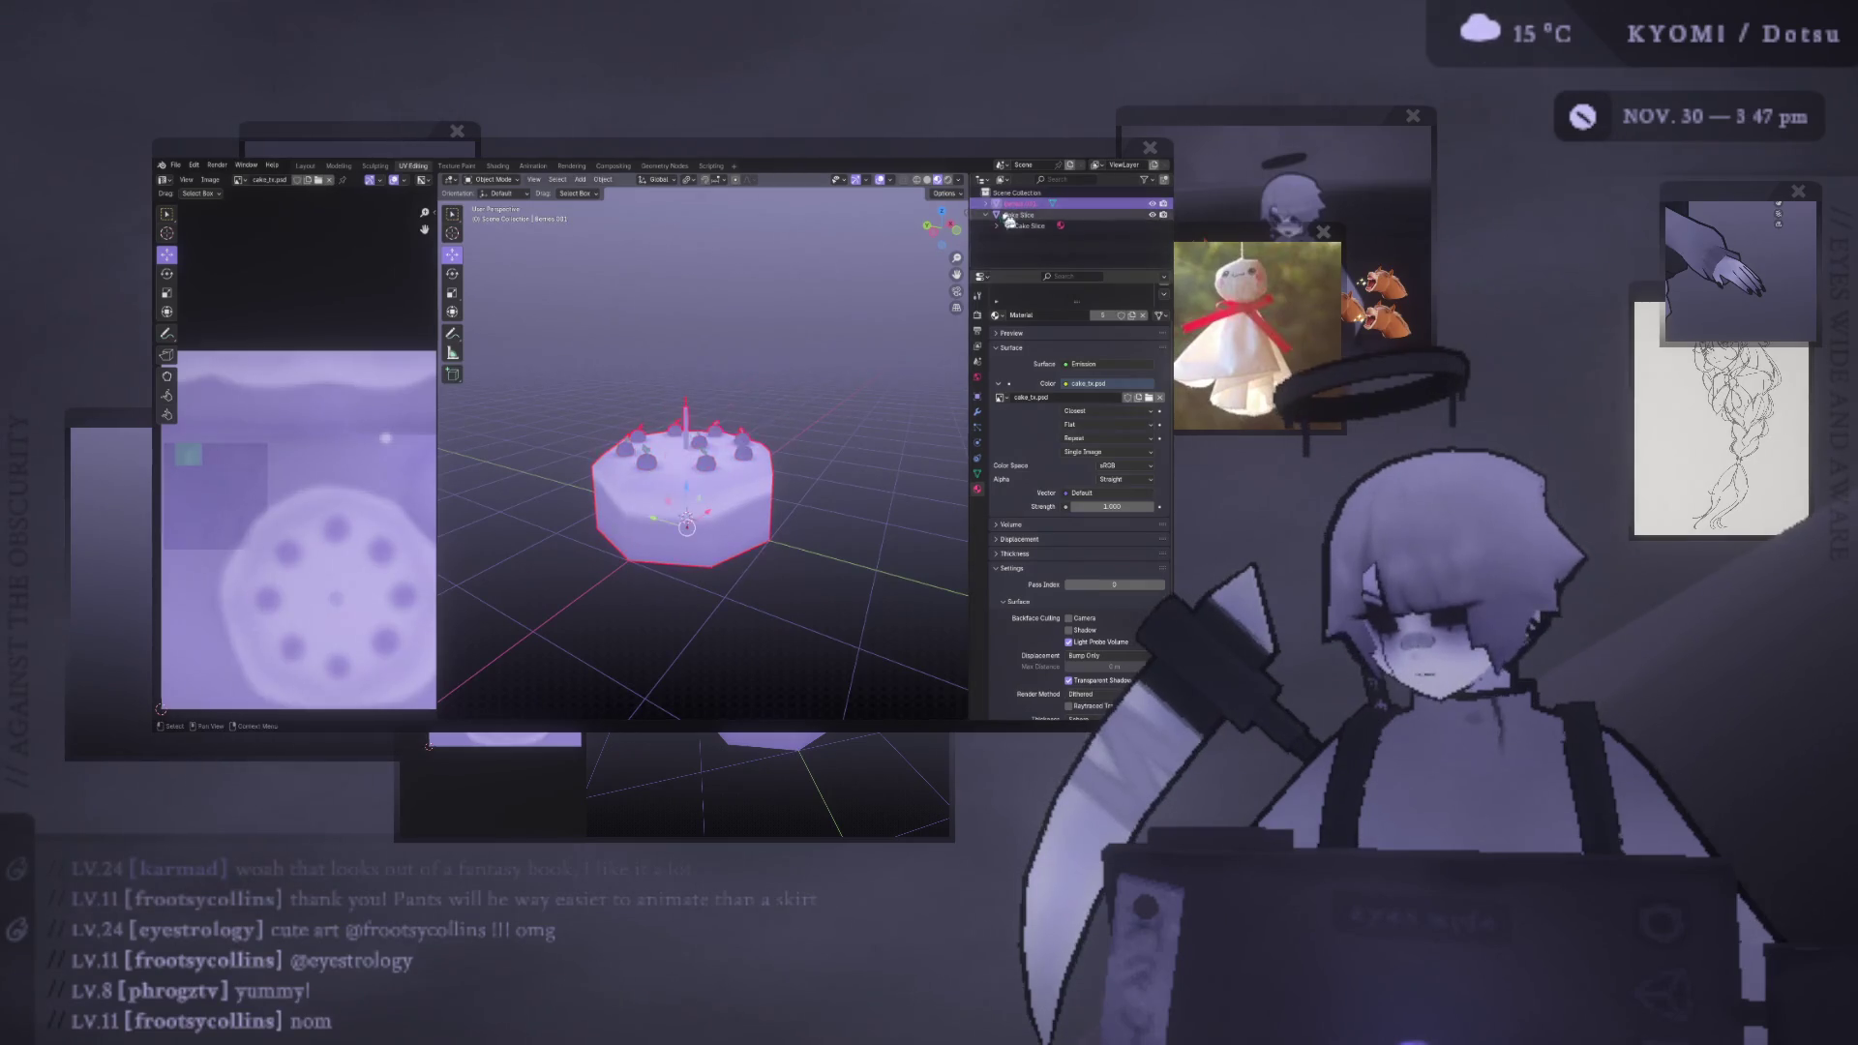
- Name the joined object 'Cake' and its mesh 'Cake Slice', and save as cake.blend
type("Cake")
key("Return")
left_click(987, 203)
double_click(1028, 214)
type("Cake Slice")
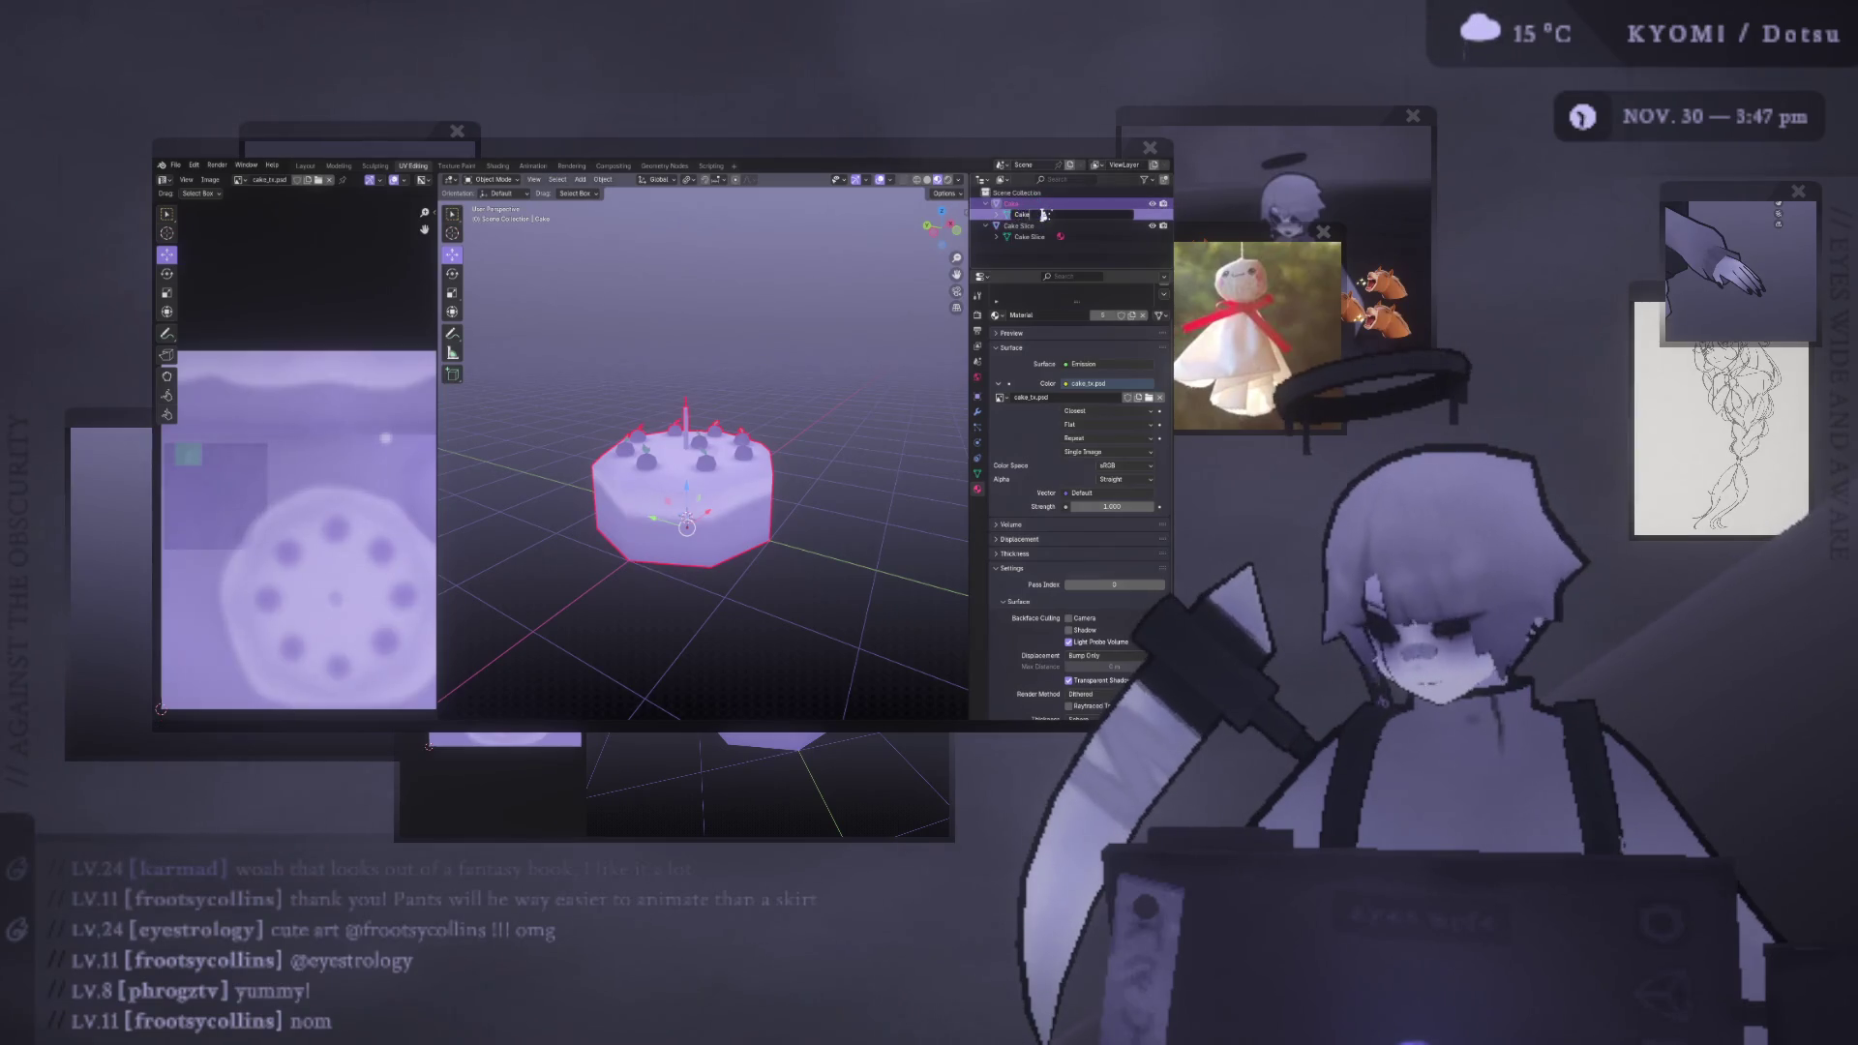
key("ctrl+s")
key("alt+a")
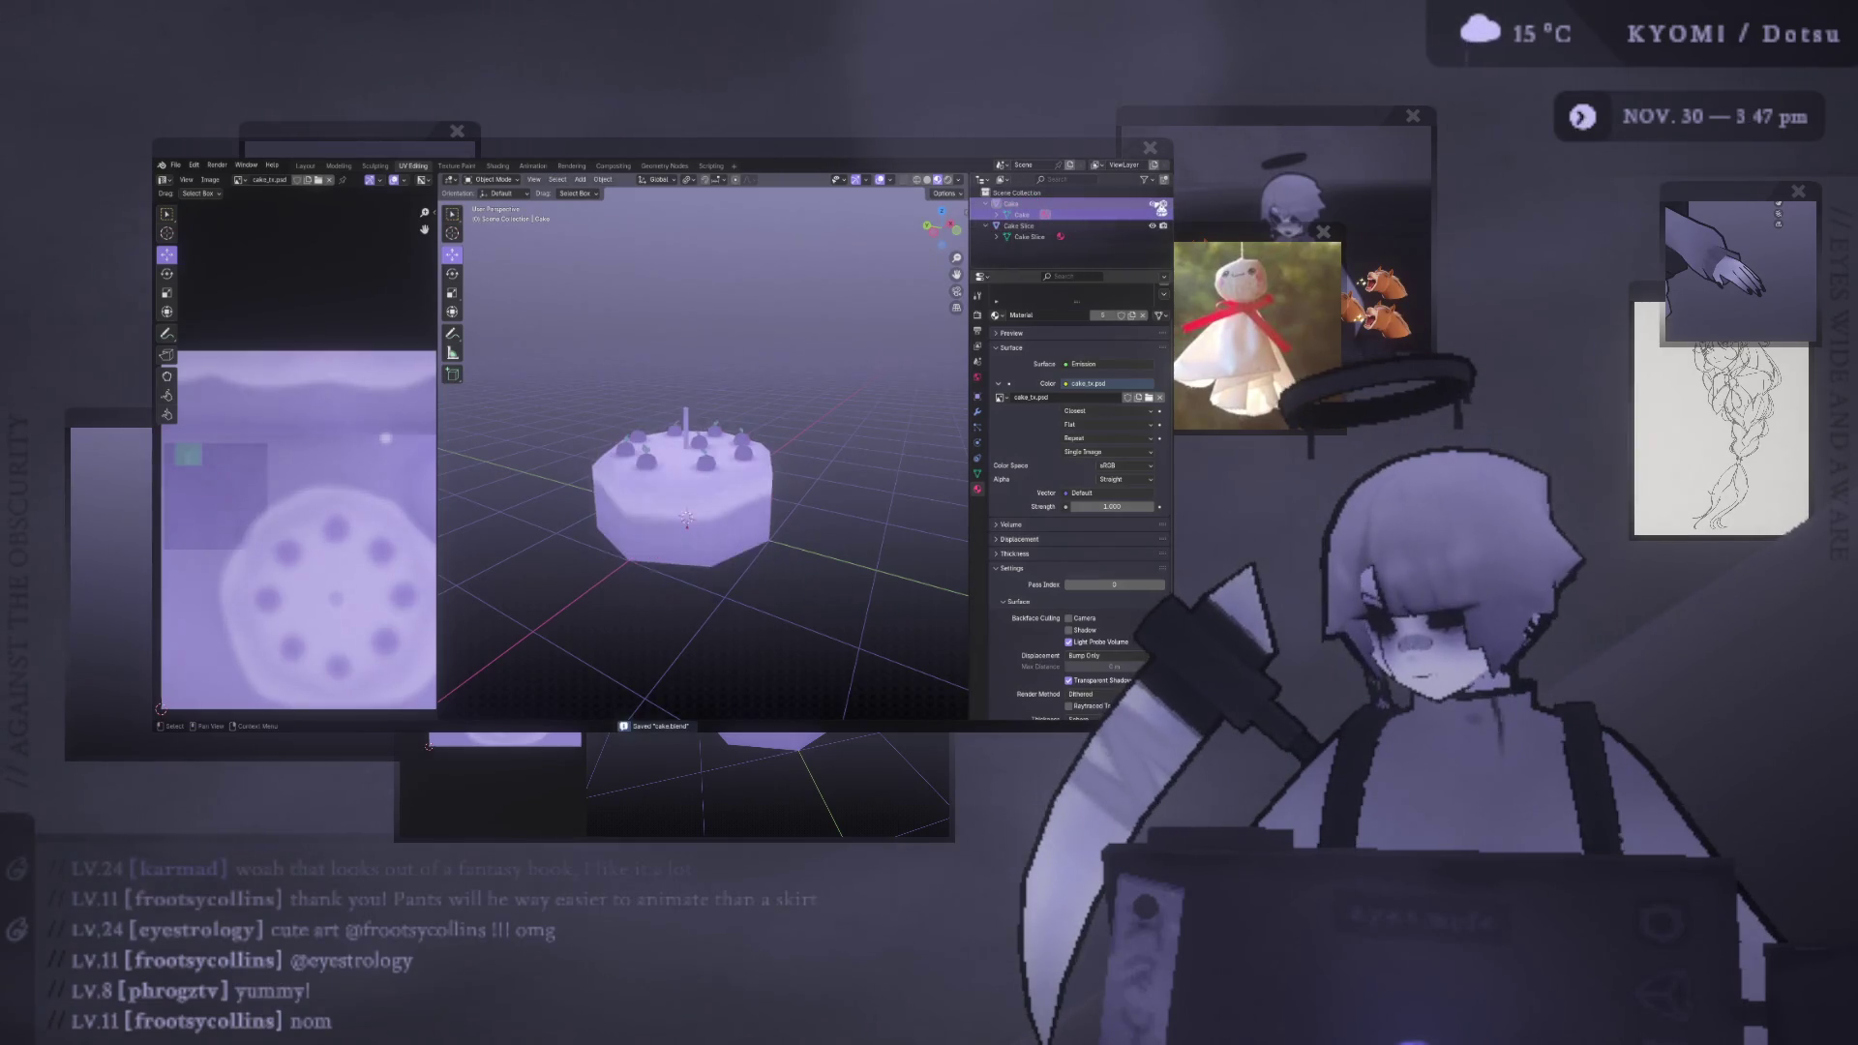
left_click(1152, 203)
mouse_move(716, 455)
middle_mouse_down()
mouse_move(511, 390)
mouse_move(739, 405)
mouse_move(712, 447)
mouse_move(607, 387)
middle_mouse_up()
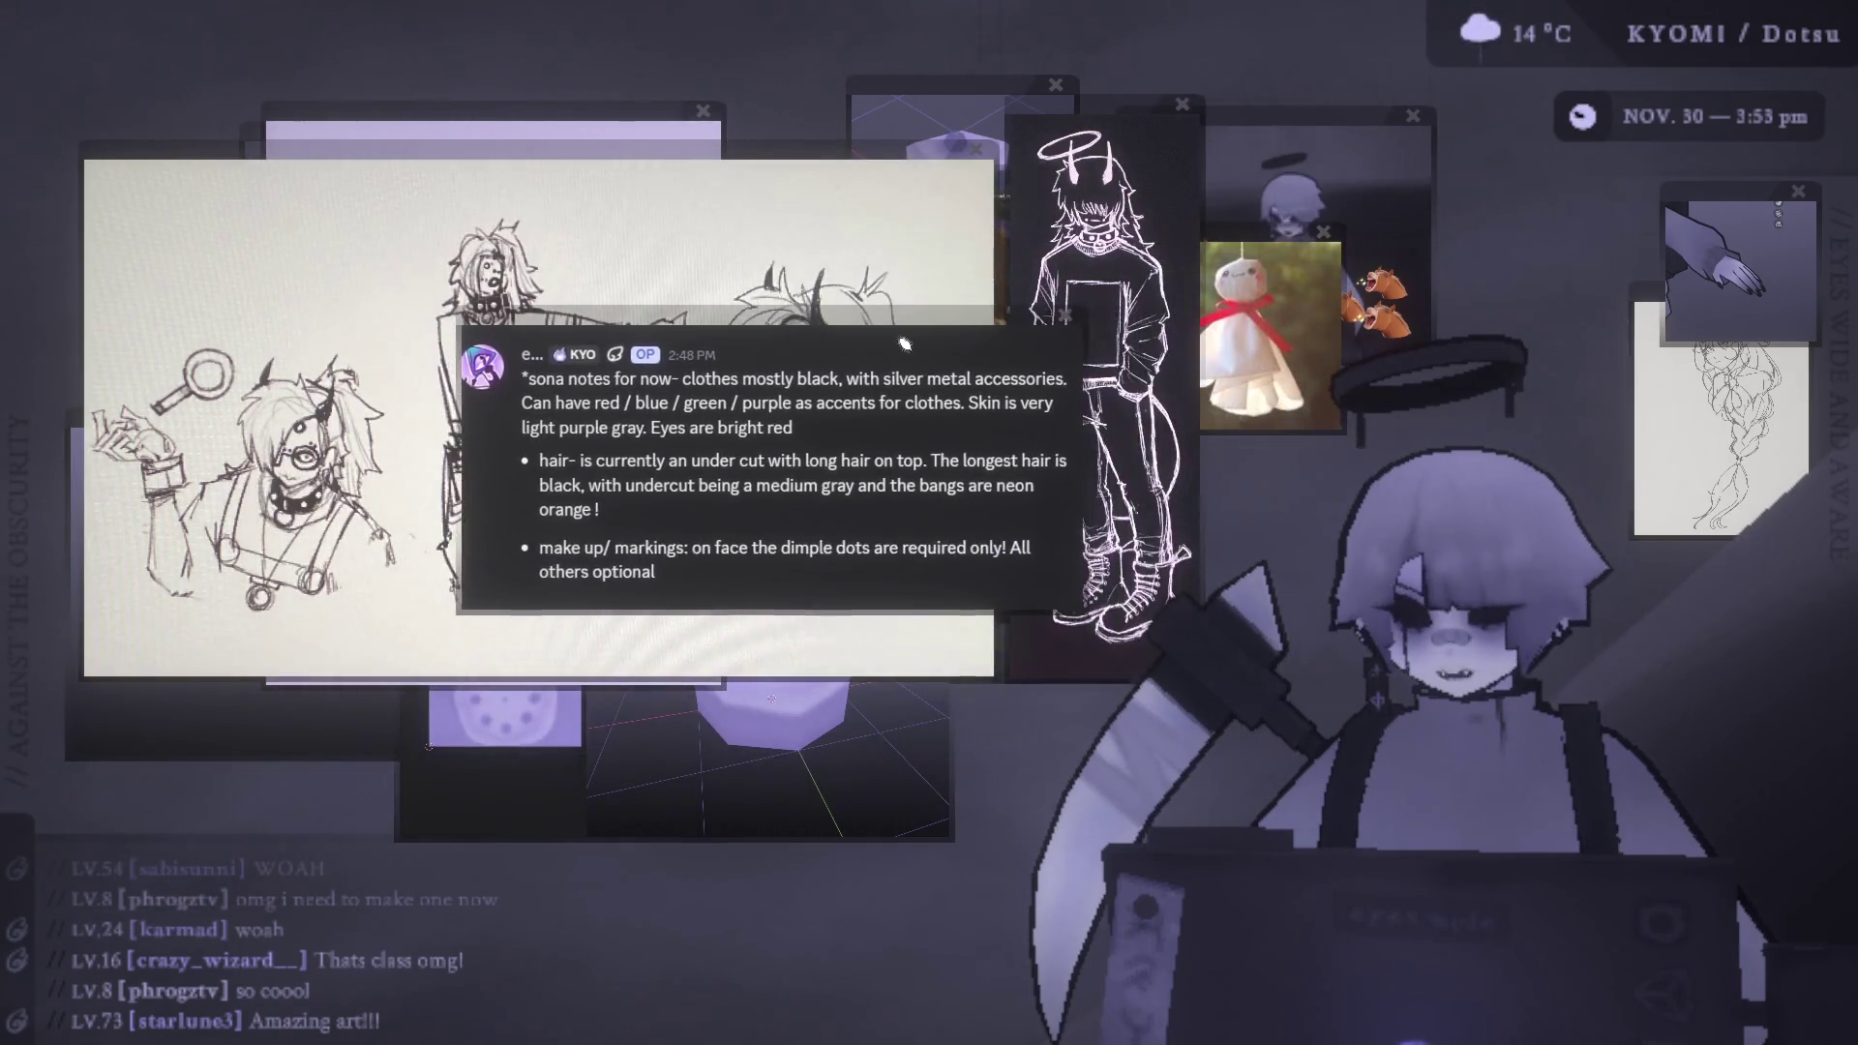
- Drag the notes panel down to uncover the character sketch
mouse_move(870, 372)
left_mouse_down()
mouse_move(857, 624)
mouse_move(830, 612)
left_mouse_up()
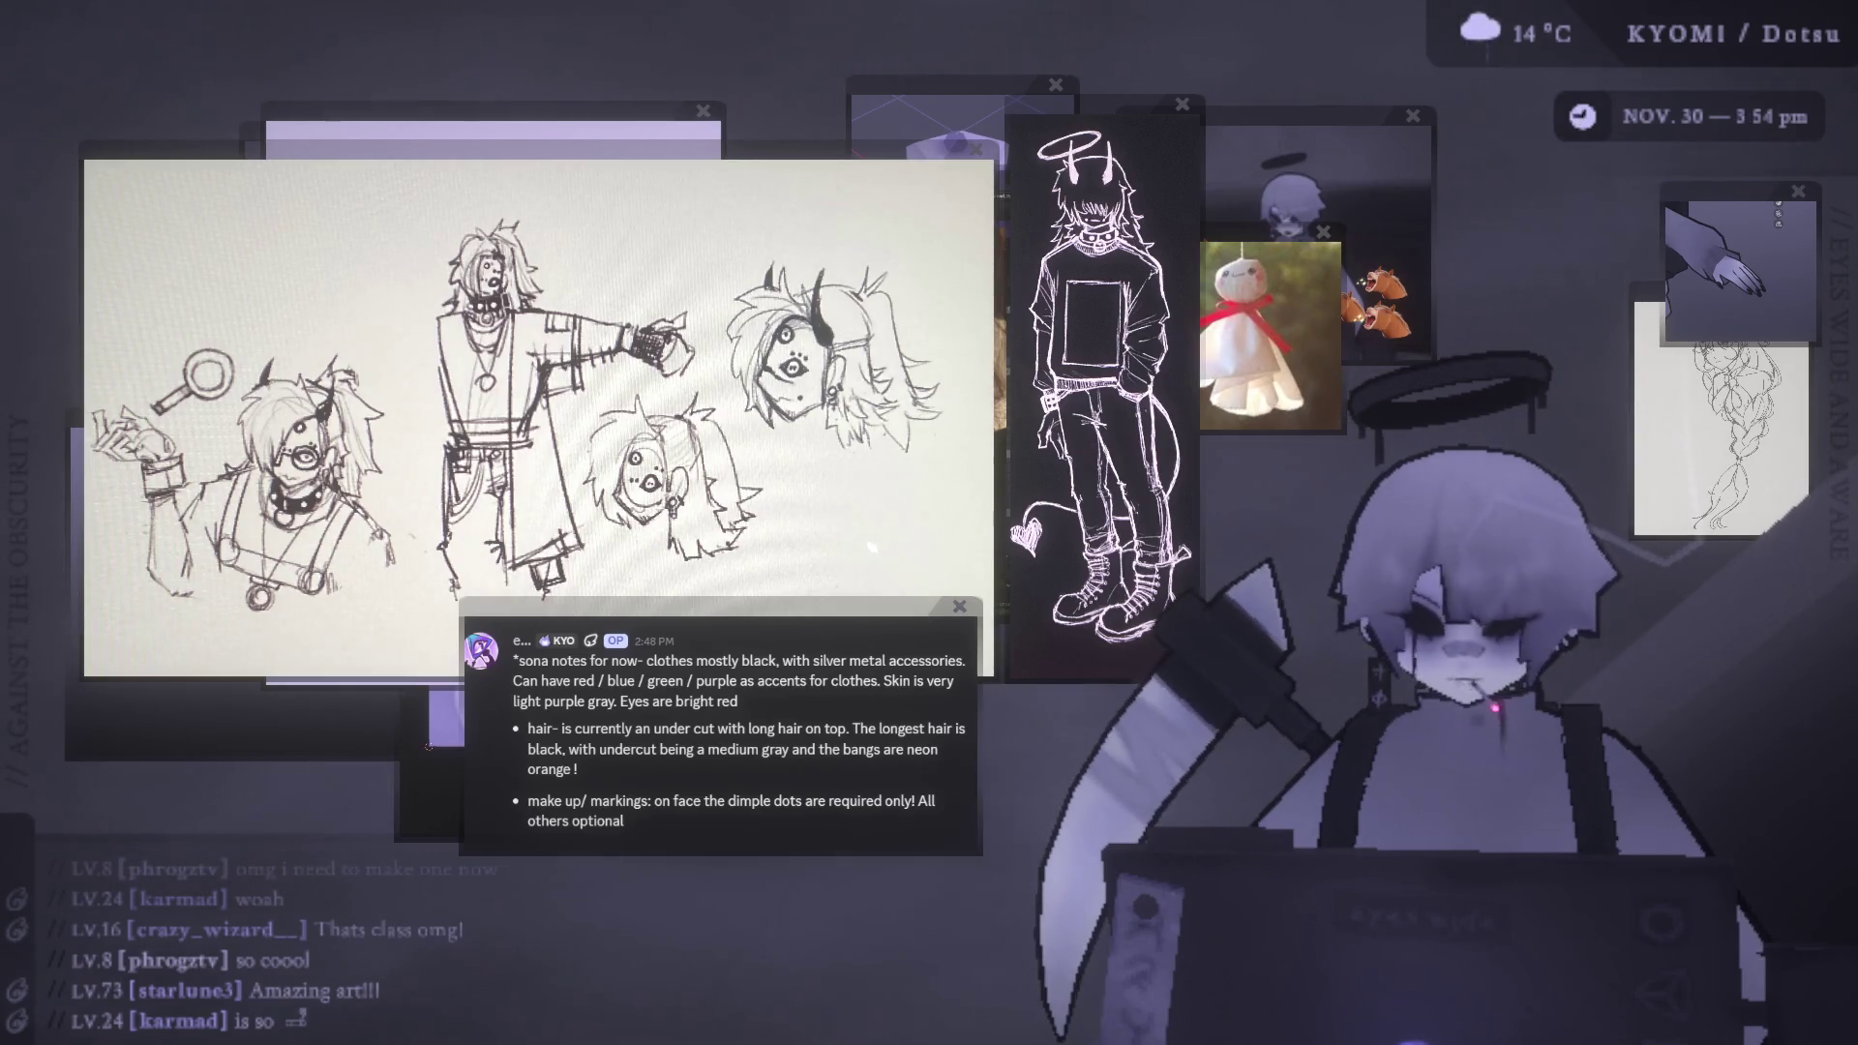
- Move the braid sketch up beside the doll photo on the reference board
left_click_drag(1655, 292, 1513, 174)
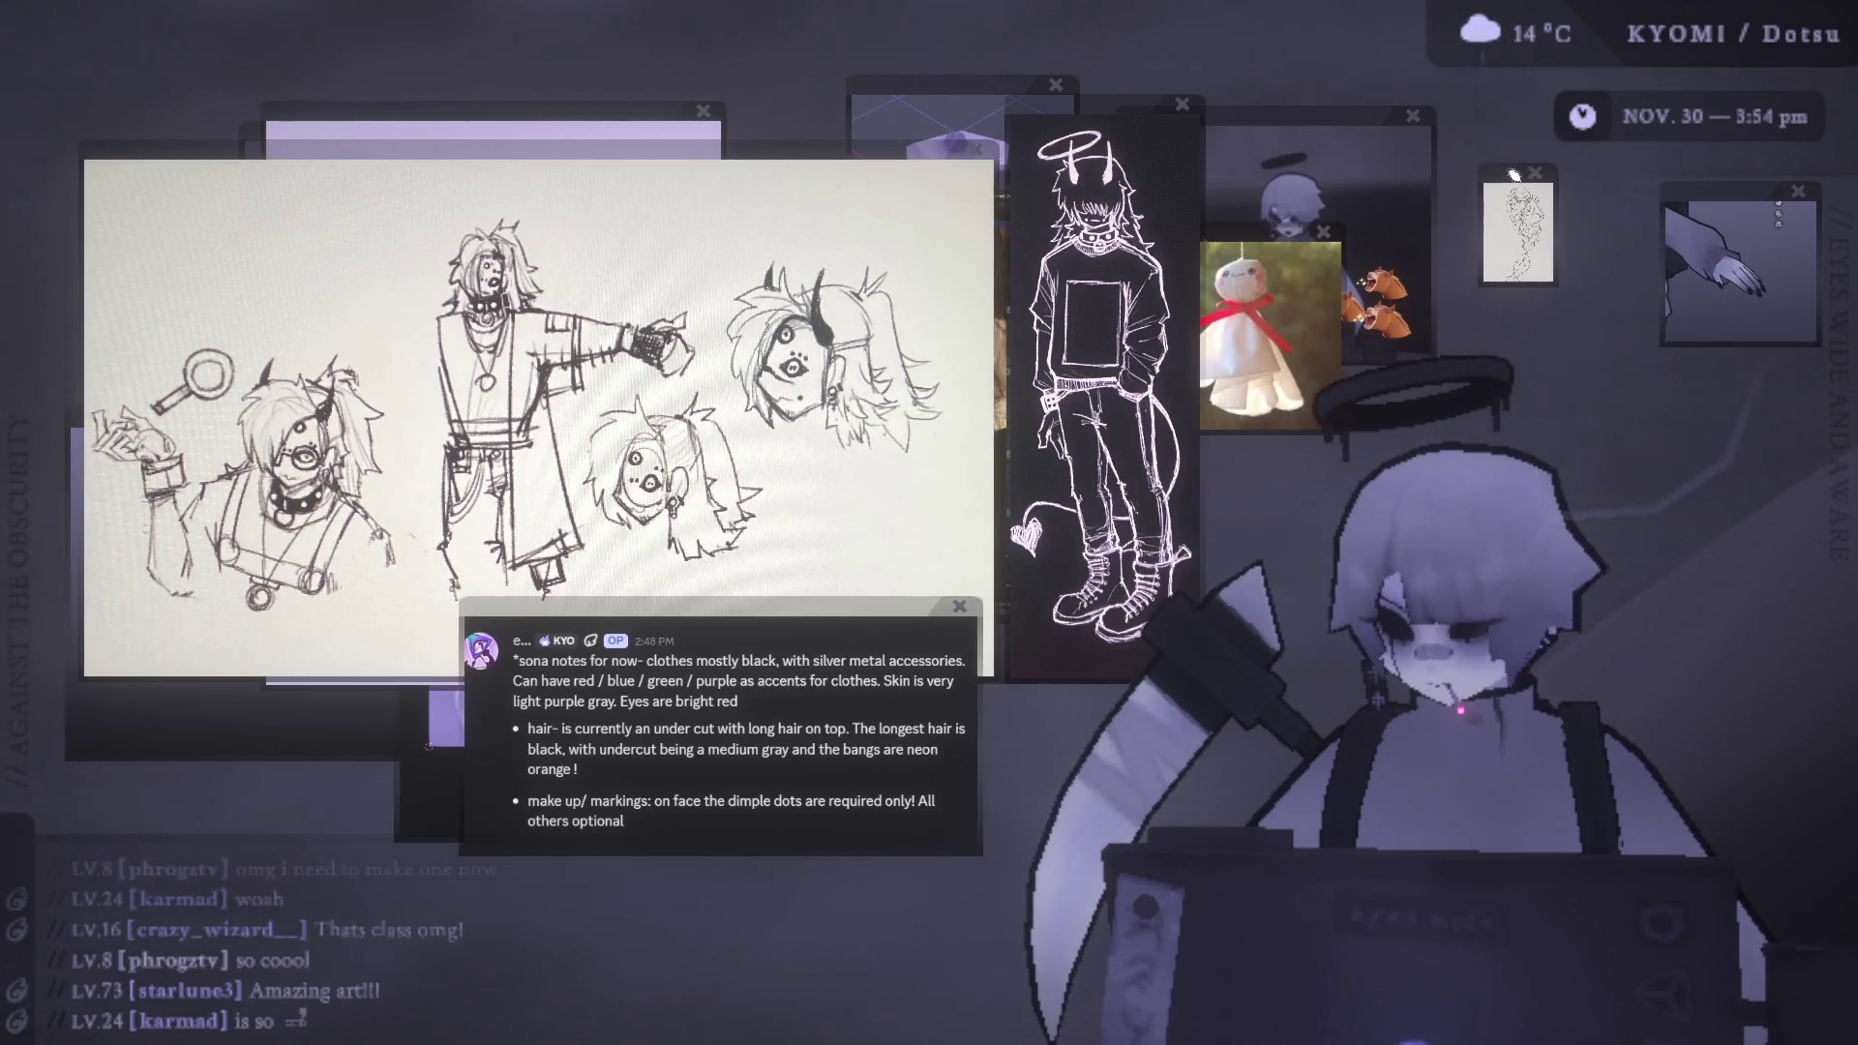